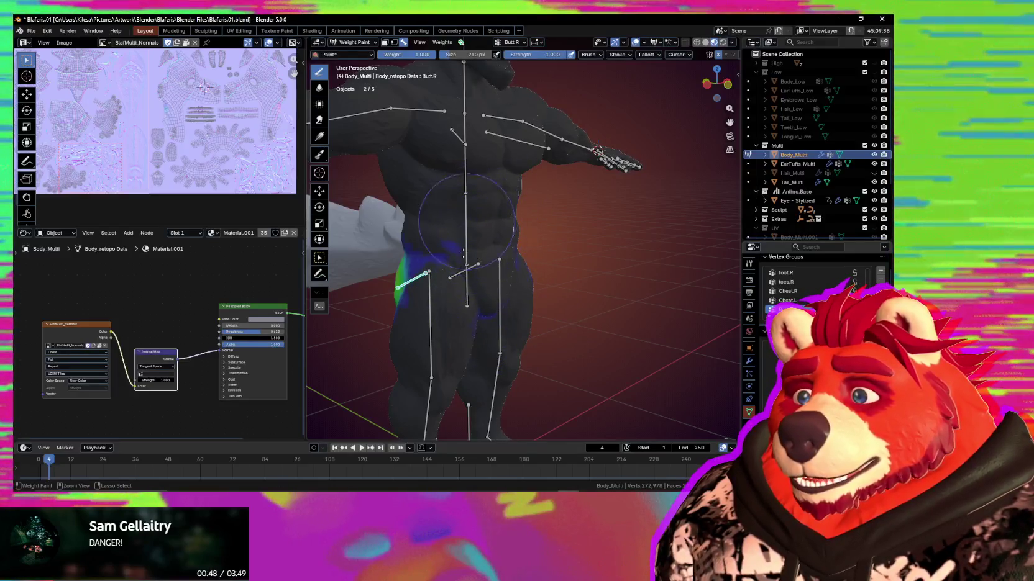
Select the Chest.R bone and undo the stray weights painted on the back
mouse_move(462, 243)
middle_down()
mouse_move(489, 279)
mouse_move(488, 222)
mouse_move(466, 211)
mouse_move(594, 231)
middle_up()
ctrl+click(463, 208)
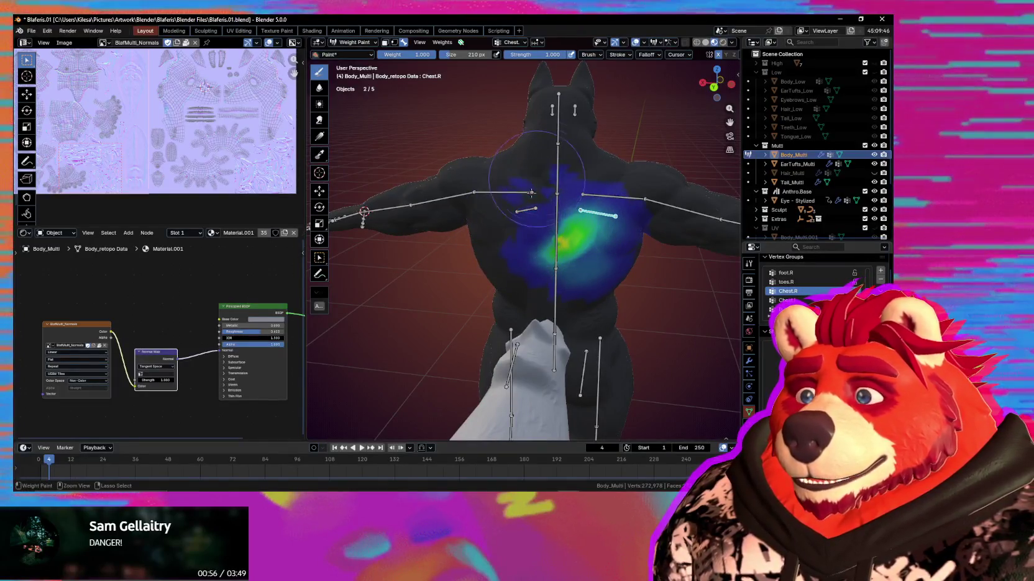
key(ctrl+z)
Enlarge the brush to 301 px and bring up the chest group weights on the torso
key(f)
click(577, 248)
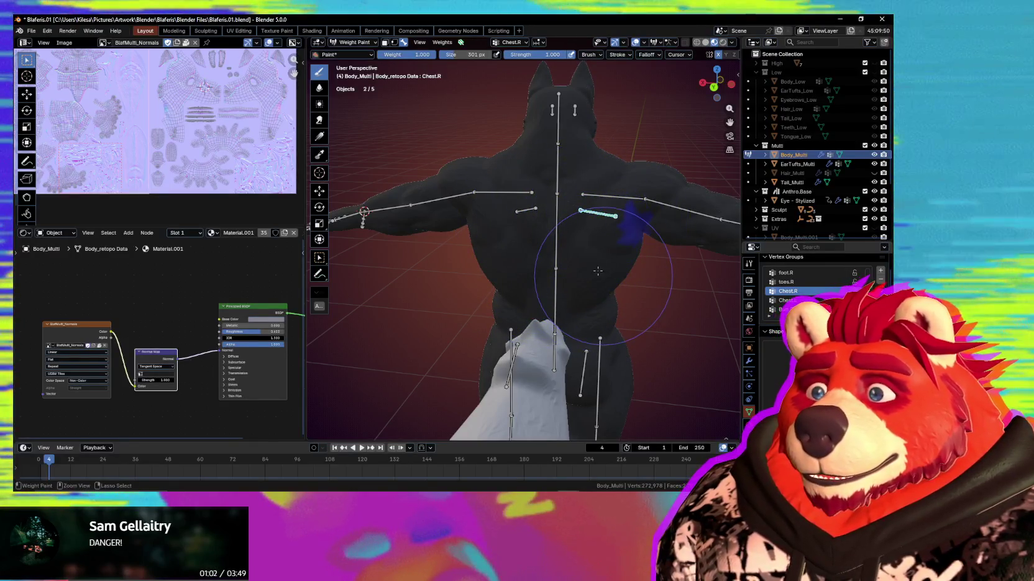
mouse_move(604, 253)
middle_down()
mouse_move(622, 223)
mouse_move(447, 291)
mouse_move(519, 283)
middle_up()
ctrl+click(519, 284)
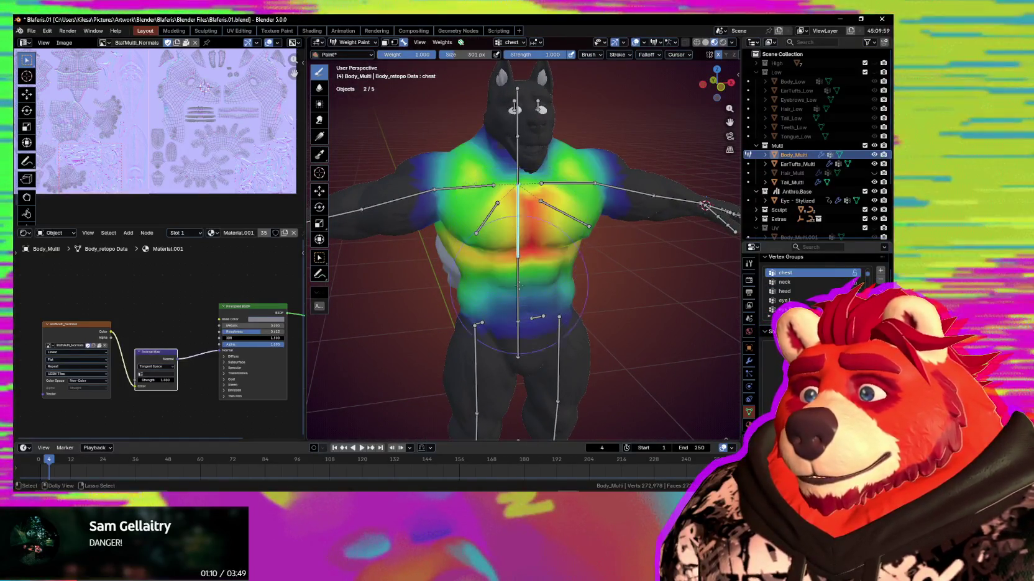
Check the spine weights, return to the chest group, and shrink the brush to 211 px
ctrl+click(516, 301)
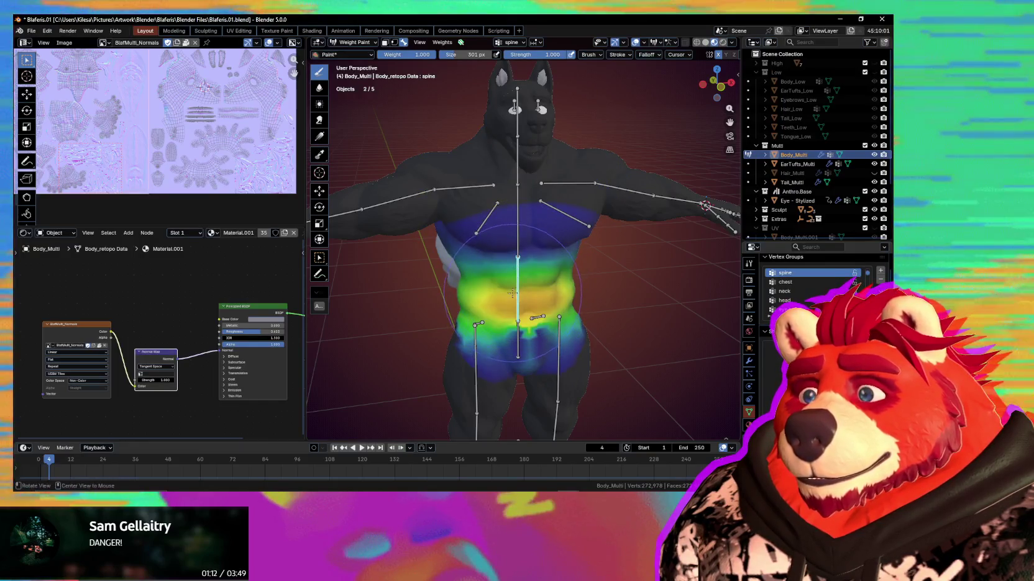
ctrl+click(517, 248)
middle_drag(518, 248, 553, 317)
key(f)
click(552, 326)
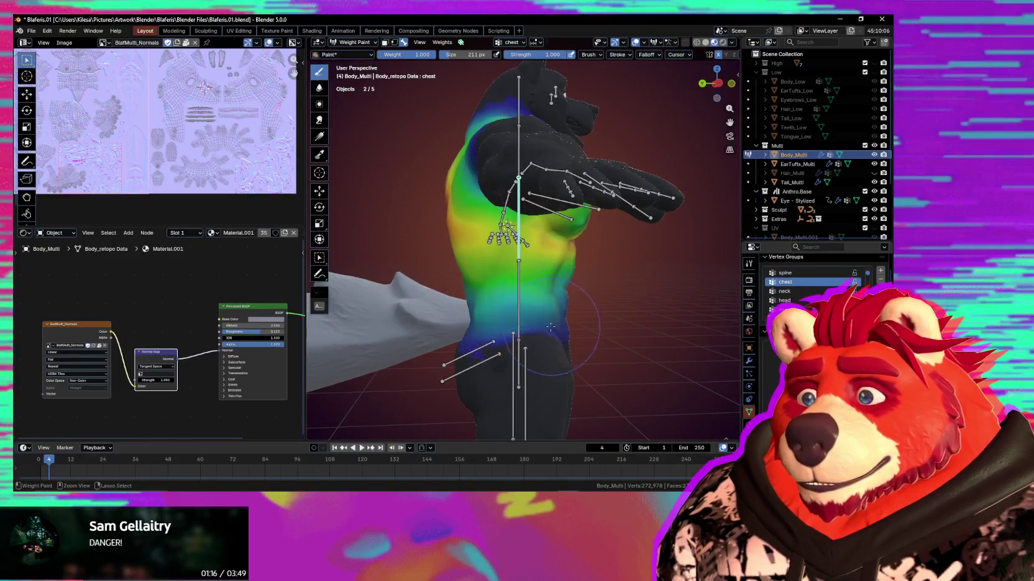
Blend the chest weights across the upper back, then inspect the torso front
mouse_move(492, 321)
middle_down()
mouse_move(555, 327)
mouse_move(472, 361)
middle_up()
drag(473, 360, 511, 352)
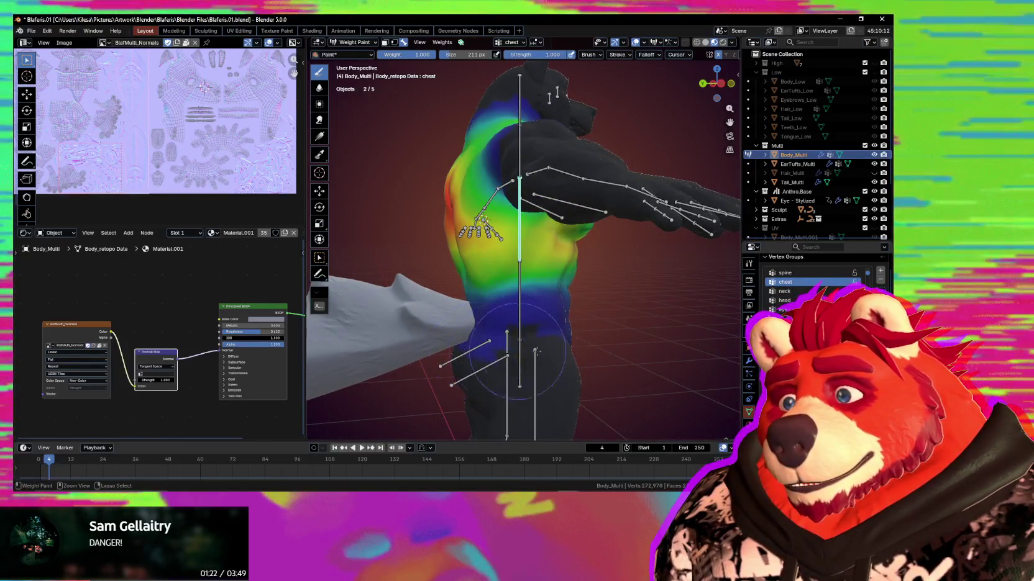
middle_drag(533, 358, 481, 323)
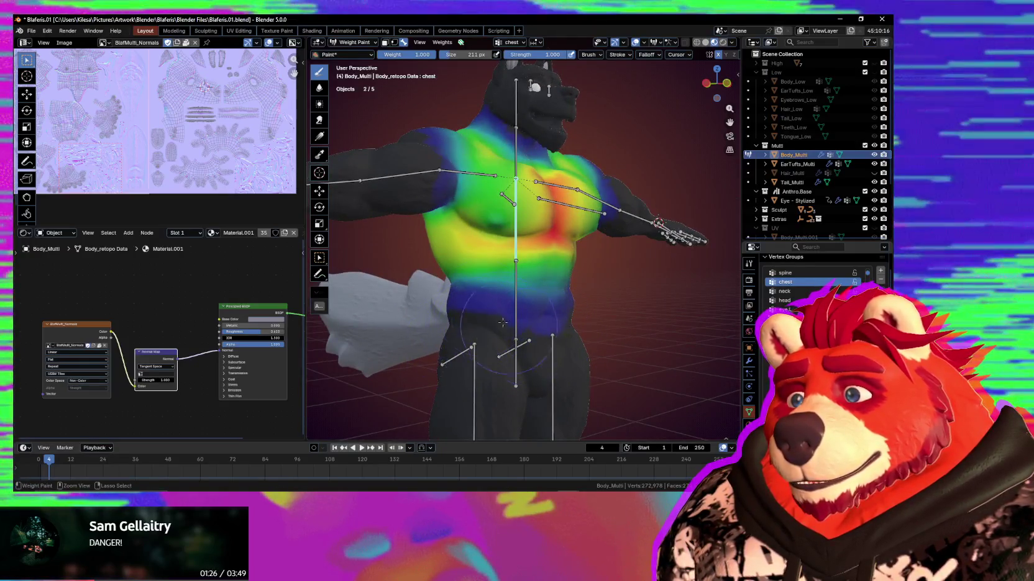
middle_drag(555, 284, 522, 245)
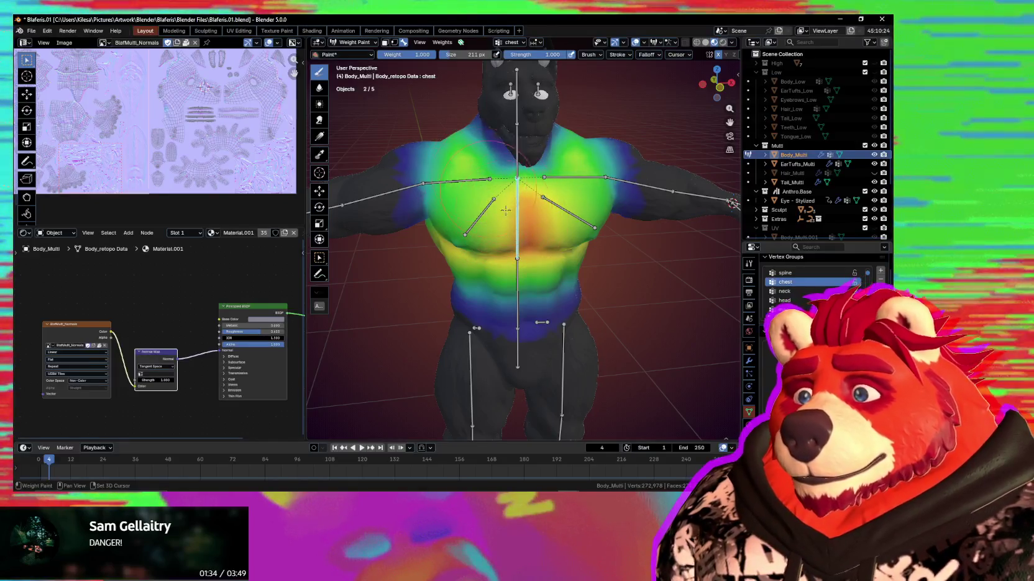
middle_drag(460, 183, 466, 199)
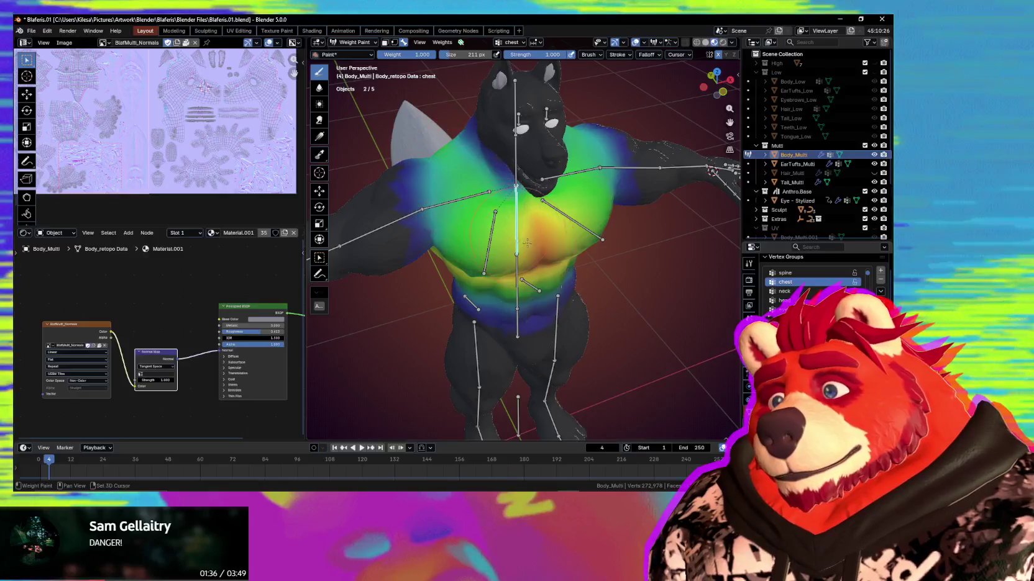
middle_drag(528, 249, 513, 205)
mouse_move(530, 253)
middle_down()
mouse_move(522, 261)
mouse_move(537, 294)
mouse_move(491, 316)
middle_up()
Review the spine weights from the side, then the hips group weights from behind
ctrl+click(518, 261)
middle_drag(552, 297, 567, 313)
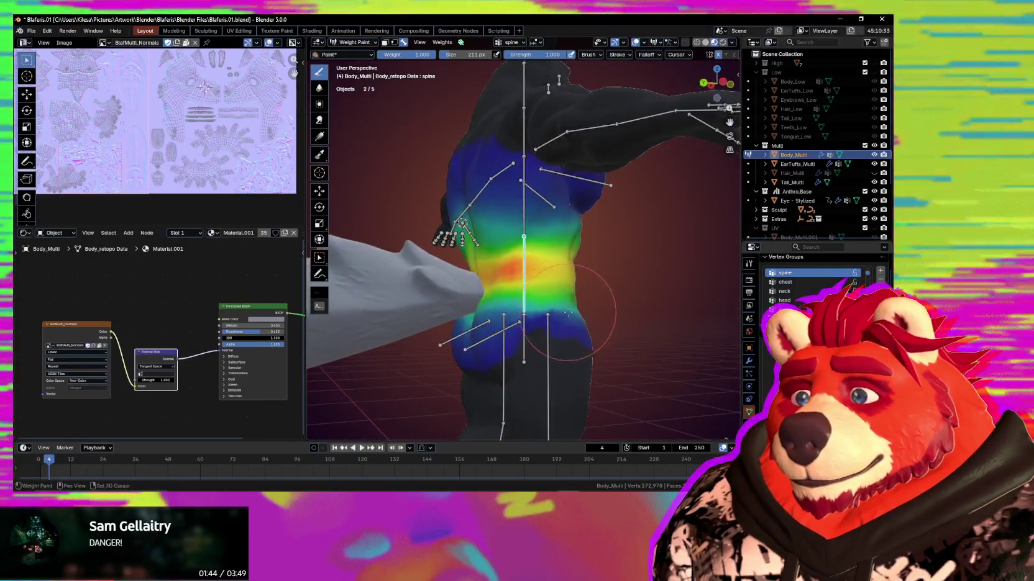
mouse_move(503, 301)
middle_down()
mouse_move(555, 294)
mouse_move(543, 292)
mouse_move(523, 332)
mouse_move(535, 303)
middle_up()
ctrl+click(523, 334)
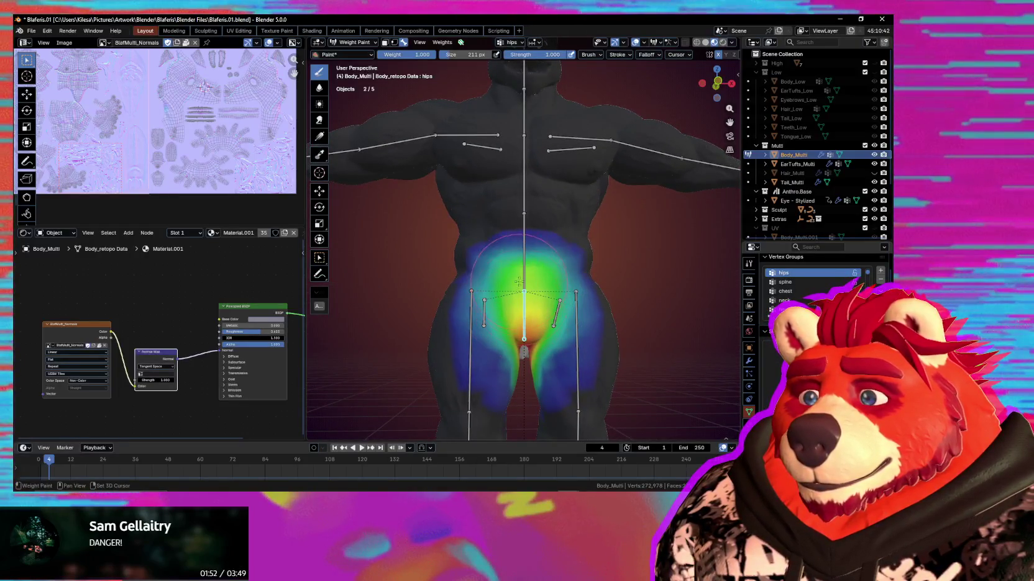
Select the right thigh bone and rotate it to test the leg's deformation
middle_drag(514, 286, 491, 295)
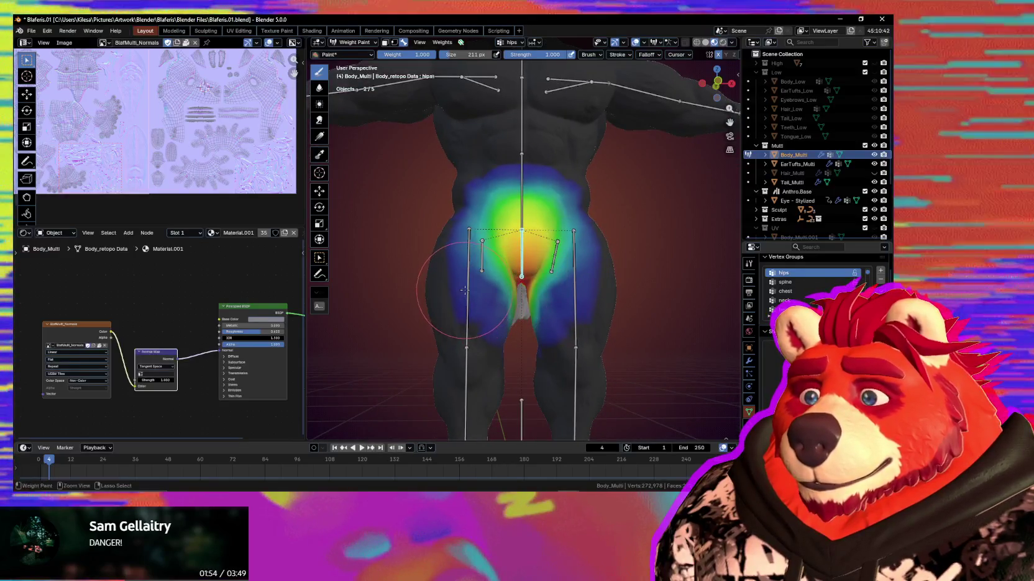
ctrl+click(484, 298)
key(r)
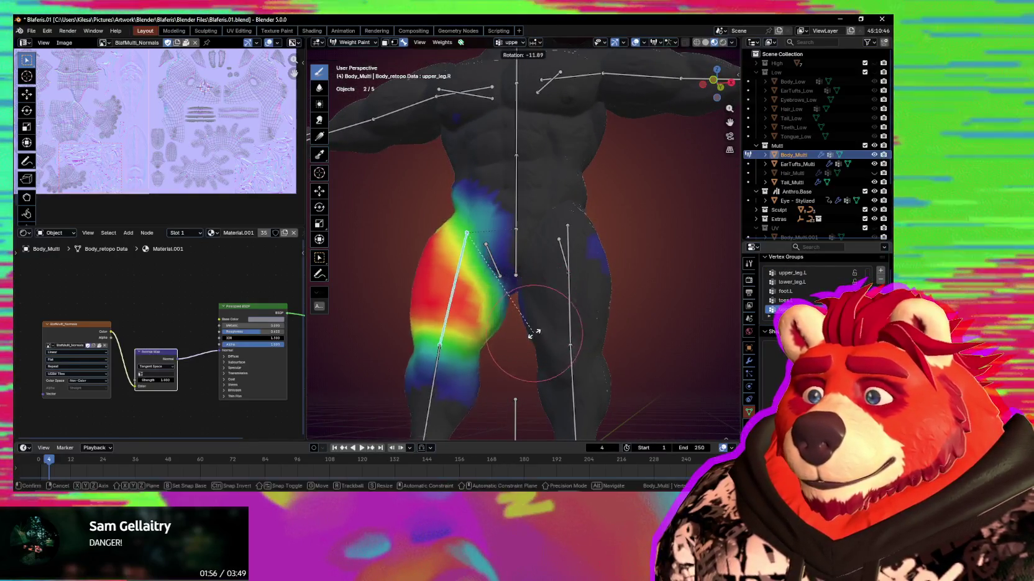
click(491, 345)
Shrink the brush to 149 px and blend the upper_leg.R weights along the raised thigh
middle_drag(487, 346, 476, 313)
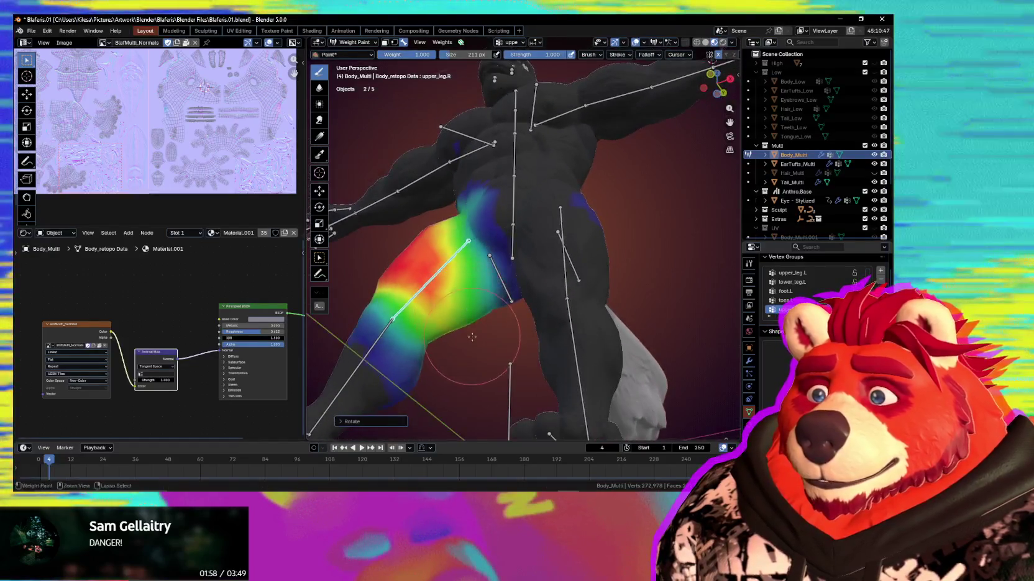
key(f)
click(491, 302)
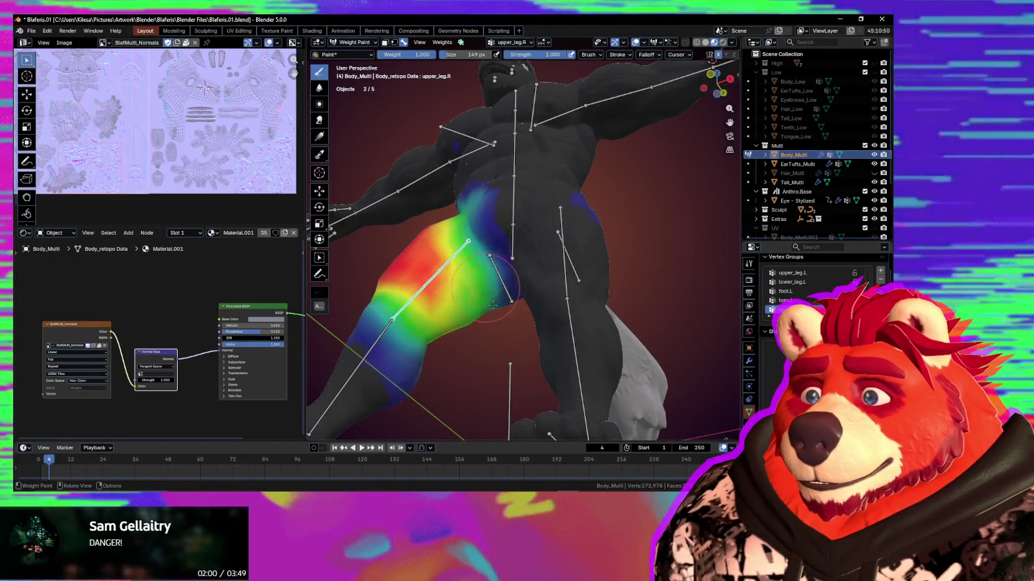
shift+drag(450, 324, 452, 278)
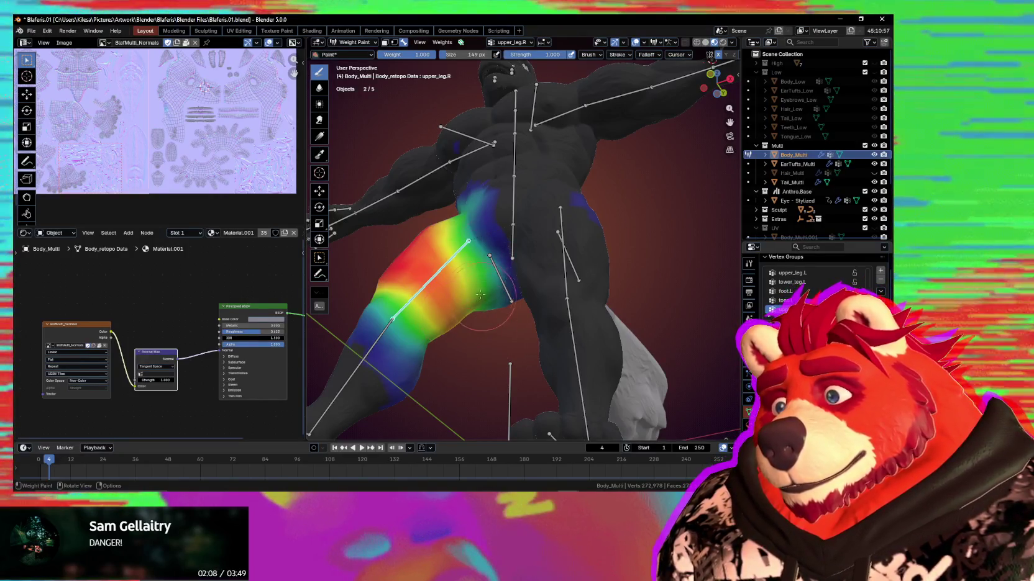
middle_drag(482, 297, 522, 244)
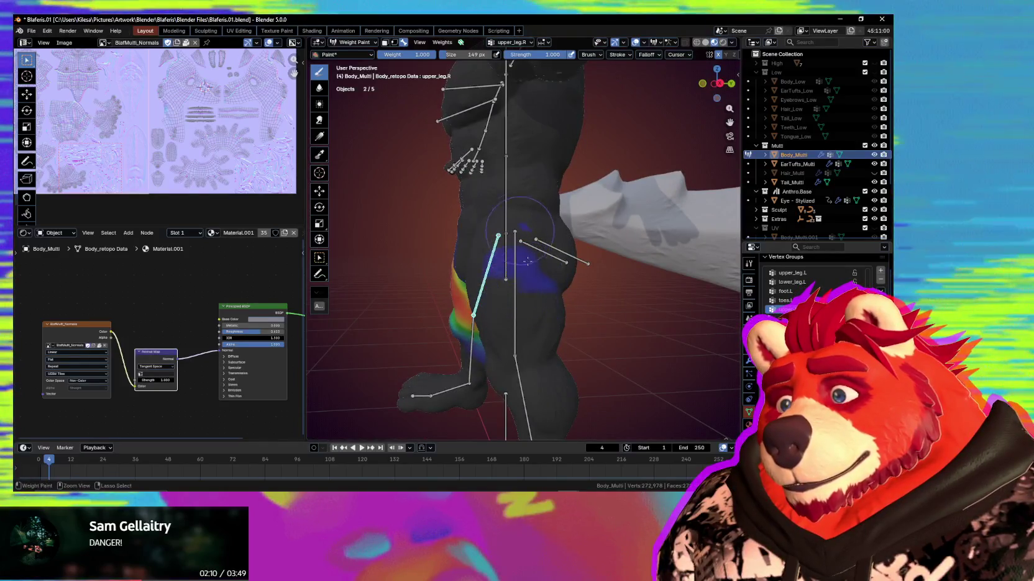
middle_drag(521, 243, 465, 258)
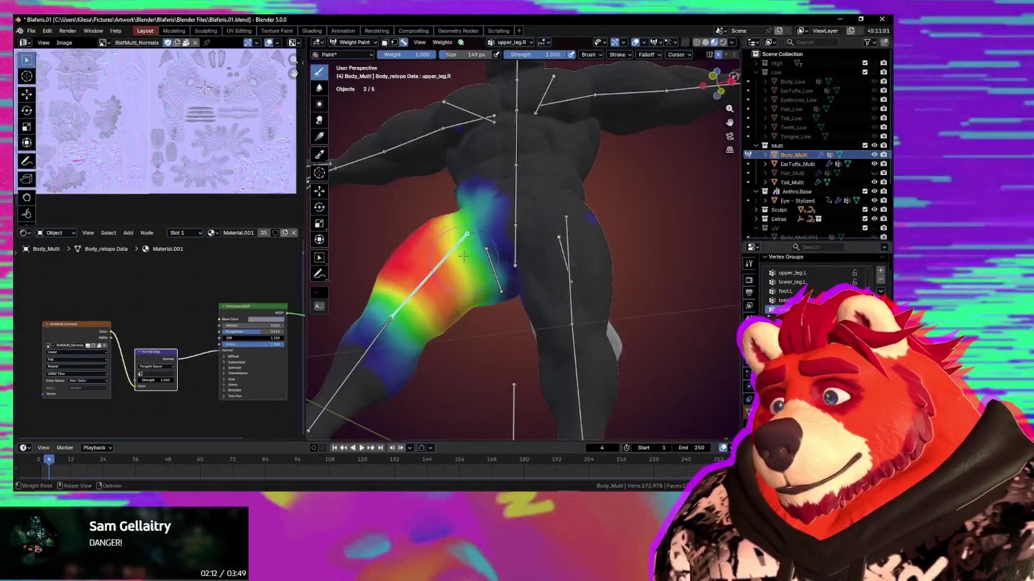
mouse_move(488, 319)
middle_down()
mouse_move(490, 277)
mouse_move(506, 273)
mouse_move(478, 276)
mouse_move(482, 244)
middle_up()
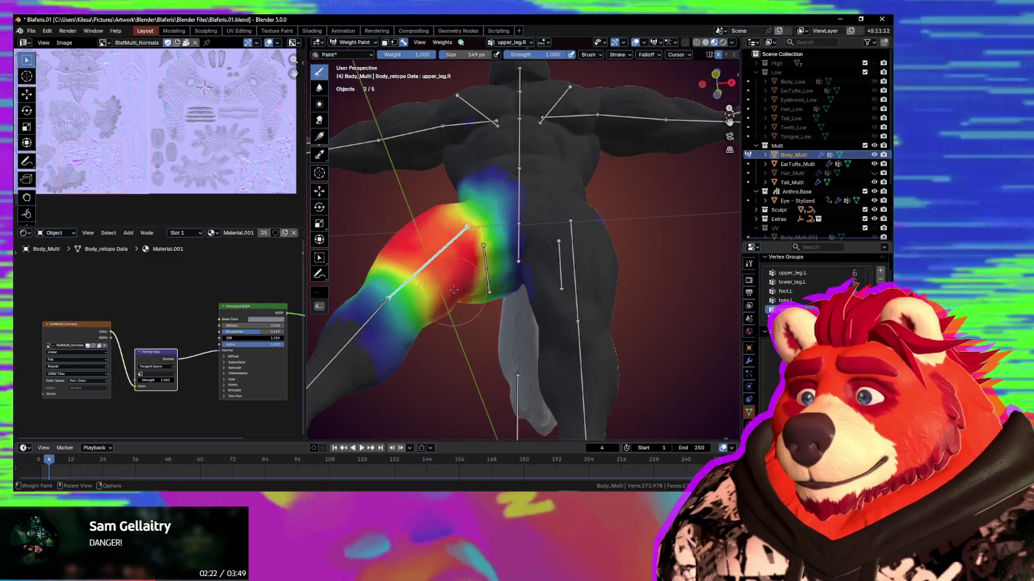
Inspect the hips weights from below, then bring up upper_leg.R on the right thigh
ctrl+click(520, 245)
middle_drag(468, 288, 450, 238)
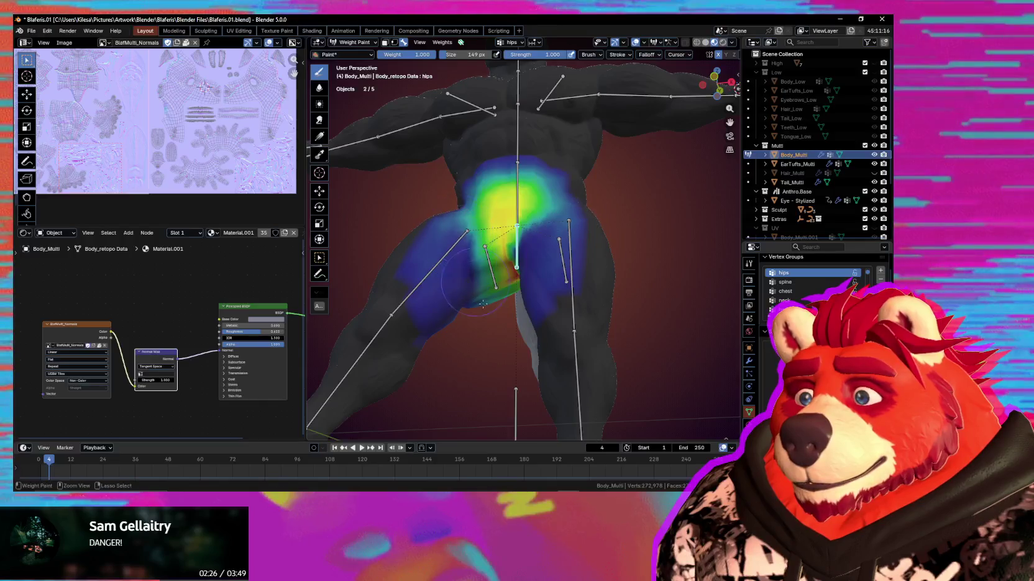
middle_drag(483, 301, 509, 282)
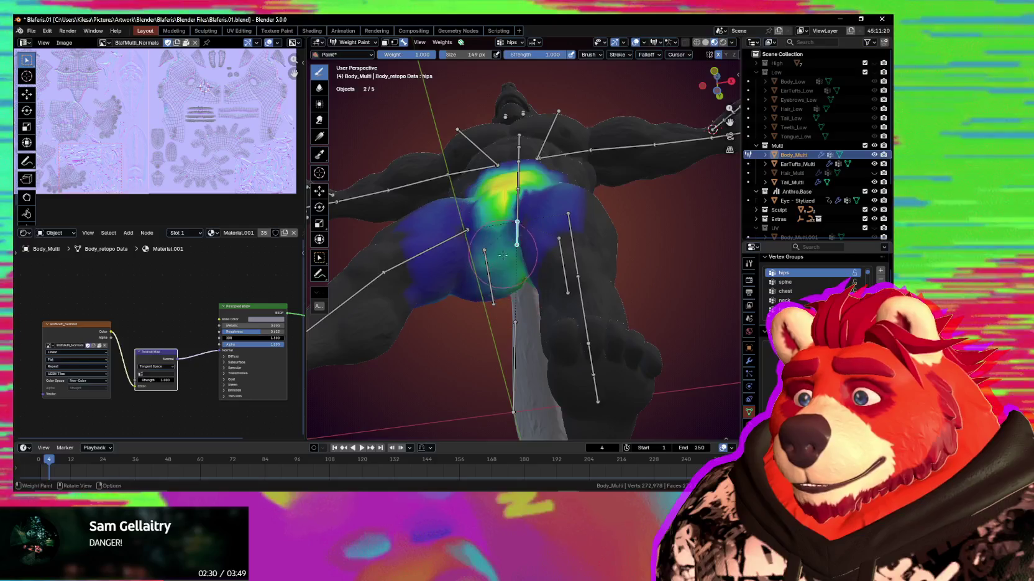
middle_drag(494, 230, 458, 246)
ctrl+click(452, 236)
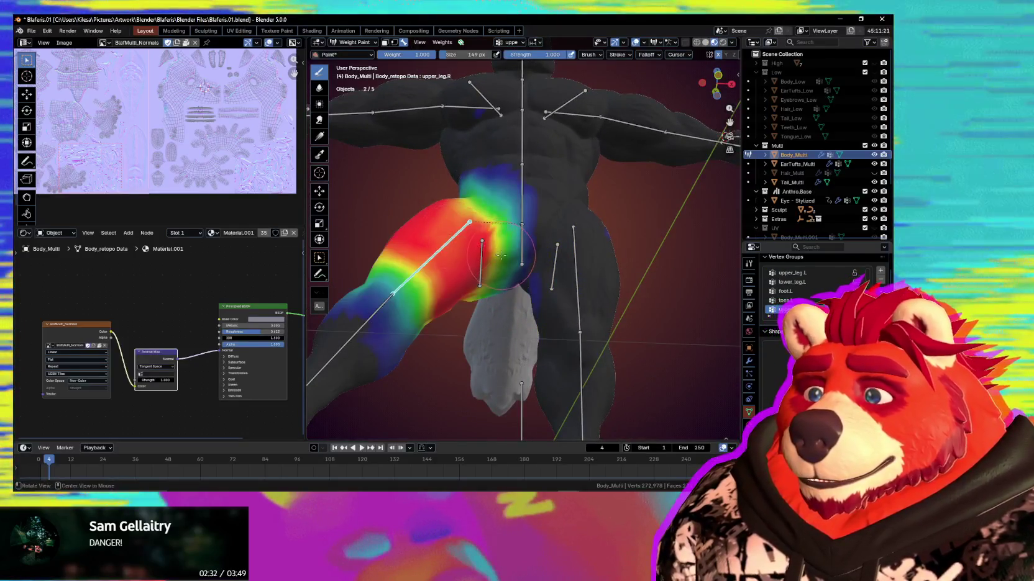
middle_drag(509, 249, 563, 236)
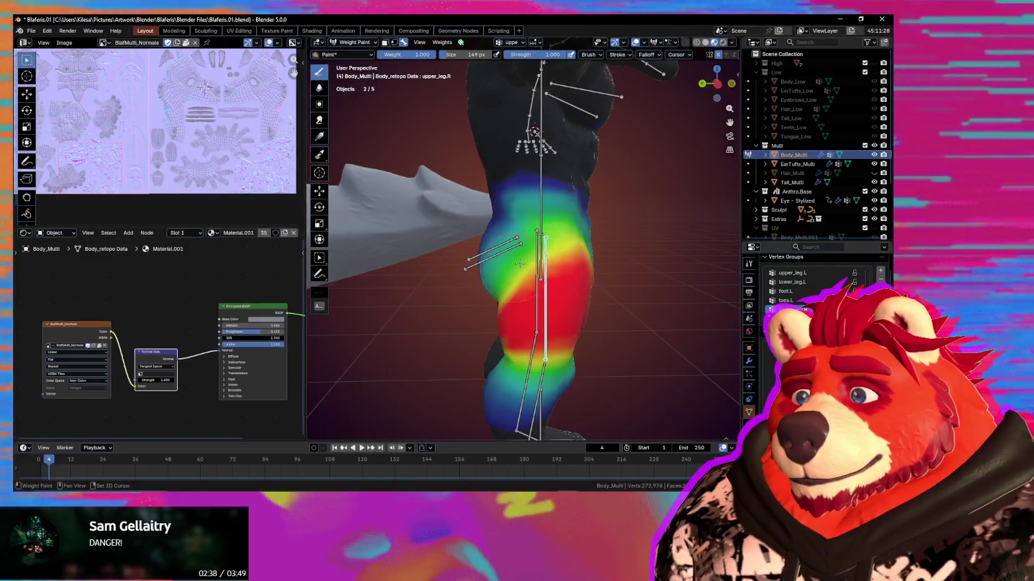
Undo a trial stroke on the upper hip, then check the spine, hips and Butt.R weights
ctrl+drag(551, 212, 505, 198)
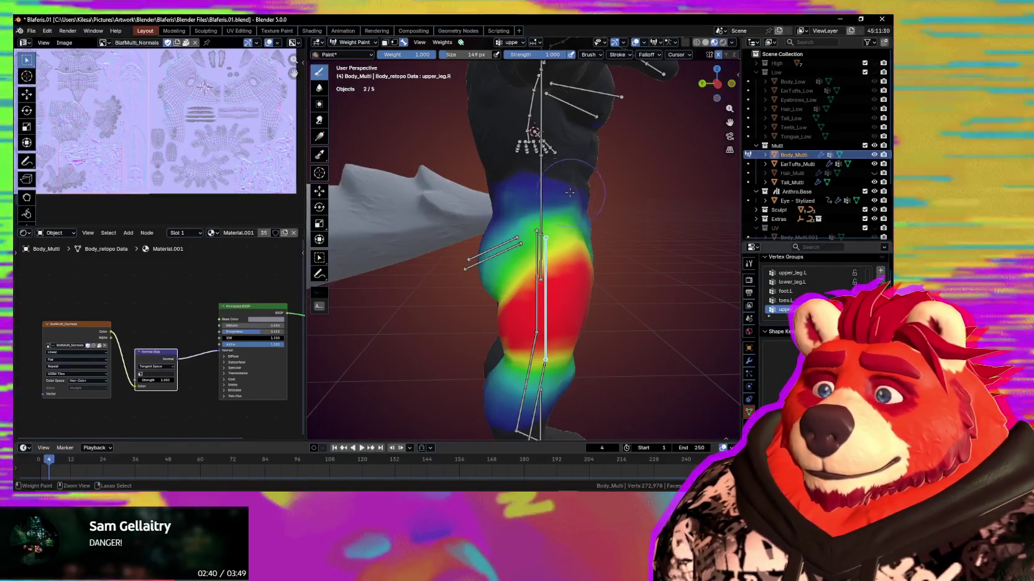
key(ctrl+z)
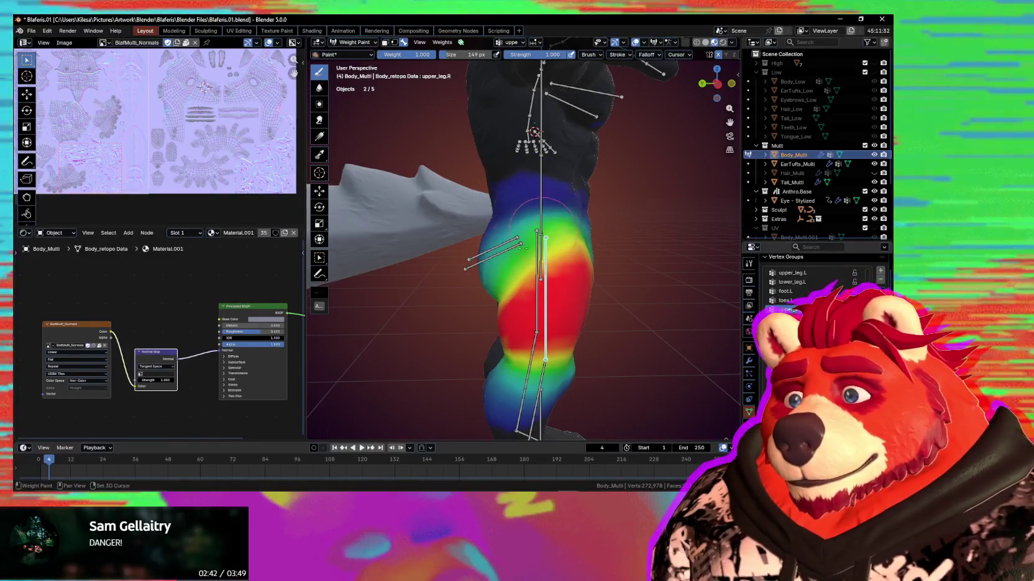
ctrl+click(548, 216)
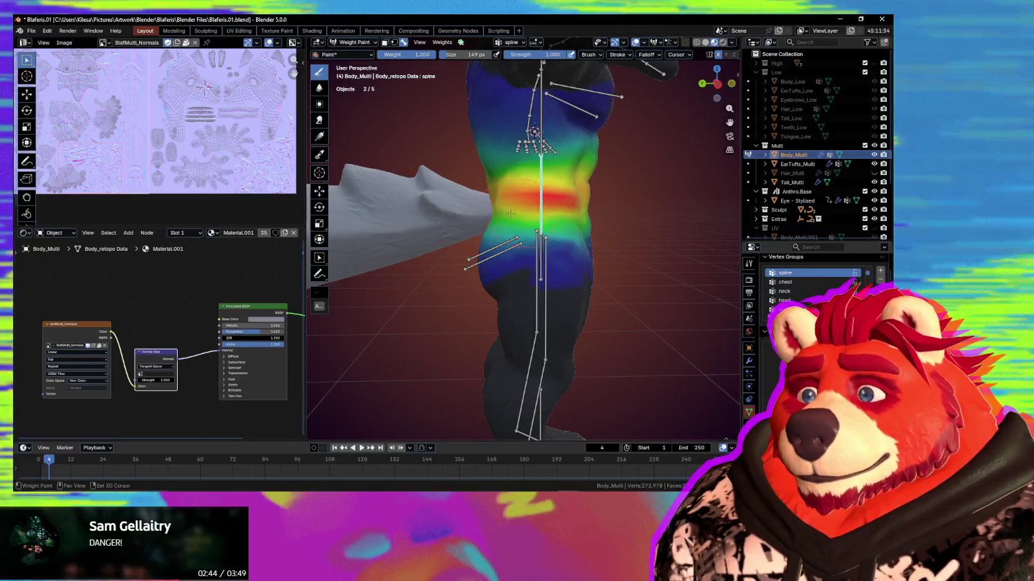
mouse_move(568, 232)
middle_down()
mouse_move(566, 222)
mouse_move(521, 244)
middle_up()
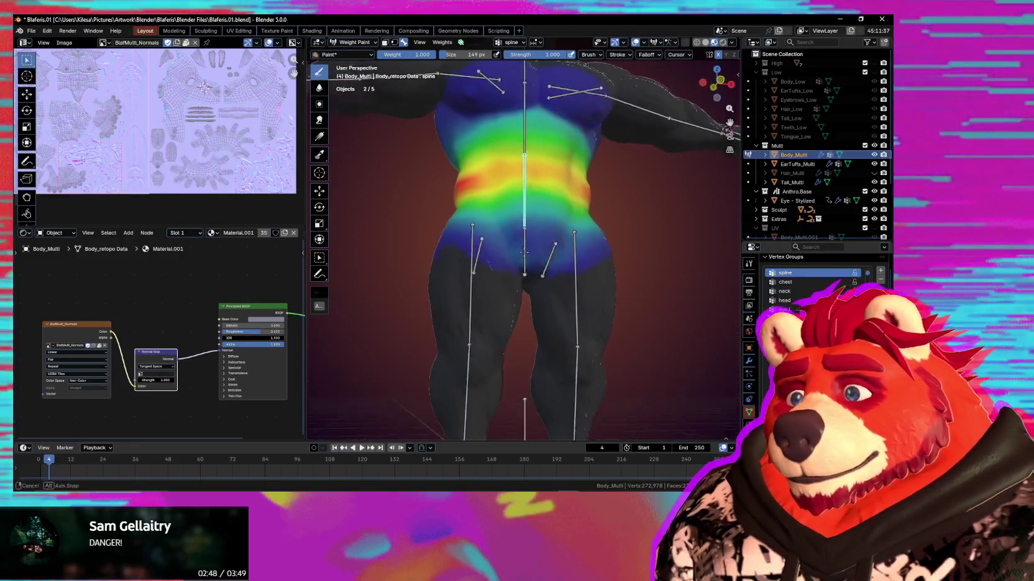
ctrl+click(529, 245)
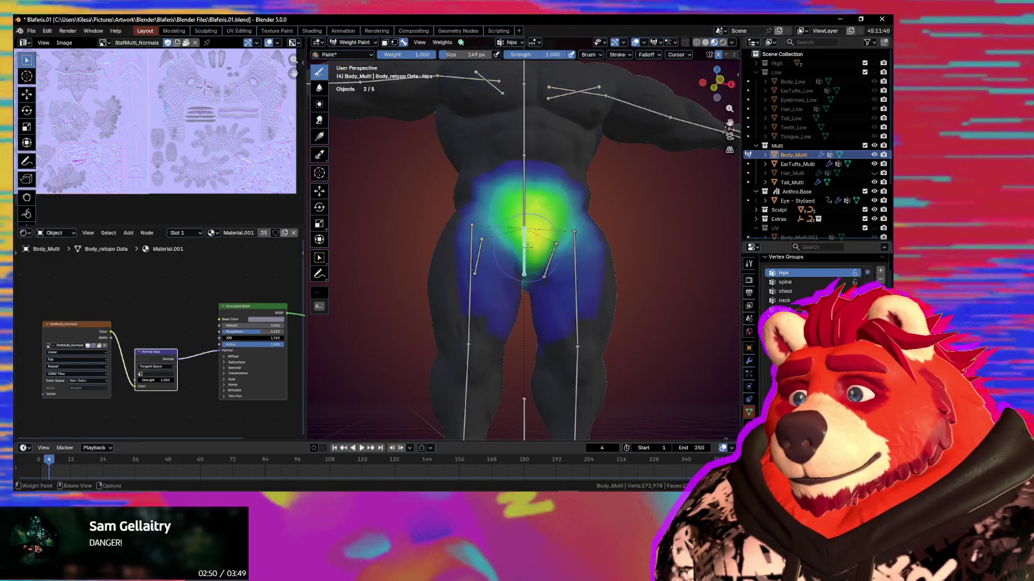
mouse_move(532, 264)
middle_down()
mouse_move(505, 250)
mouse_move(553, 266)
mouse_move(550, 250)
mouse_move(594, 248)
mouse_move(549, 249)
mouse_move(547, 230)
mouse_move(550, 264)
mouse_move(575, 243)
mouse_move(545, 241)
middle_up()
ctrl+click(547, 228)
Inspect the Butt.R gradient around the right hip from front and behind, then switch to upper_leg.R
ctrl+click(576, 243)
ctrl+click(534, 237)
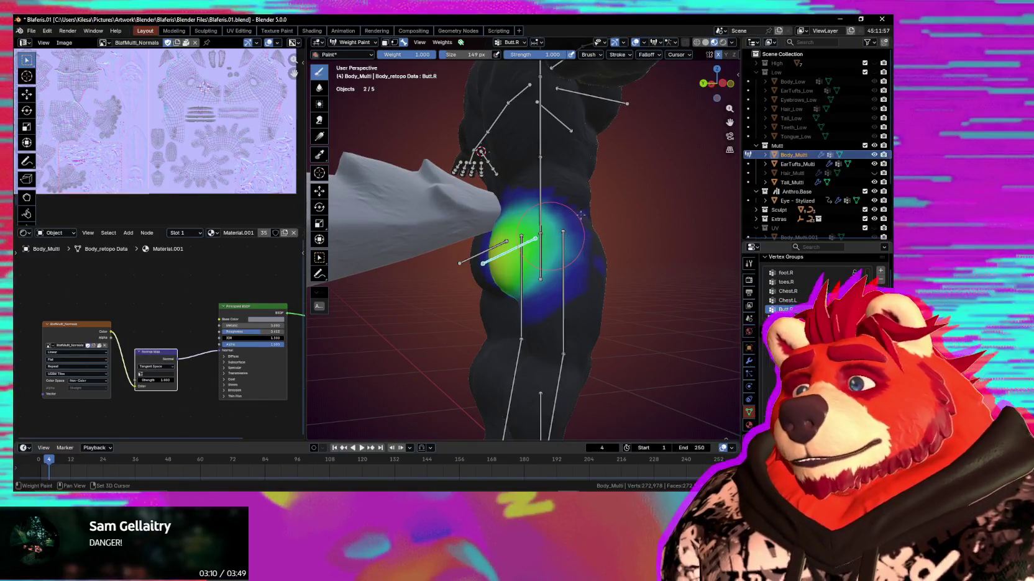
middle_drag(579, 264, 527, 281)
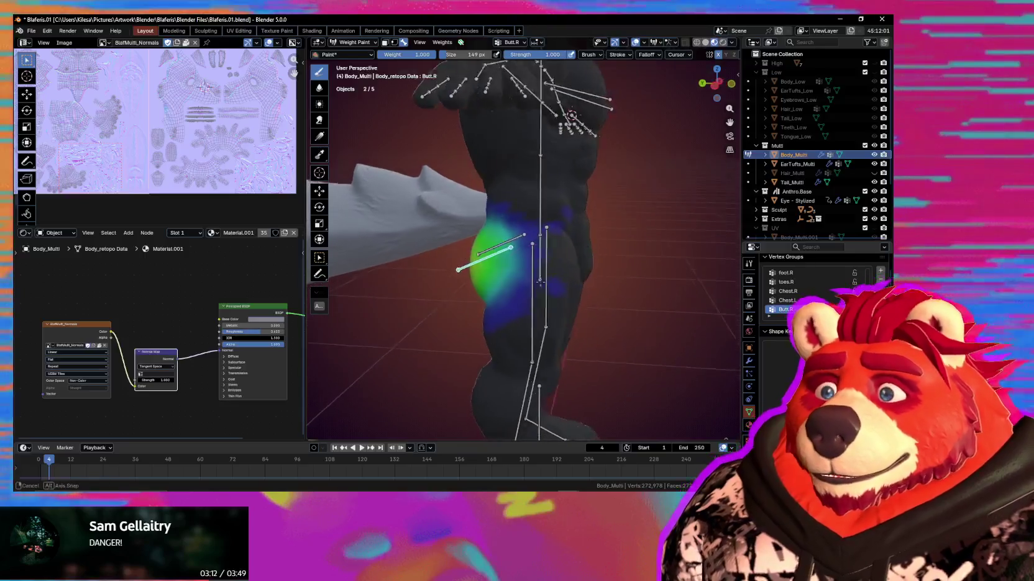
middle_drag(560, 236, 549, 218)
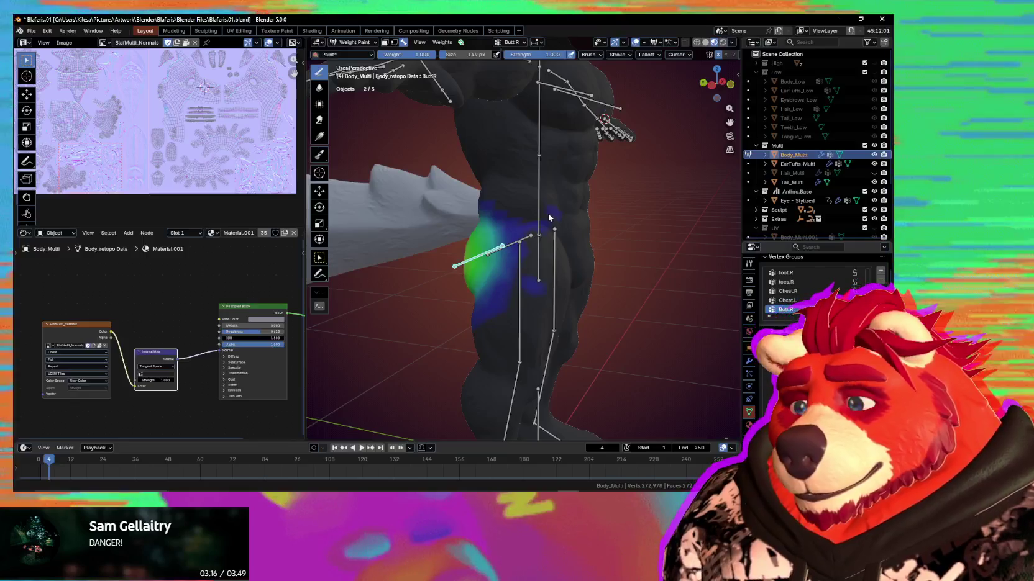
mouse_move(548, 217)
middle_down()
mouse_move(551, 241)
mouse_move(550, 205)
middle_up()
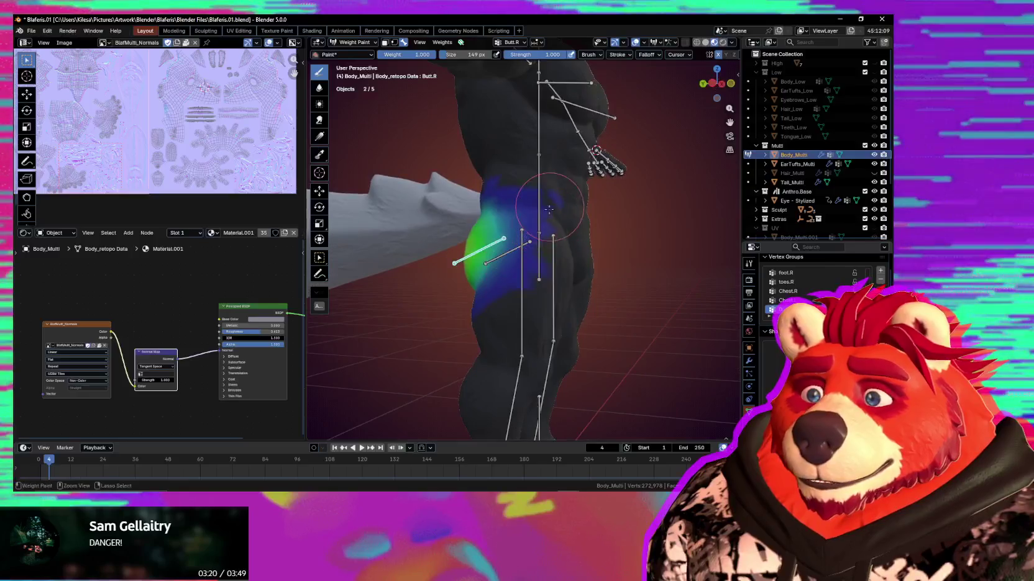
middle_drag(497, 303, 601, 255)
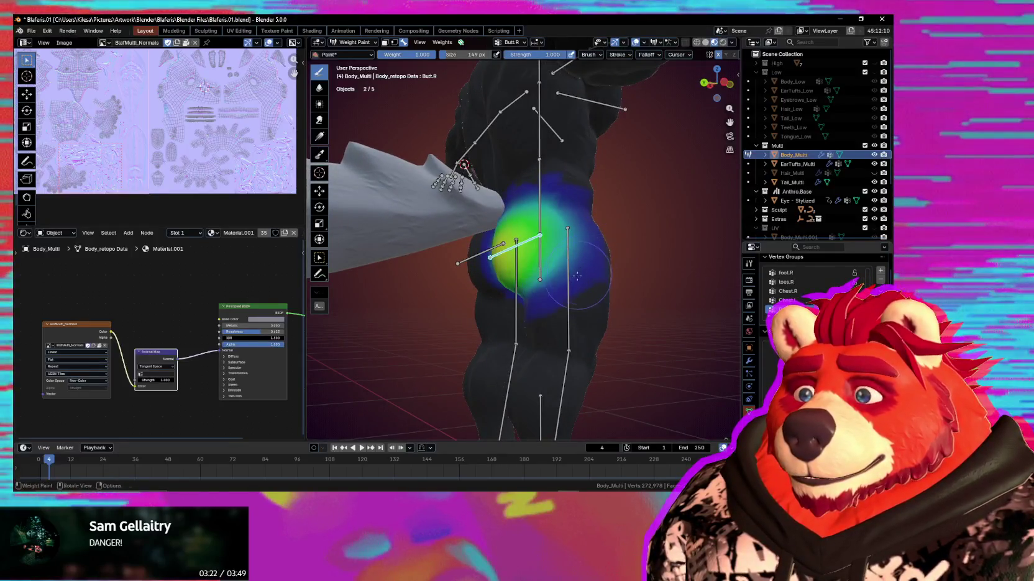
middle_drag(555, 309, 602, 255)
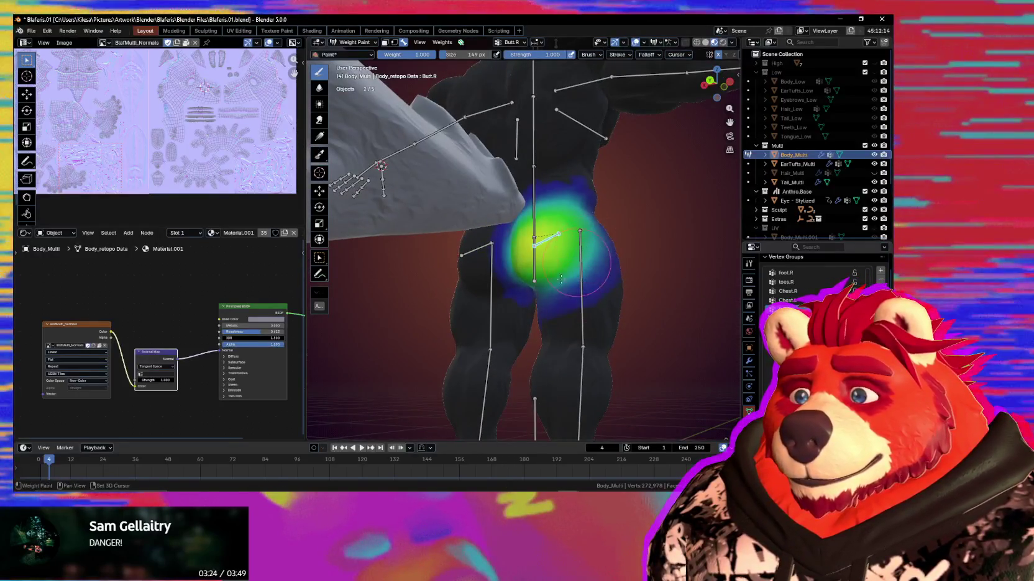
mouse_move(535, 268)
middle_down()
mouse_move(561, 249)
mouse_move(534, 299)
middle_up()
ctrl+click(578, 267)
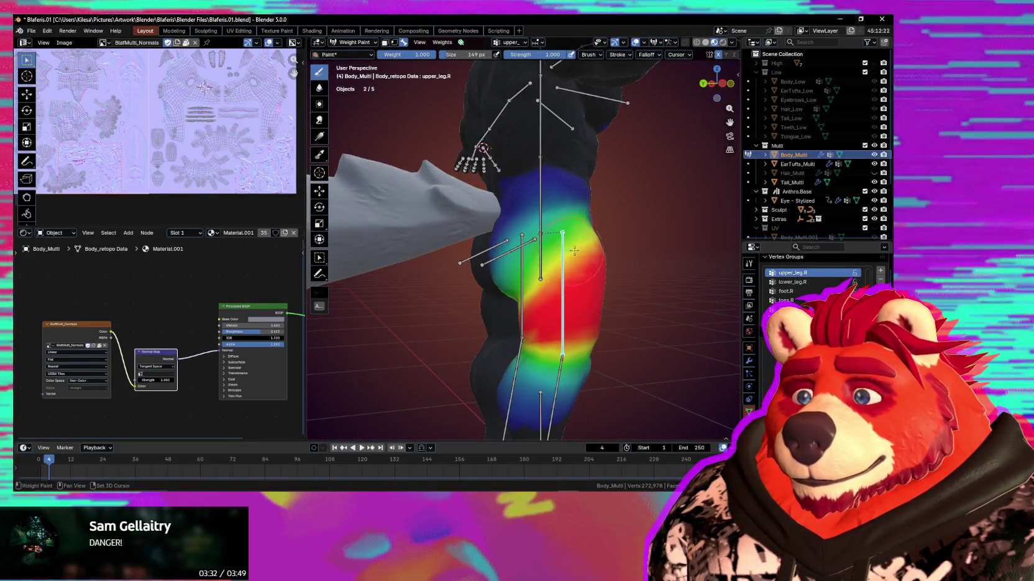
View the legs from behind and front, then switch to the lower_leg.R weights
middle_drag(571, 250, 515, 237)
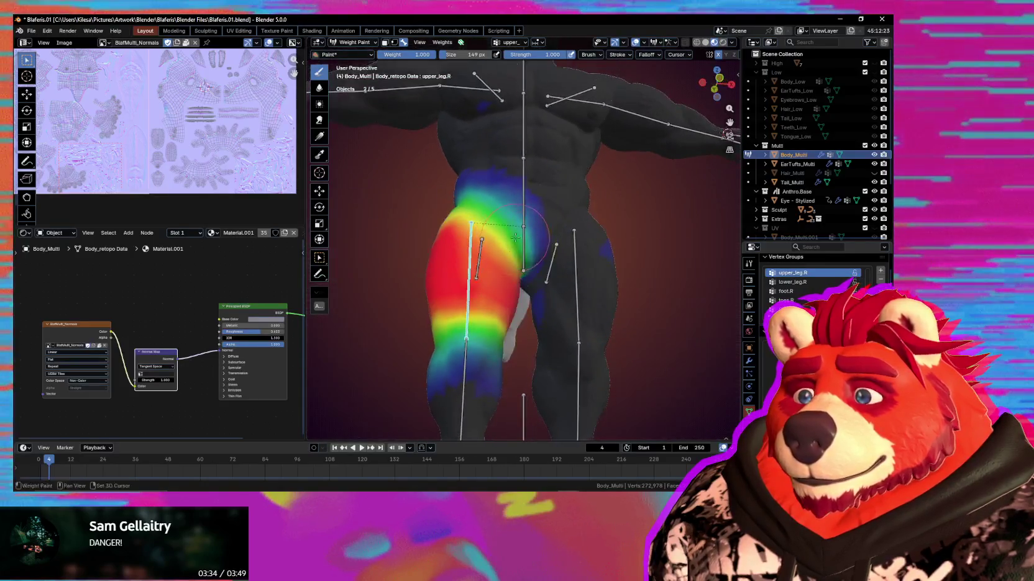
mouse_move(486, 347)
middle_down()
mouse_move(536, 294)
mouse_move(606, 307)
mouse_move(563, 219)
mouse_move(523, 221)
middle_up()
ctrl+click(517, 302)
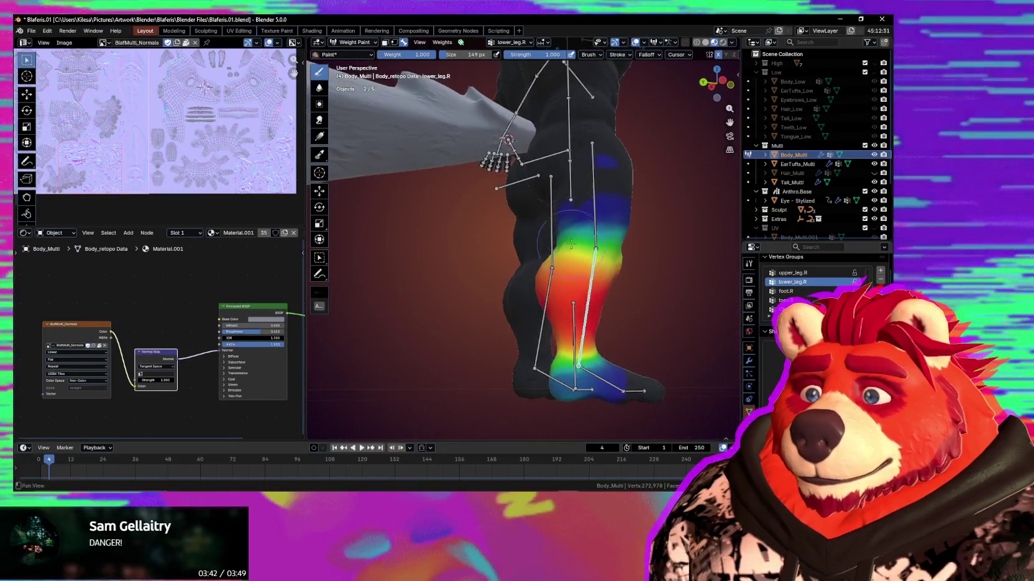
Check the lower leg from front and side, then activate foot.R and start rotating it
middle_drag(541, 320, 546, 329)
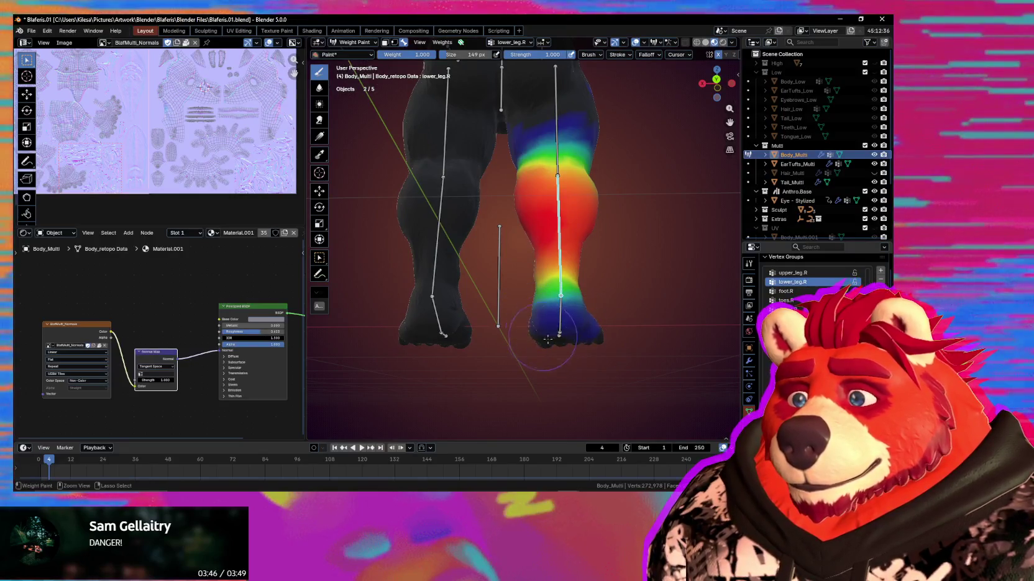
middle_drag(540, 335, 550, 318)
ctrl+click(550, 318)
key(r)
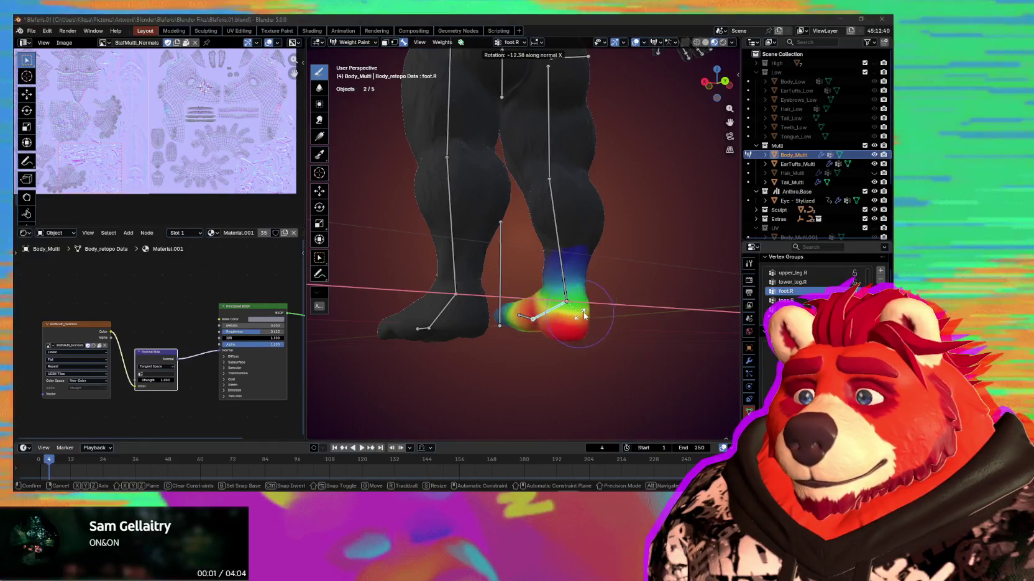
Bend the right foot toes-down to check its deformation, then undo the rotation
click(581, 298)
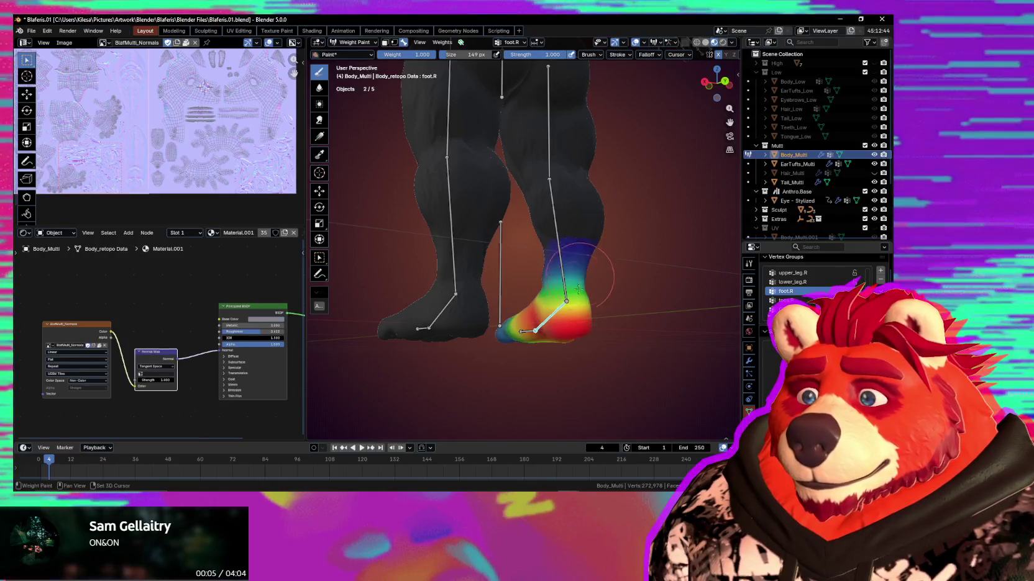
key(r)
click(593, 237)
mouse_move(594, 237)
middle_down()
mouse_move(606, 276)
mouse_move(576, 281)
middle_up()
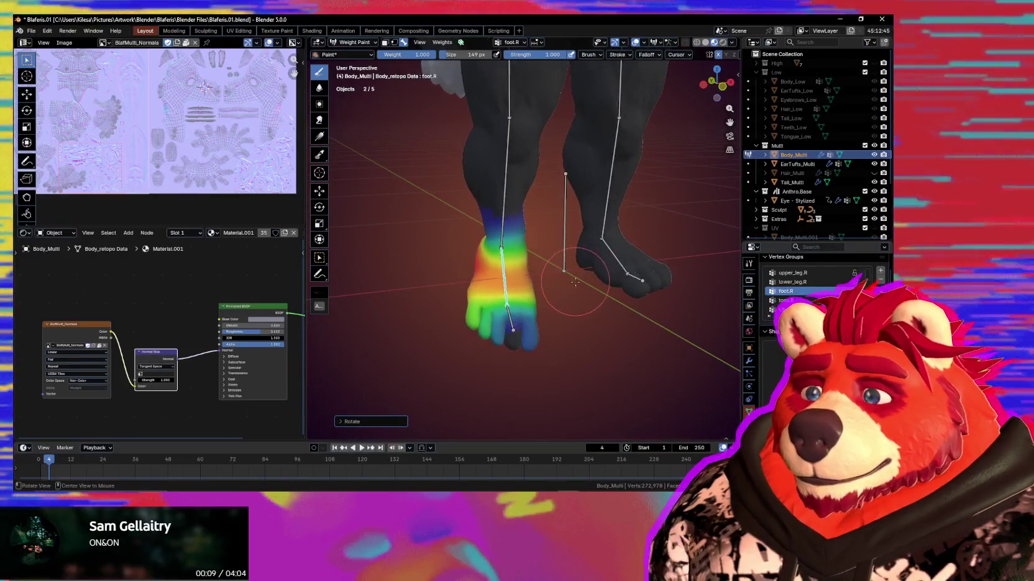
key(ctrl+z)
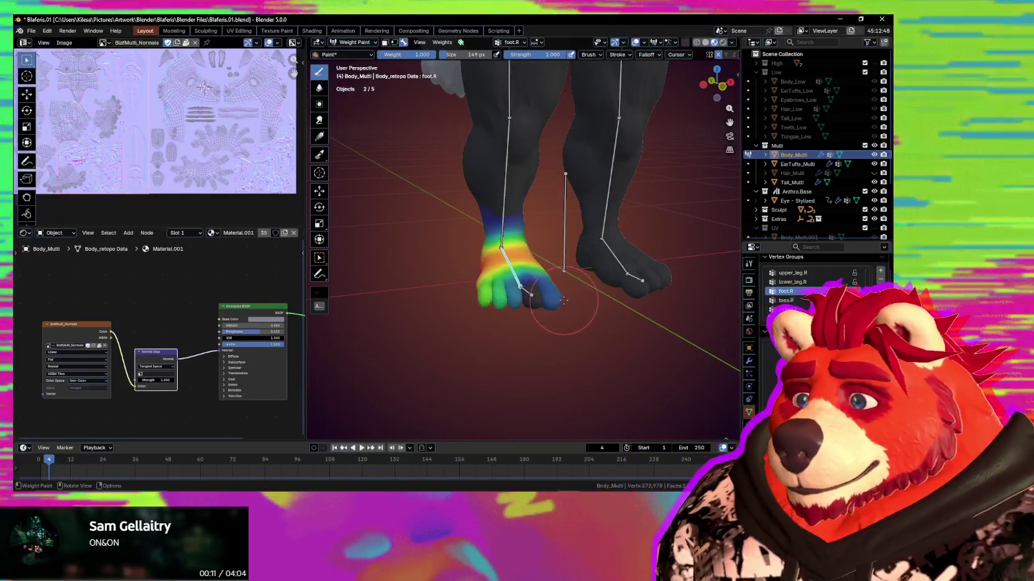
scroll(551, 295, up, 2)
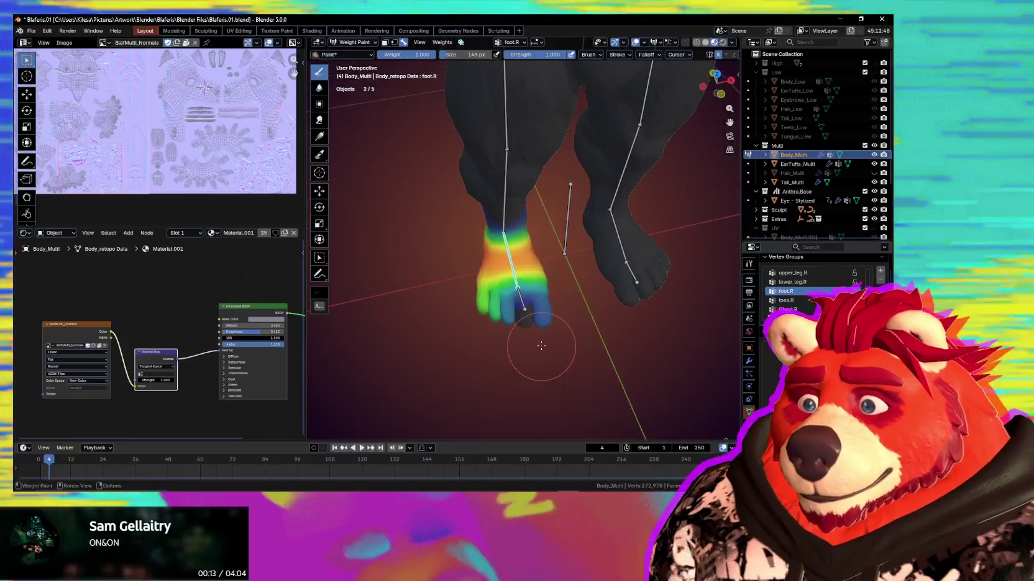
Cycle through object and edit mode back to weight painting and show the toes.R weights
middle_drag(551, 296, 531, 316)
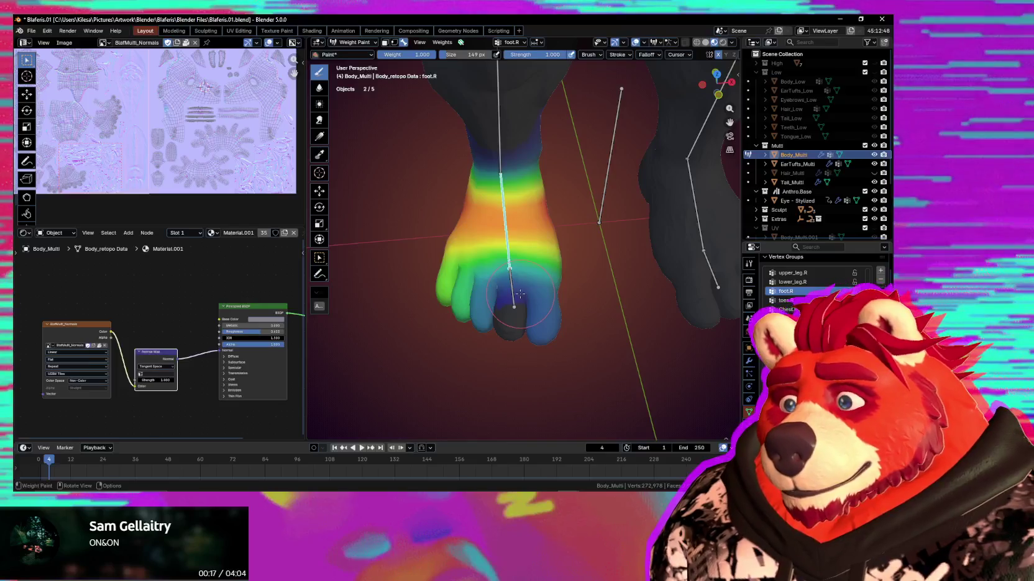
key(ctrl+Tab)
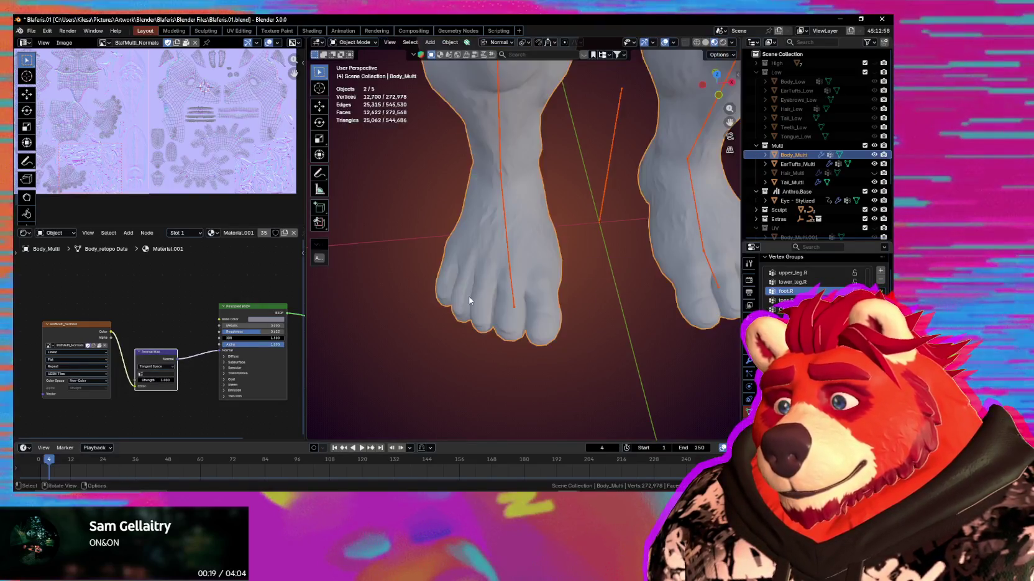
key(Tab)
key(Tab)
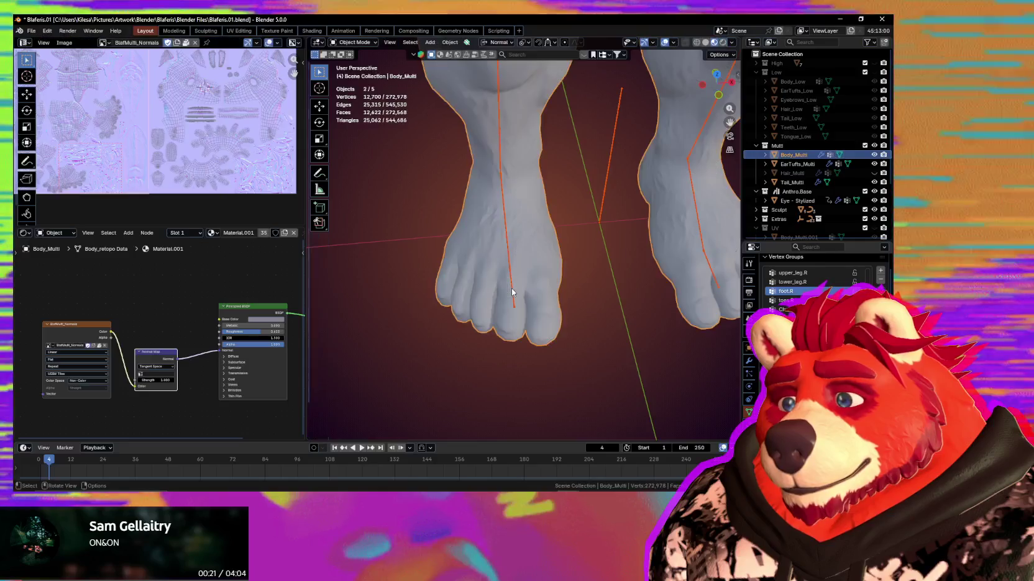
key(ctrl+Tab)
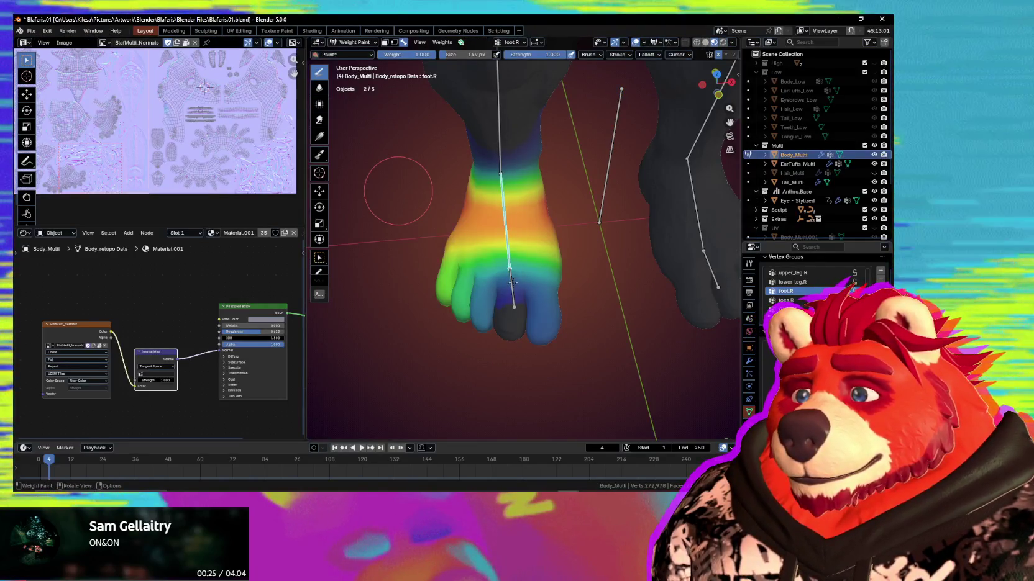
ctrl+click(512, 283)
middle_drag(513, 282, 522, 278)
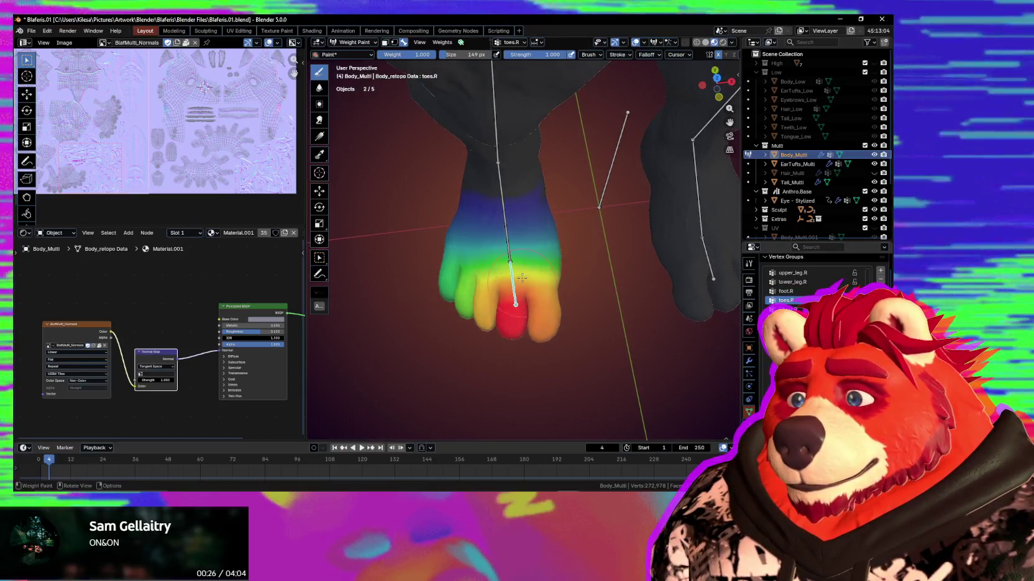
Adjust the brush falloff and paint heavier toes.R weight onto the right toes
click(653, 55)
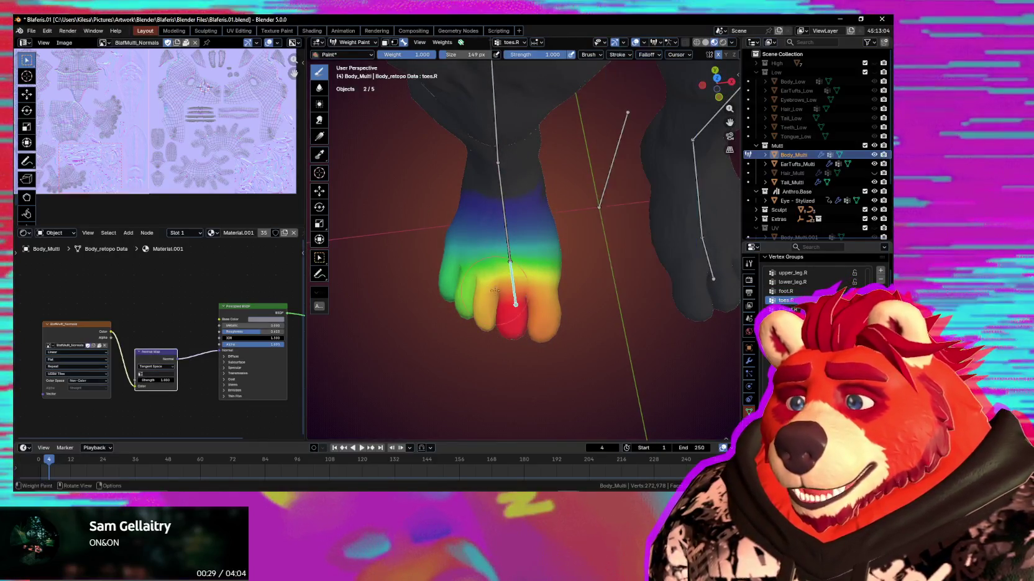
drag(491, 305, 490, 323)
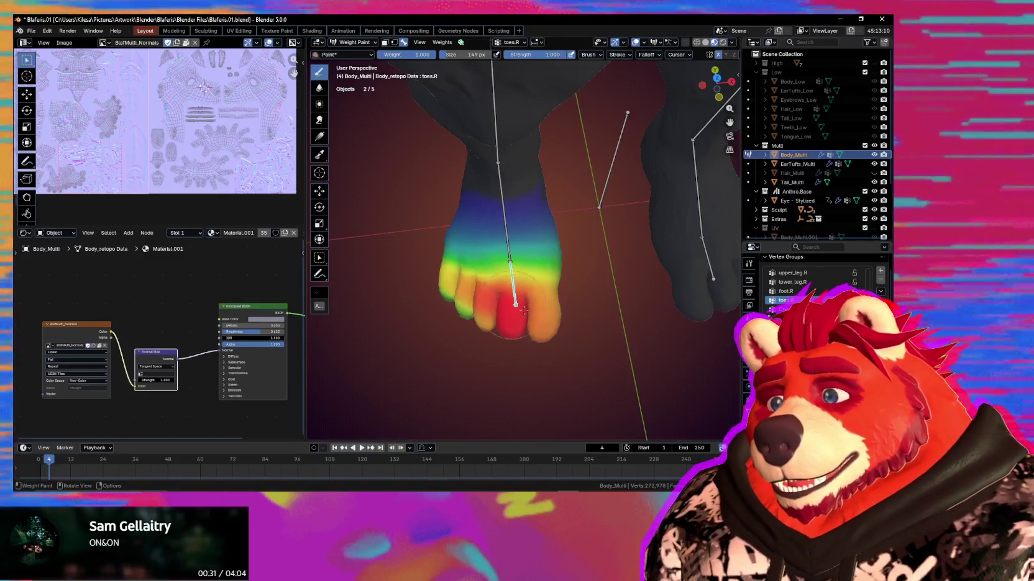
middle_drag(490, 323, 474, 311)
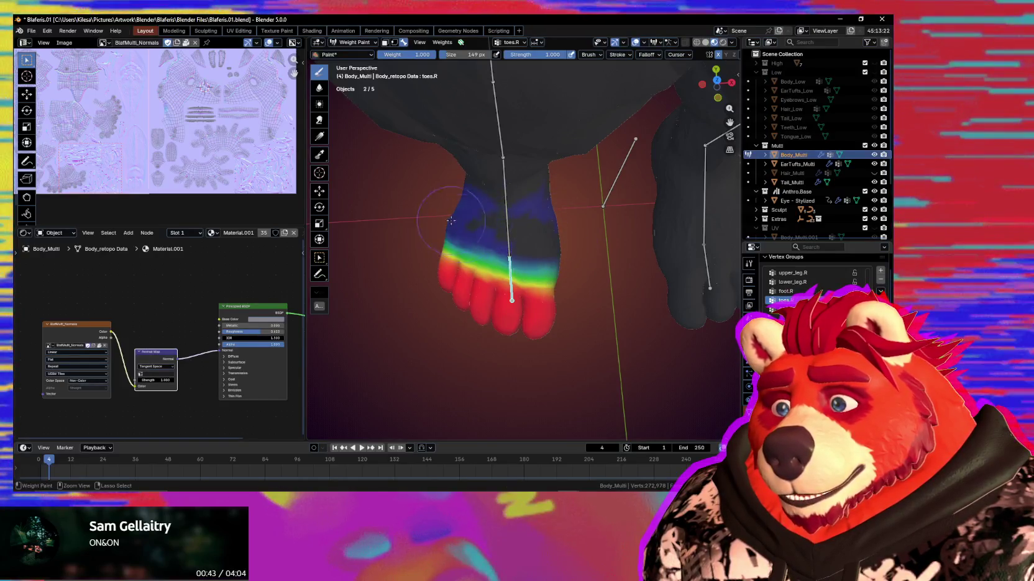
mouse_move(452, 222)
middle_down()
mouse_move(657, 152)
mouse_move(536, 211)
mouse_move(589, 235)
mouse_move(599, 110)
middle_up()
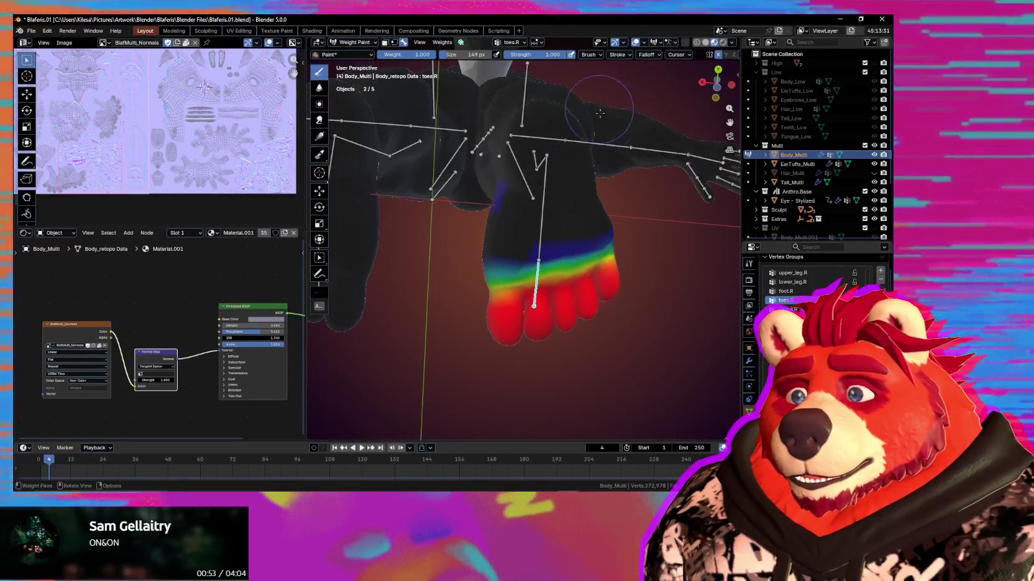
click(659, 54)
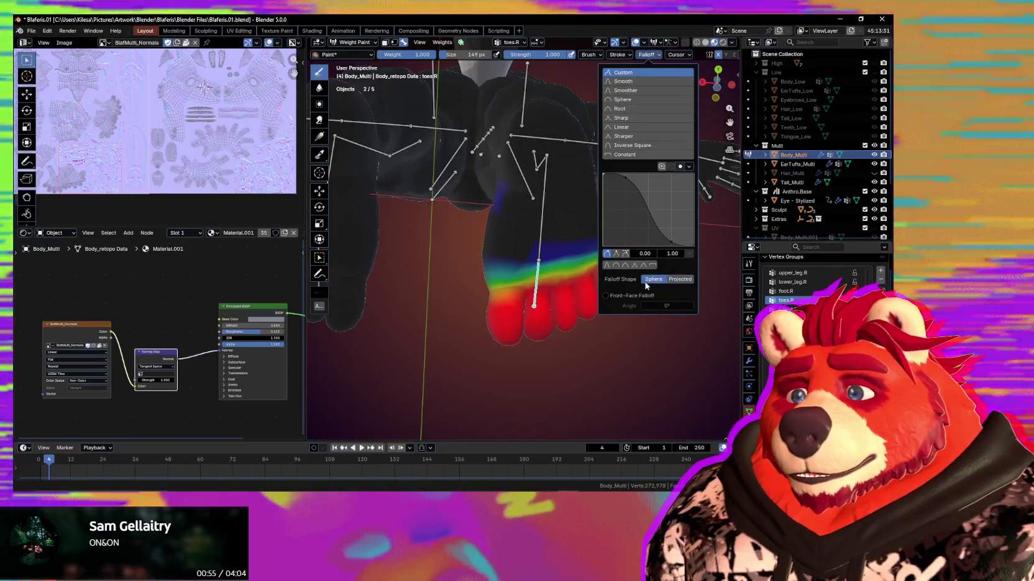
middle_drag(529, 297, 592, 246)
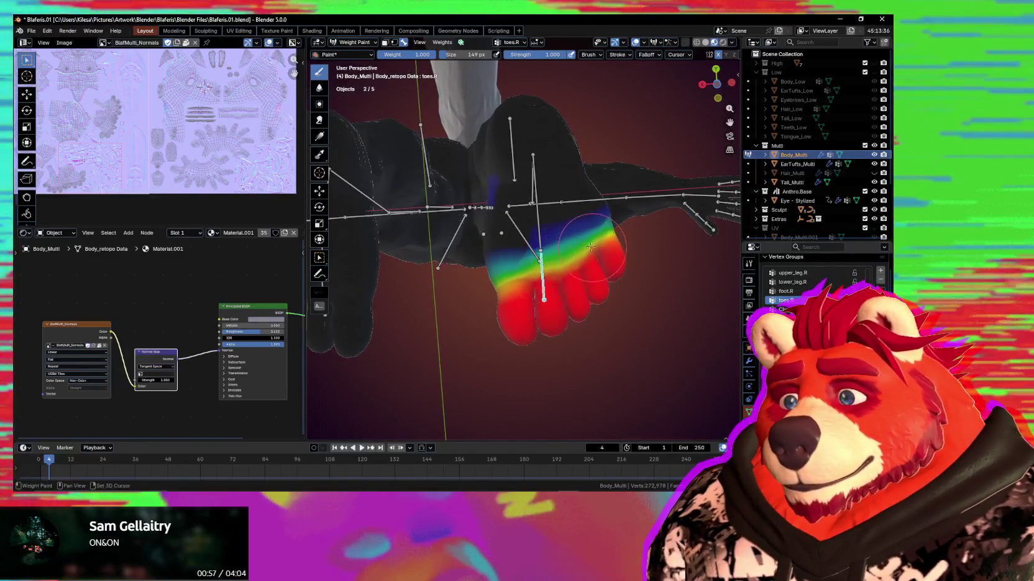
mouse_move(599, 251)
middle_down()
mouse_move(496, 334)
mouse_move(505, 309)
middle_up()
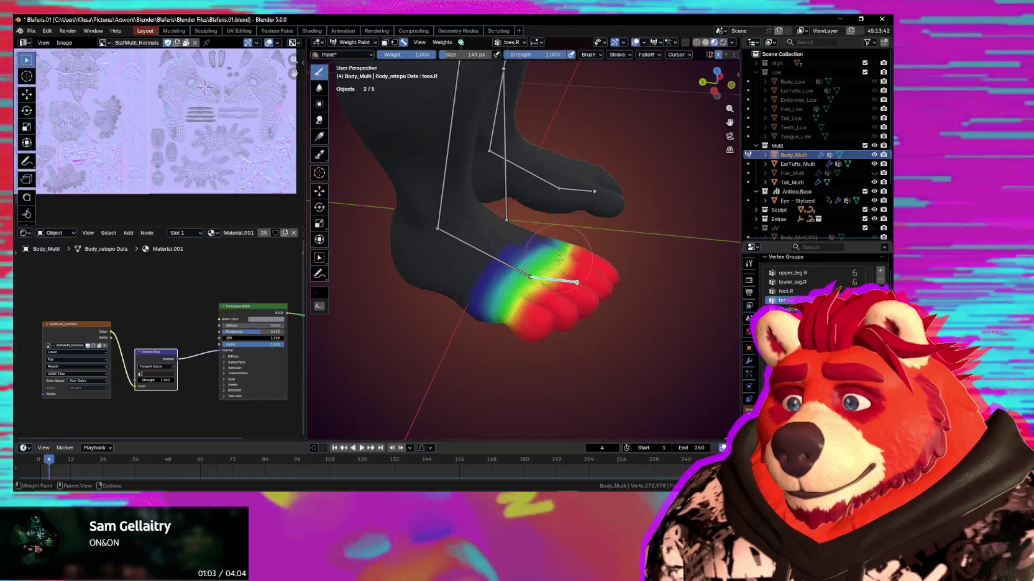
middle_drag(516, 290, 506, 299)
middle_drag(568, 284, 504, 292)
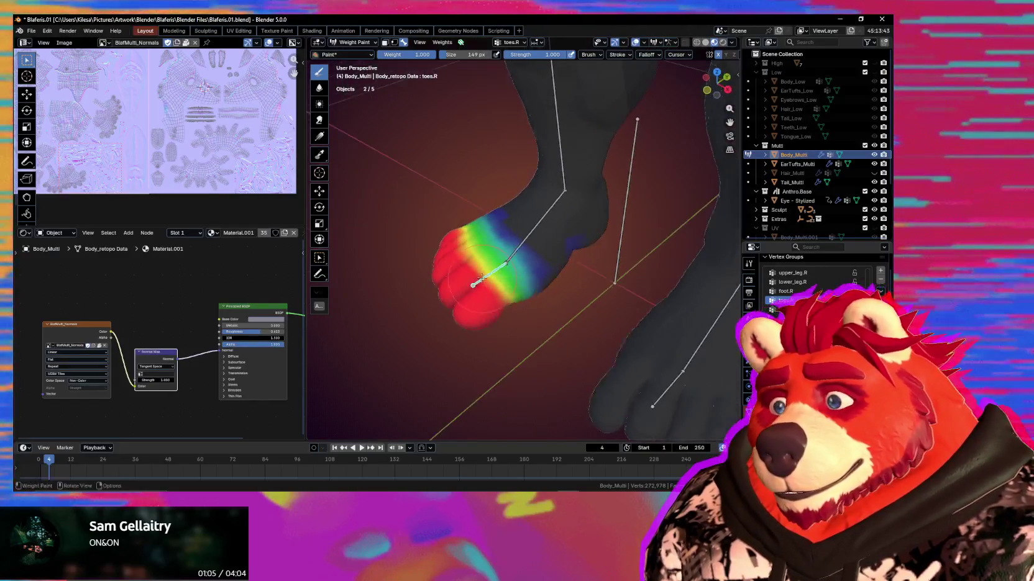
Rotate the toe bone freely and then along X to test the toes' deformation
key(r)
key(r)
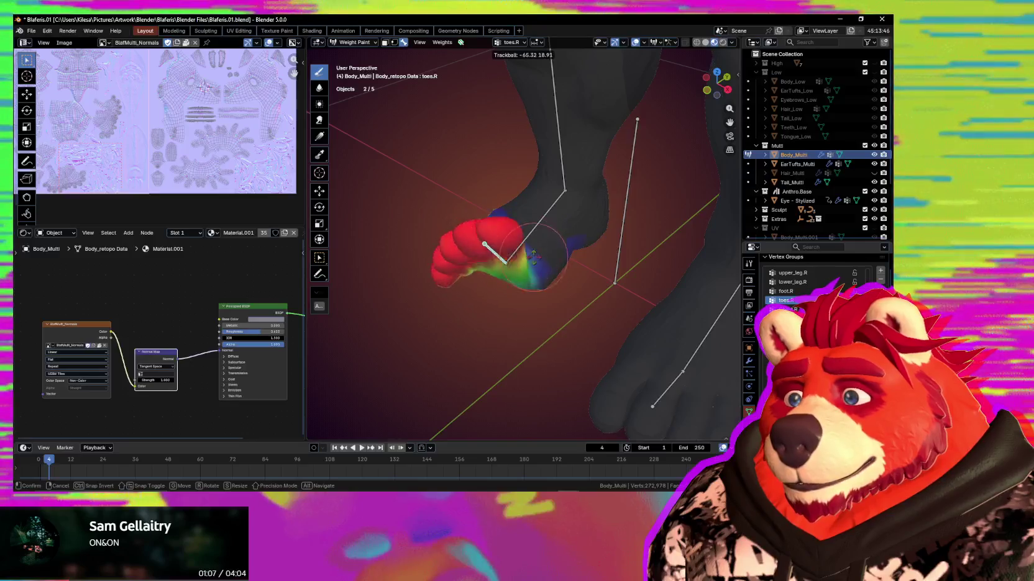
click(547, 294)
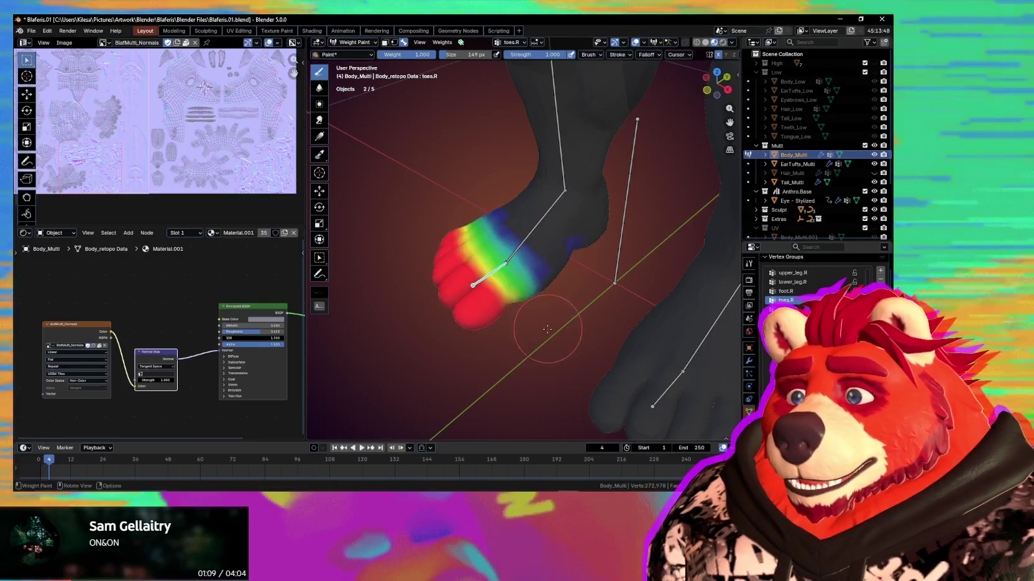
middle_drag(529, 332, 627, 318)
key(r)
key(x)
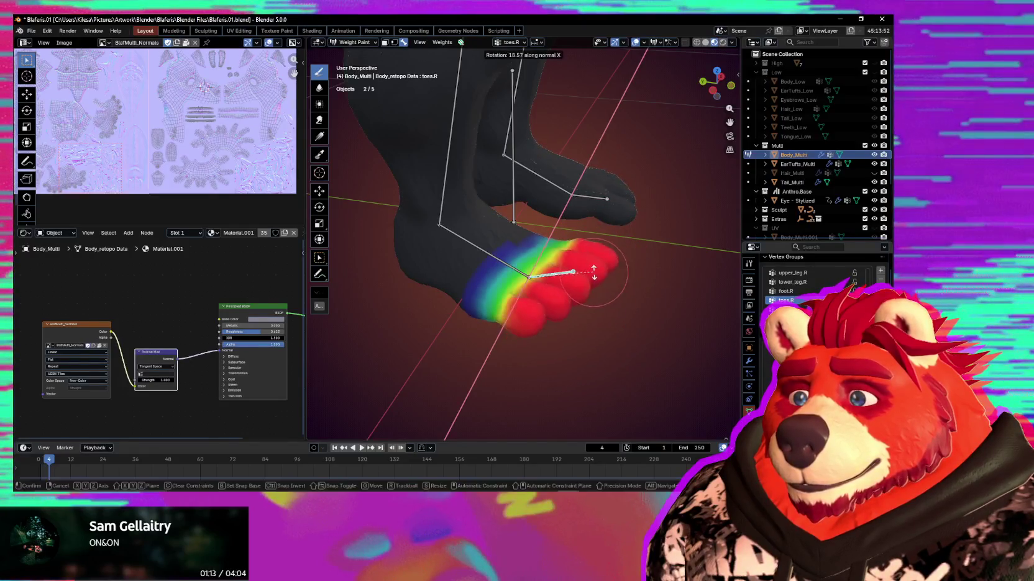
click(609, 297)
middle_drag(609, 297, 550, 342)
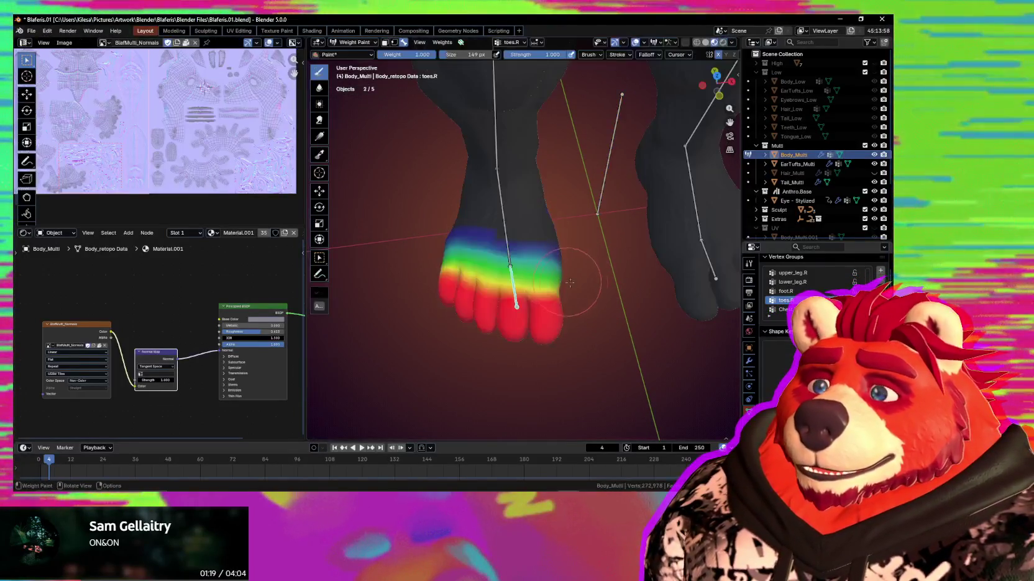
Leave weight painting, select the armature, and enter its edit mode
key(ctrl+Tab)
click(504, 239)
key(Tab)
Rotate the foot.R bone around Z so it runs along the right foot
click(502, 218)
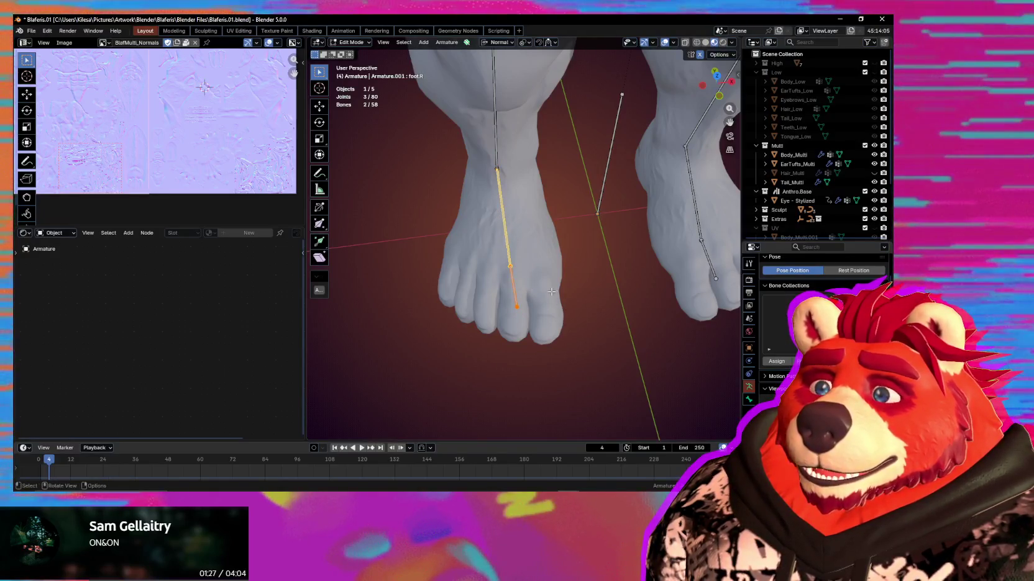
key(r)
key(z)
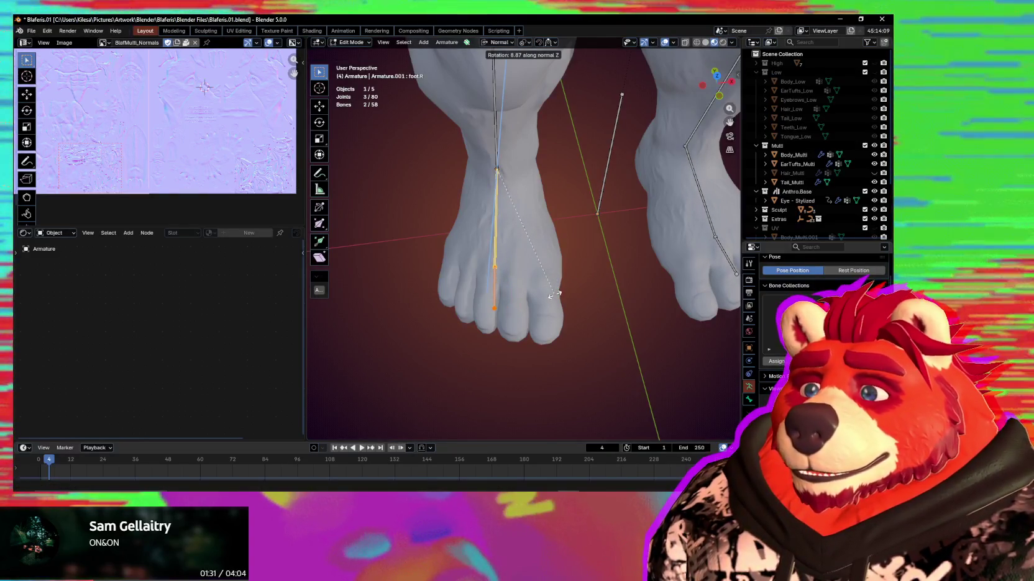
click(552, 292)
mouse_move(552, 292)
middle_down()
mouse_move(572, 304)
mouse_move(621, 286)
mouse_move(565, 295)
mouse_move(576, 275)
mouse_move(557, 322)
mouse_move(517, 346)
middle_up()
key(Escape)
Move the toes.R bone to lie along the right toes
click(550, 290)
key(g)
click(592, 276)
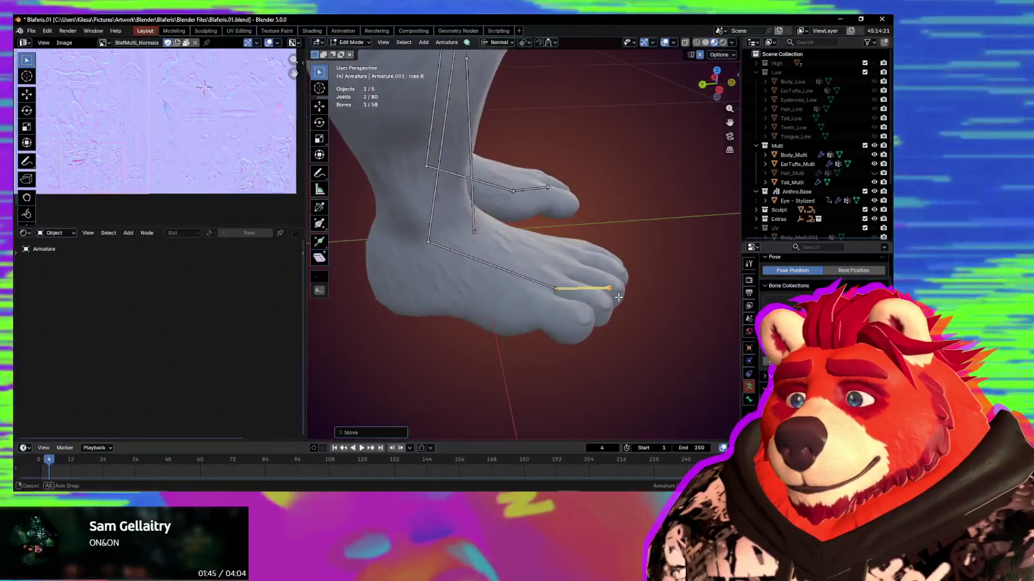
scroll(517, 346, down, 2)
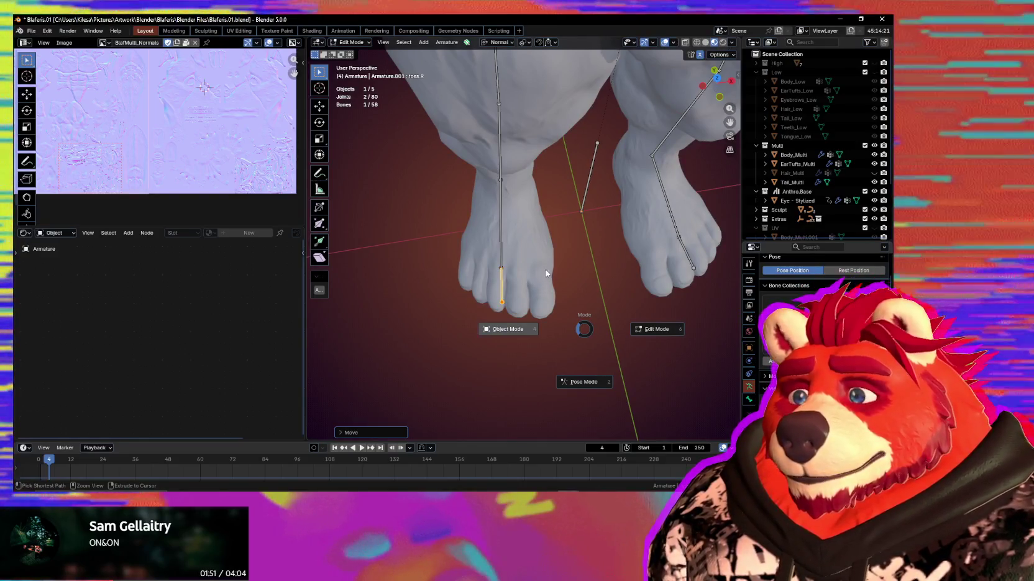
Return Body_Multi to weight painting the toes.R group
click(544, 273)
shift+click(528, 264)
key(ctrl+Tab)
middle_drag(517, 295, 589, 265)
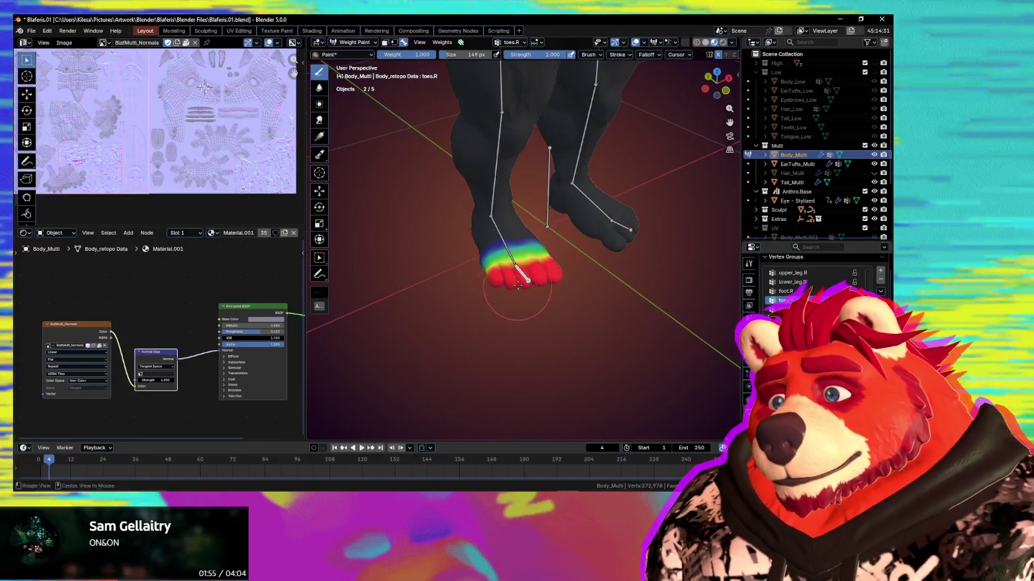
Shrink the brush to 78 px and paint lower toes.R weights over the top of the foot
middle_drag(515, 288, 513, 248)
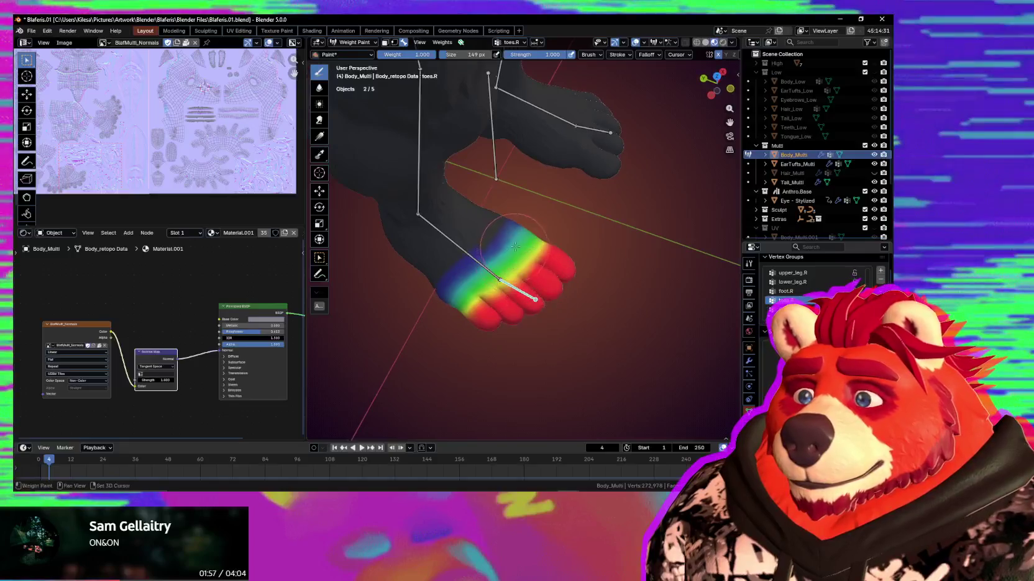
mouse_move(533, 268)
middle_down()
mouse_move(524, 233)
mouse_move(588, 251)
middle_up()
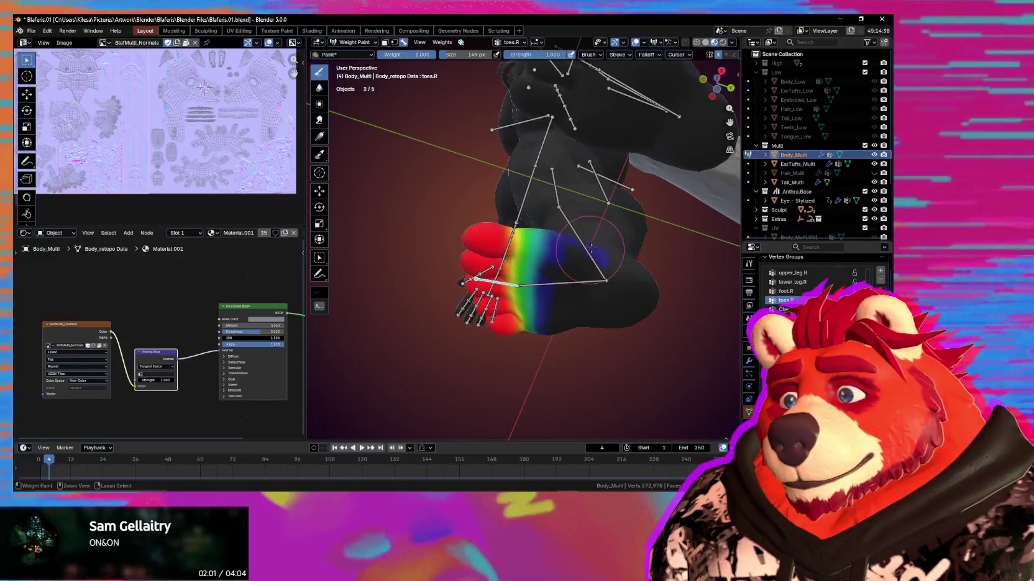
mouse_move(602, 286)
middle_down()
mouse_move(584, 267)
mouse_move(495, 295)
mouse_move(497, 236)
mouse_move(540, 336)
mouse_move(491, 305)
middle_up()
key(bracketleft)
key(bracketleft)
key(bracketleft)
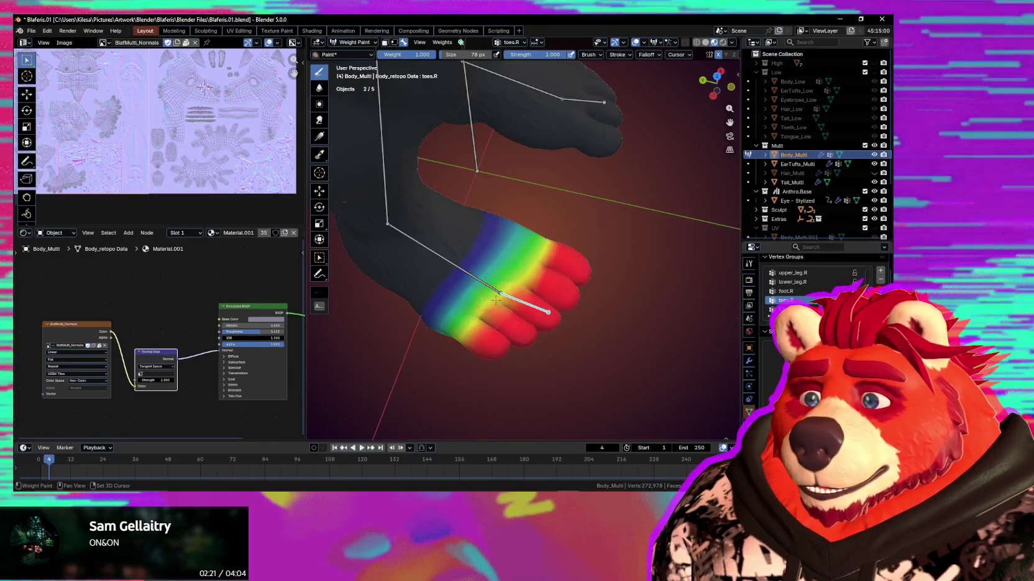
drag(547, 287, 538, 267)
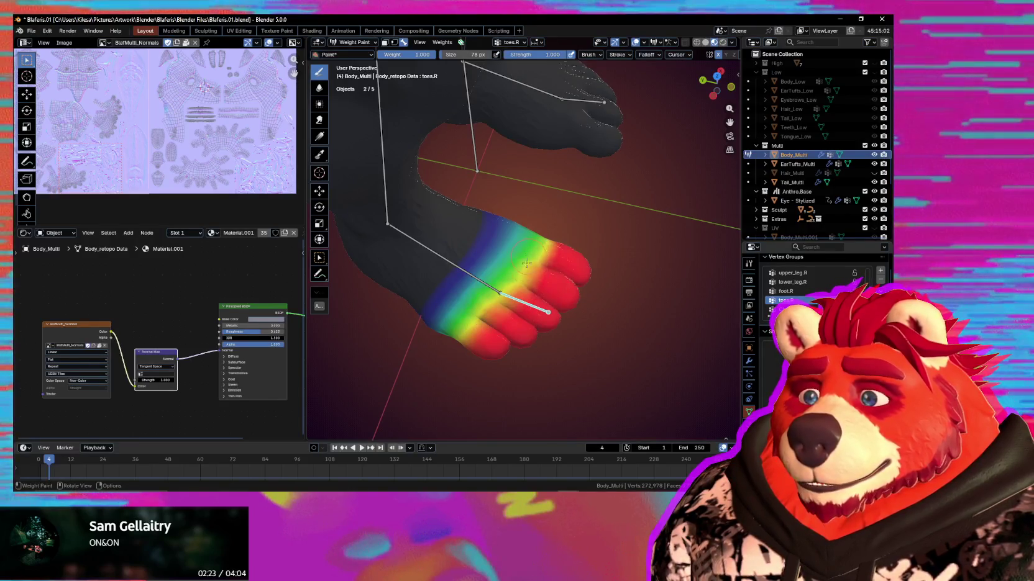
Raise the brush size to 102 px and view the foot from a low side angle
middle_drag(556, 284, 535, 260)
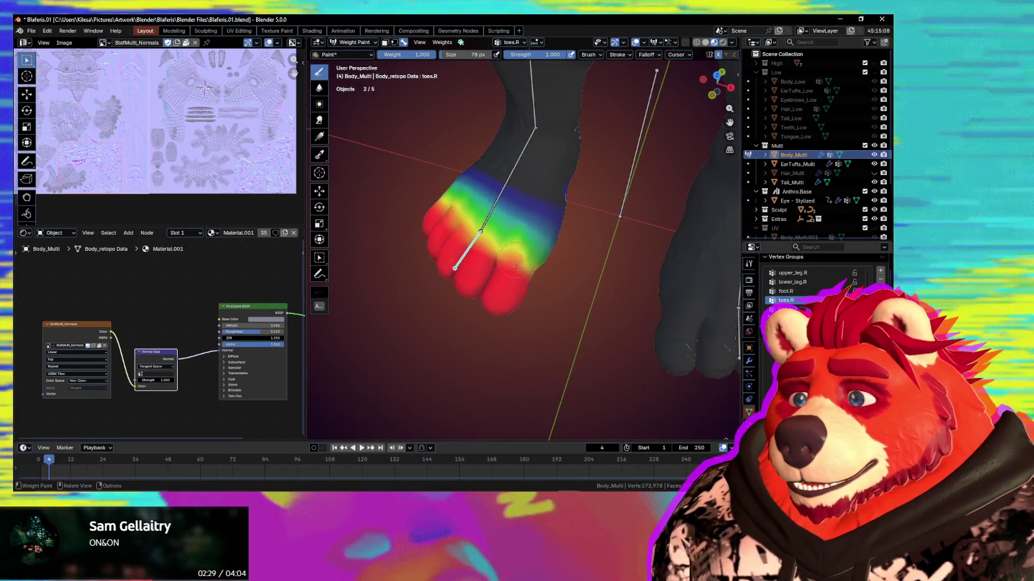
key(f)
click(523, 237)
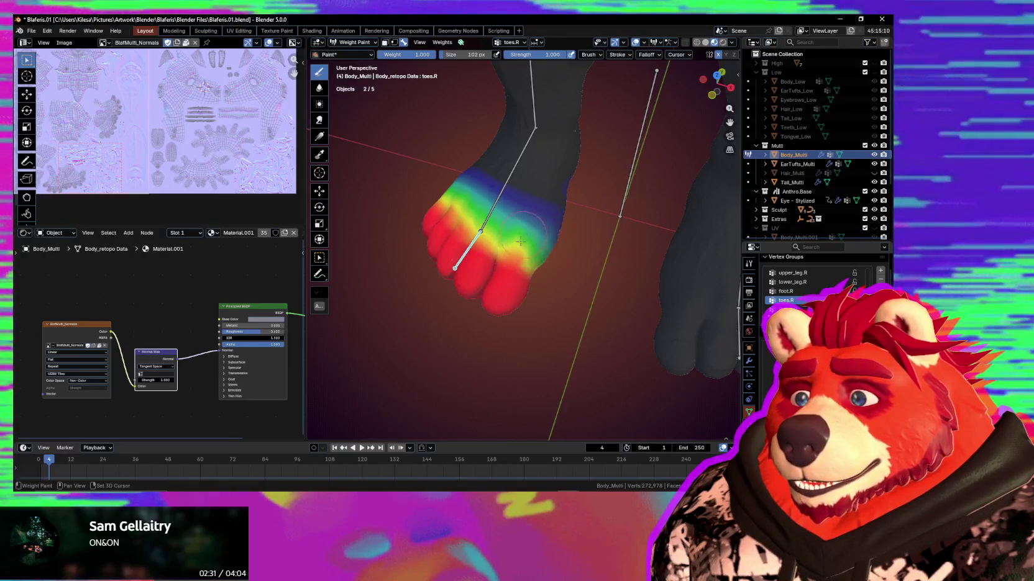
mouse_move(518, 277)
middle_down()
mouse_move(525, 284)
mouse_move(586, 231)
middle_up()
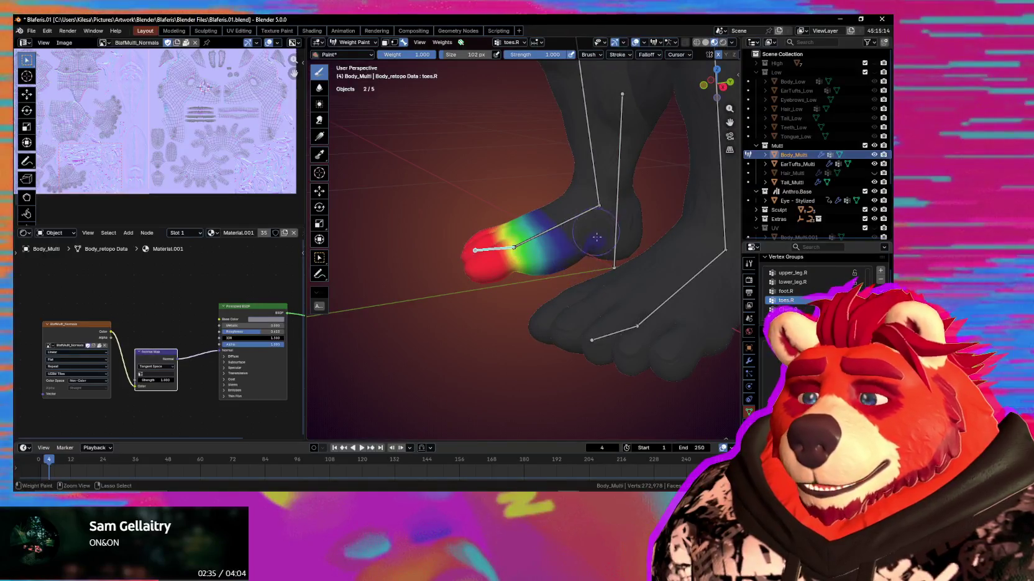
Rotate toes.R to a flatter angle to test the toe bend deformation
mouse_move(561, 281)
middle_down()
mouse_move(534, 309)
mouse_move(531, 294)
mouse_move(491, 261)
mouse_move(554, 248)
middle_up()
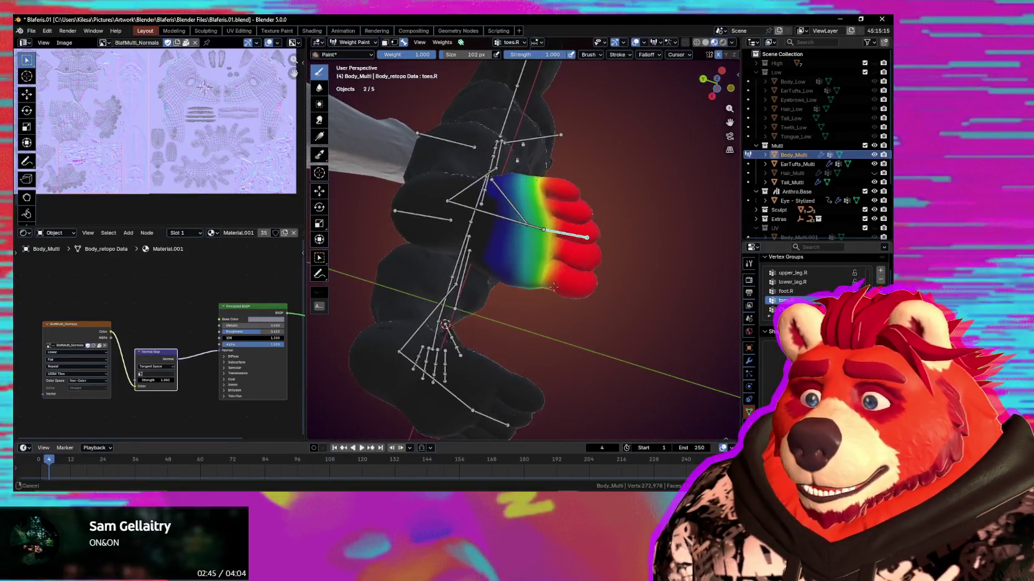
middle_drag(553, 248, 577, 304)
key(r)
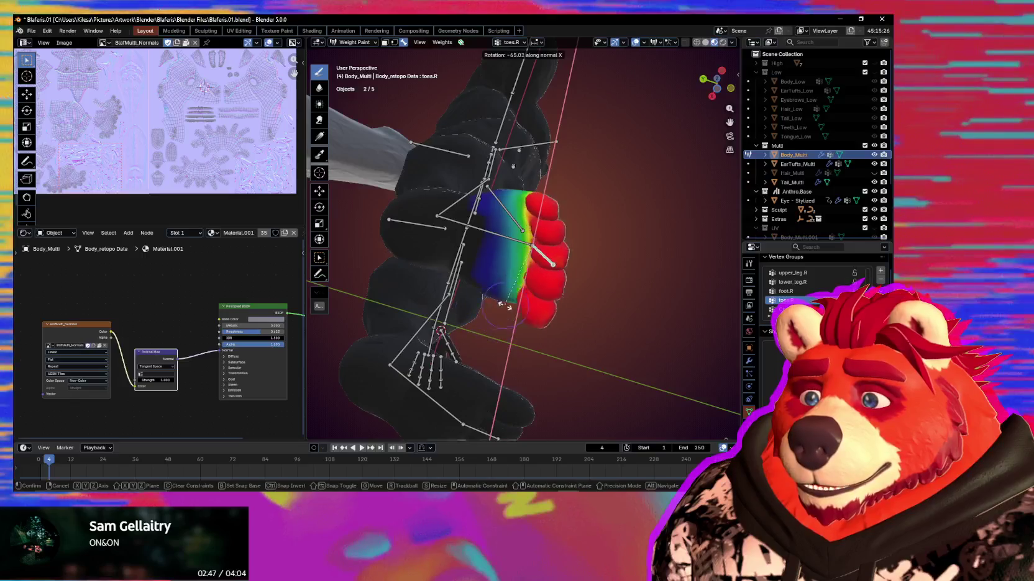
click(531, 274)
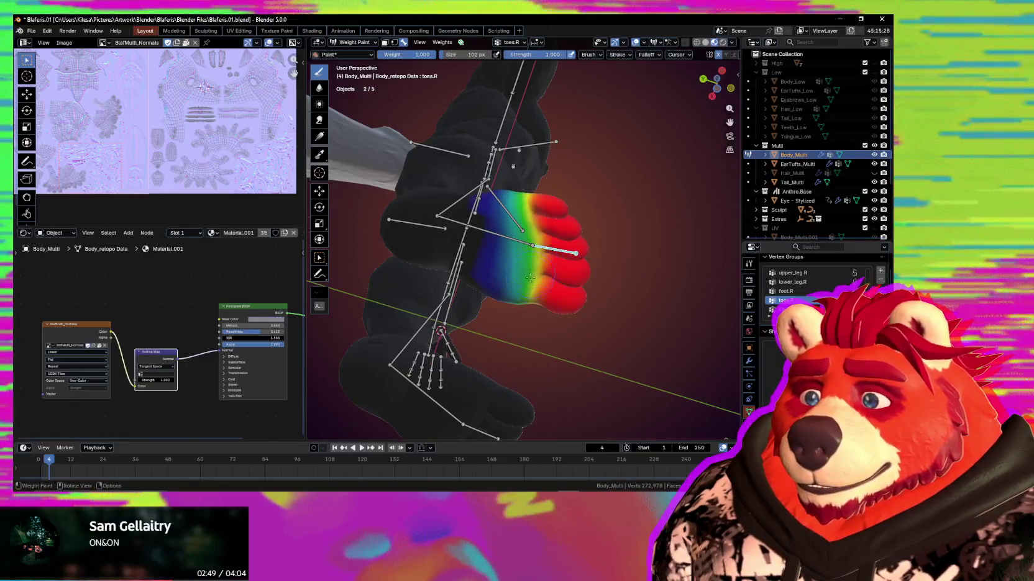
Inspect the bent foot from the side and sole, then make lower_arm.R the active vertex group
middle_drag(523, 277, 506, 203)
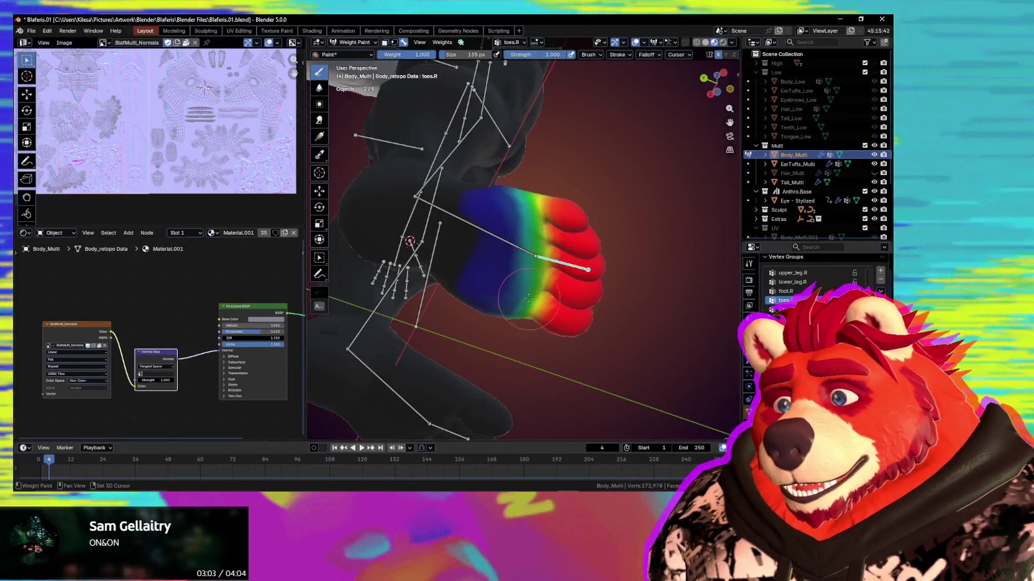
middle_drag(525, 203, 497, 315)
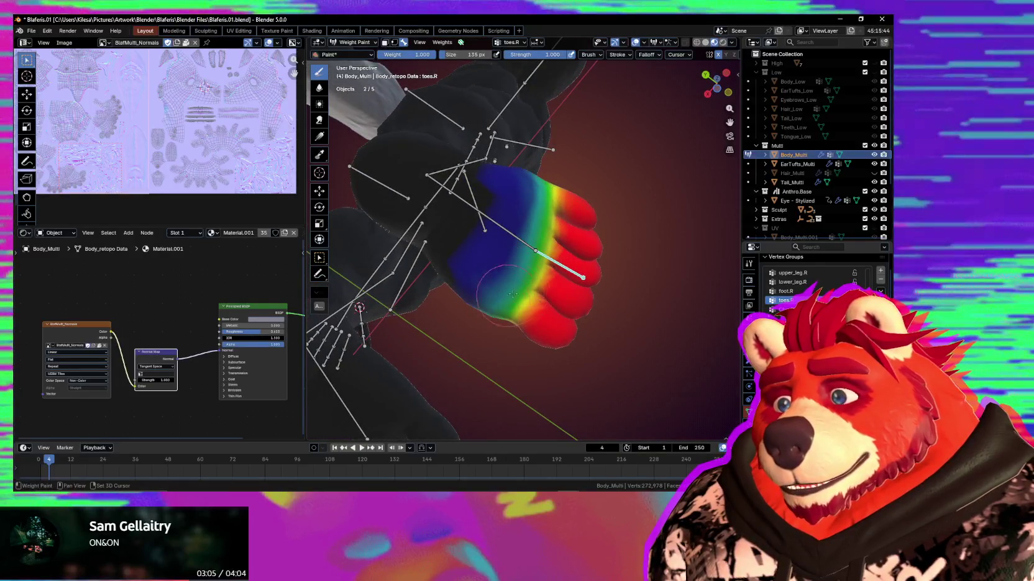
mouse_move(541, 230)
middle_down()
mouse_move(527, 311)
mouse_move(533, 233)
middle_up()
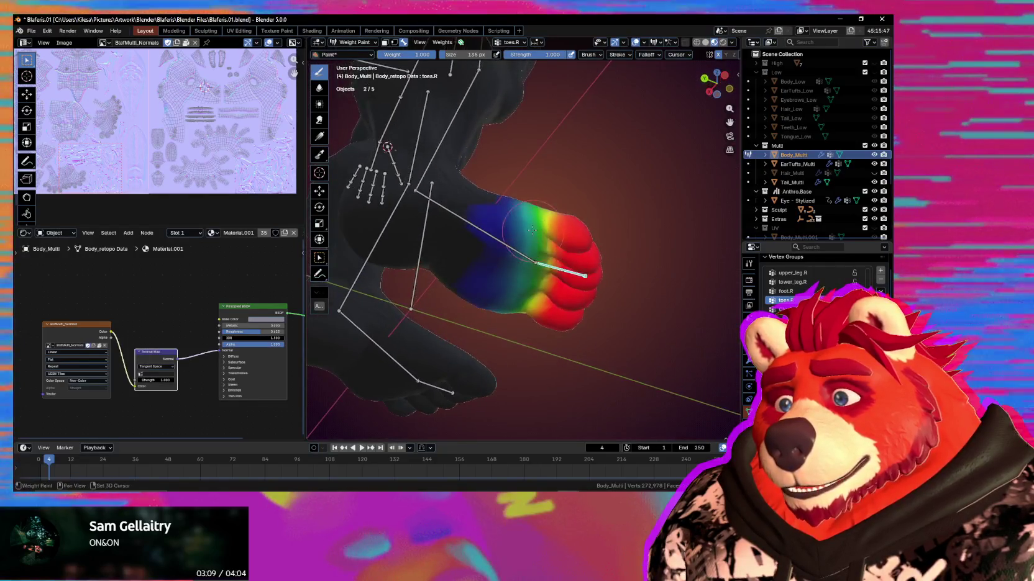
middle_drag(528, 283, 542, 225)
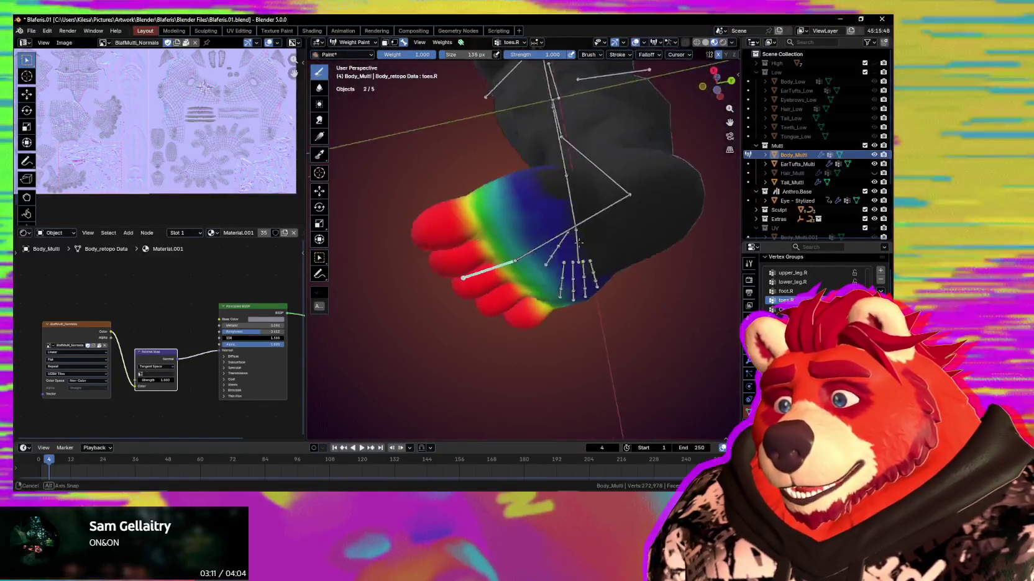
middle_drag(526, 225, 545, 290)
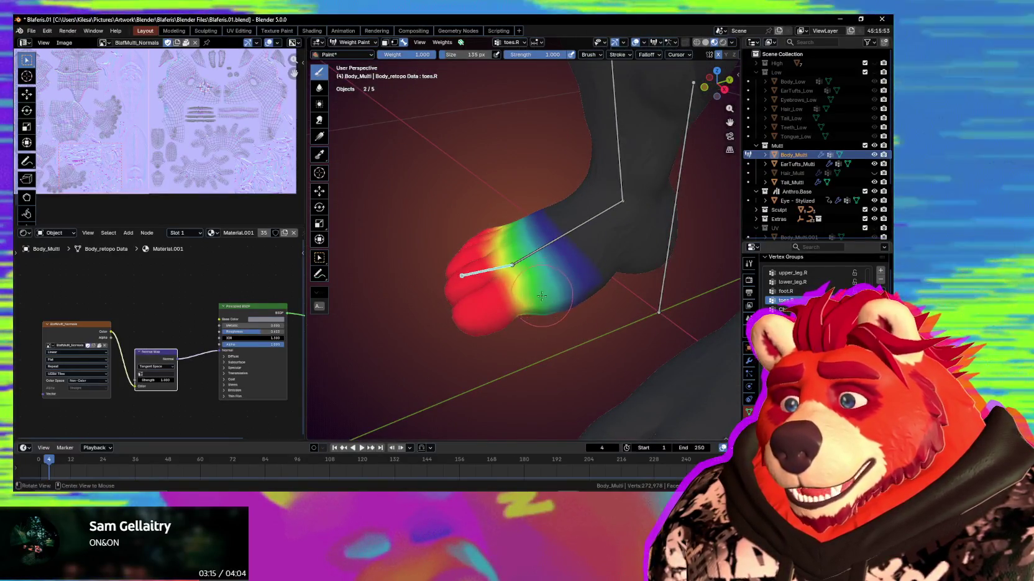
mouse_move(546, 291)
middle_down()
mouse_move(525, 335)
mouse_move(486, 377)
mouse_move(545, 304)
mouse_move(526, 339)
mouse_move(529, 274)
mouse_move(520, 310)
mouse_move(514, 264)
mouse_move(562, 228)
middle_up()
scroll(522, 323, down, 3)
ctrl+click(527, 339)
Select thumb_proximal.R and test-bend the thumb bone into a new pose
ctrl+click(515, 291)
key(r)
key(r)
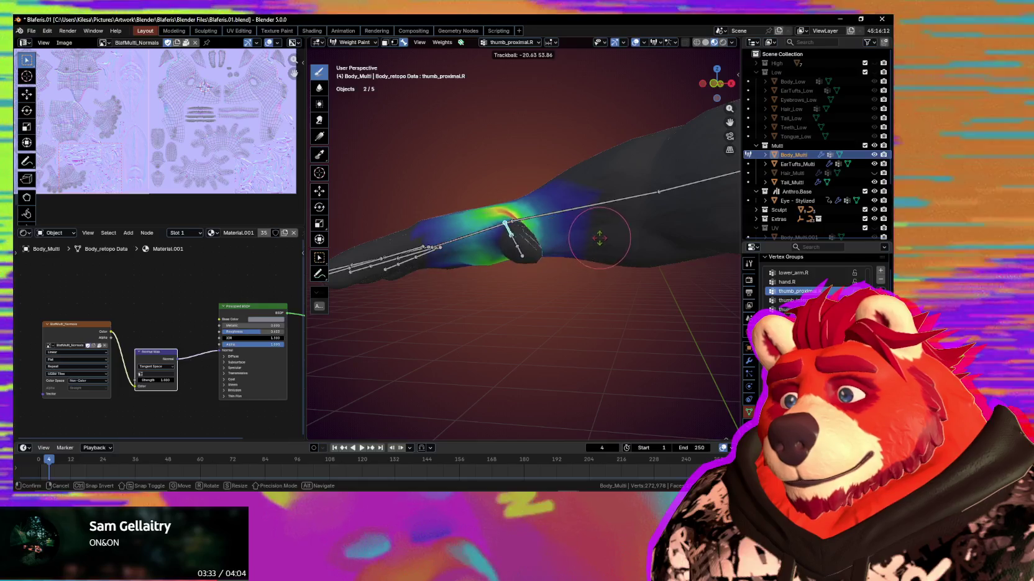
click(553, 248)
mouse_move(554, 247)
middle_down()
mouse_move(591, 302)
mouse_move(521, 297)
middle_up()
key(ctrl+z)
key(shift+alt+z)
key(shift+alt+z)
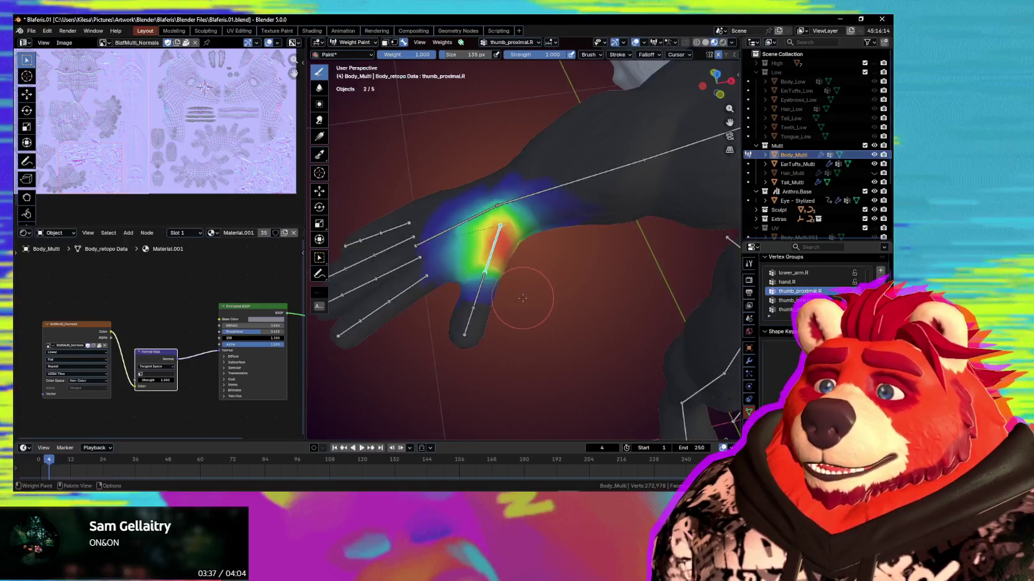
key(r)
key(r)
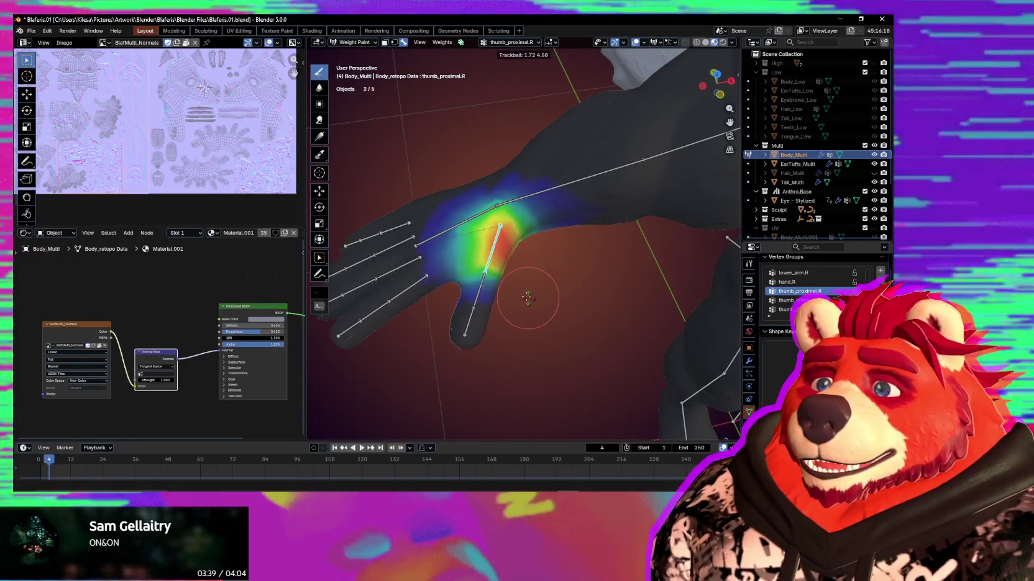
click(549, 280)
Switch to index_proximal.R and bend the index finger bone about its X axis
ctrl+click(481, 284)
mouse_move(482, 285)
shift+middle_down()
mouse_move(431, 284)
mouse_move(480, 301)
mouse_move(491, 292)
shift+middle_up()
ctrl+click(420, 288)
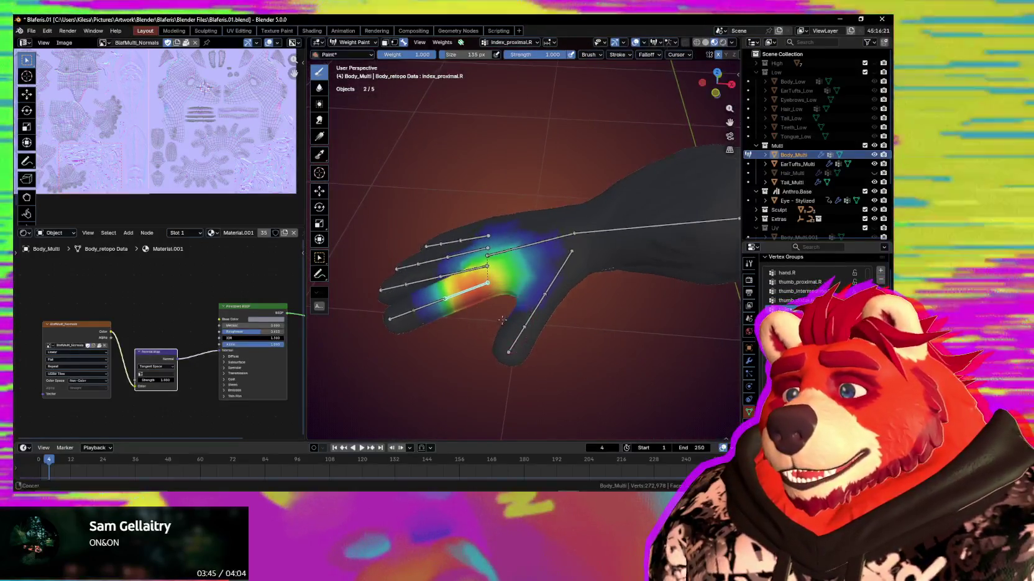
key(r)
key(x)
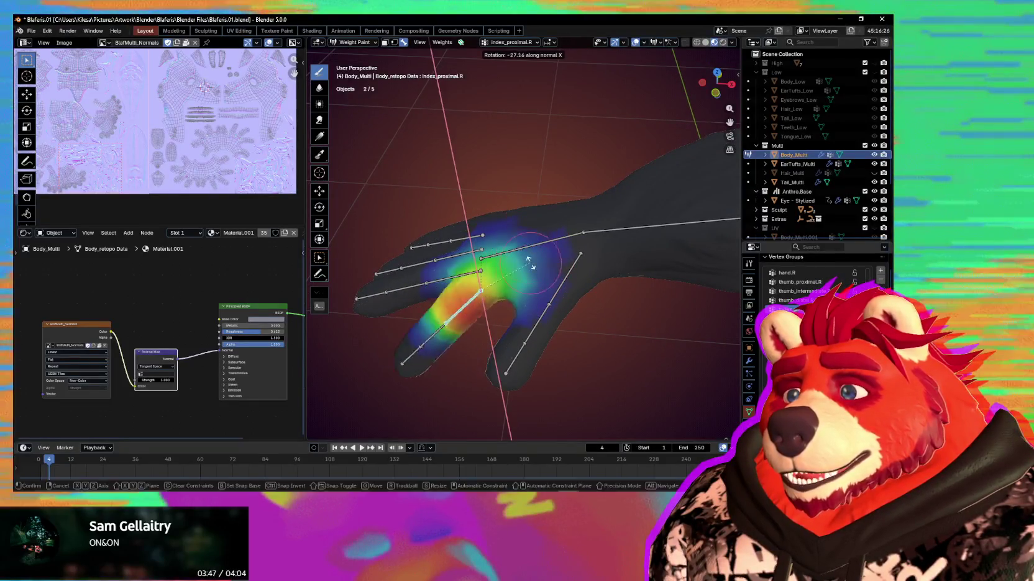
click(538, 296)
Test-bend the index finger again on the bare mesh, then restore weight colours and bones
key(shift+alt+z)
middle_drag(537, 297, 547, 277)
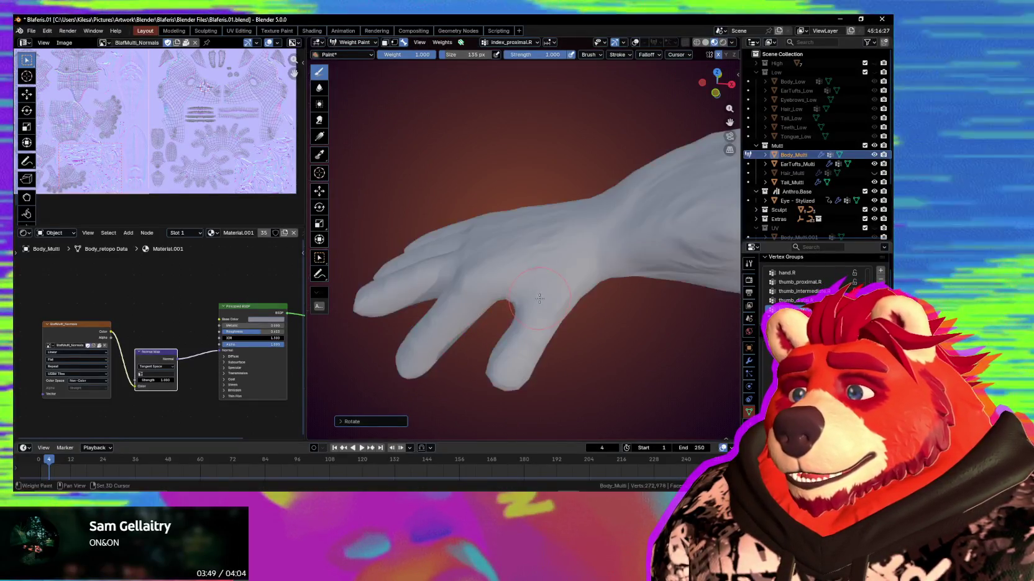
key(r)
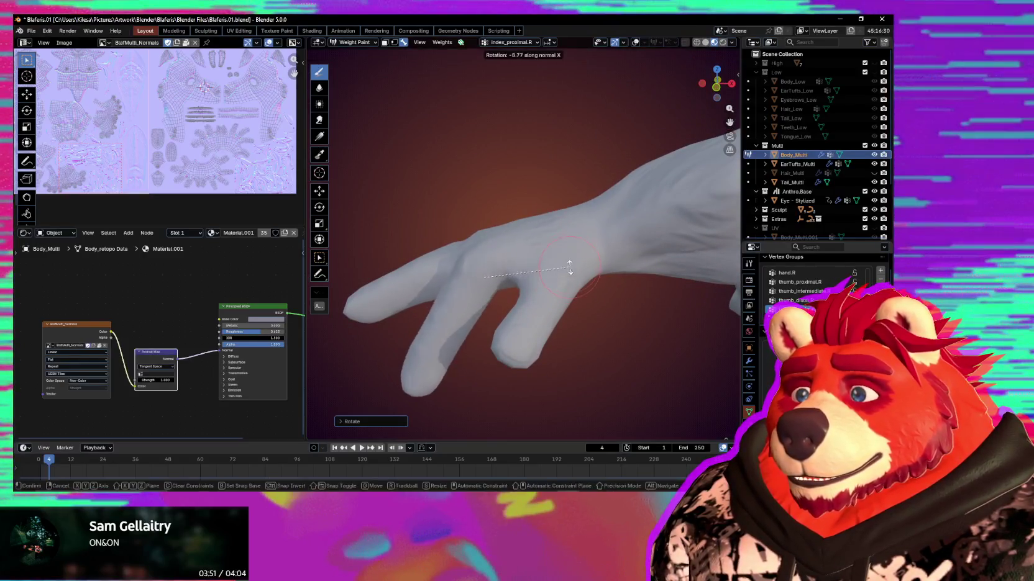
click(545, 291)
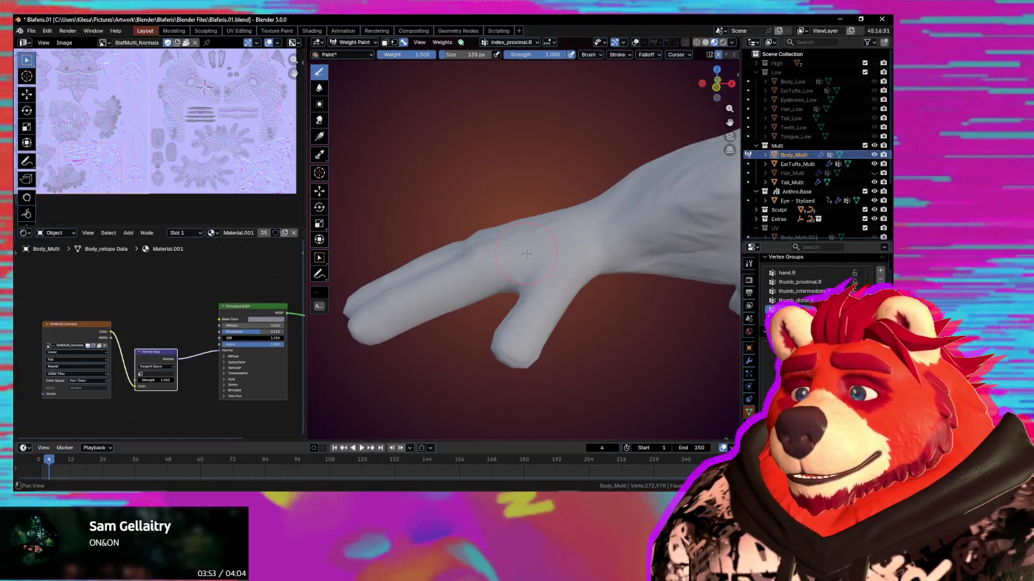
key(shift+alt+z)
middle_drag(528, 262, 523, 282)
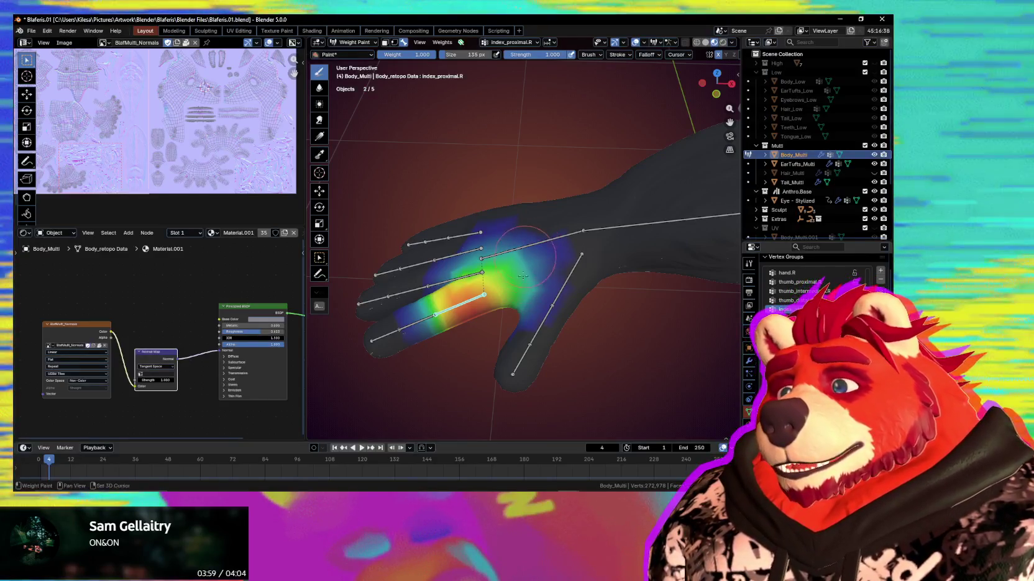
Paint index_proximal.R weight onto the index finger base, then select middle_proximal.R
drag(523, 277, 520, 300)
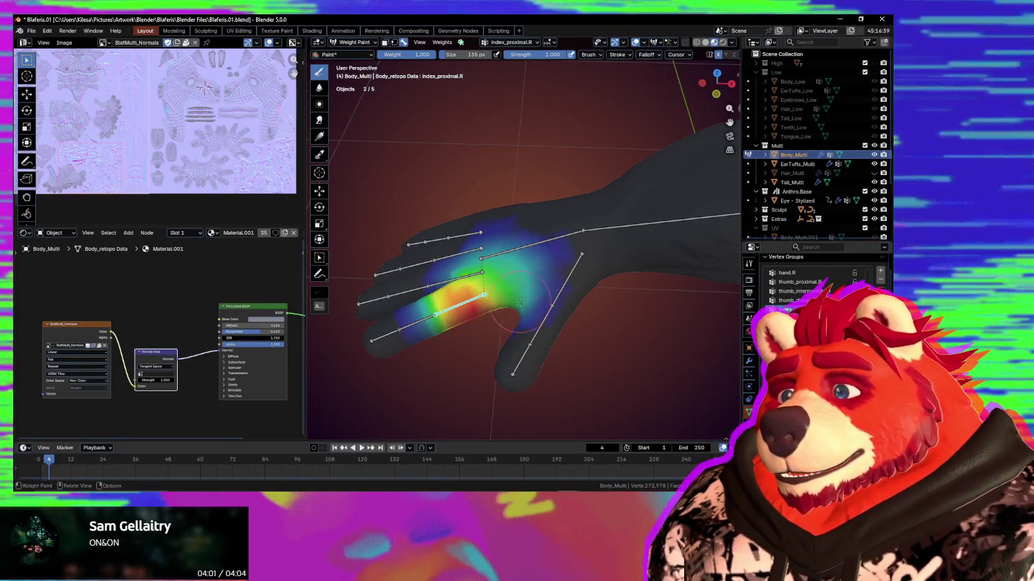
middle_drag(520, 301, 519, 273)
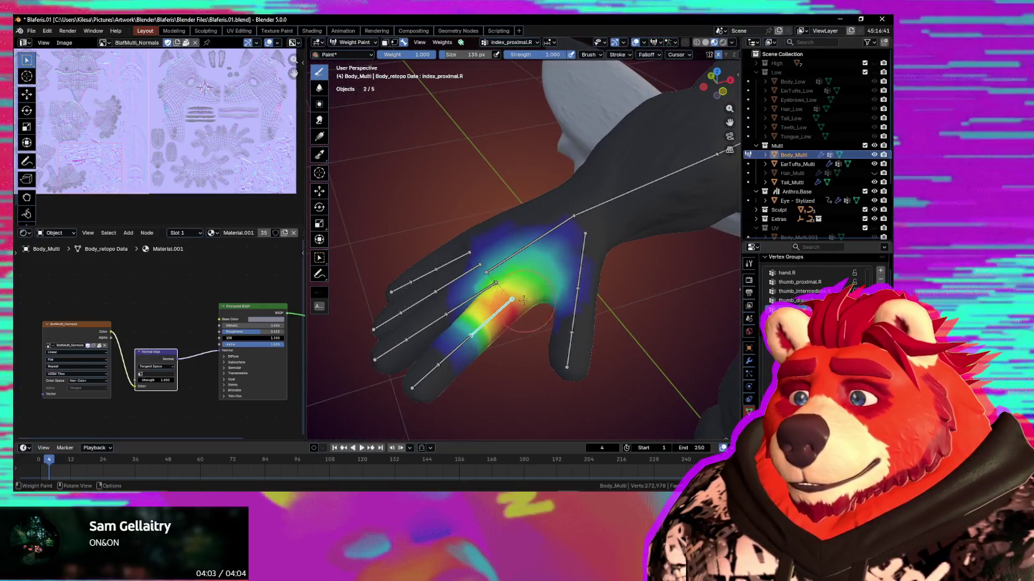
ctrl+click(483, 288)
middle_drag(484, 289, 514, 302)
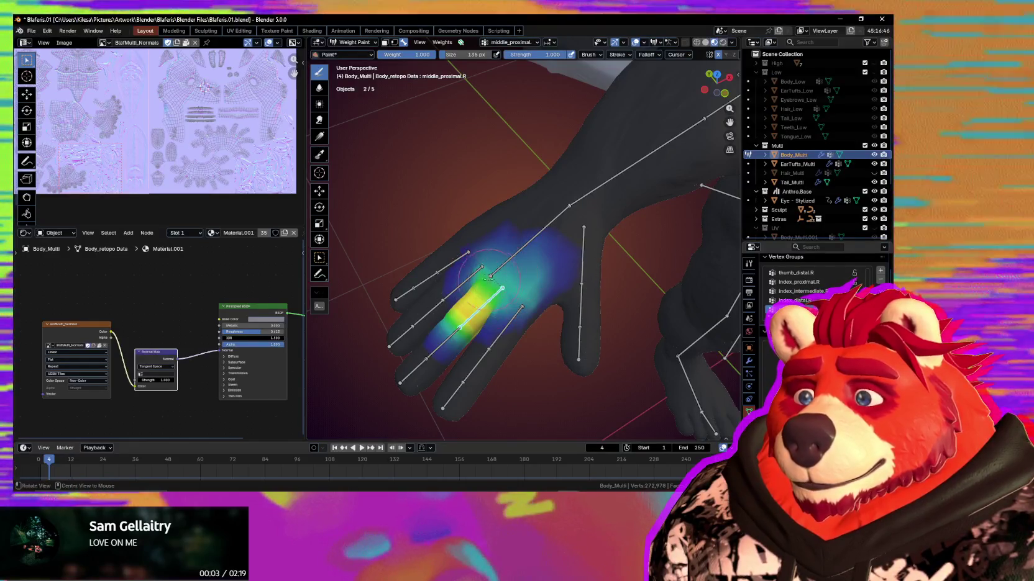
Check the ring_proximal.R weights, then select little_proximal.R and view the hand from several sides
ctrl+click(502, 292)
middle_drag(502, 292, 507, 277)
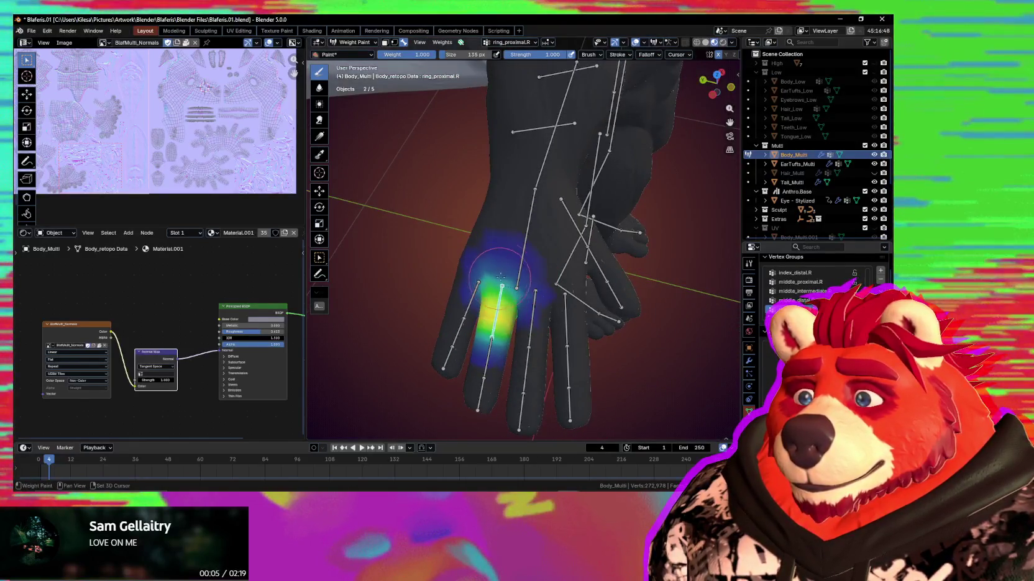
ctrl+click(477, 292)
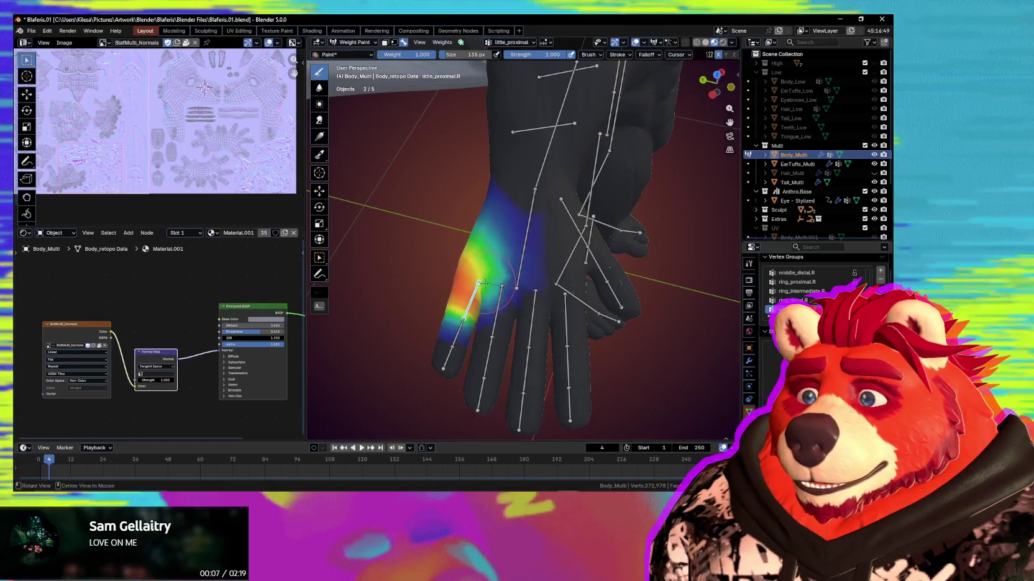
middle_drag(477, 292, 557, 259)
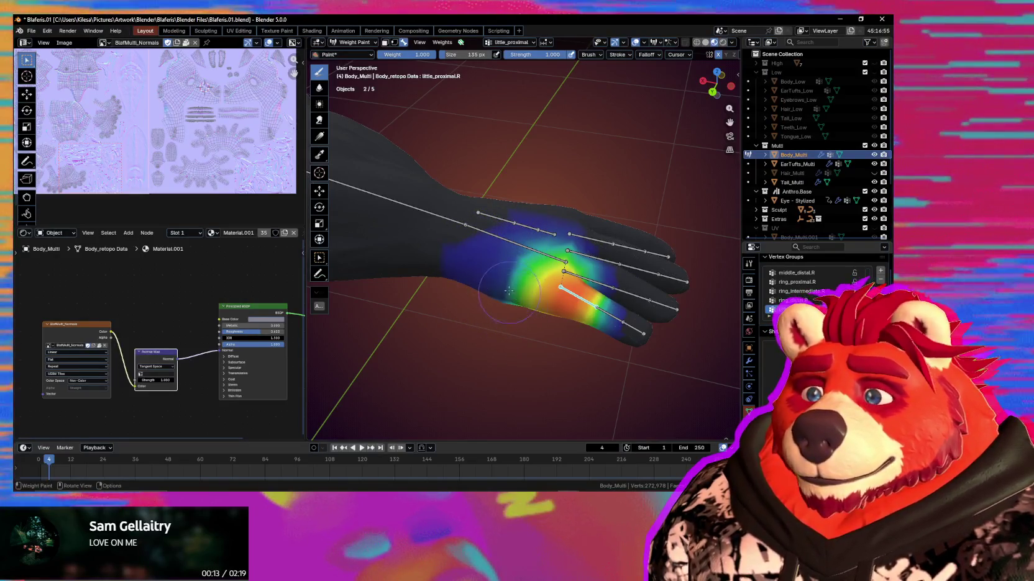
middle_drag(512, 316, 503, 314)
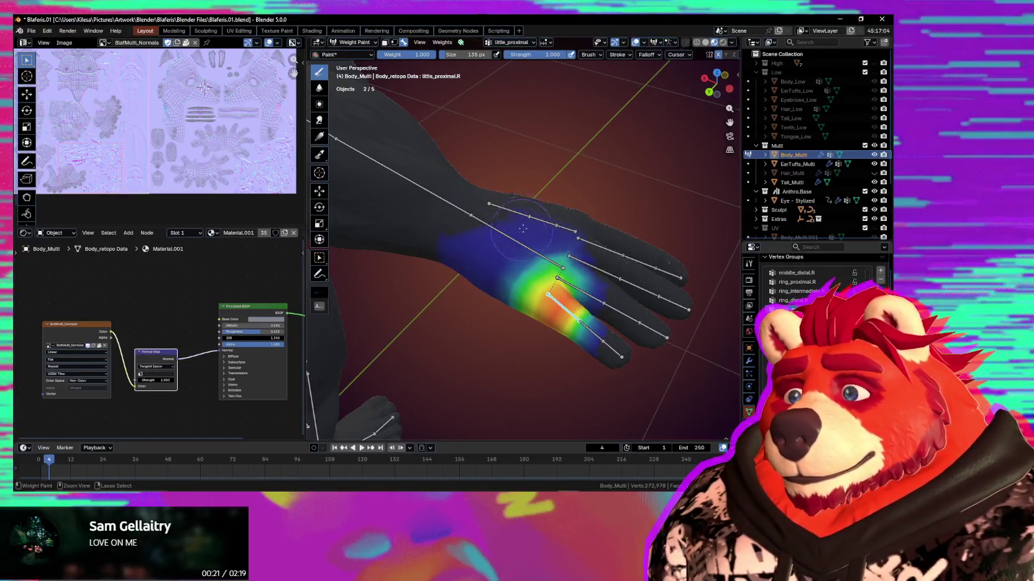
middle_drag(564, 243, 513, 272)
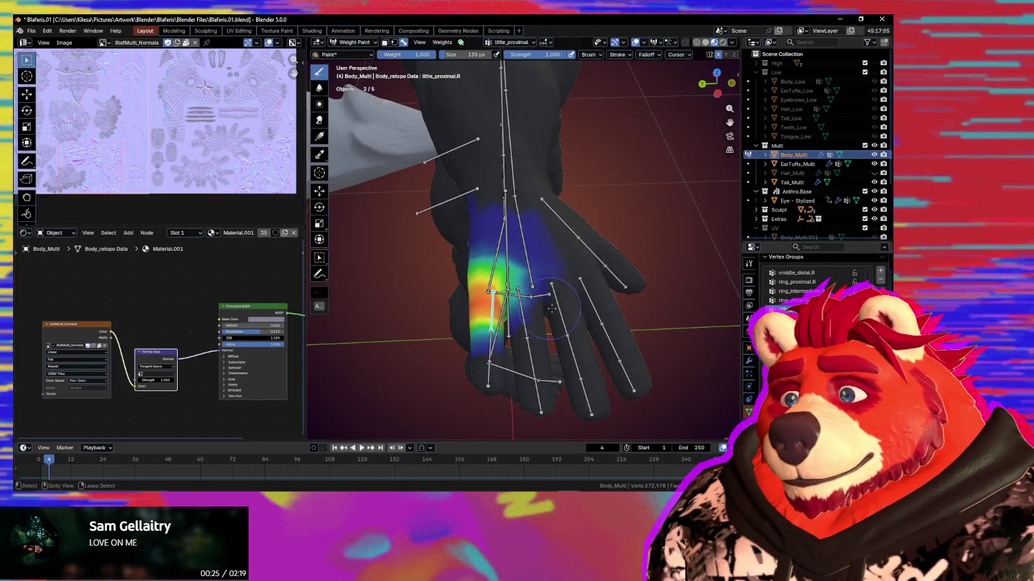
middle_drag(549, 308, 549, 287)
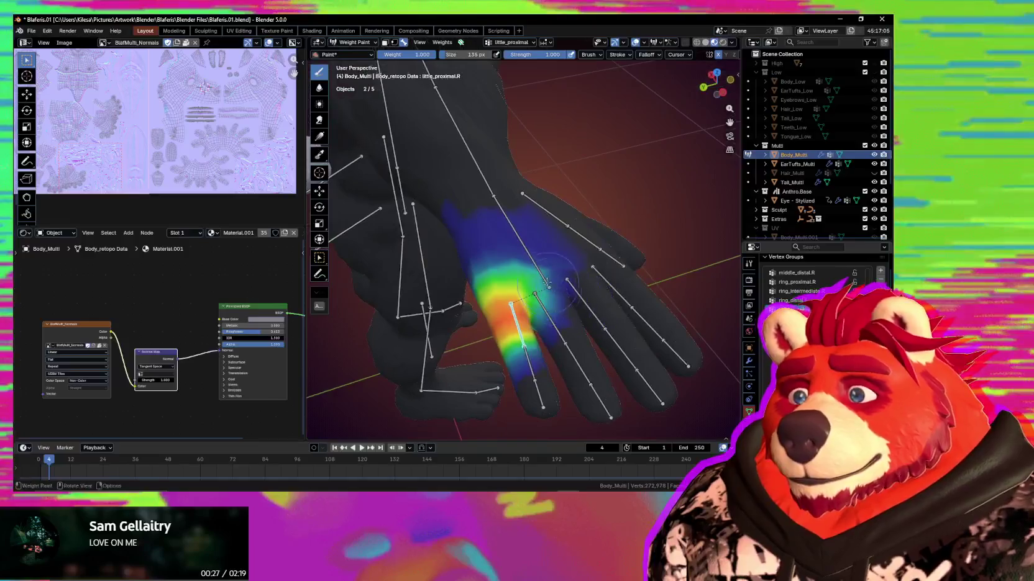
Shrink the brush to 89 px and test-rotate the little finger bone
key(bracketleft)
key(bracketleft)
key(bracketleft)
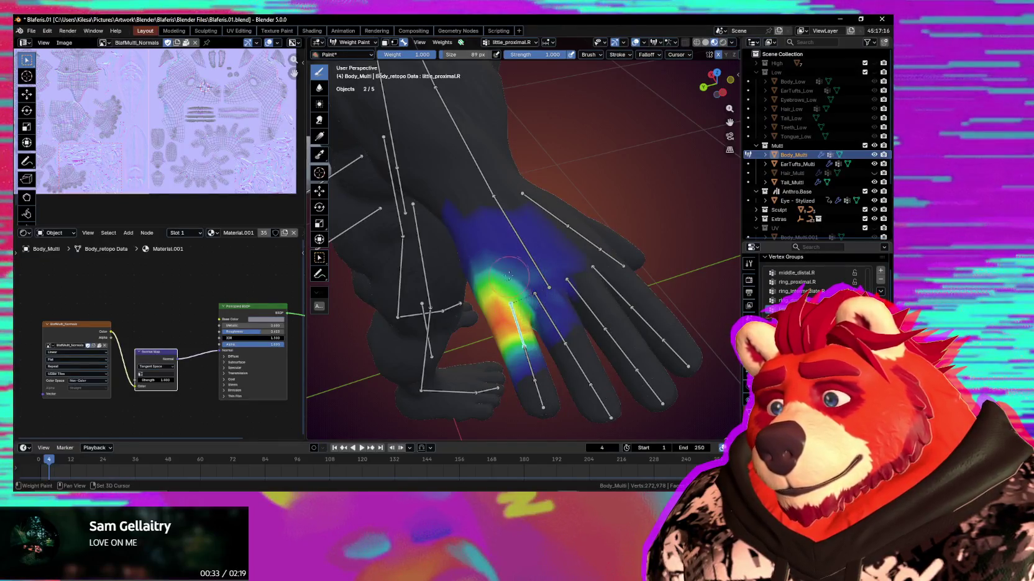
middle_drag(536, 327, 497, 302)
key(r)
key(r)
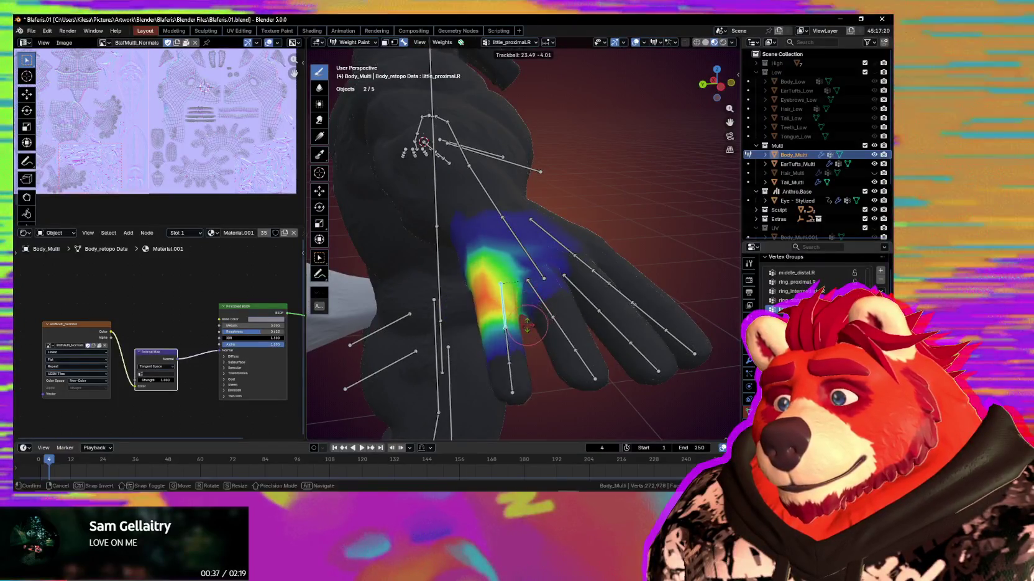
click(546, 352)
middle_drag(545, 353, 508, 323)
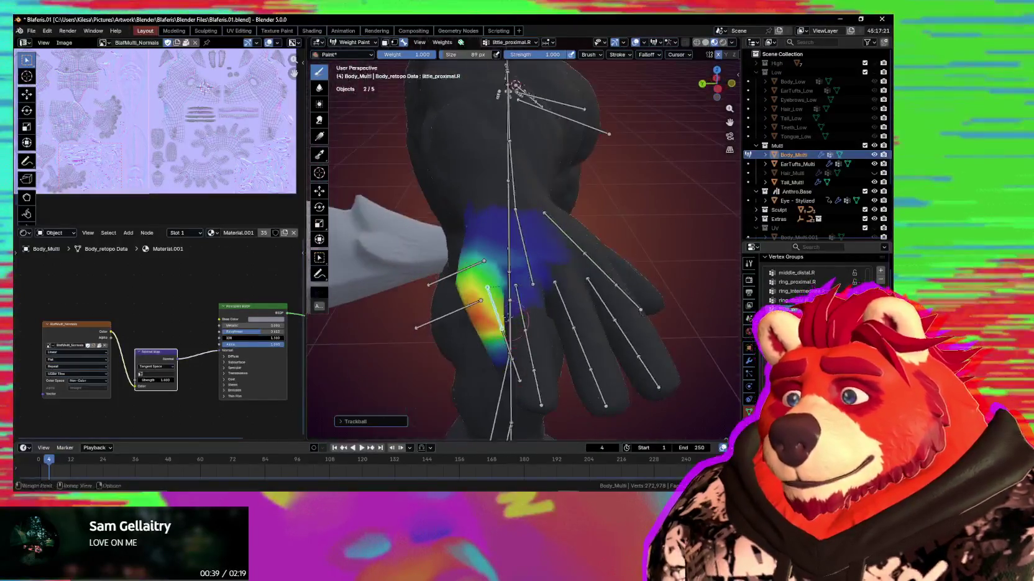
middle_drag(526, 282, 547, 271)
Set the brush size to 127 px and make hand.R the active vertex group
key(f)
click(533, 211)
mouse_move(533, 211)
middle_down()
mouse_move(572, 261)
mouse_move(559, 248)
mouse_move(589, 256)
mouse_move(533, 275)
mouse_move(554, 258)
mouse_move(591, 184)
mouse_move(575, 179)
middle_up()
ctrl+click(521, 245)
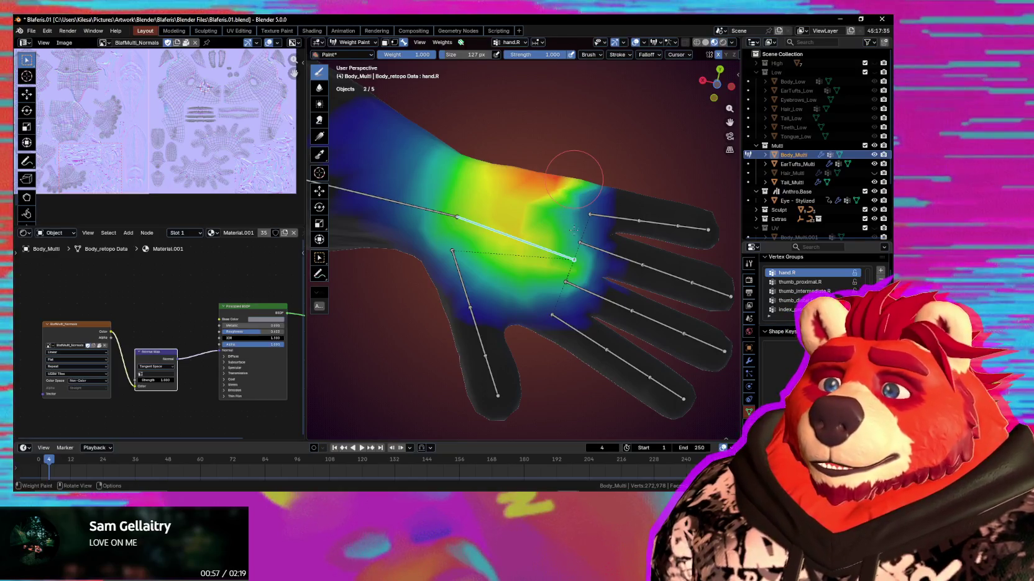
Enlarge the brush to 167 px and paint stronger hand.R weight across the palm
key(f)
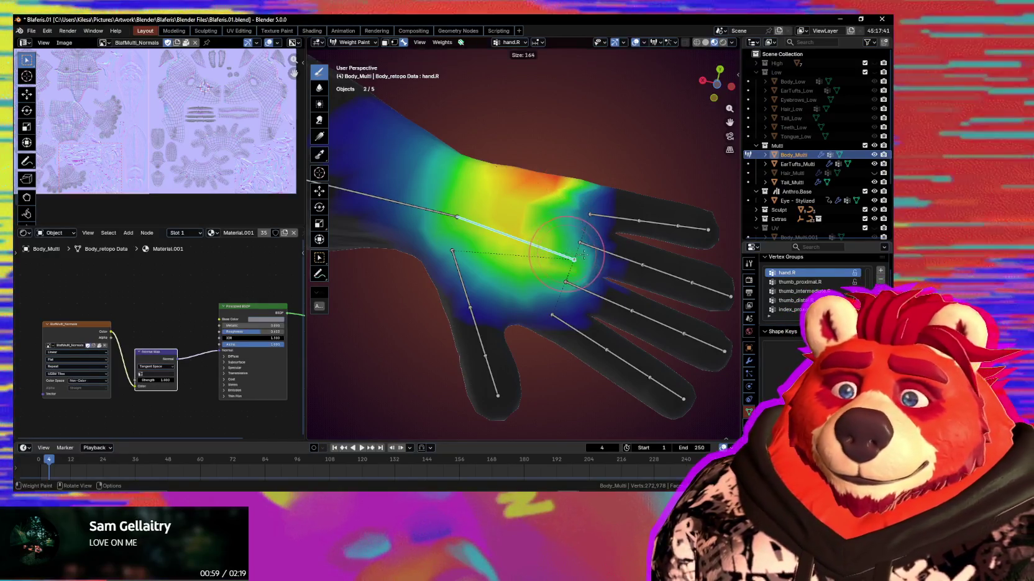
drag(560, 242, 570, 197)
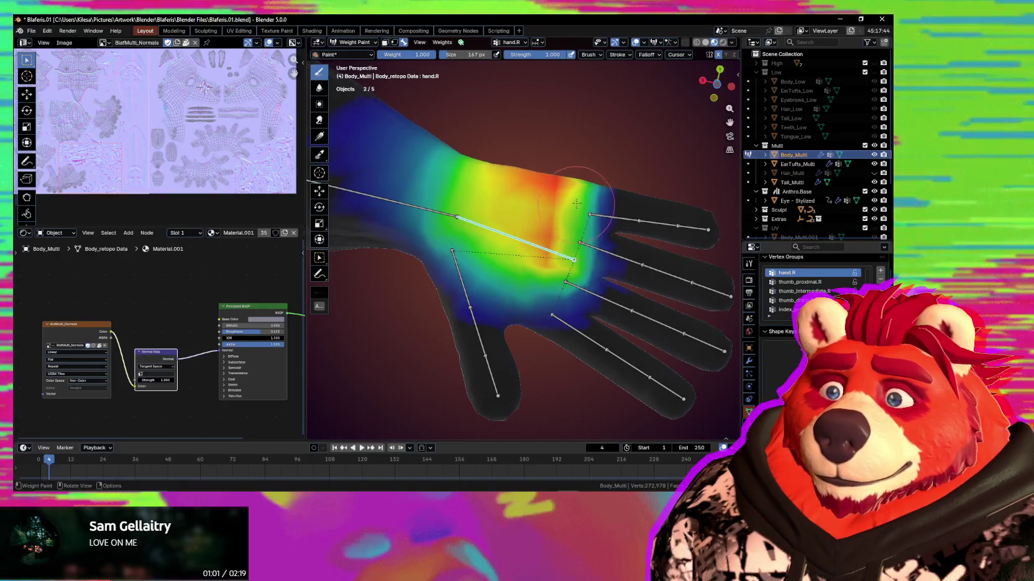
middle_drag(561, 242, 528, 268)
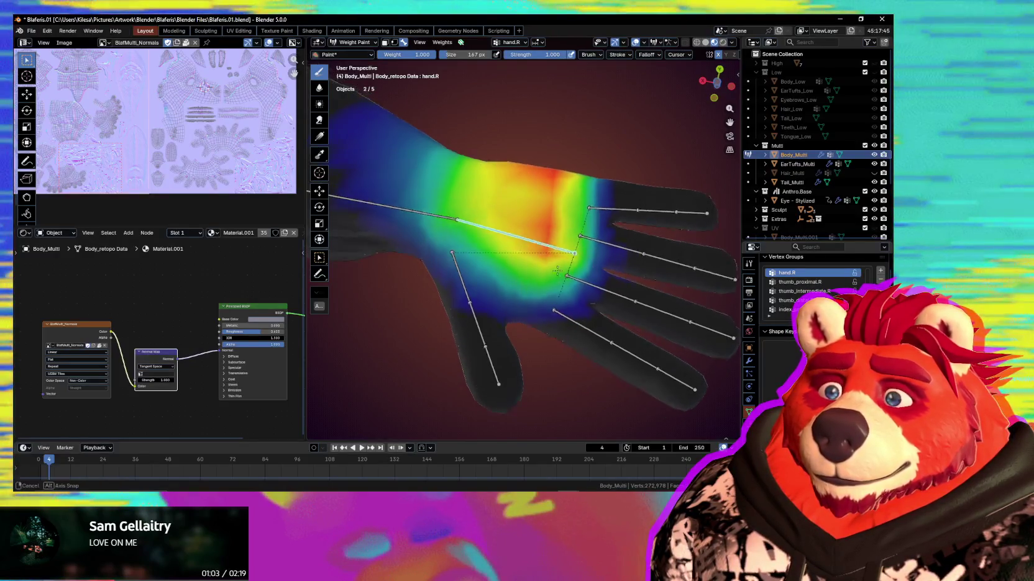
drag(528, 268, 528, 276)
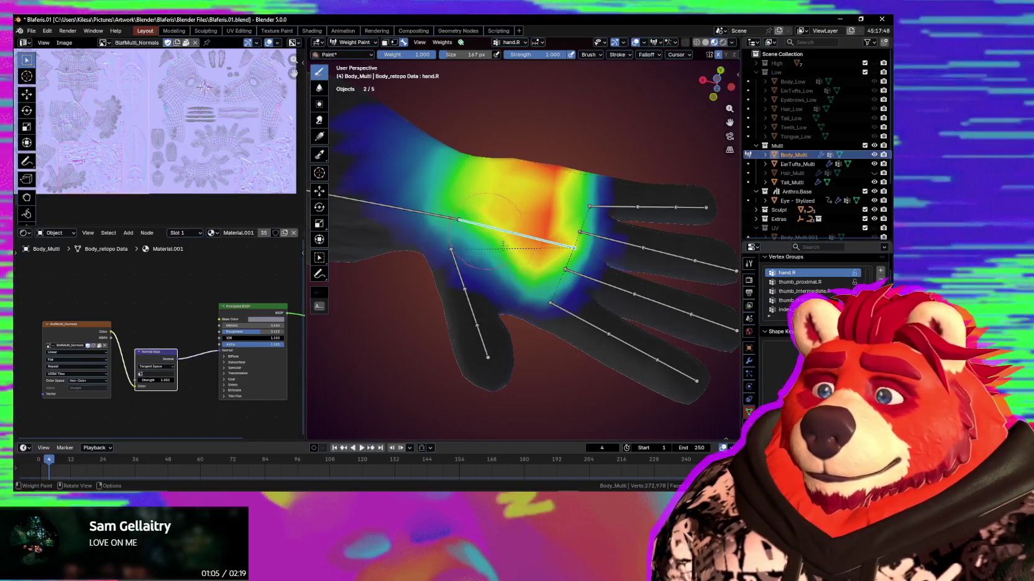
middle_drag(552, 276, 494, 293)
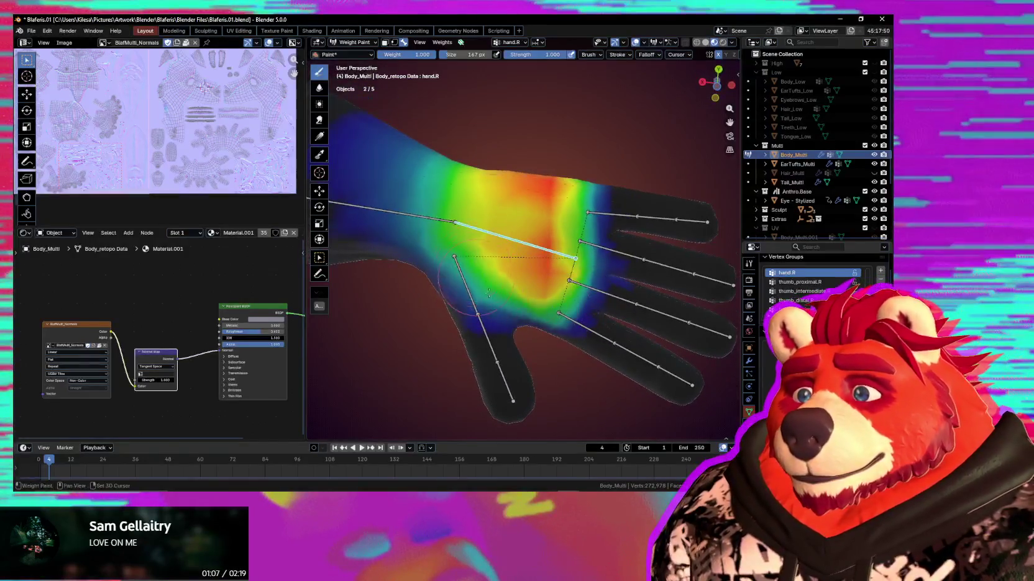
Test-rotate the hand bone, cancel back to rest, and bring the upper arm into view
key(r)
key(r)
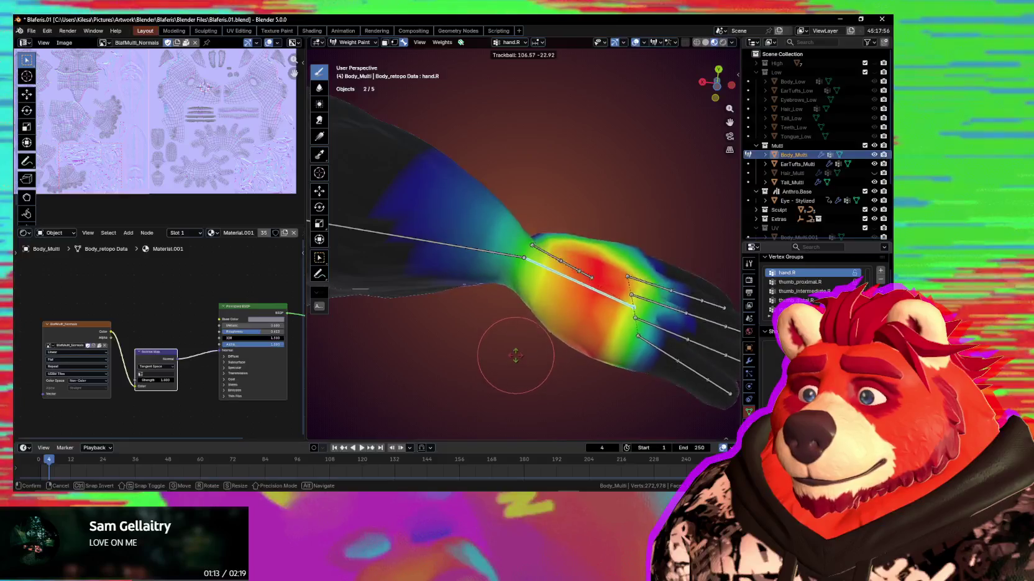
key(Escape)
mouse_move(590, 276)
middle_down()
mouse_move(497, 323)
mouse_move(431, 298)
mouse_move(491, 276)
middle_up()
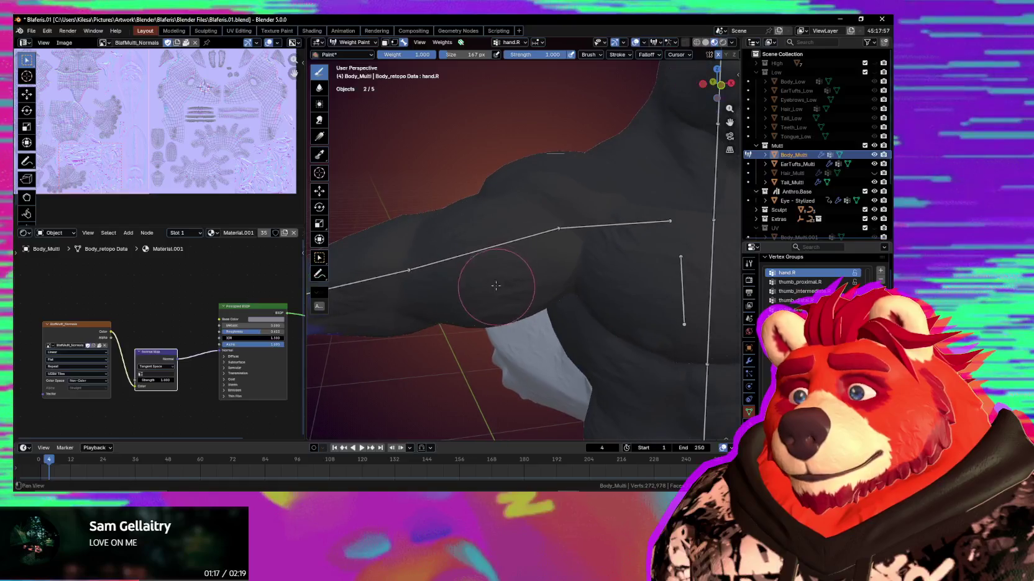
Select upper_arm.R, test-bend the upper arm, then undo the rotation
ctrl+click(510, 245)
key(r)
key(r)
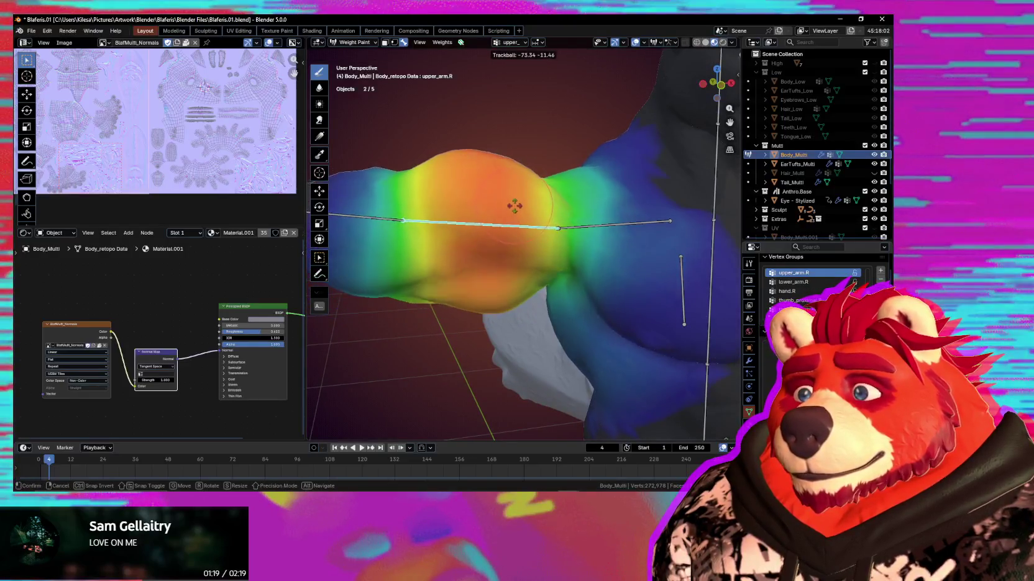
click(510, 199)
scroll(549, 241, down, 5)
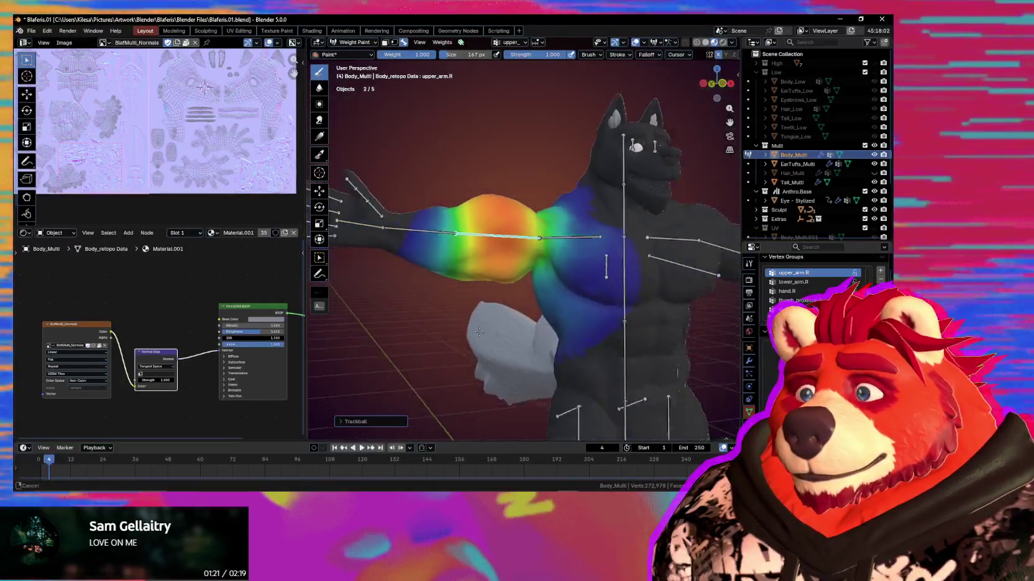
middle_drag(525, 303, 539, 261)
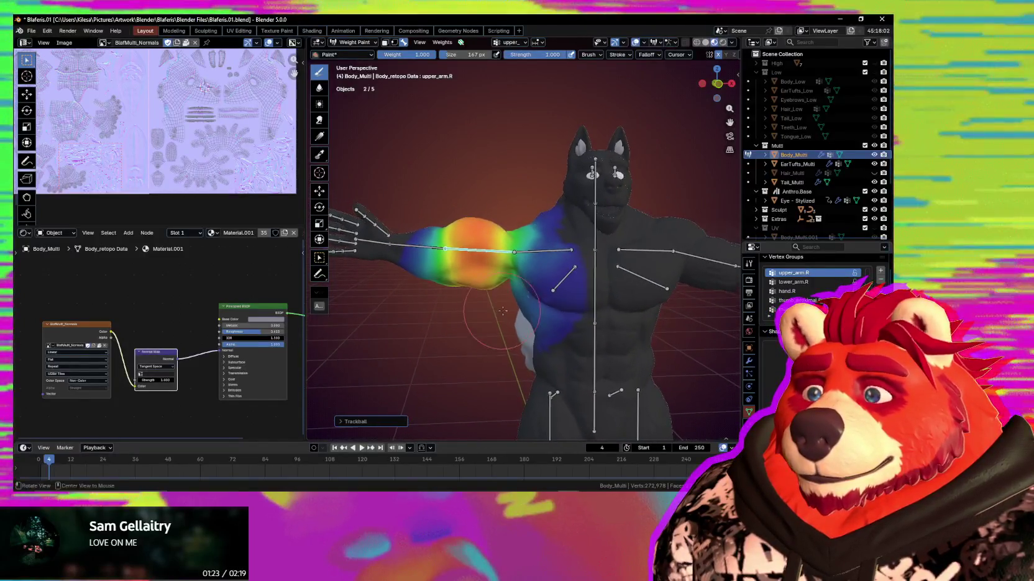
scroll(539, 261, up, 3)
key(ctrl+z)
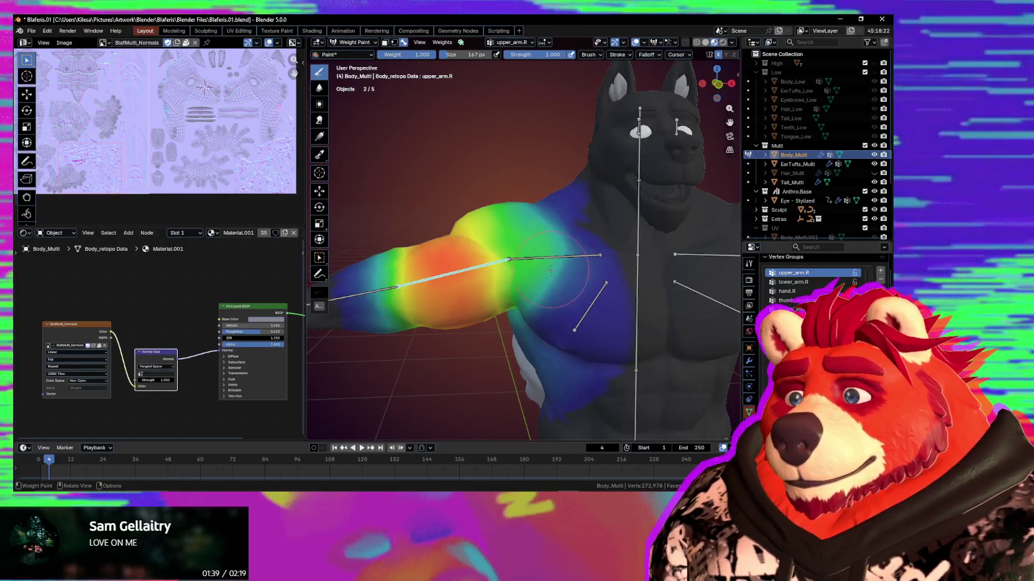
Re-pose the upper arm, check its deformation on the bare mesh, then select shoulder.R
key(r)
key(r)
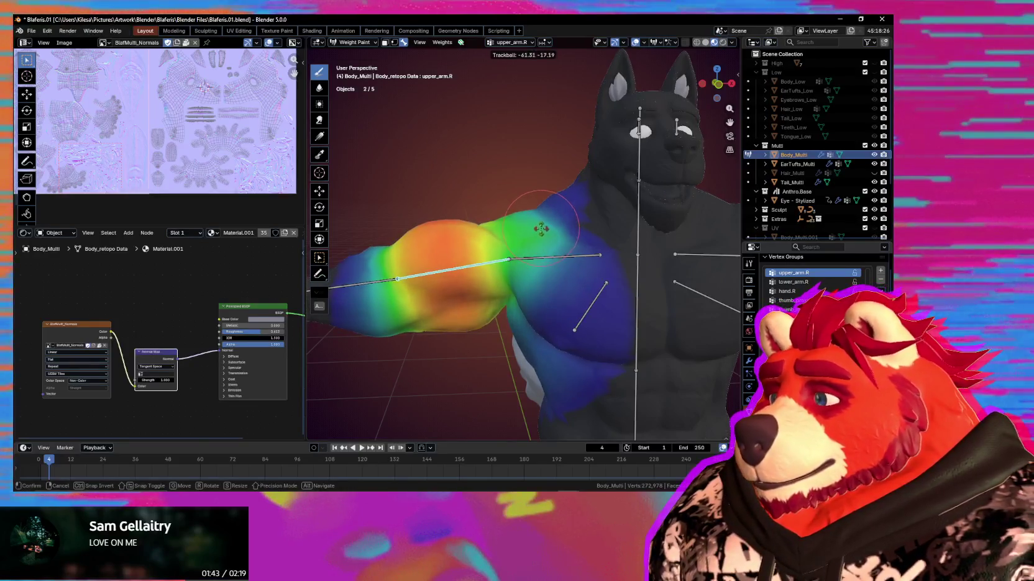
click(540, 228)
middle_drag(540, 229, 557, 266)
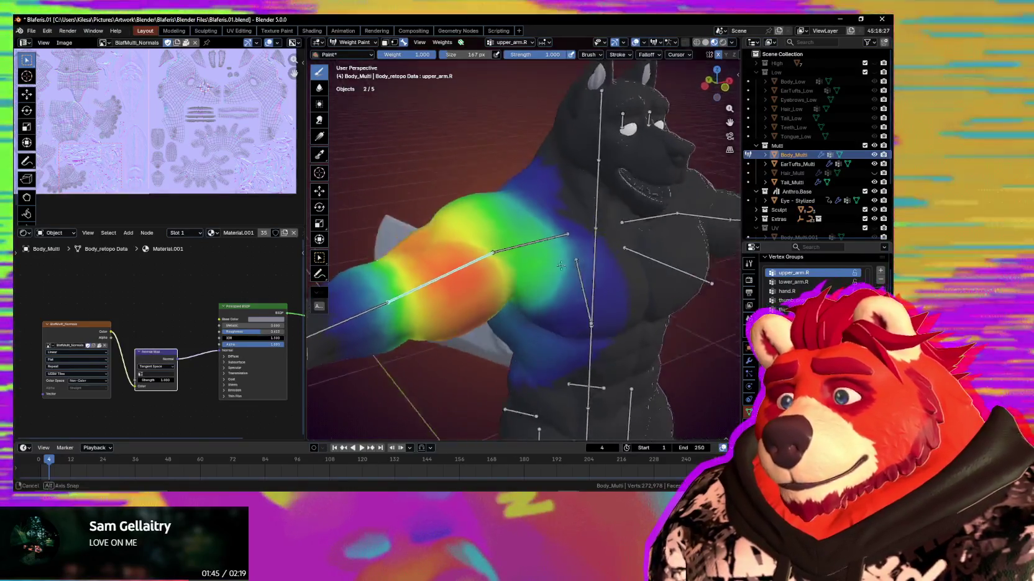
key(shift+alt+z)
key(r)
key(r)
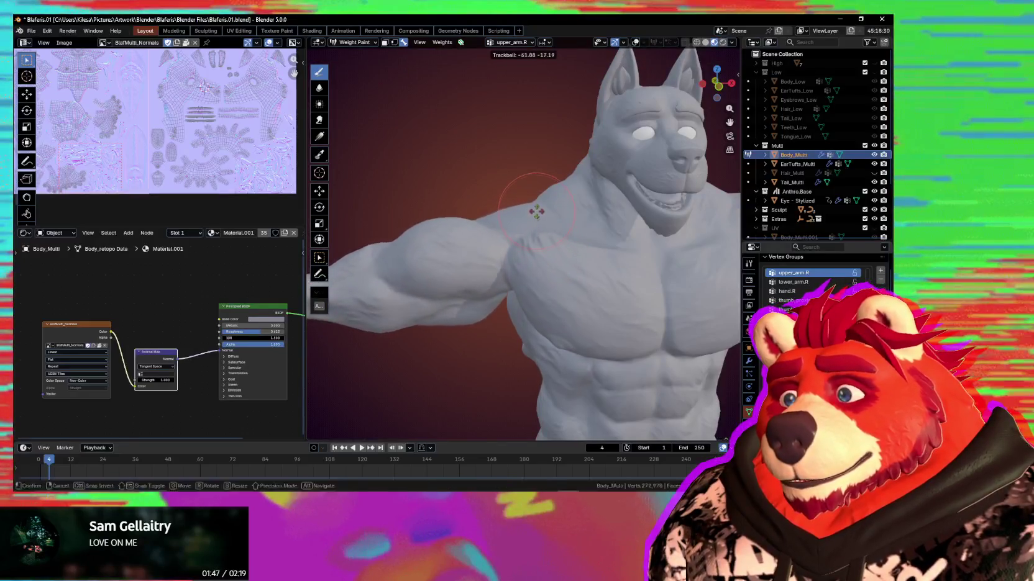
click(528, 225)
key(shift+alt+z)
mouse_move(518, 241)
middle_down()
mouse_move(480, 211)
mouse_move(490, 276)
middle_up()
ctrl+click(491, 276)
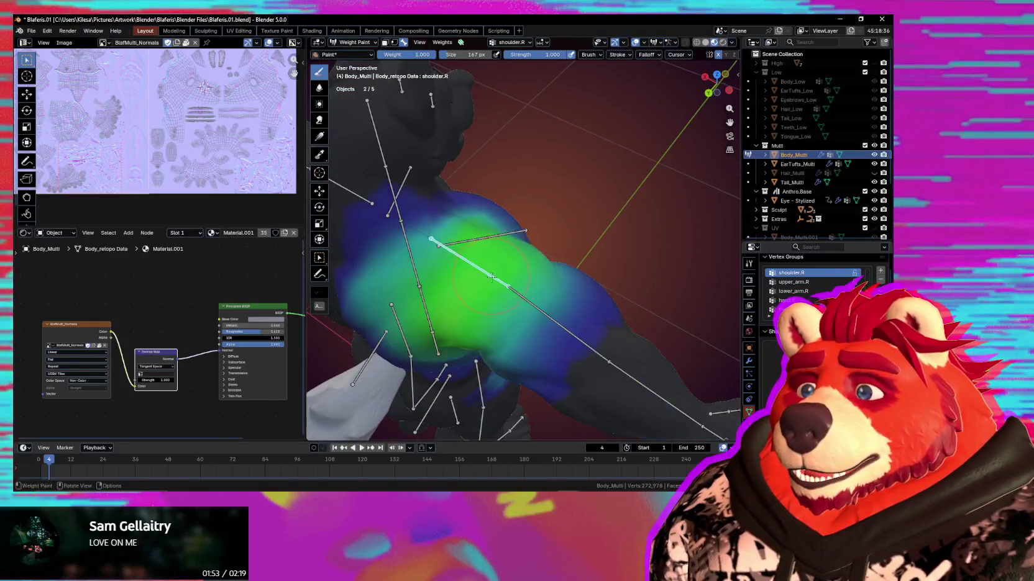
Set the brush to 222 px, select upper_arm.R and try a cancelled test rotation
key(f)
click(525, 262)
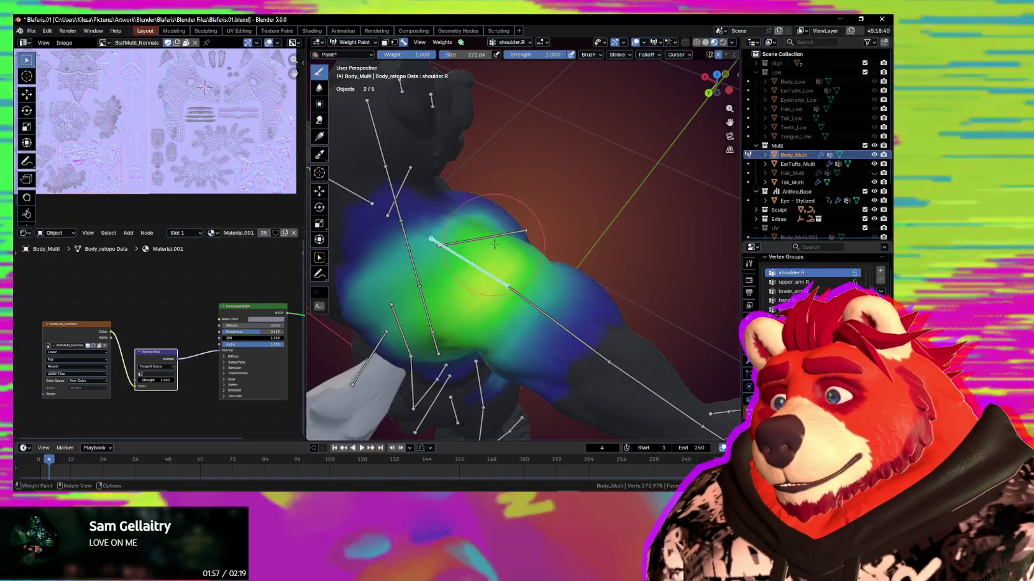
middle_drag(521, 272, 521, 281)
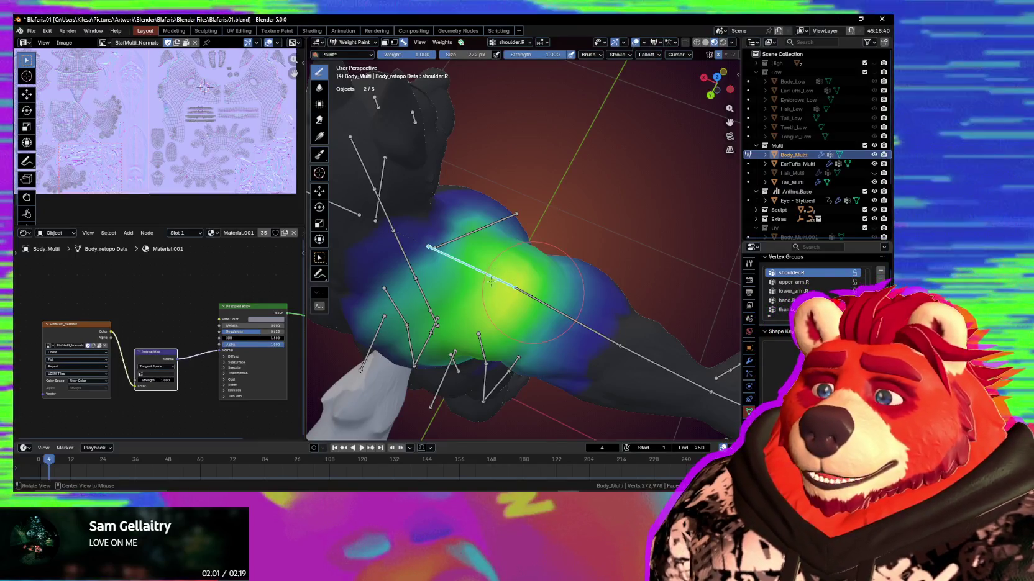
middle_drag(496, 259, 506, 216)
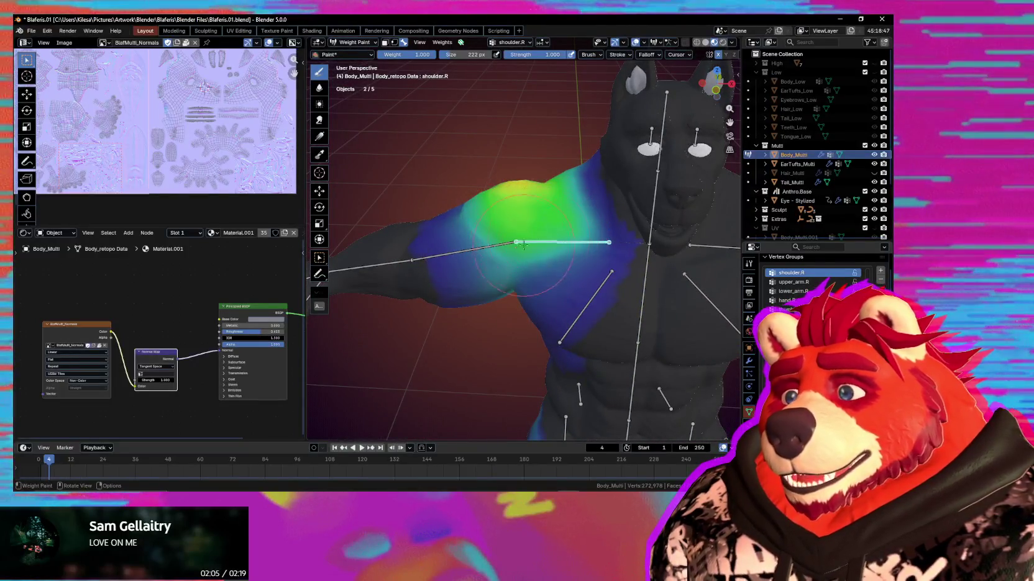
ctrl+click(491, 248)
middle_drag(513, 268, 485, 218)
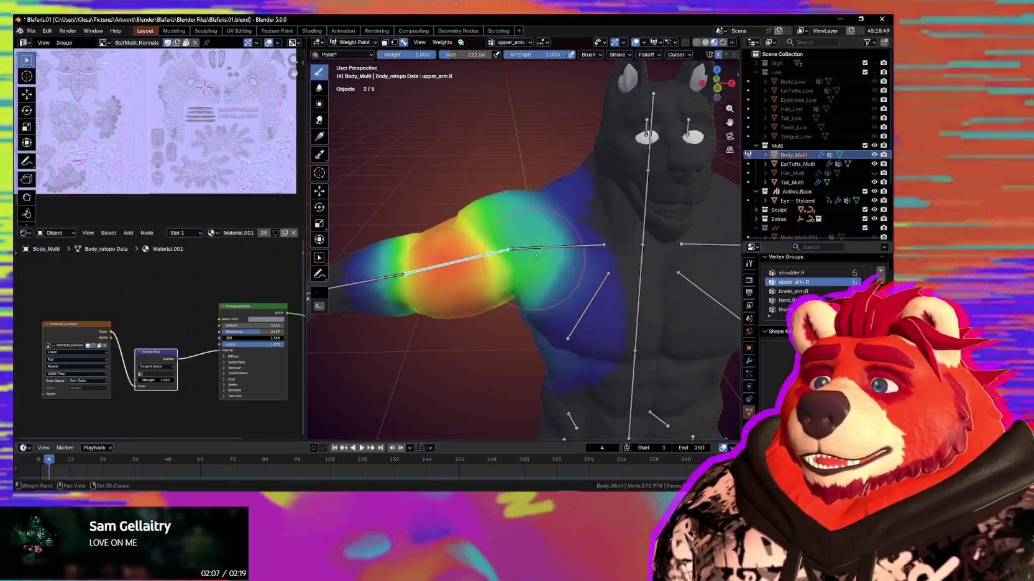
key(r)
key(r)
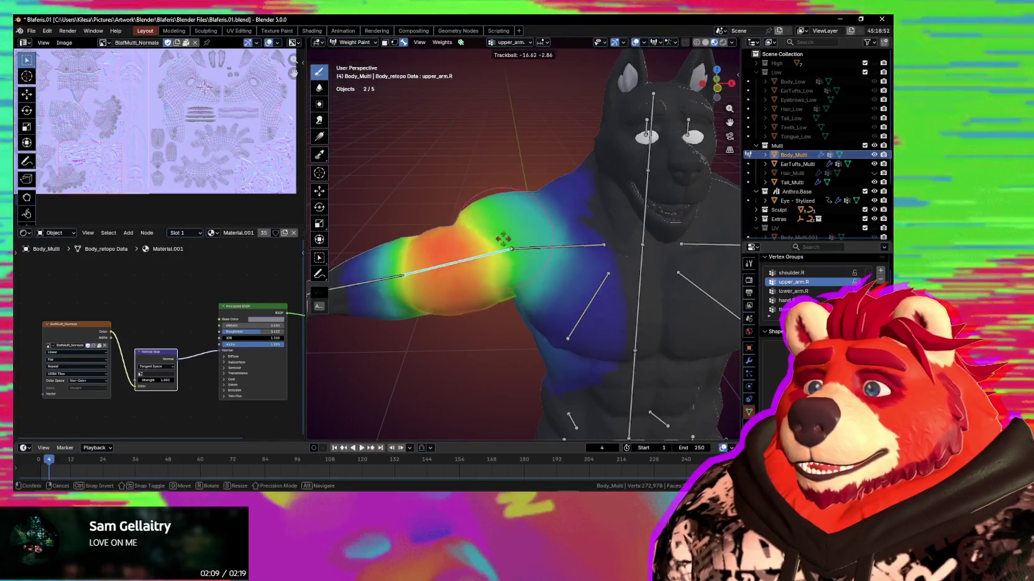
right_click(506, 240)
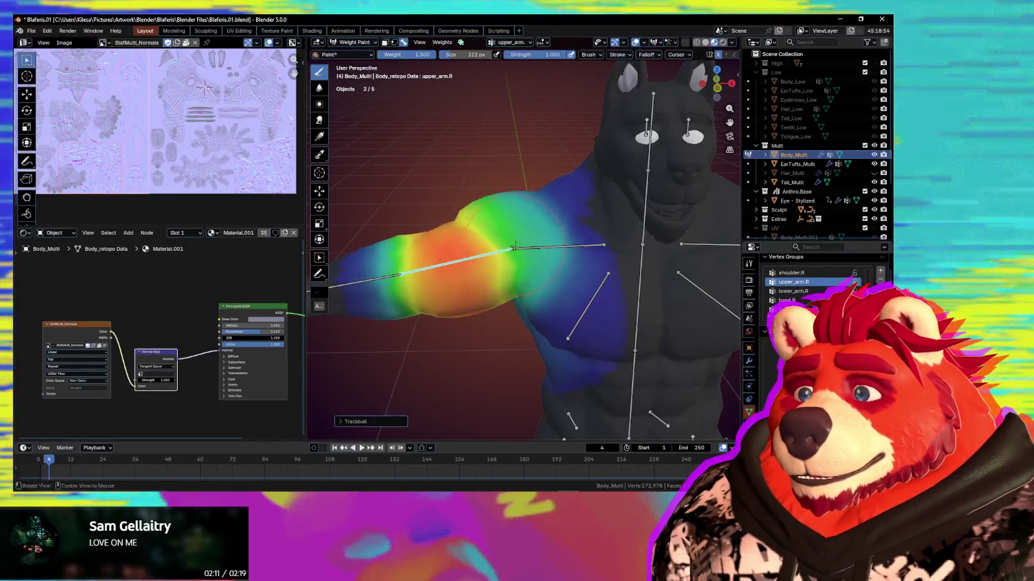
middle_drag(515, 317, 510, 301)
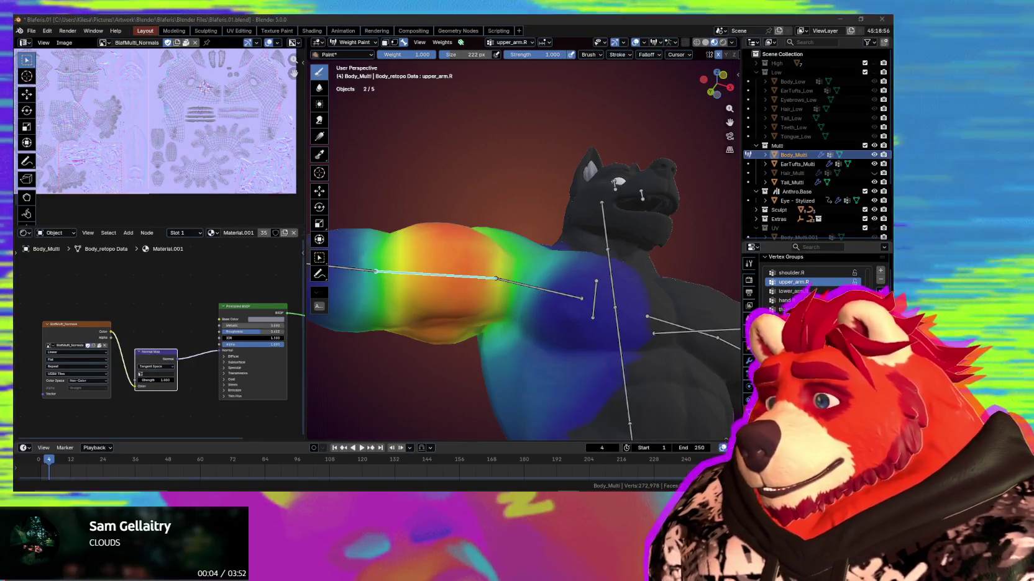
Paint upper_arm.R weight toward the shoulder, then at 171 px spread it along the upper arm
drag(510, 274, 526, 283)
middle_drag(526, 283, 515, 304)
key(f)
click(515, 304)
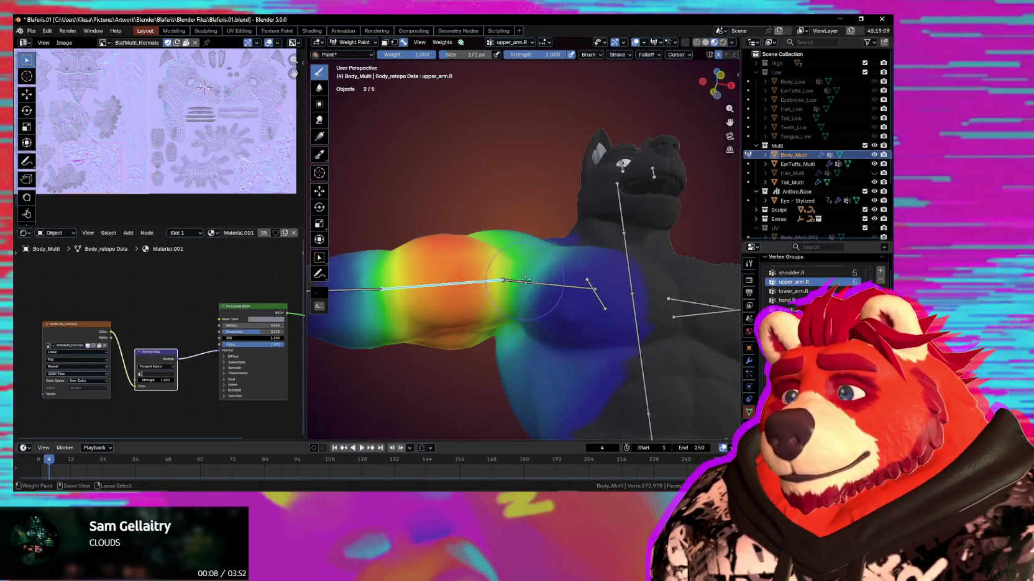
middle_drag(524, 307, 499, 253)
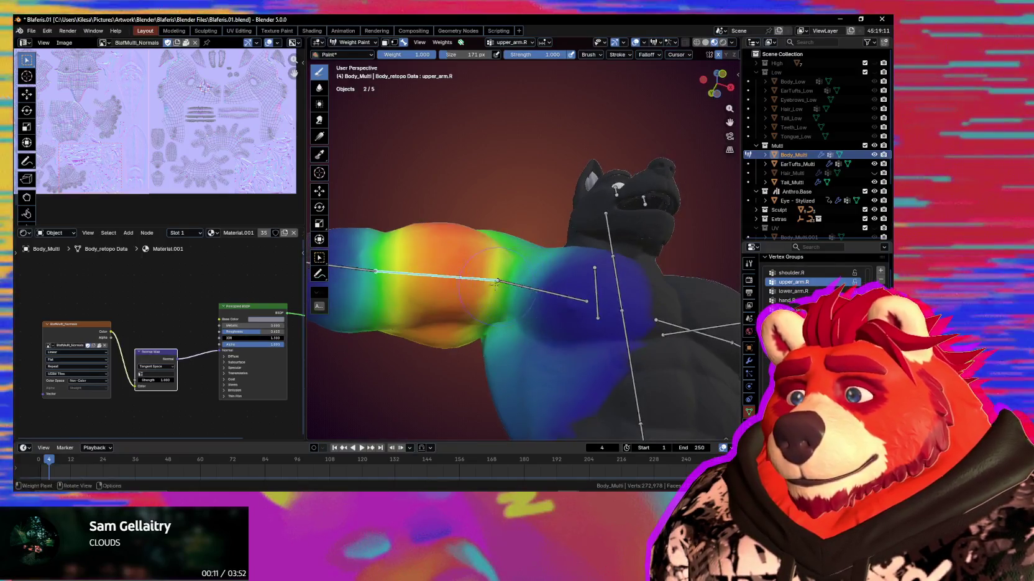
drag(499, 252, 495, 264)
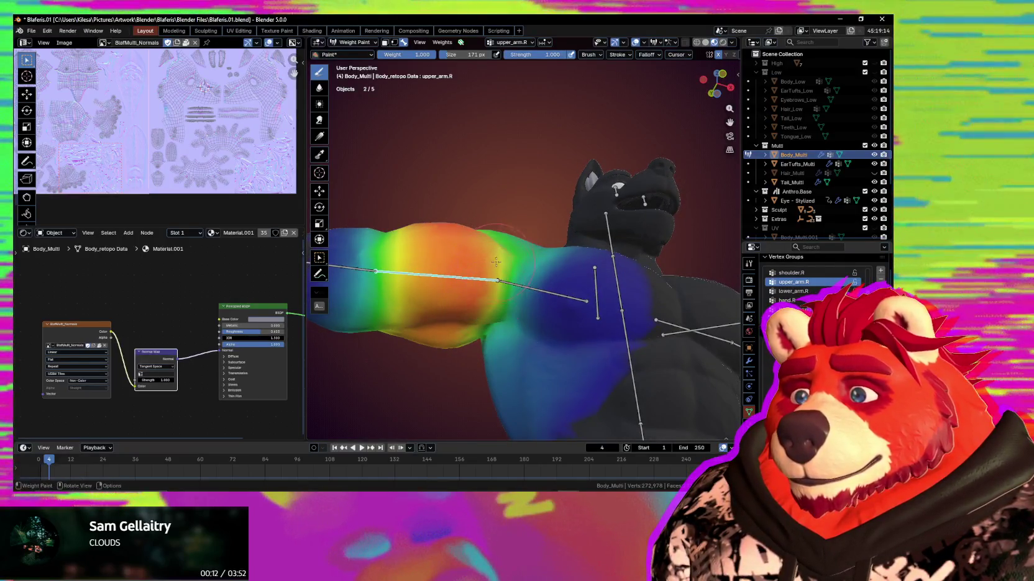
Inspect the painted arm weights from below, the front and behind the character
middle_drag(498, 283, 495, 272)
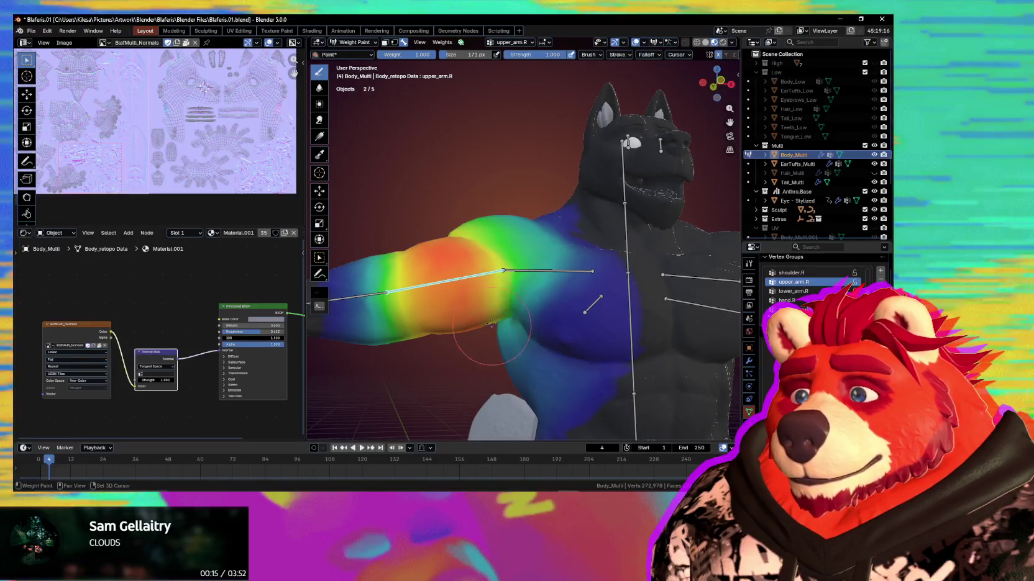
middle_drag(492, 326, 500, 269)
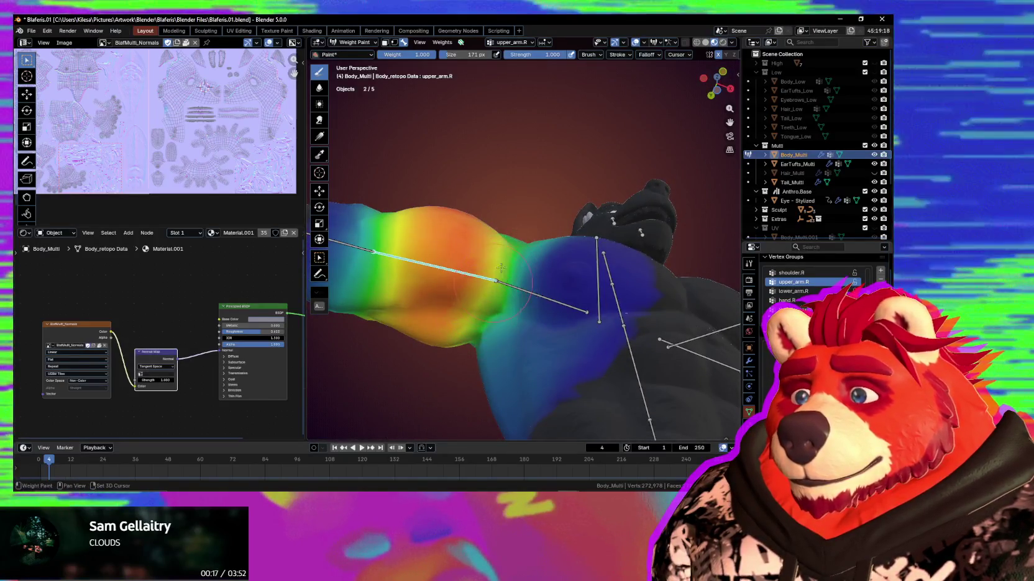
middle_drag(489, 322, 489, 304)
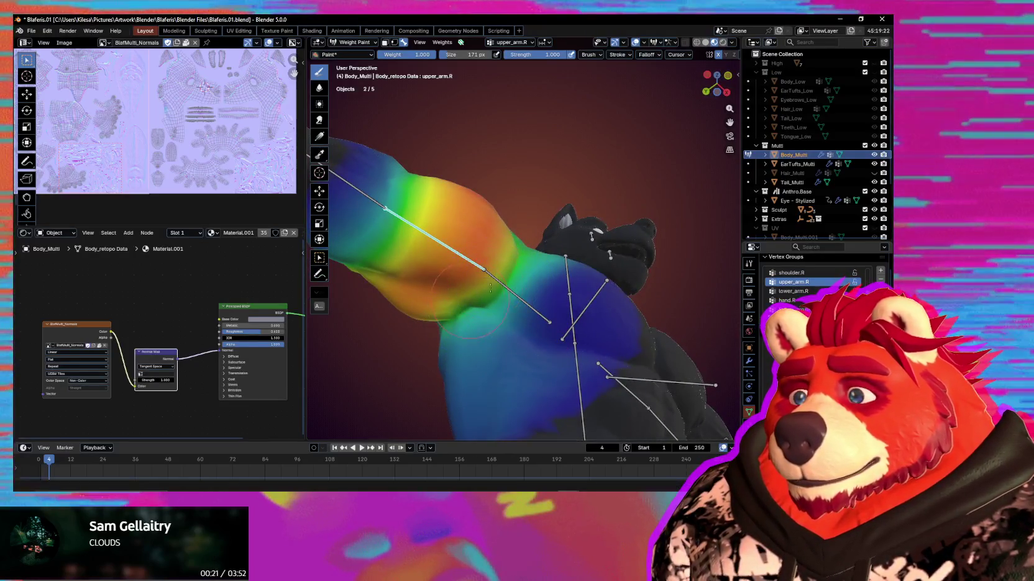
middle_drag(520, 279, 553, 285)
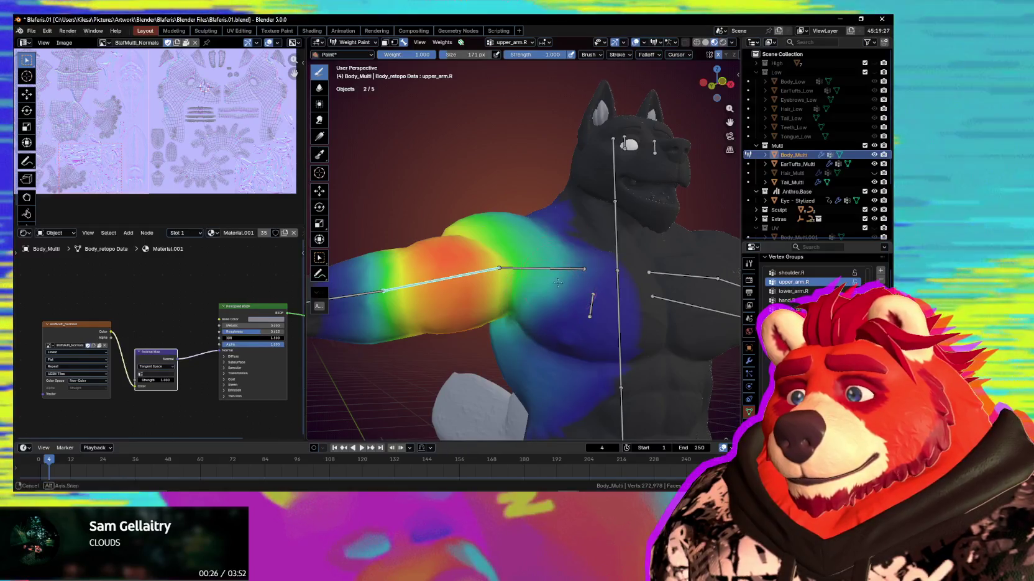
middle_drag(560, 264, 552, 234)
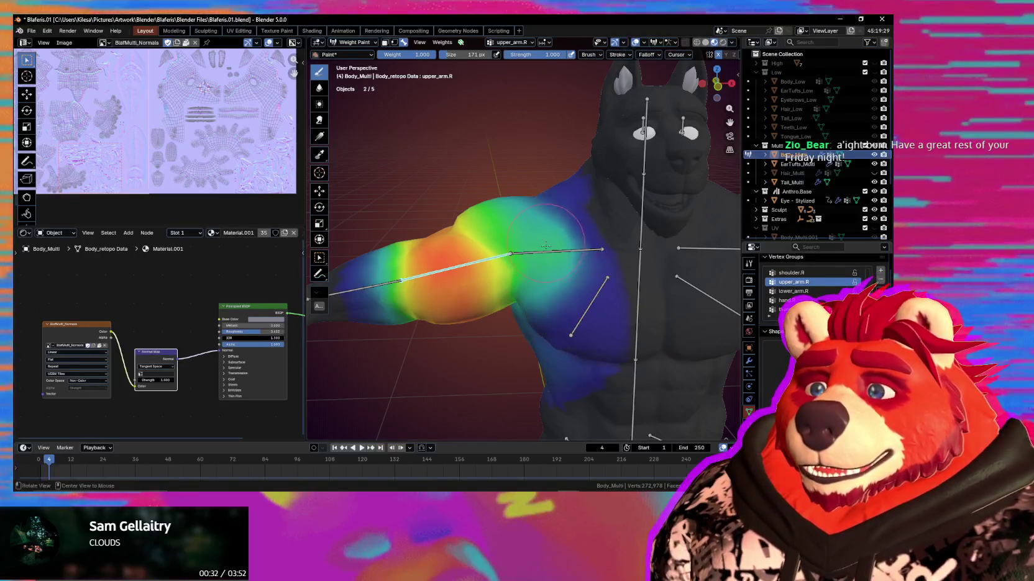
middle_drag(545, 244, 533, 234)
middle_drag(491, 266, 557, 270)
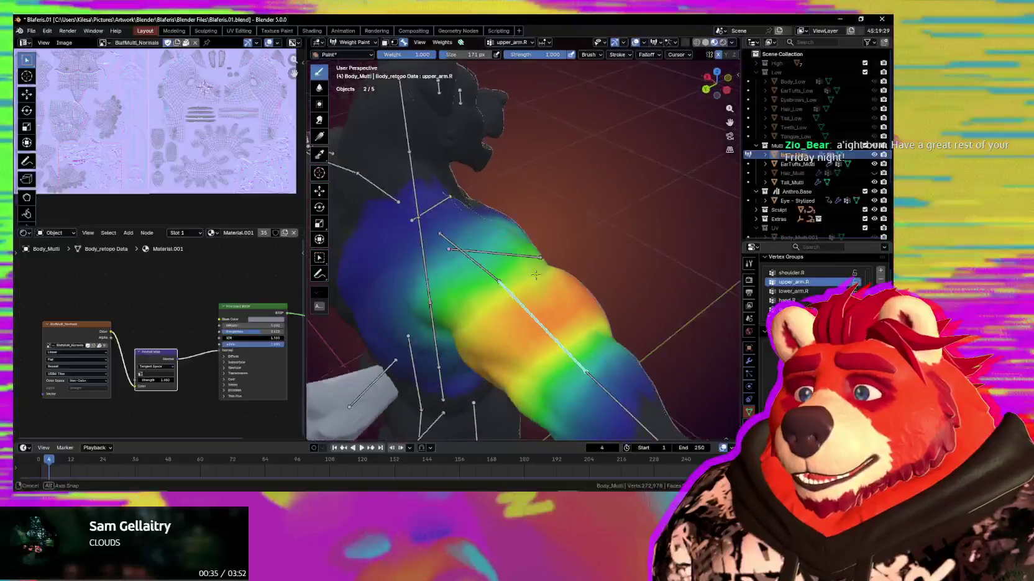
mouse_move(533, 337)
middle_down()
mouse_move(525, 279)
mouse_move(537, 303)
middle_up()
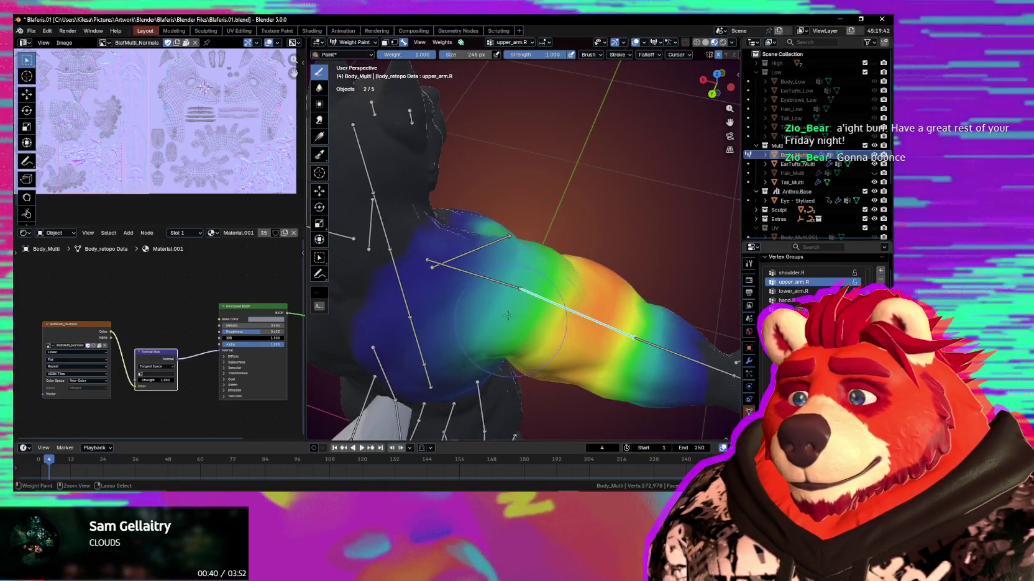
middle_drag(541, 289, 492, 272)
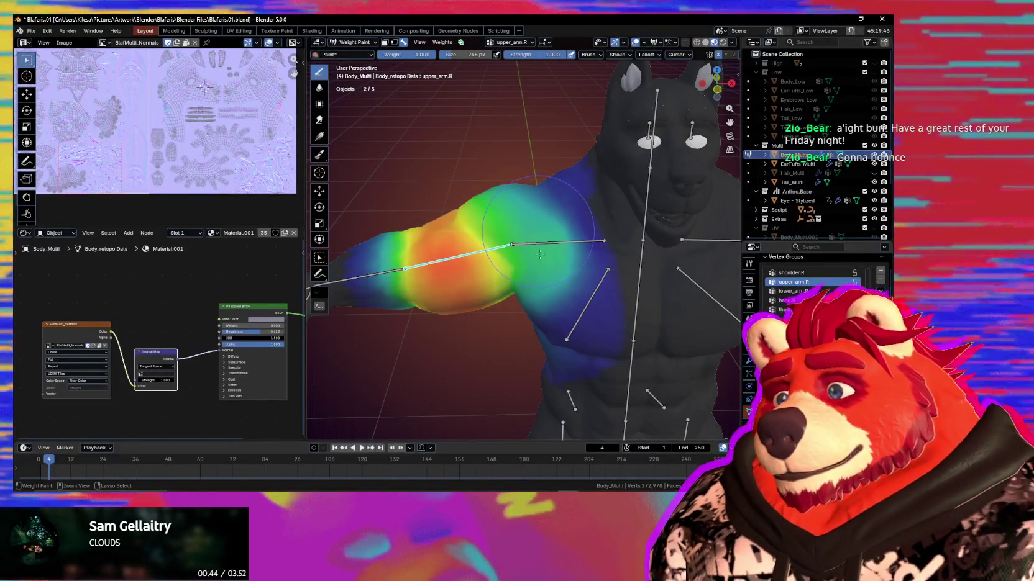
Open the brush falloff curve presets and paint stronger weight near the shoulder
click(647, 55)
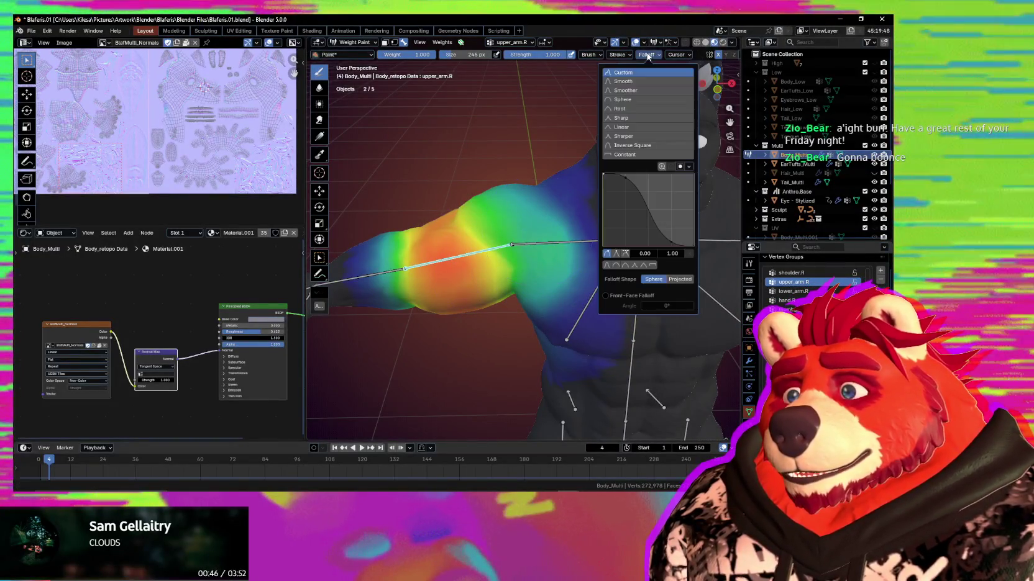
middle_drag(485, 169, 513, 184)
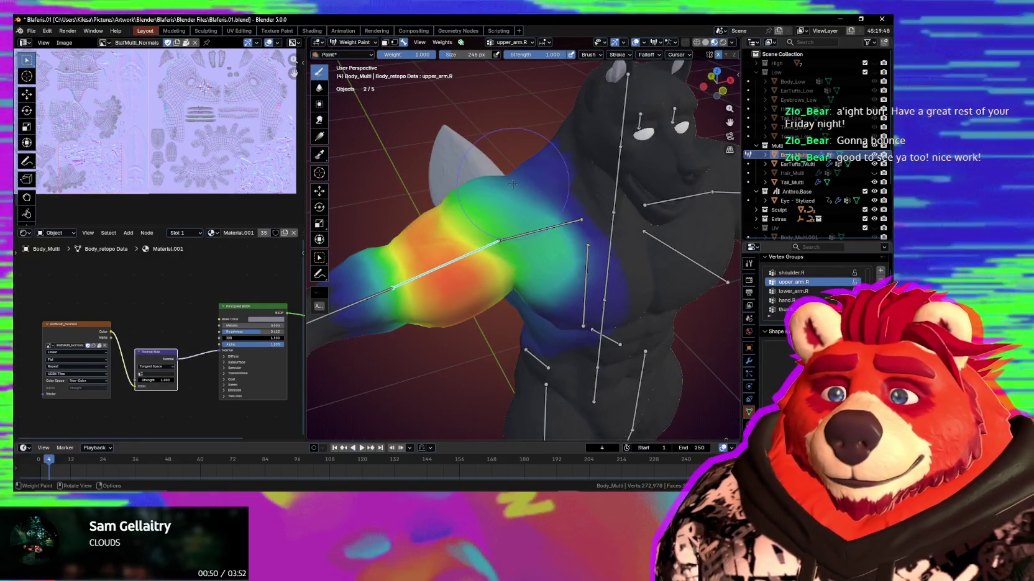
drag(491, 261, 463, 283)
middle_drag(463, 282, 491, 261)
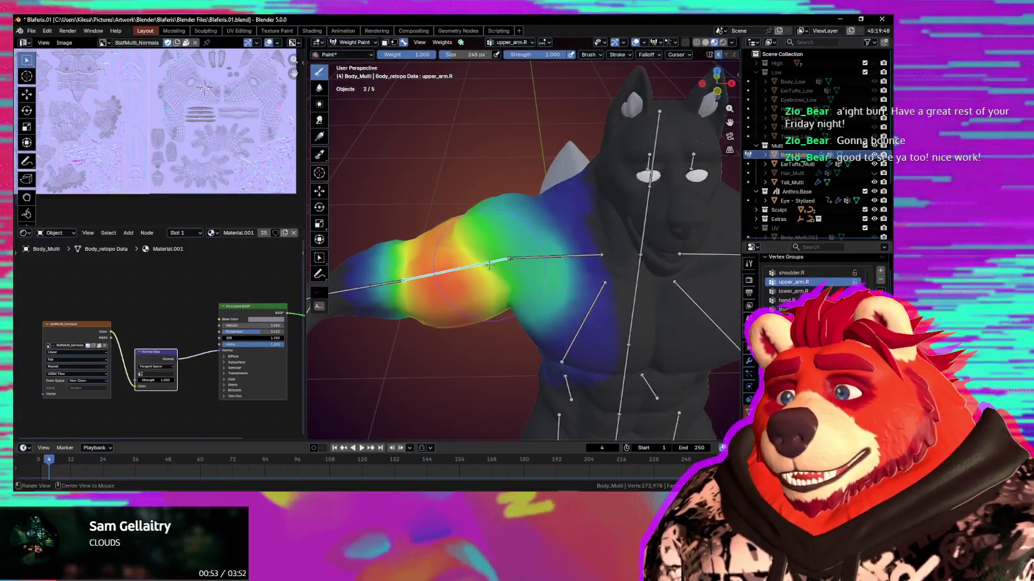
Test-rotate the upper arm twice to check how the shoulder deforms
key(r)
key(r)
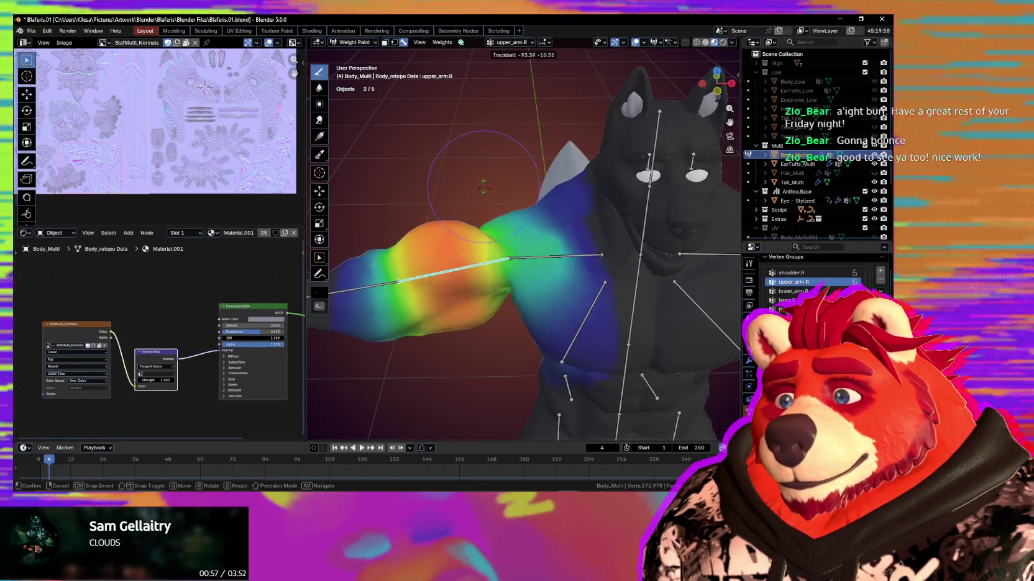
click(495, 223)
middle_drag(493, 223, 500, 248)
scroll(500, 249, down, 3)
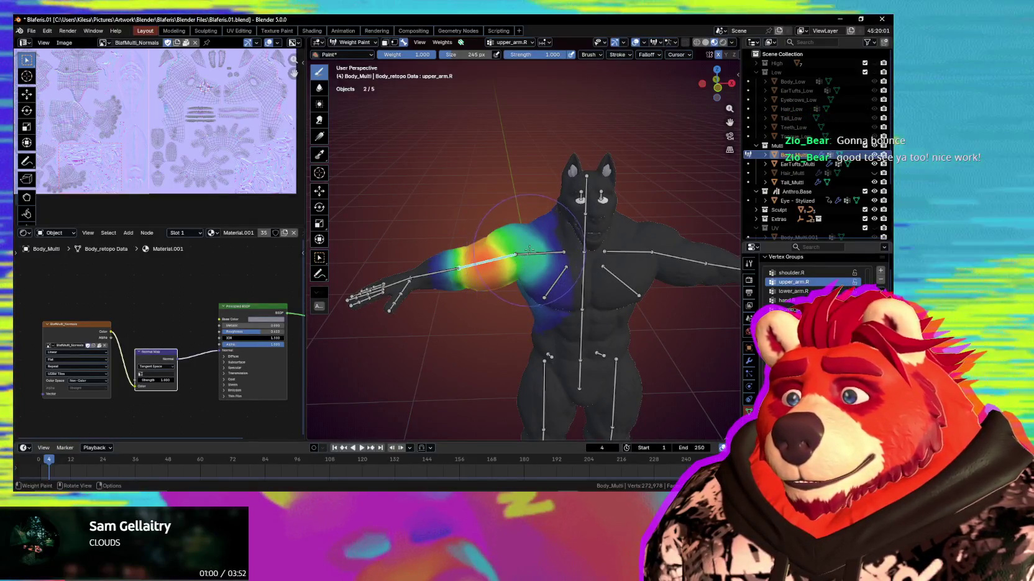
scroll(526, 251, up, 2)
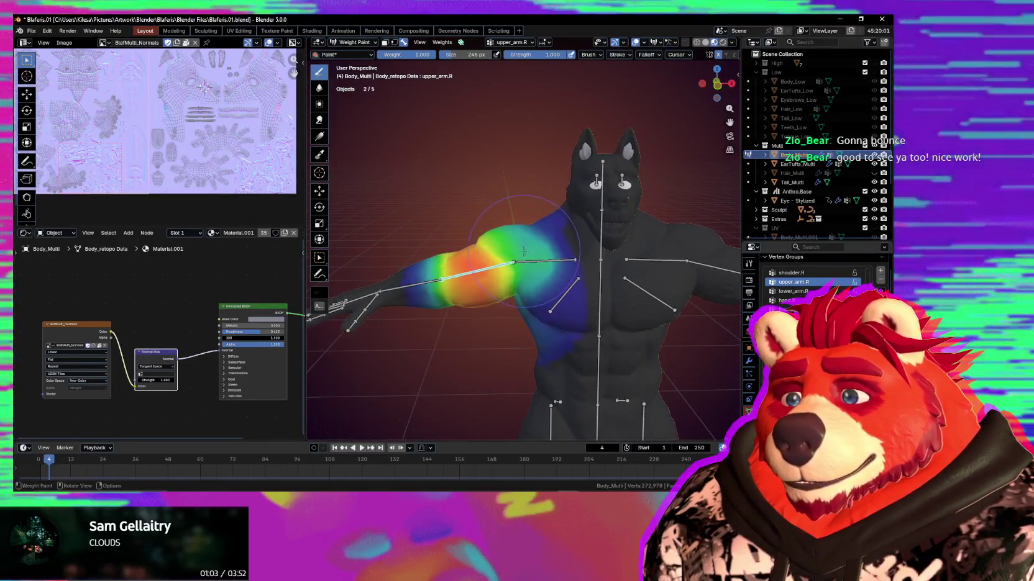
key(r)
key(r)
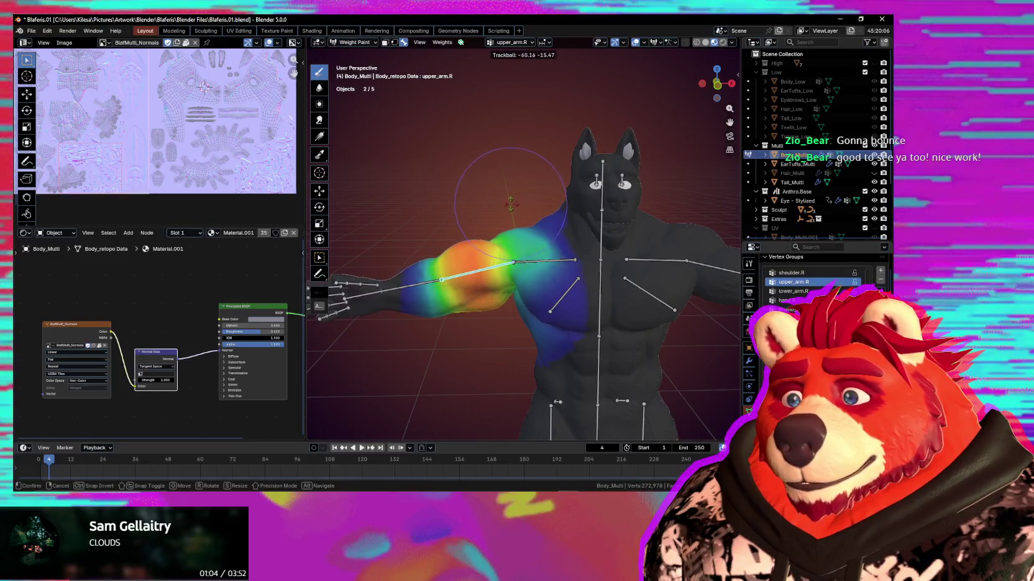
middle_drag(510, 254, 525, 267)
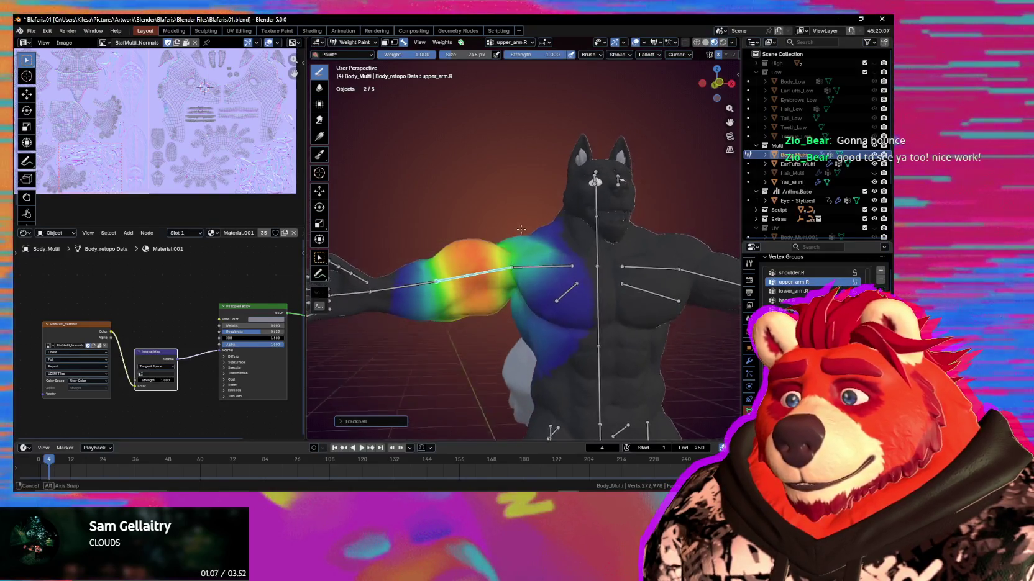
scroll(533, 274, up, 2)
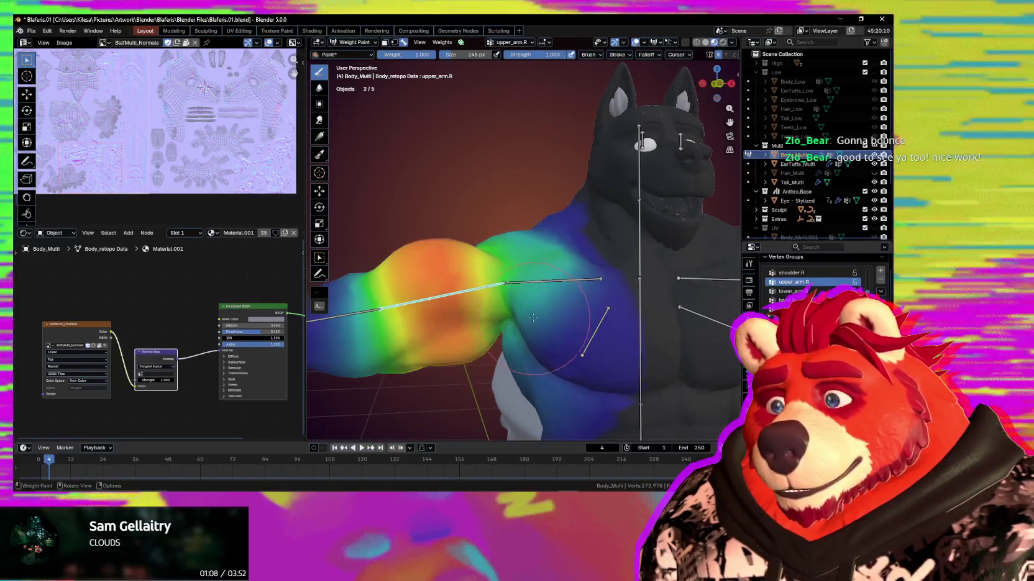
middle_drag(520, 261, 526, 282)
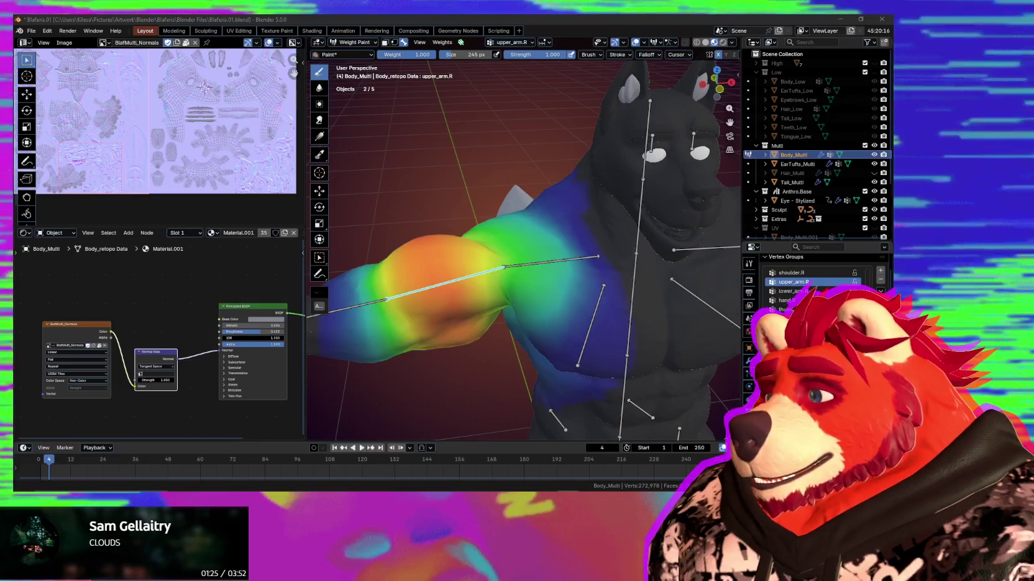
Trackball-rotate upper_arm.R into a first test pose viewed from the side
middle_drag(435, 255, 475, 261)
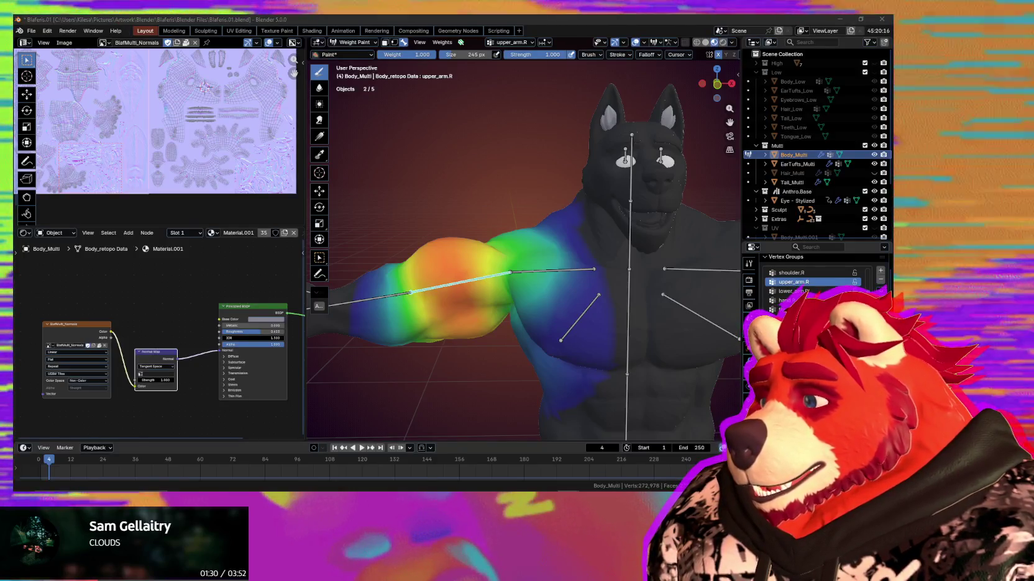
mouse_move(683, 348)
middle_down()
mouse_move(474, 346)
mouse_move(497, 269)
middle_up()
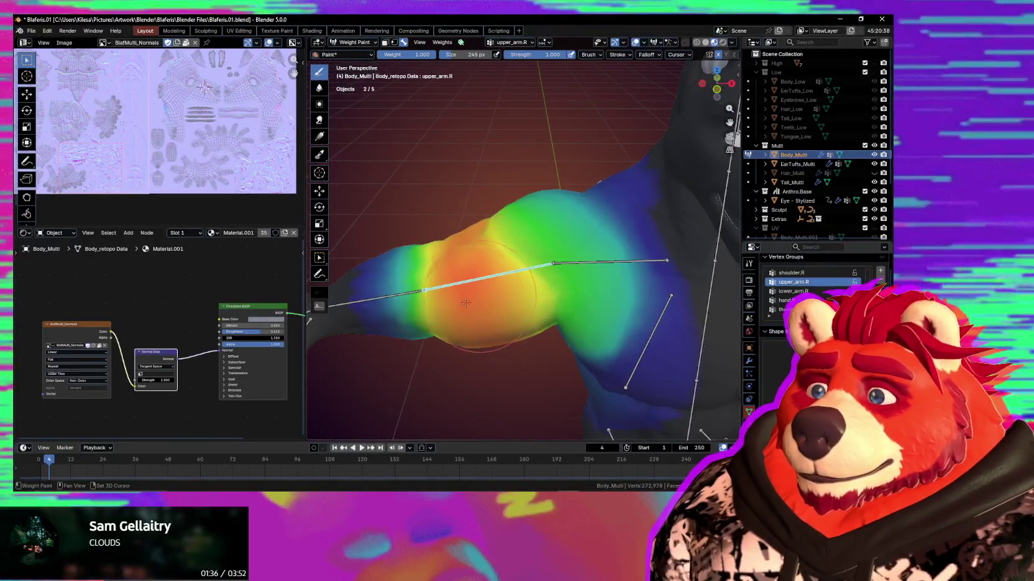
key(r)
key(r)
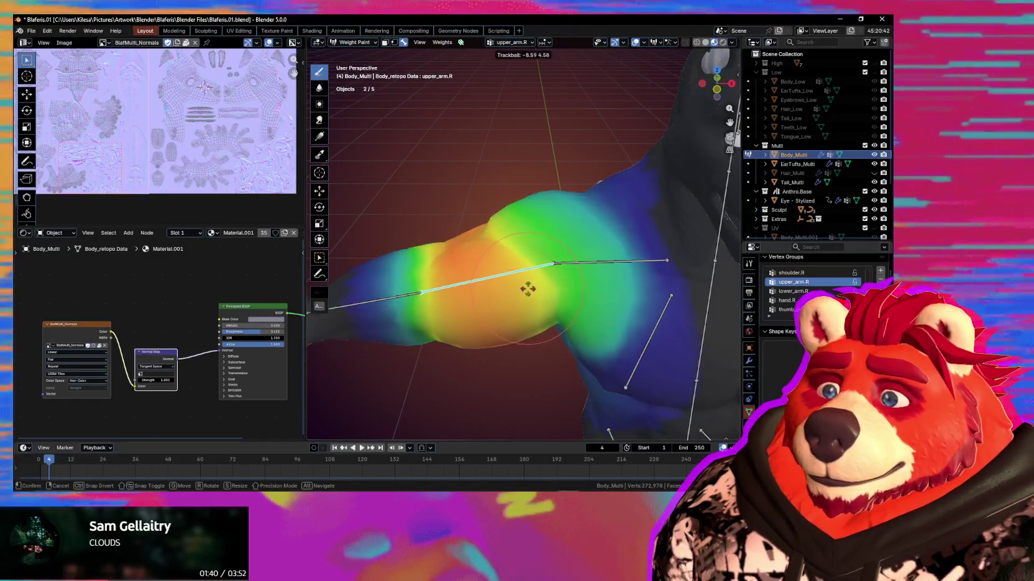
click(527, 287)
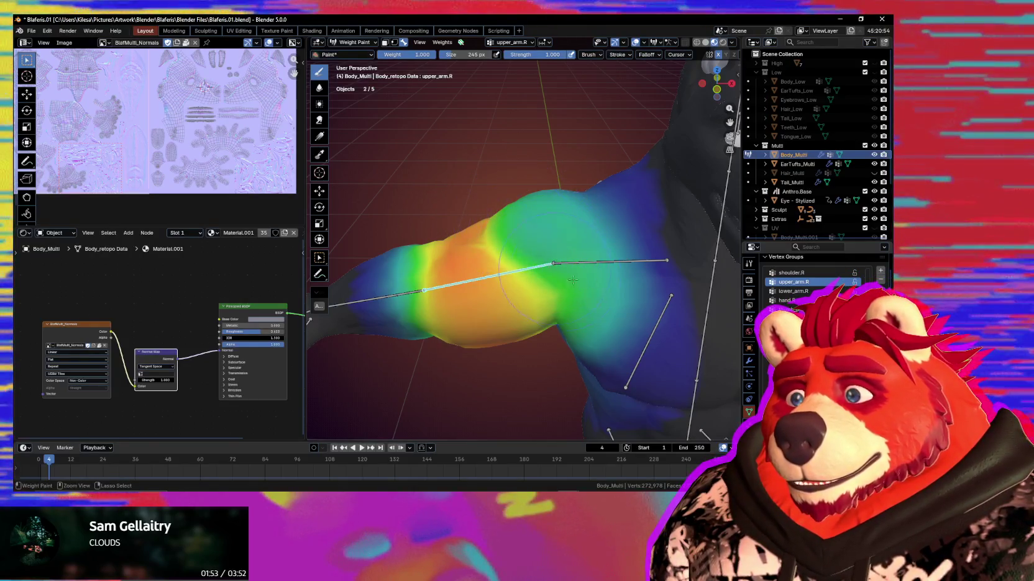
Check the arm from other sides, confirm a bent-arm pose, and begin another rotation
middle_drag(567, 275, 497, 248)
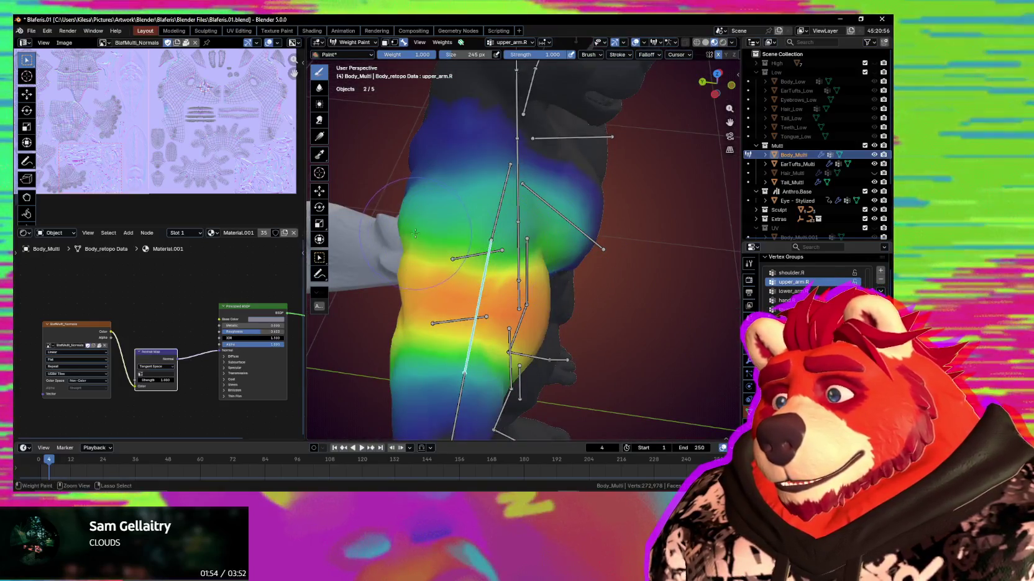
middle_drag(415, 233, 567, 266)
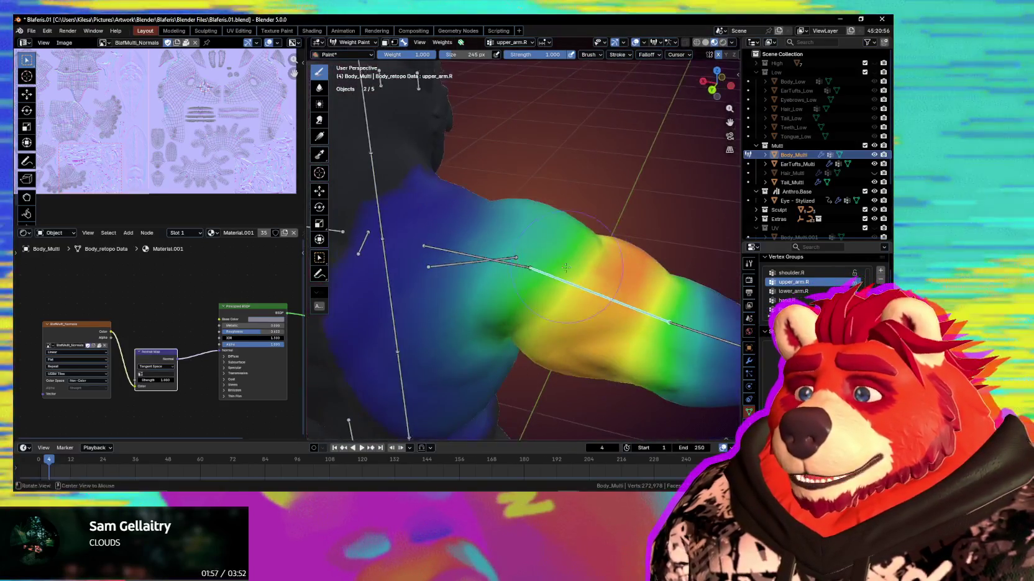
middle_drag(565, 294, 489, 300)
key(r)
key(r)
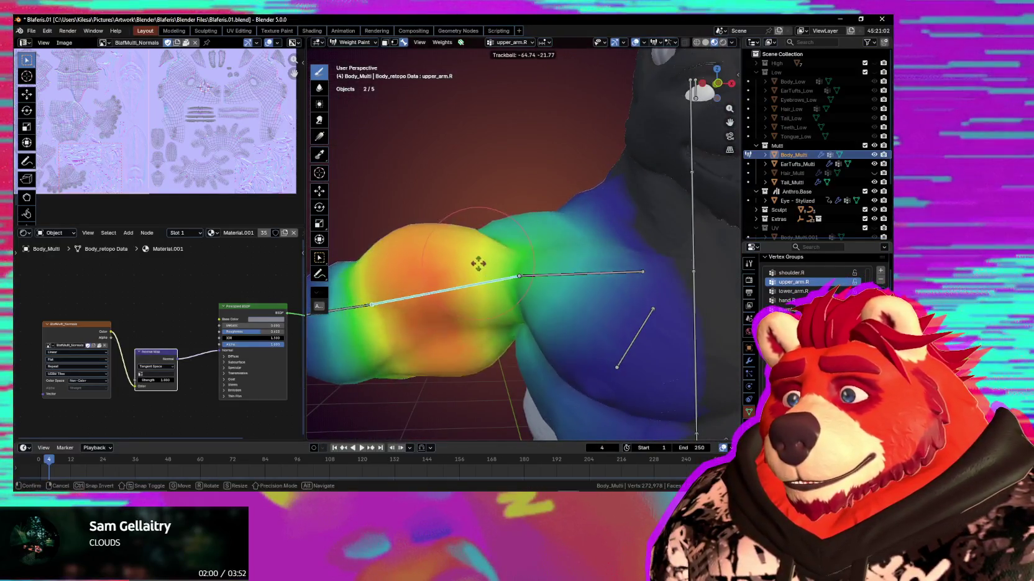
click(477, 257)
mouse_move(477, 258)
middle_down()
mouse_move(544, 283)
mouse_move(533, 286)
middle_up()
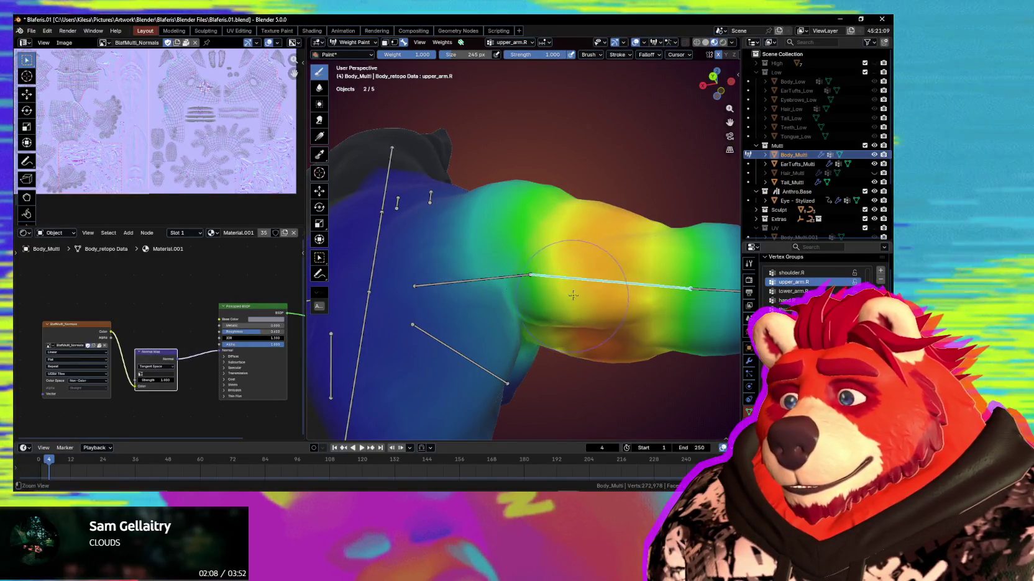
middle_drag(573, 329, 559, 333)
key(r)
key(r)
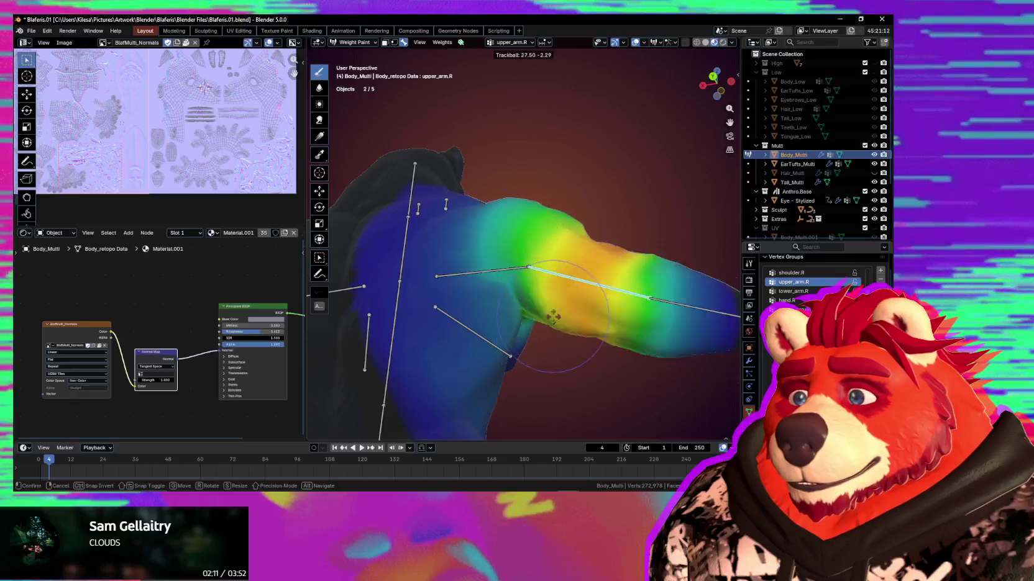
Confirm two new upper_arm.R poses and hide weight colours and bones to see bare mesh
click(560, 317)
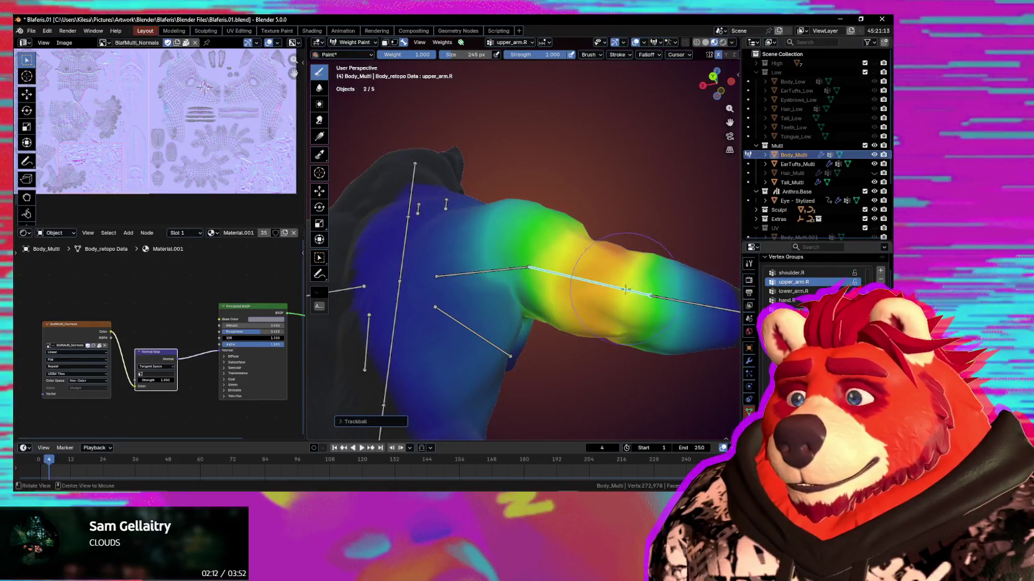
middle_drag(627, 287, 528, 297)
key(r)
key(r)
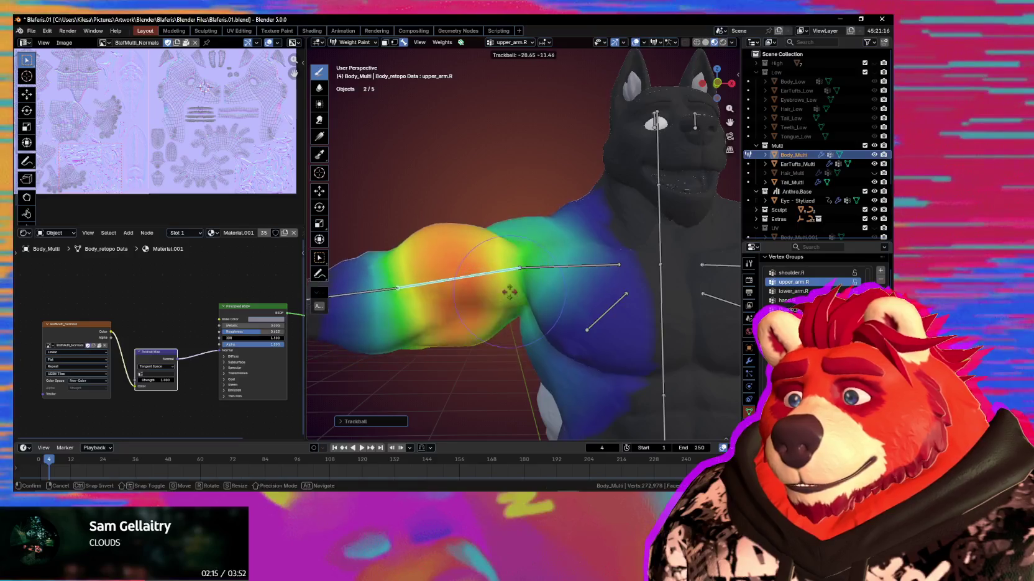
click(549, 310)
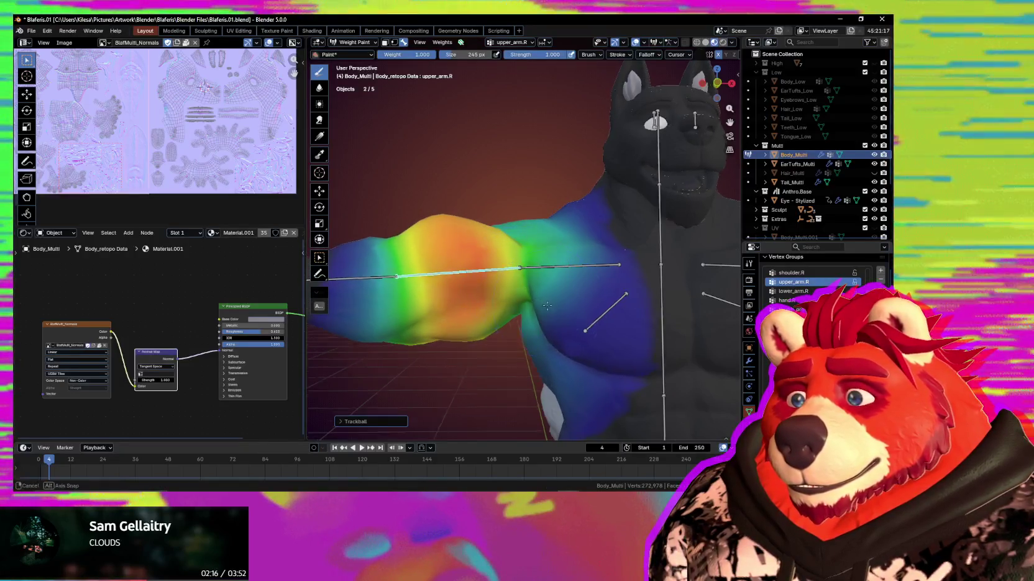
mouse_move(549, 310)
middle_down()
mouse_move(545, 334)
mouse_move(541, 263)
mouse_move(549, 284)
mouse_move(525, 265)
middle_up()
key(shift+alt+z)
key(shift+alt+z)
Shrink the weight brush to 156 px and inspect the deformed arm and torso
key(f)
click(486, 244)
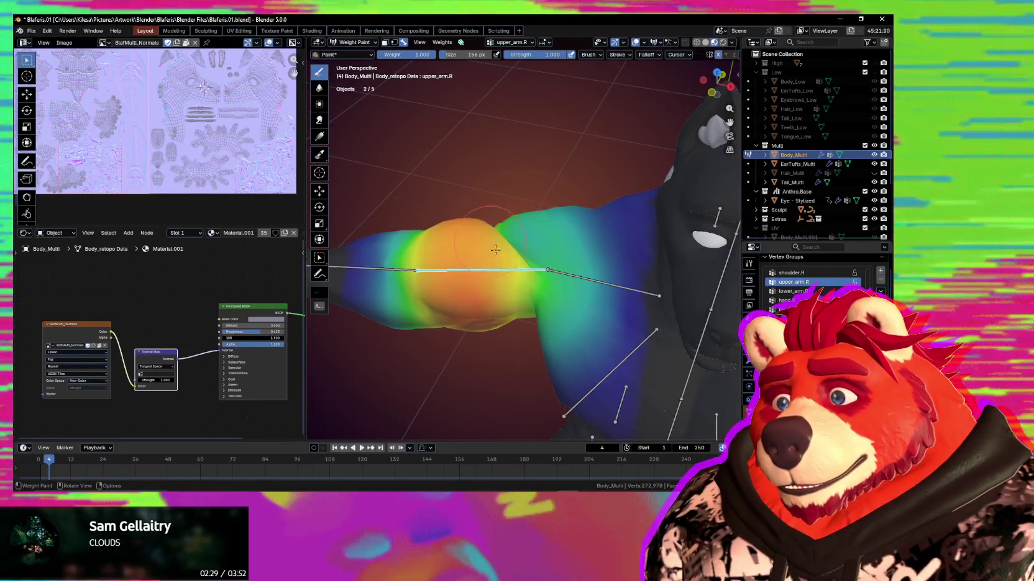
middle_drag(509, 263, 496, 239)
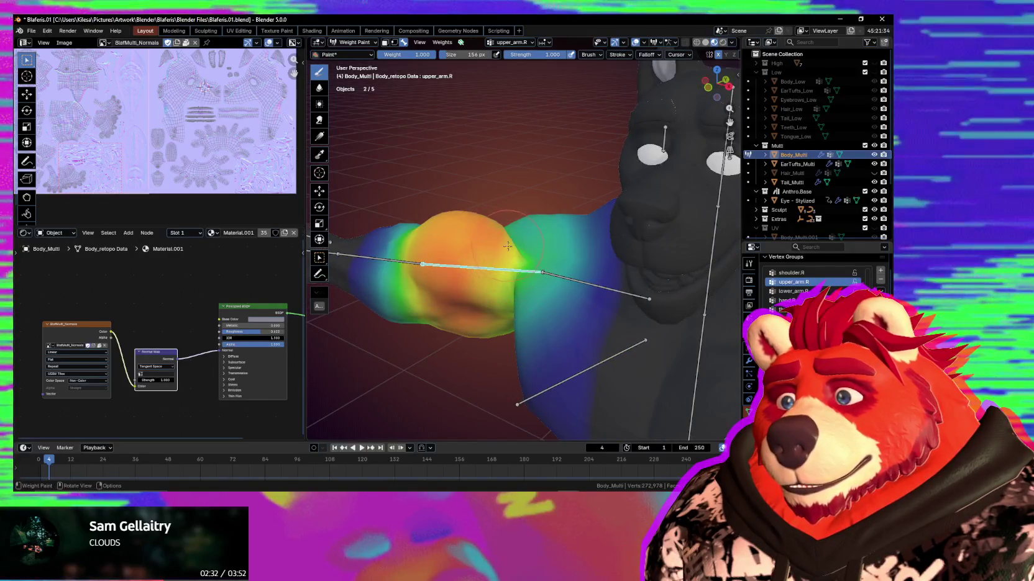
mouse_move(526, 250)
middle_down()
mouse_move(516, 244)
mouse_move(541, 227)
middle_up()
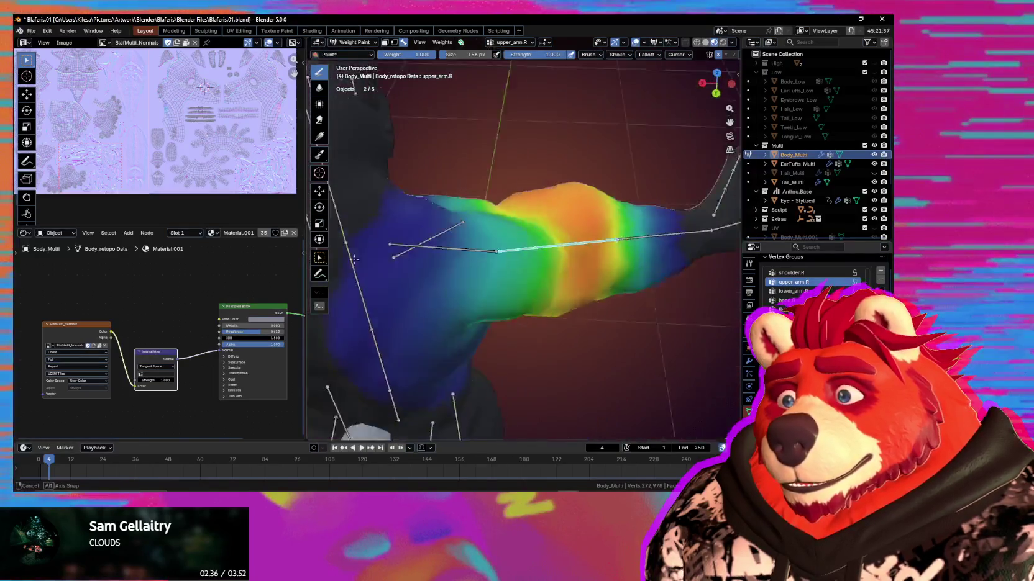
mouse_move(541, 227)
middle_down()
mouse_move(537, 265)
mouse_move(538, 241)
middle_up()
middle_drag(536, 286, 553, 299)
Inspect the posed arm's bare mesh close up at the shoulder and face, then restore the weight colours
key(shift+alt+z)
scroll(554, 299, down, 3)
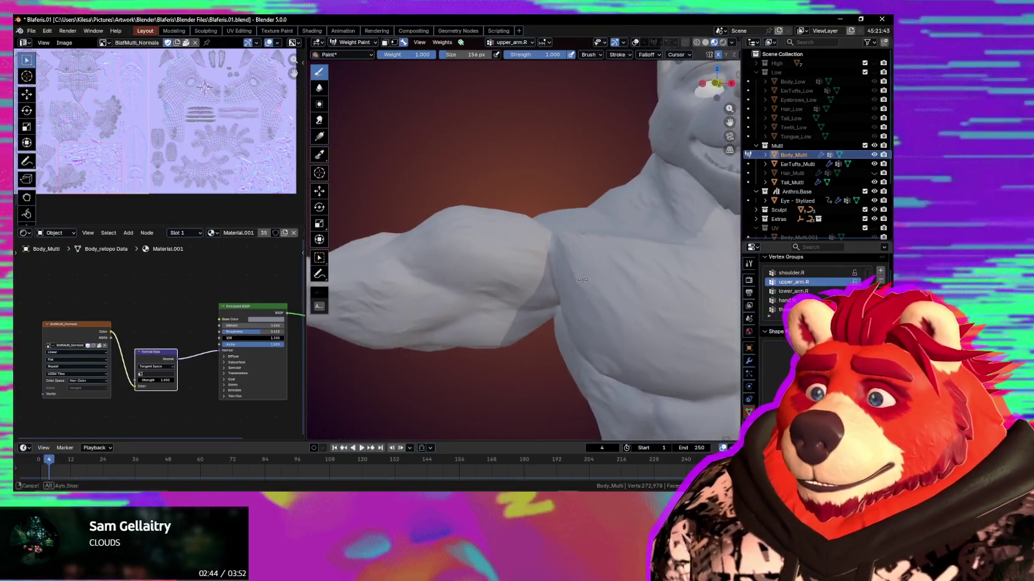
scroll(554, 311, down, 4)
scroll(555, 323, down, 1)
scroll(555, 329, up, 5)
shift+middle_drag(555, 329, 497, 280)
shift+middle_drag(513, 335, 505, 264)
key(shift+alt+z)
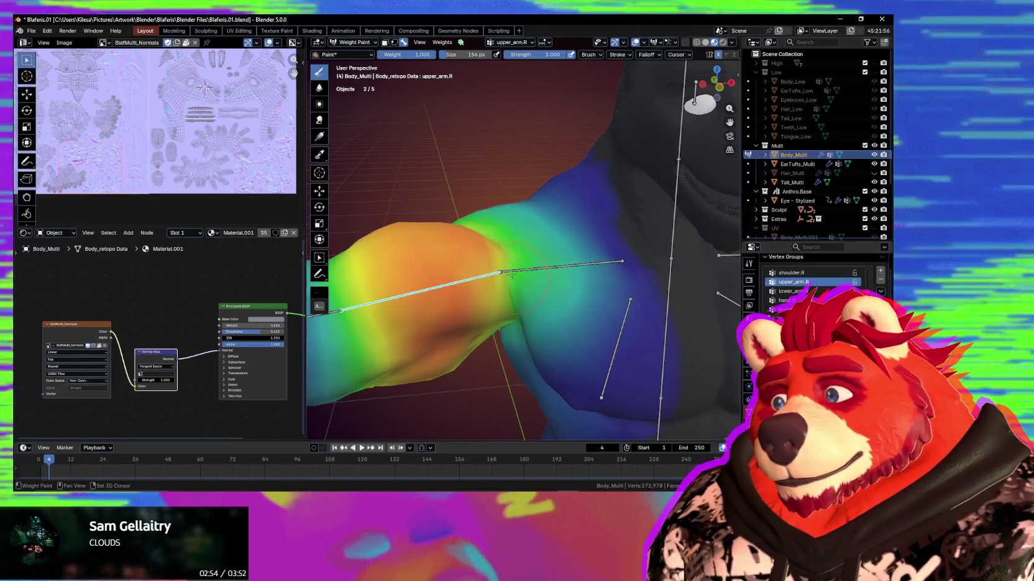
Check the bare right arm from front view, then restore the weights and make lower_arm.R active
key(shift+alt+z)
scroll(500, 282, down, 2)
key(KP_1)
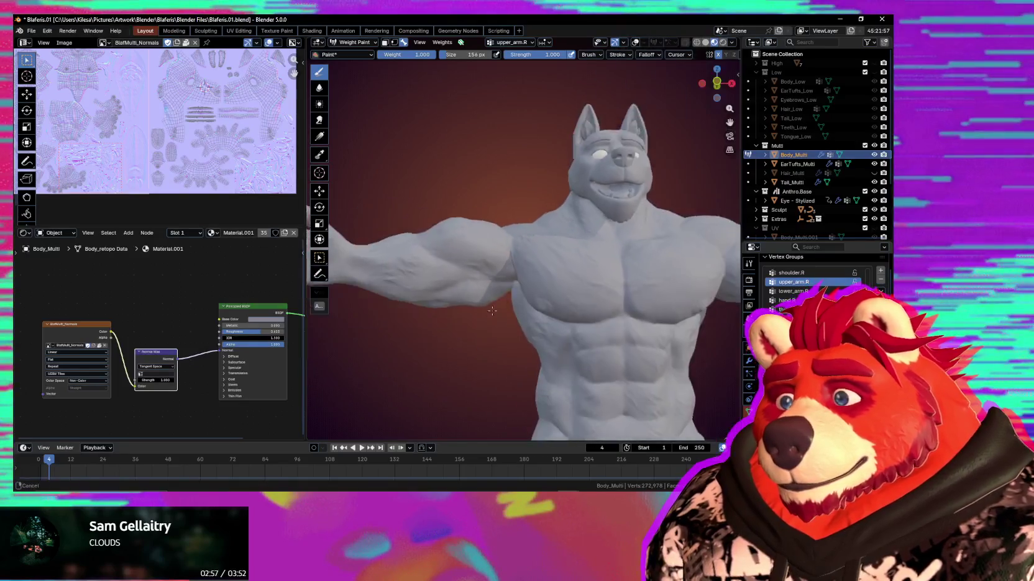
scroll(492, 280, up, 1)
scroll(492, 280, up, 3)
middle_drag(492, 279, 504, 247)
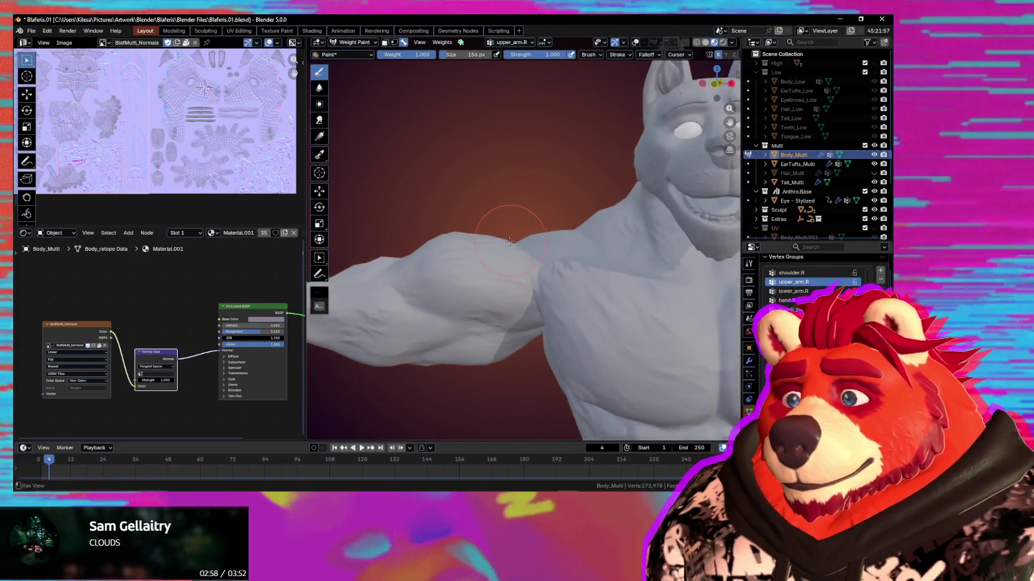
key(shift+alt+z)
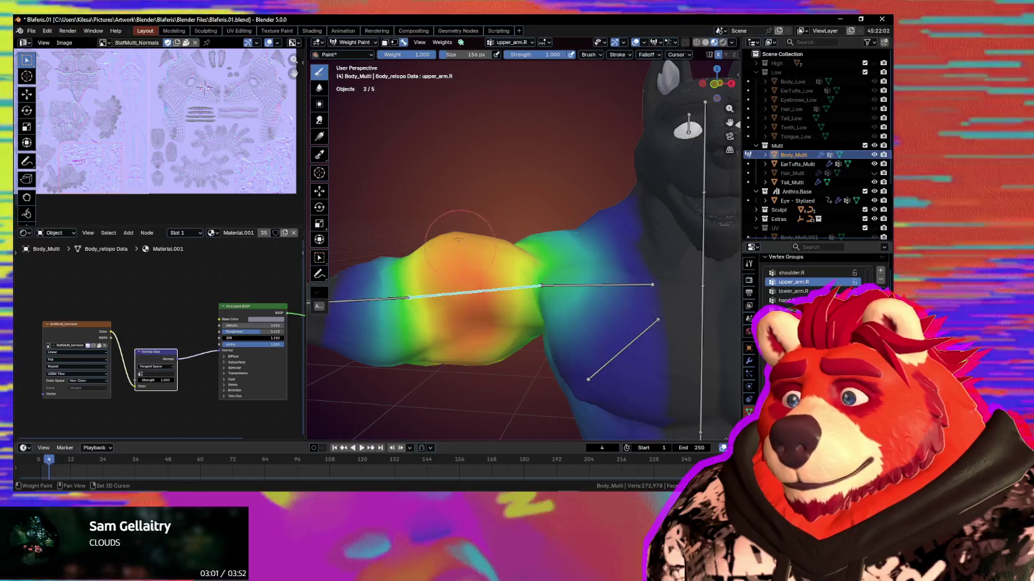
middle_drag(512, 268, 571, 249)
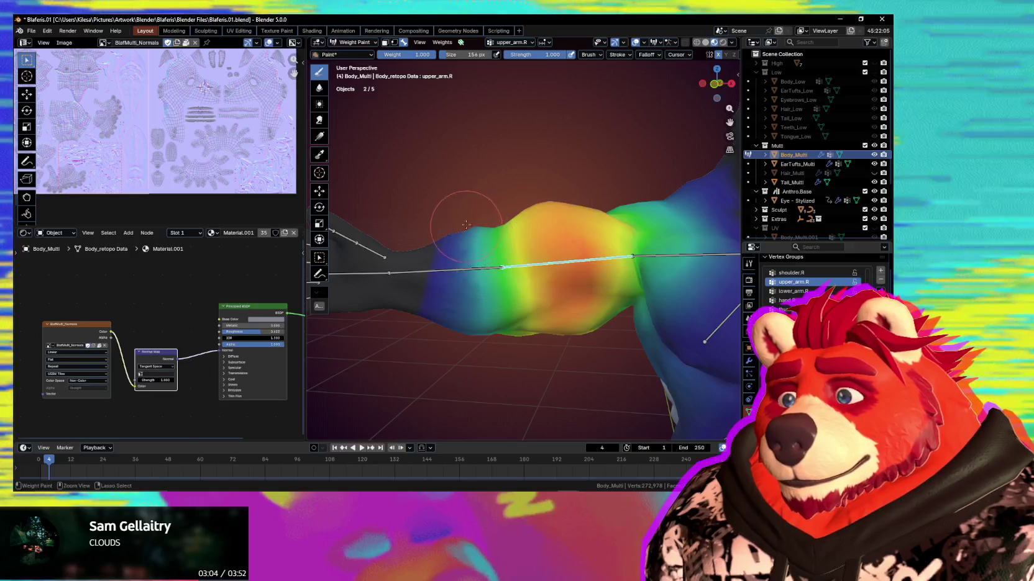
ctrl+click(500, 263)
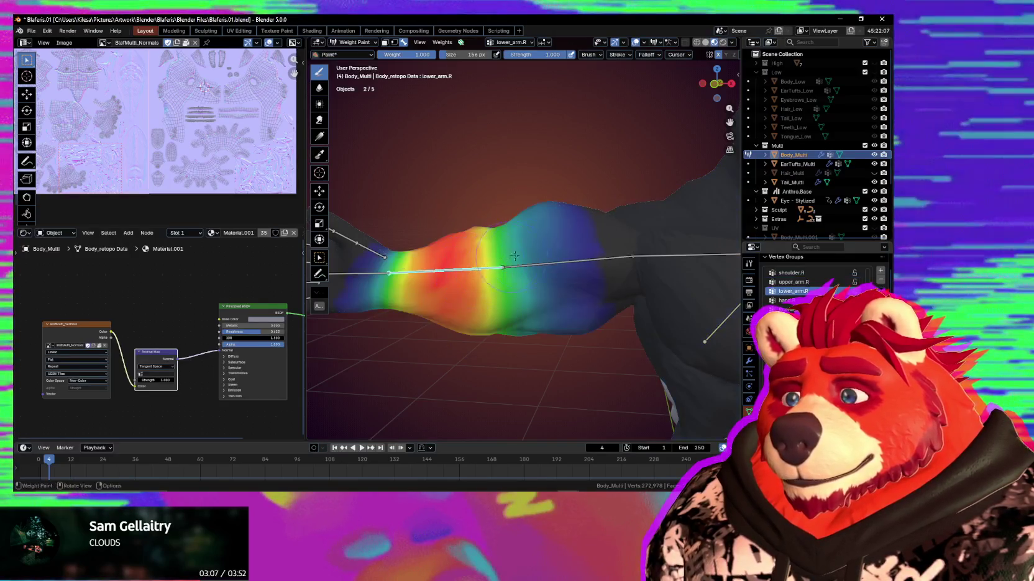
Rotate the right forearm upward on Z at the elbow, then view the bare bent arm from behind
key(r)
key(z)
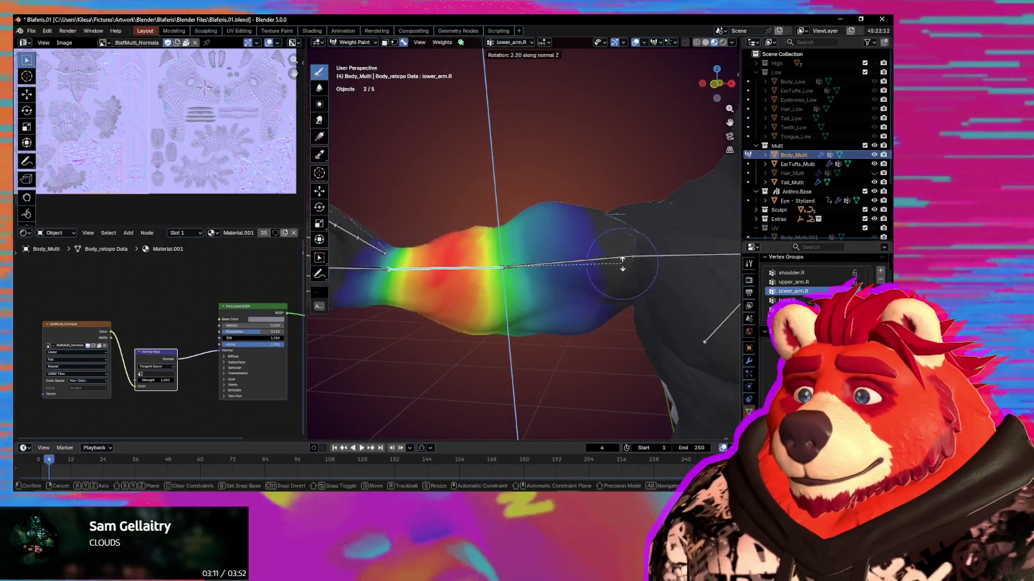
click(536, 341)
key(shift+alt+z)
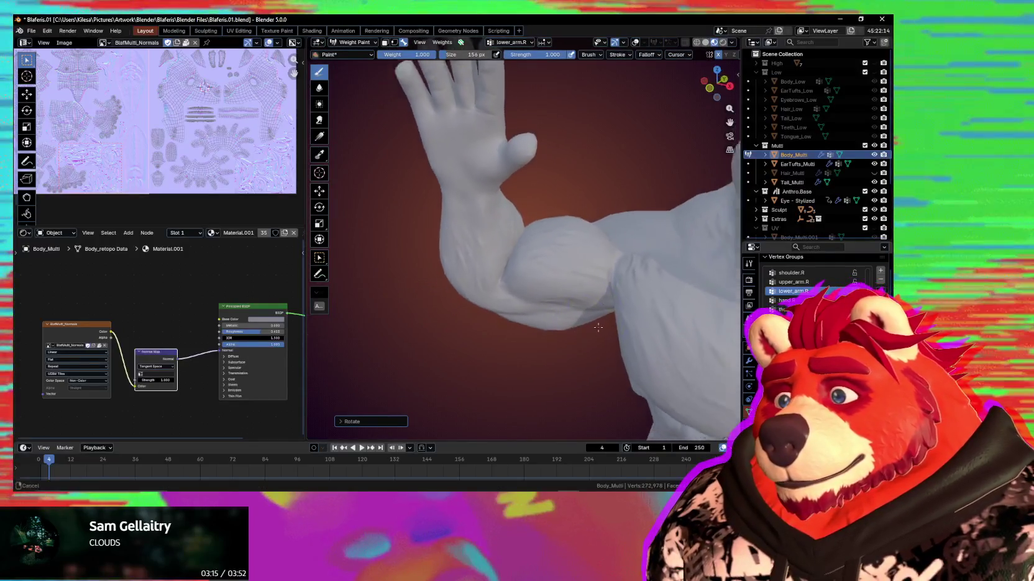
scroll(602, 321, down, 5)
mouse_move(553, 357)
middle_down()
mouse_move(650, 328)
mouse_move(556, 313)
mouse_move(579, 320)
mouse_move(568, 263)
middle_up()
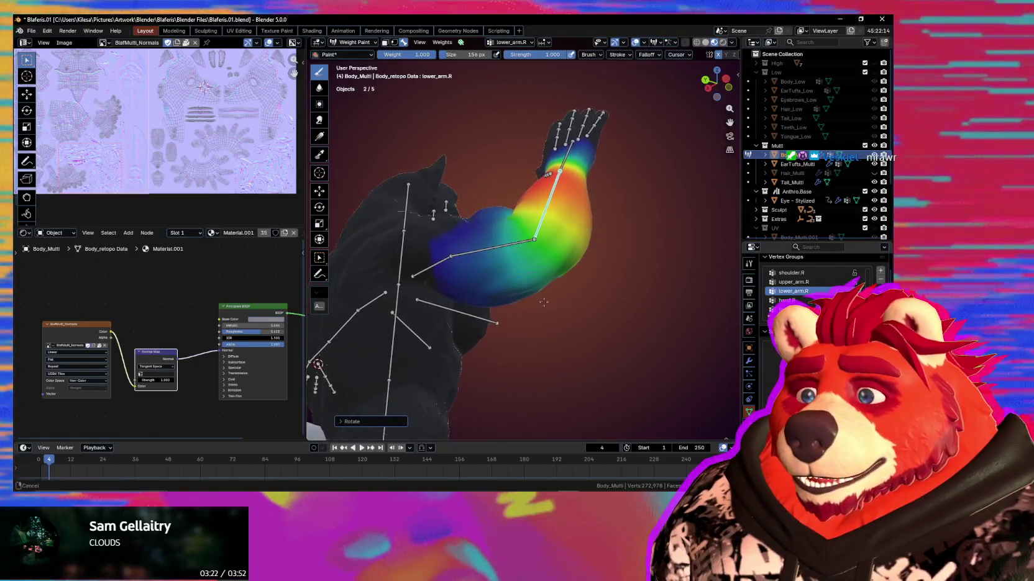
Paint stronger lower_arm.R weight onto the elbow and the forearm near the joint
shift+middle_drag(568, 263, 544, 311)
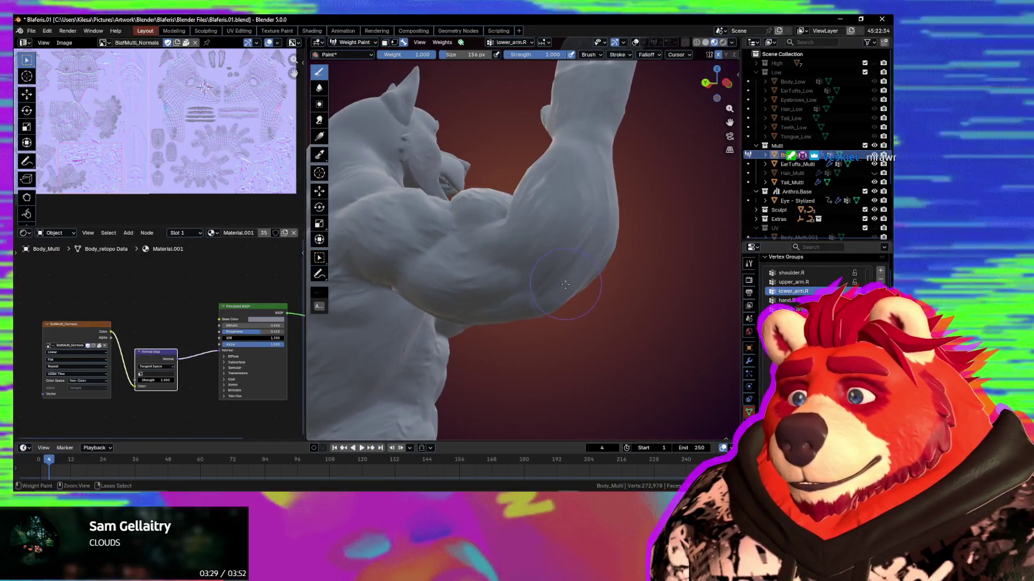
mouse_move(543, 311)
middle_down()
mouse_move(584, 292)
mouse_move(536, 314)
middle_up()
mouse_move(578, 314)
mouse_down()
mouse_move(597, 326)
mouse_move(580, 336)
mouse_up()
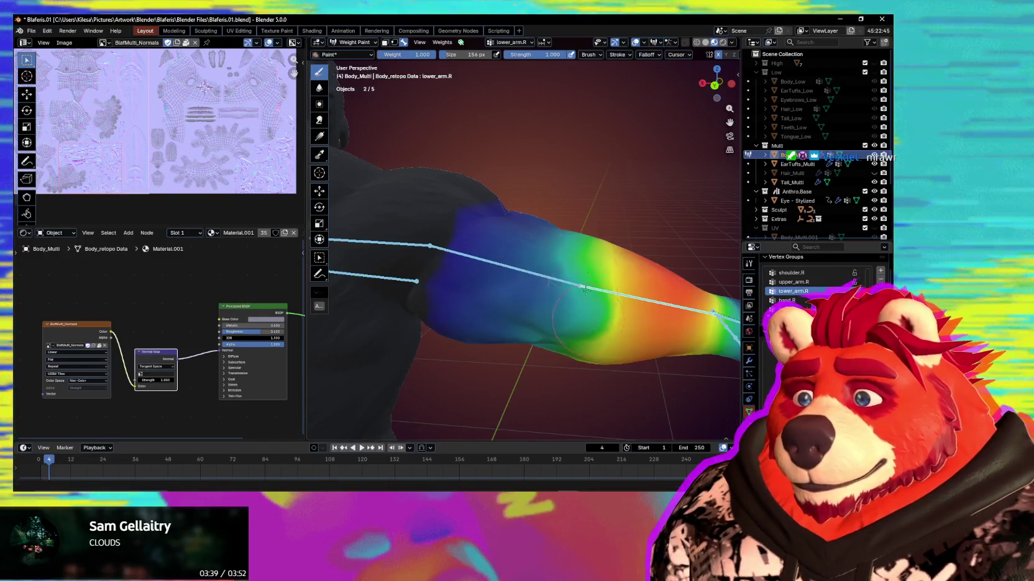
drag(586, 300, 627, 309)
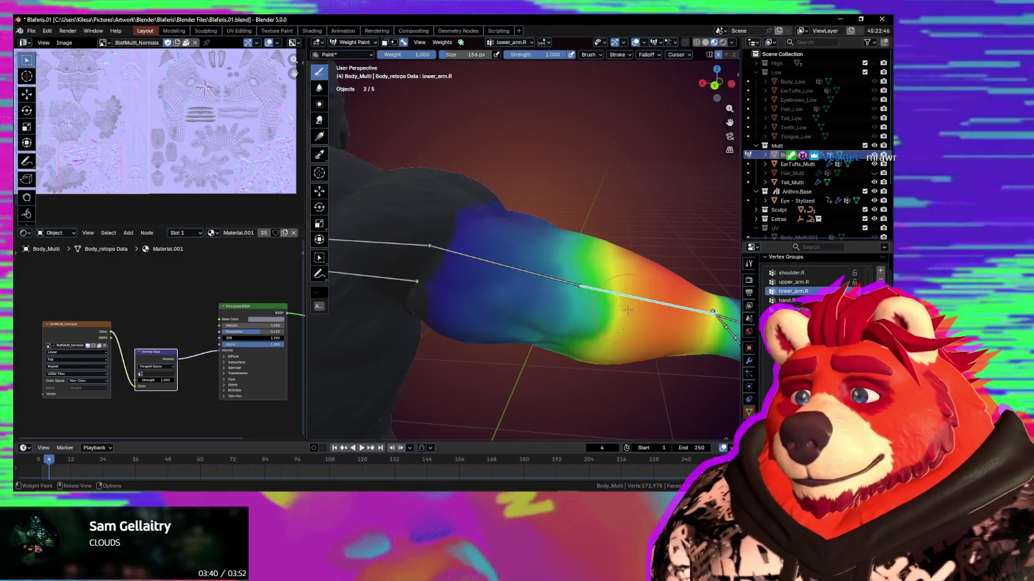
Test-bend the forearm with a Z rotation, then undo it
key(r)
key(z)
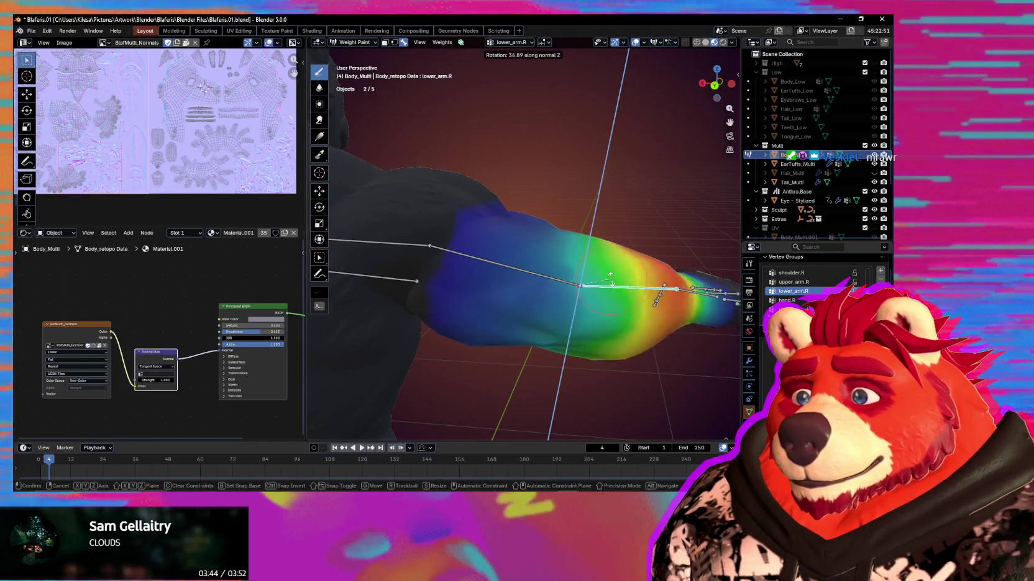
click(588, 264)
key(ctrl+z)
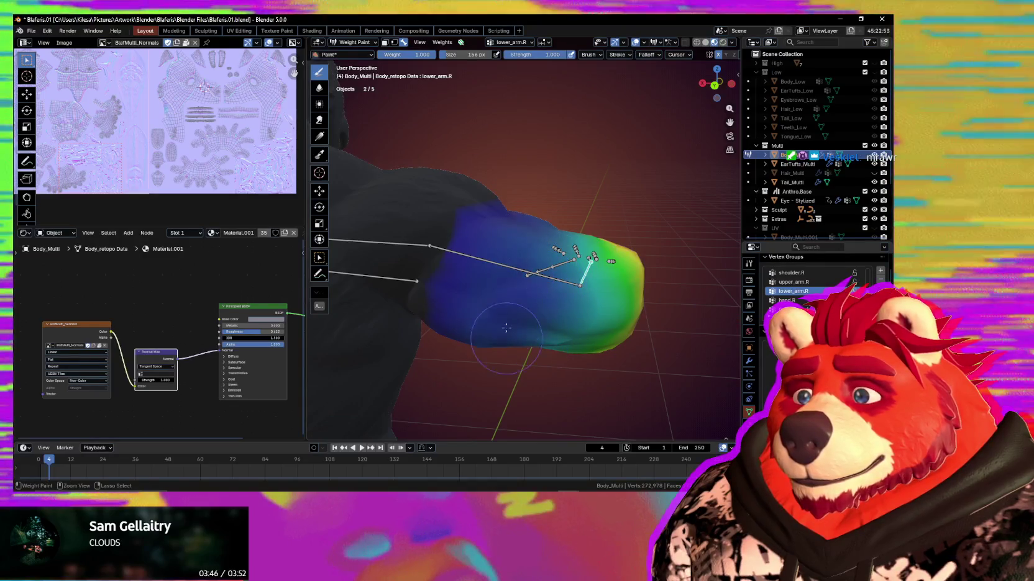
middle_drag(562, 344, 524, 280)
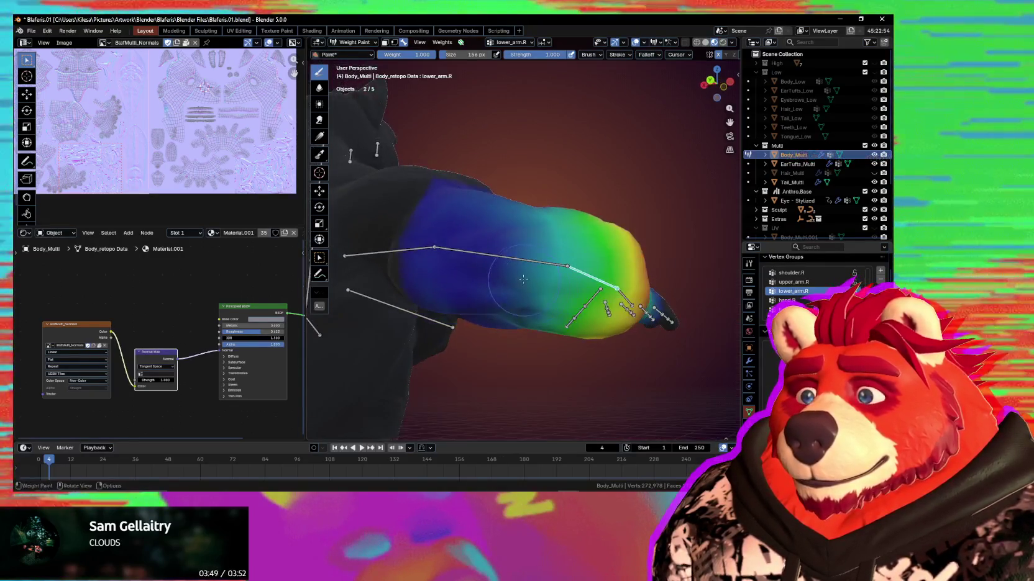
Inspect the bare sculpted arm, torso and hand from several angles, then restore the weight colours
key(shift+alt+z)
middle_drag(568, 282, 547, 335)
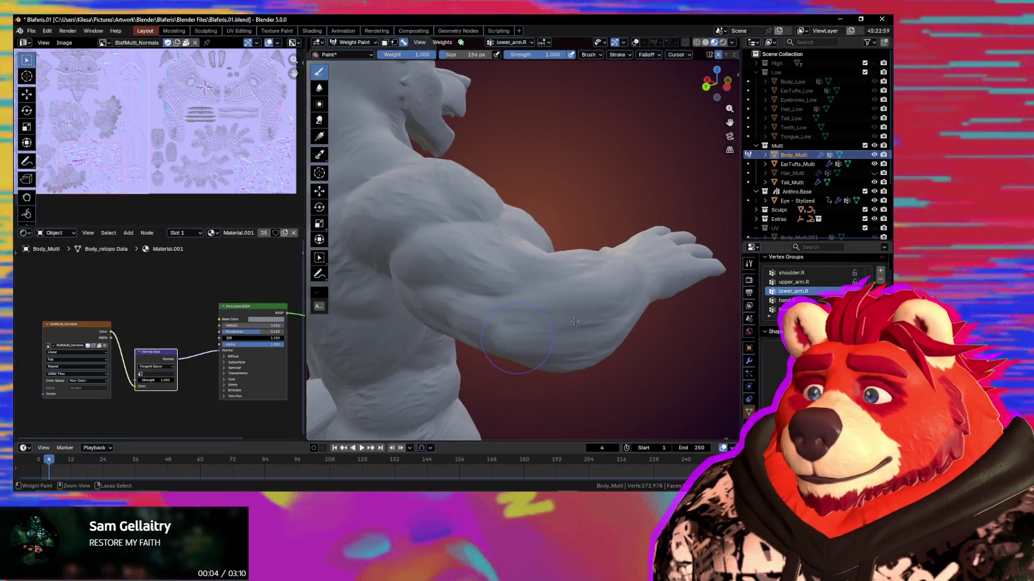
middle_drag(574, 322, 595, 305)
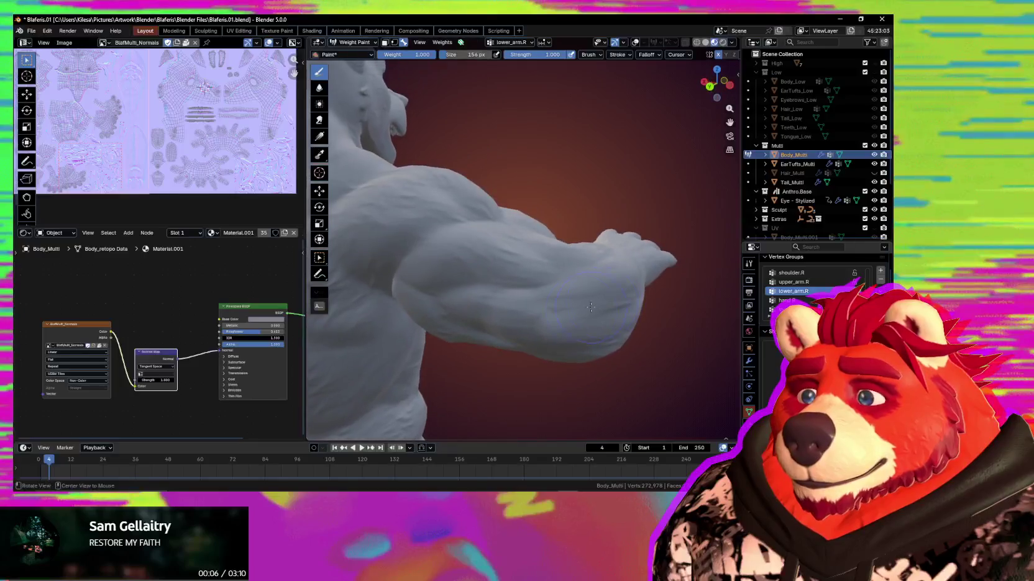
middle_drag(543, 315, 570, 315)
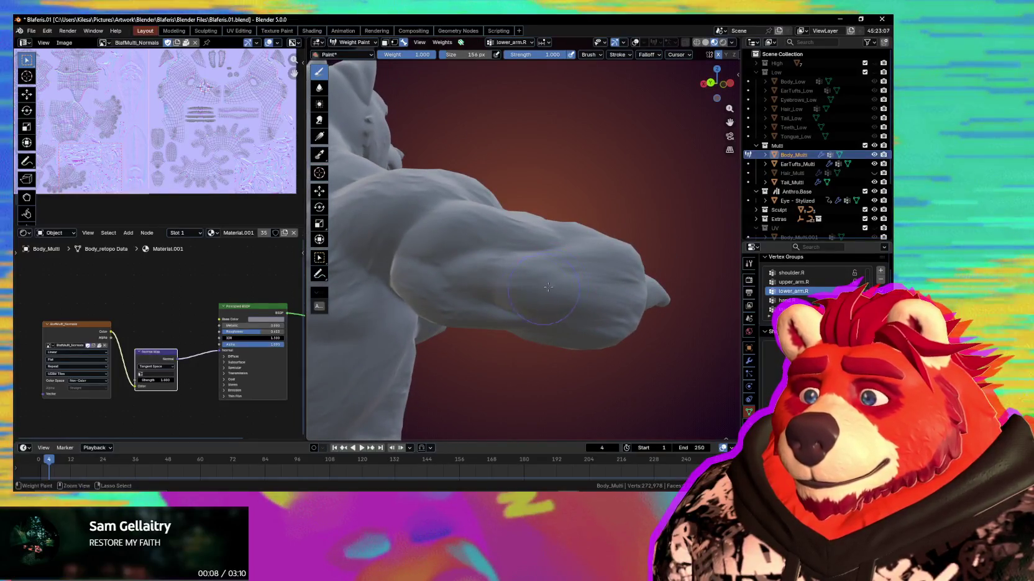
middle_drag(531, 277, 573, 237)
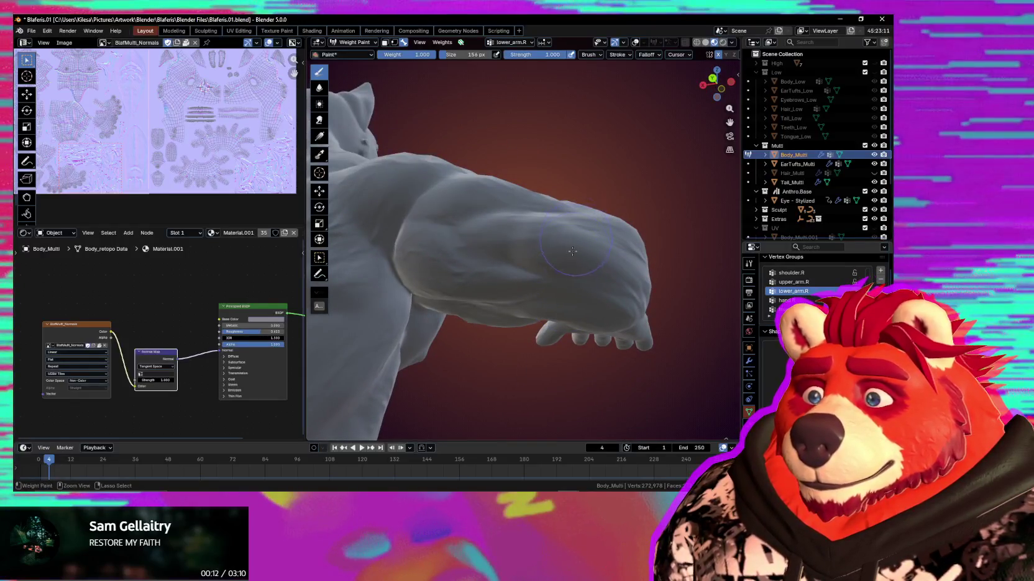
key(shift+alt+z)
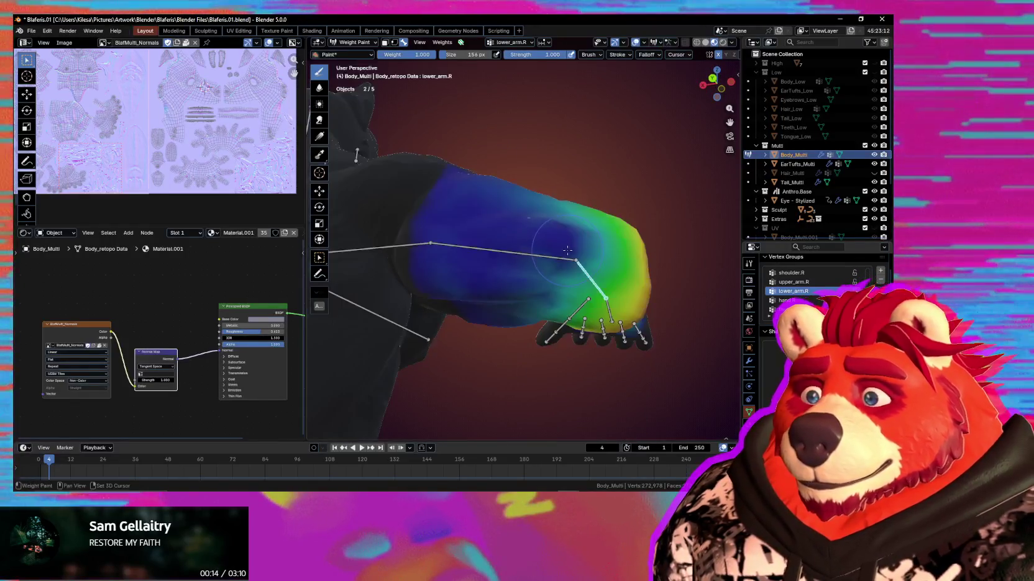
mouse_move(575, 266)
middle_down()
mouse_move(551, 282)
mouse_move(548, 221)
mouse_move(514, 243)
middle_up()
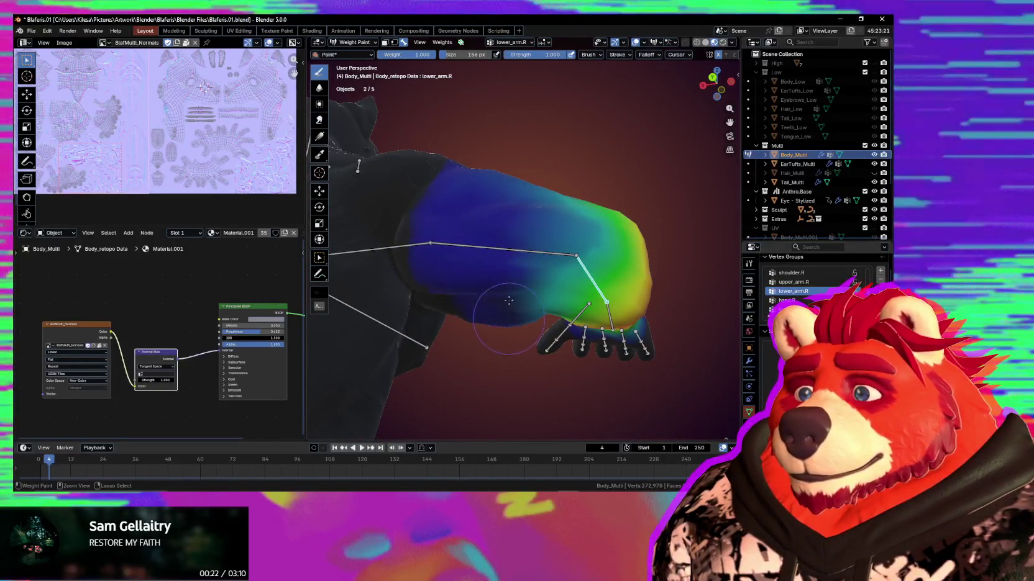
mouse_move(524, 323)
middle_down()
mouse_move(538, 284)
mouse_move(484, 279)
mouse_move(559, 298)
middle_up()
Cancel one rotation, then bend the forearm again on Z and review it with weights shown
key(r)
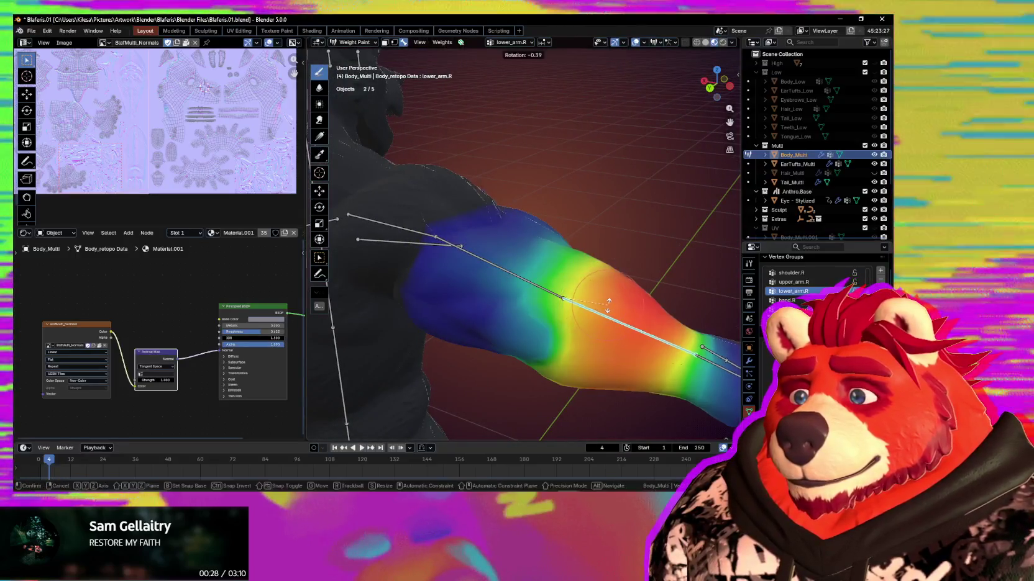
right_click(611, 304)
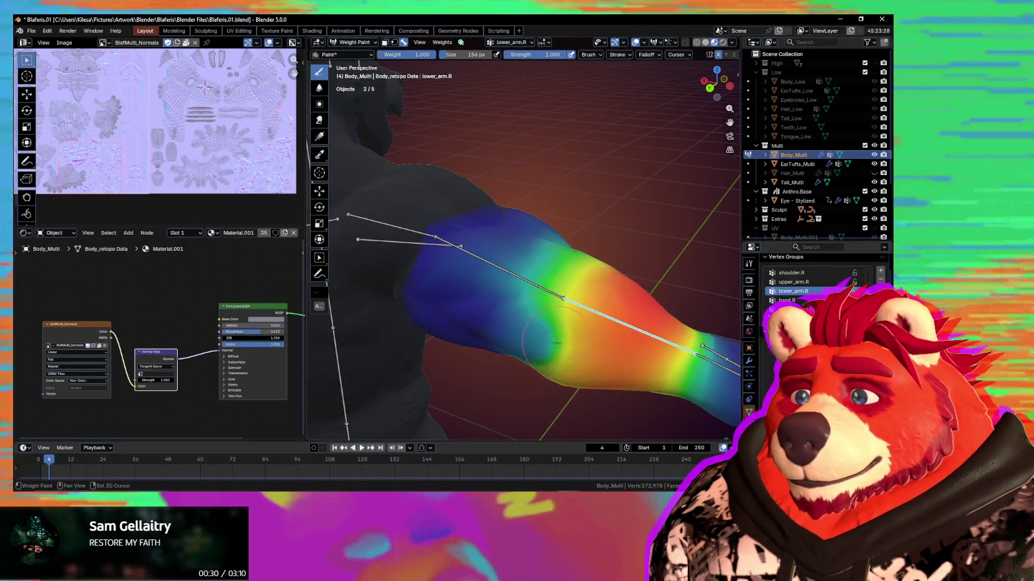
mouse_move(588, 321)
middle_down()
mouse_move(615, 273)
mouse_move(571, 316)
mouse_move(587, 318)
middle_up()
key(r)
key(z)
click(628, 255)
key(shift+alt+z)
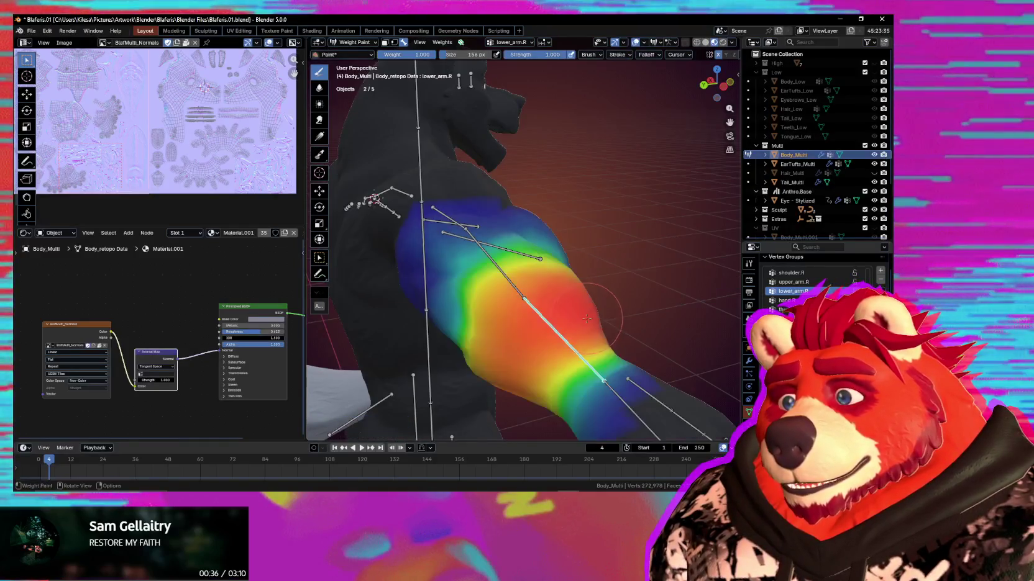
middle_drag(506, 303, 531, 312)
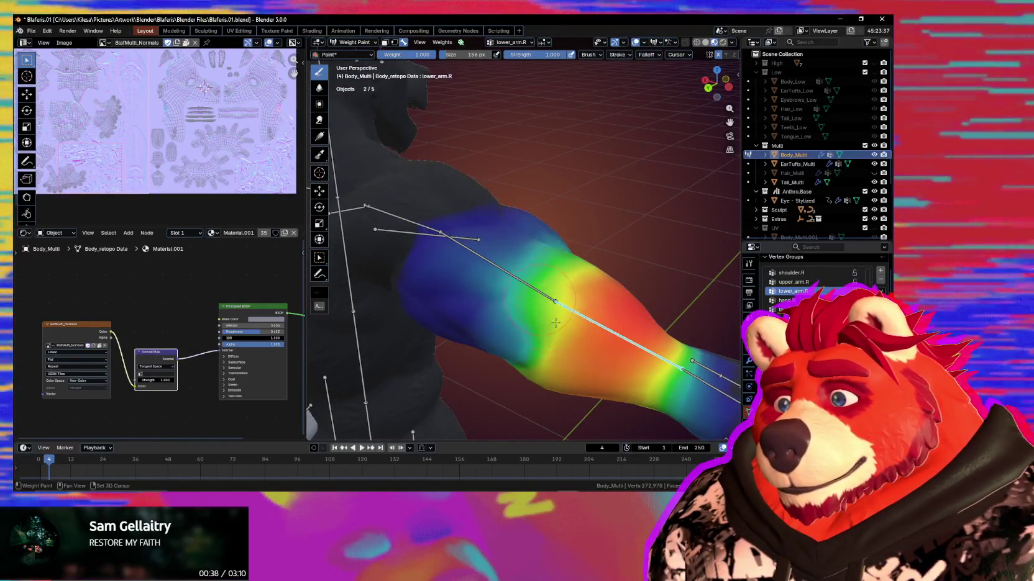
Bend the forearm upward and inspect the bare arm from side and rear views
key(r)
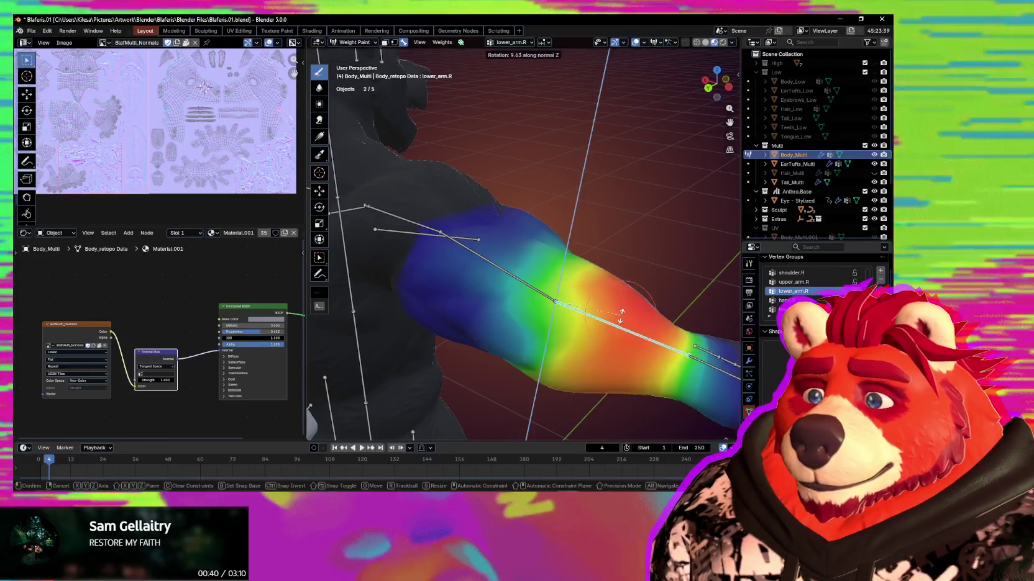
click(604, 293)
key(shift+alt+z)
mouse_move(627, 337)
middle_down()
mouse_move(544, 392)
mouse_move(595, 346)
middle_up()
key(r)
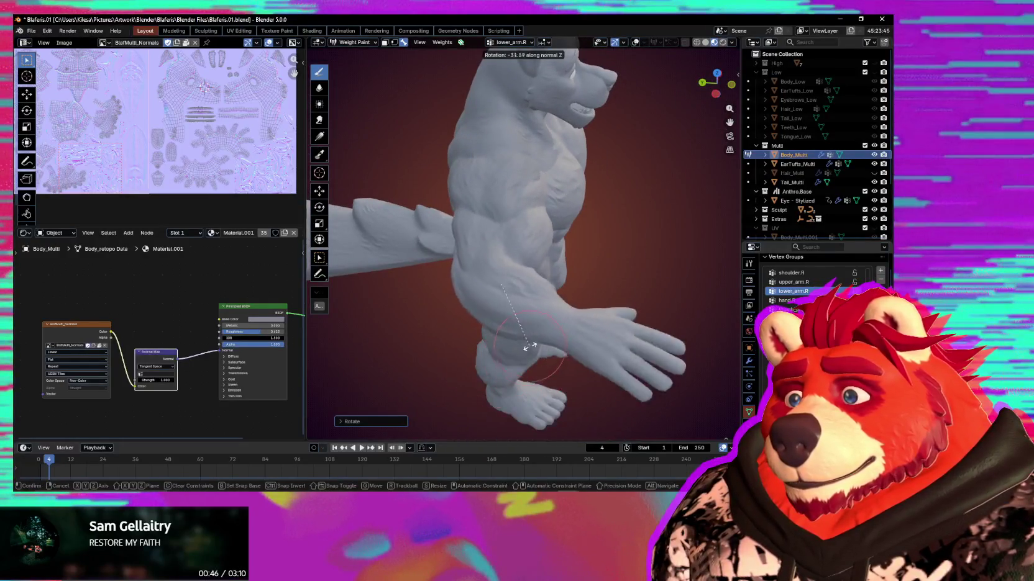
middle_drag(541, 338, 550, 323)
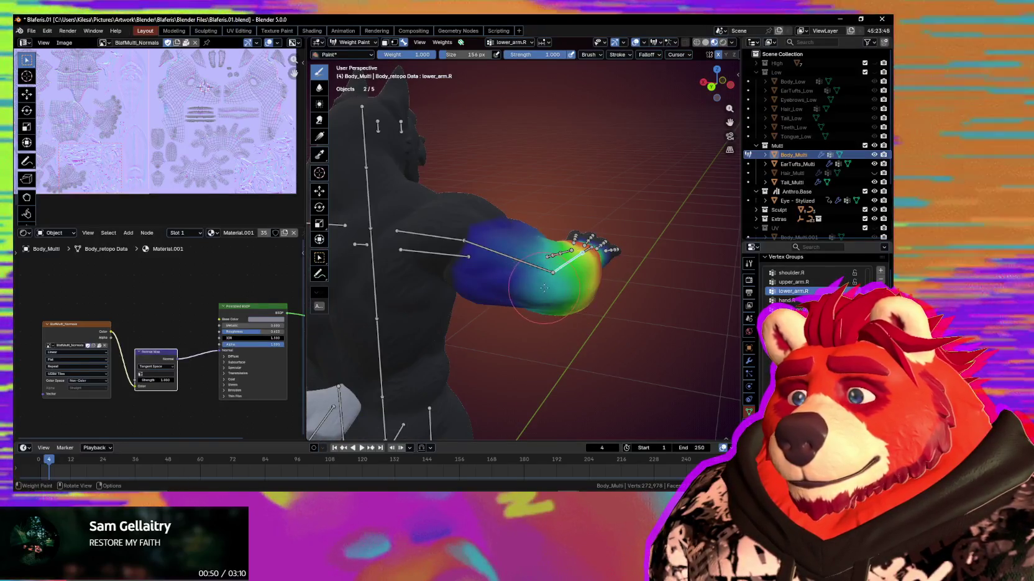
middle_drag(554, 294, 551, 293)
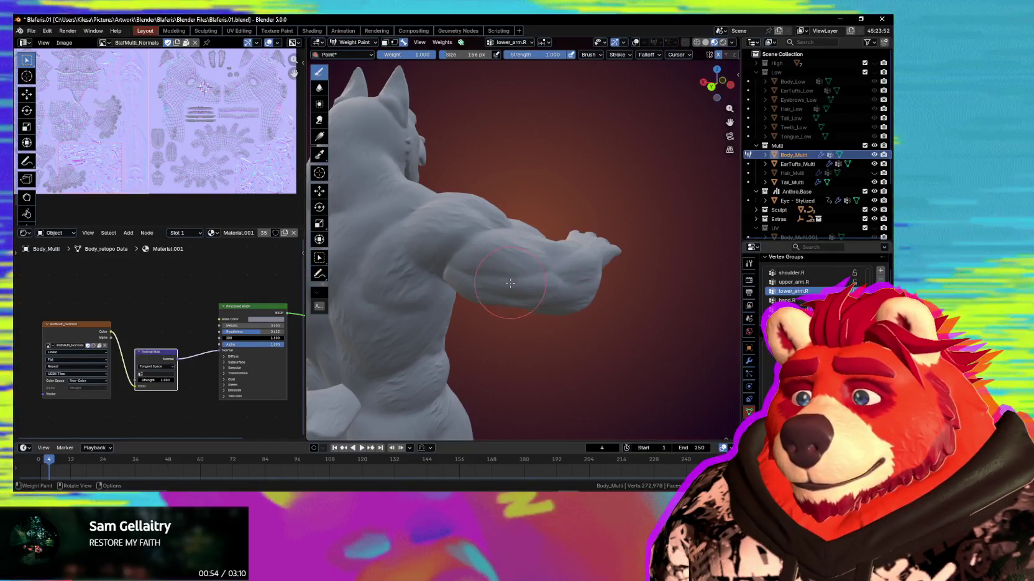
middle_drag(542, 305, 513, 310)
Set a new forearm angle and review it from the rear with weight colours restored
key(r)
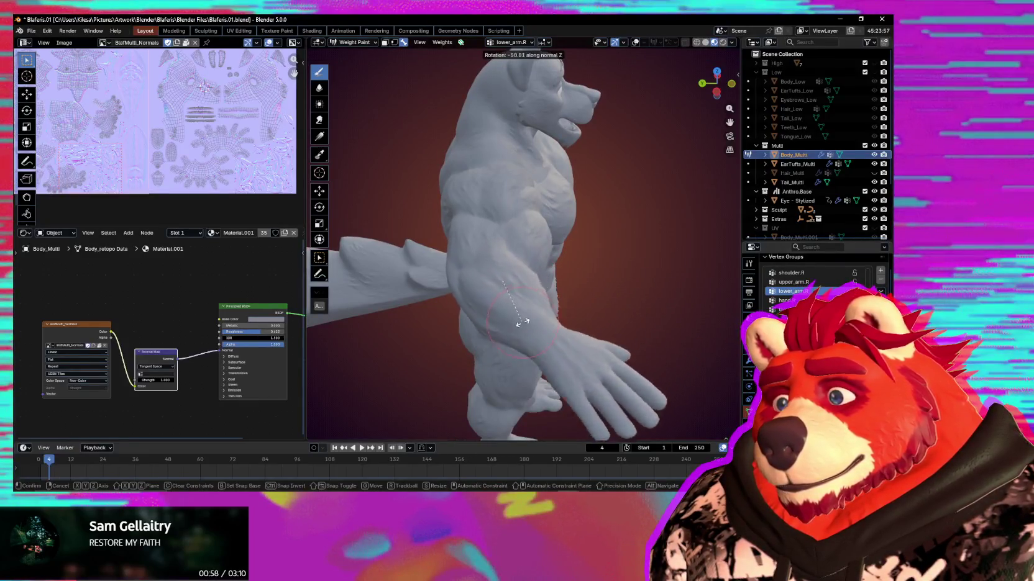
click(538, 294)
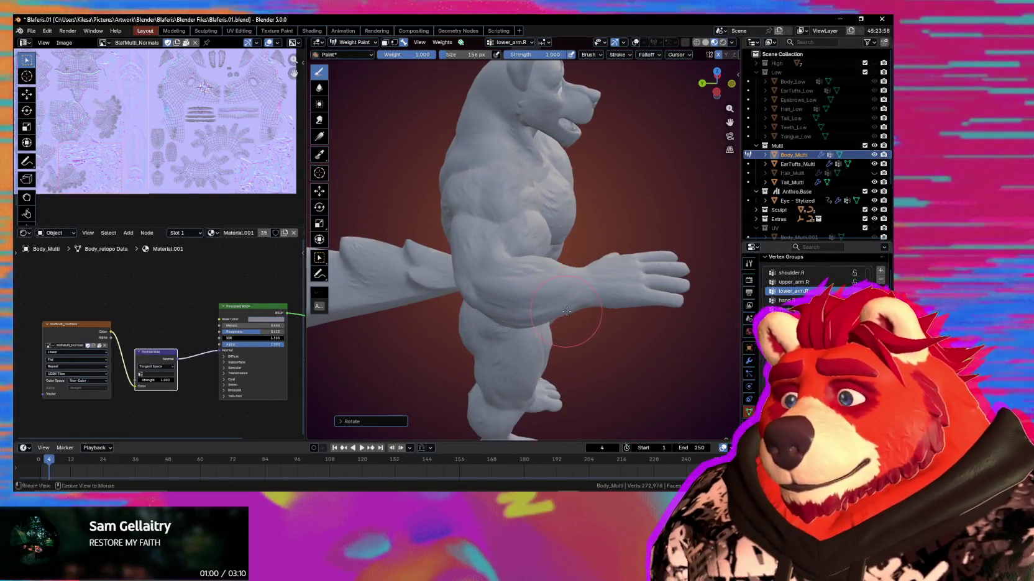
middle_drag(566, 311, 573, 316)
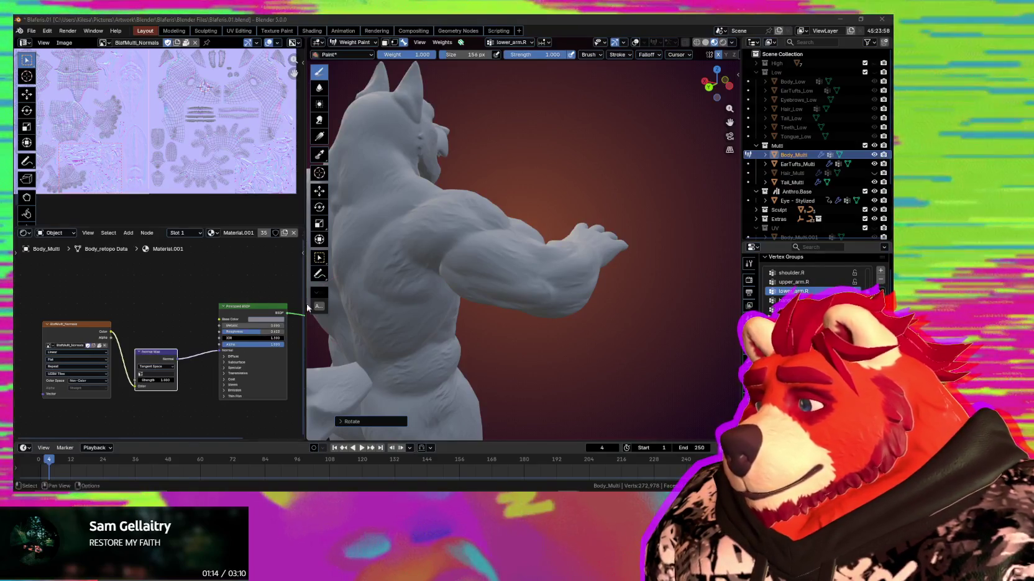
mouse_move(497, 323)
middle_down()
mouse_move(536, 326)
mouse_move(527, 281)
mouse_move(545, 291)
mouse_move(522, 285)
middle_up()
key(shift+alt+z)
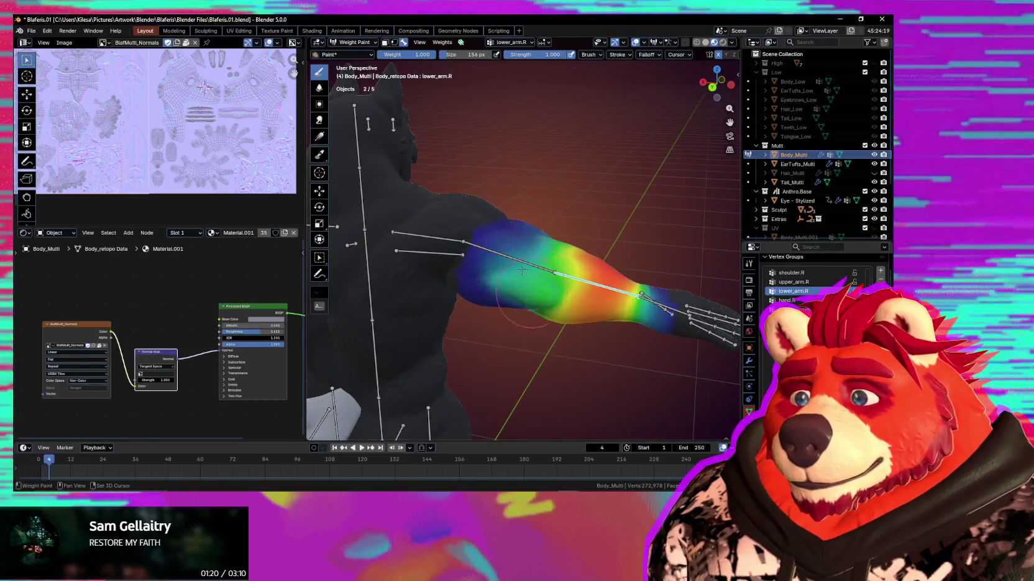
mouse_move(547, 311)
middle_down()
mouse_move(566, 282)
mouse_move(588, 288)
middle_up()
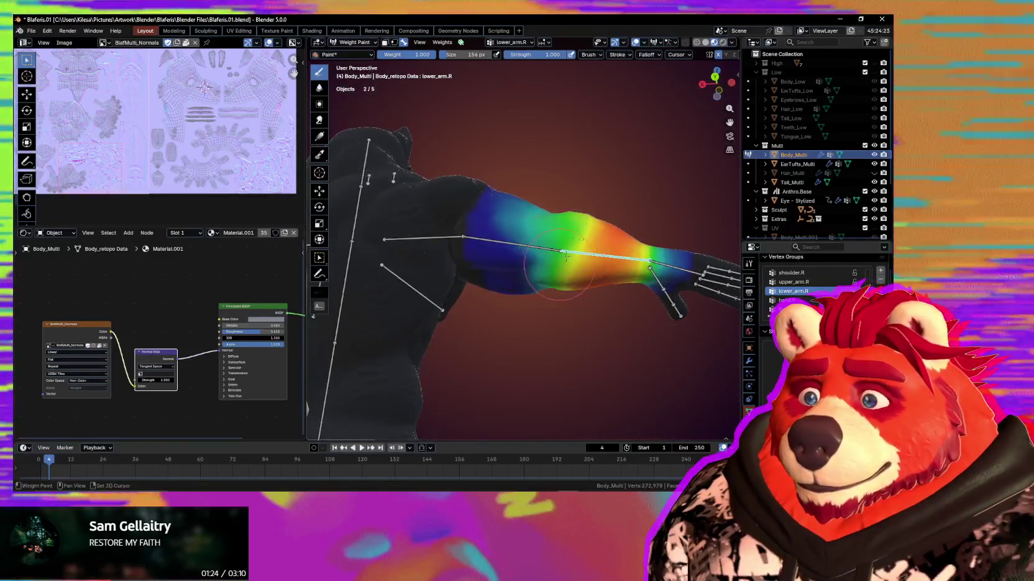
Rotate the forearm on Z and inspect the bare arm side-on
key(r)
key(z)
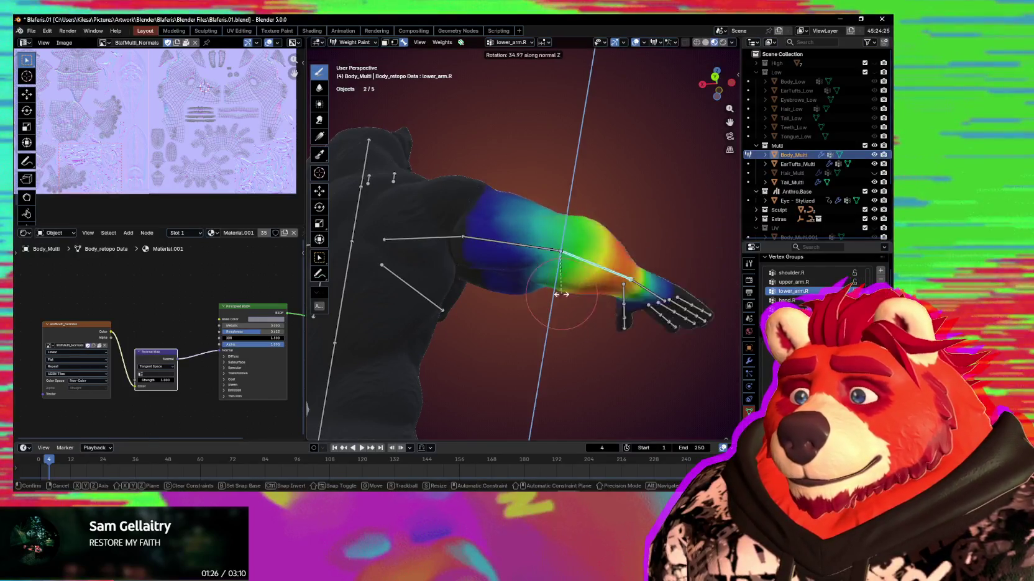
click(497, 274)
mouse_move(497, 273)
middle_down()
mouse_move(543, 269)
mouse_move(520, 266)
middle_up()
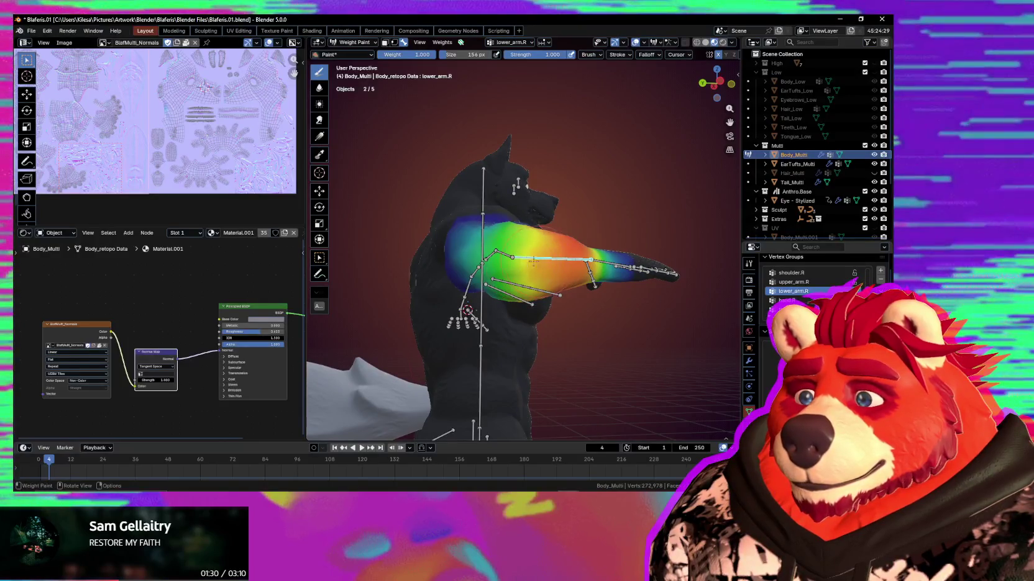
key(shift+alt+z)
mouse_move(531, 273)
middle_down()
mouse_move(556, 325)
mouse_move(597, 291)
middle_up()
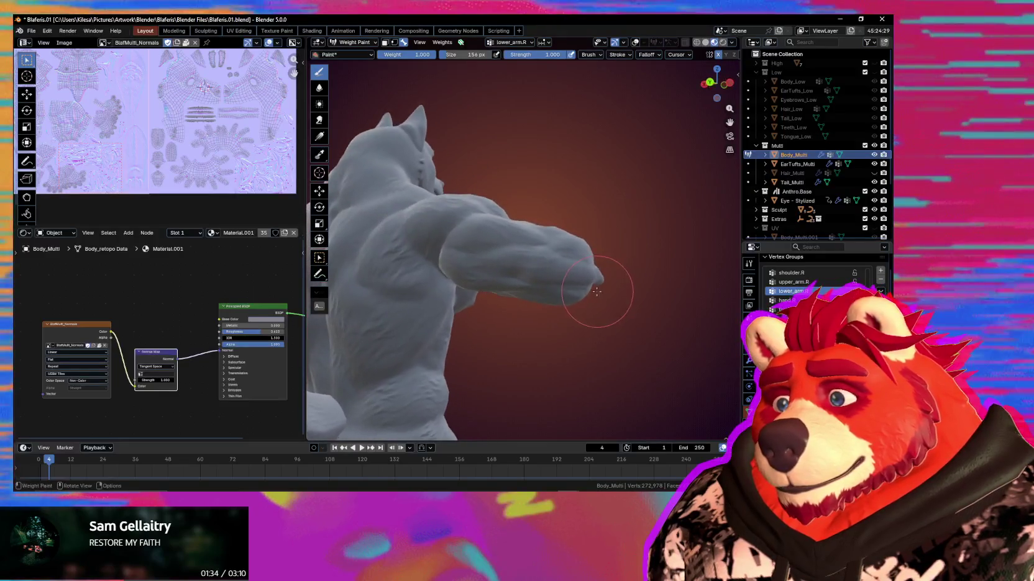
mouse_move(594, 296)
middle_down()
mouse_move(479, 355)
mouse_move(604, 340)
mouse_move(600, 330)
middle_up()
Try further forearm rotations, viewing the character from side and front
key(r)
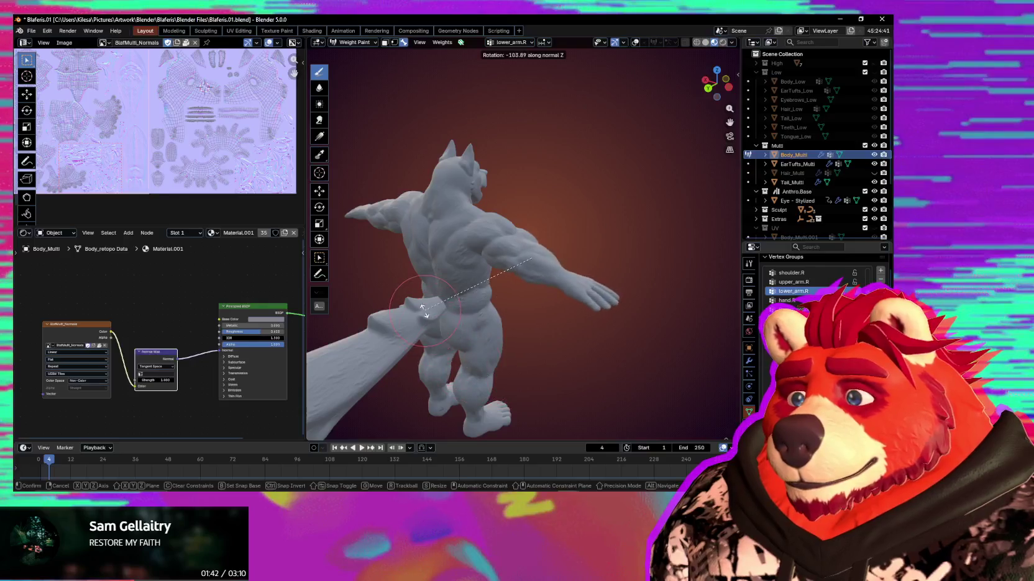
click(541, 271)
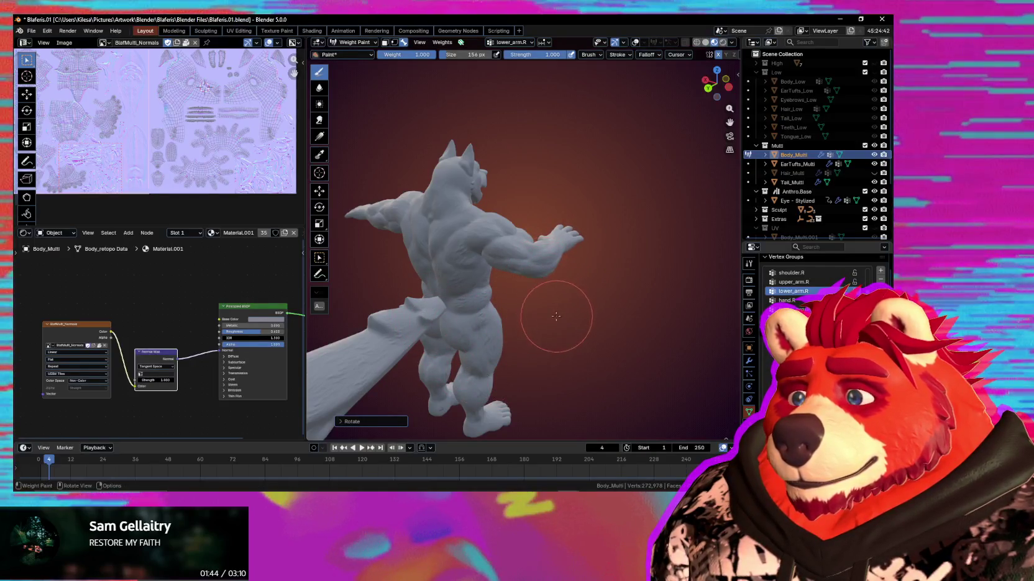
middle_drag(556, 316, 496, 299)
middle_drag(575, 304, 500, 242)
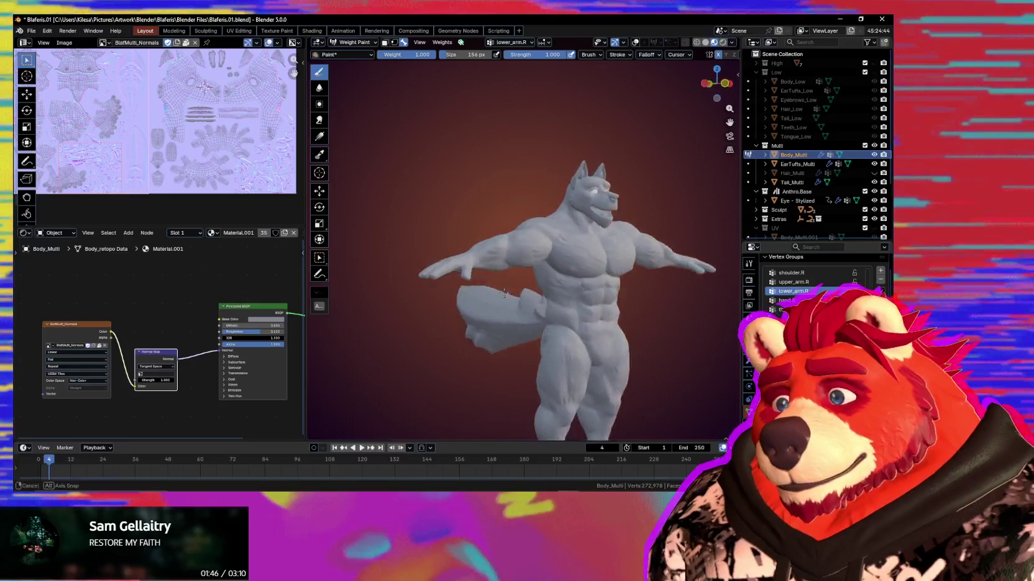
key(r)
key(r)
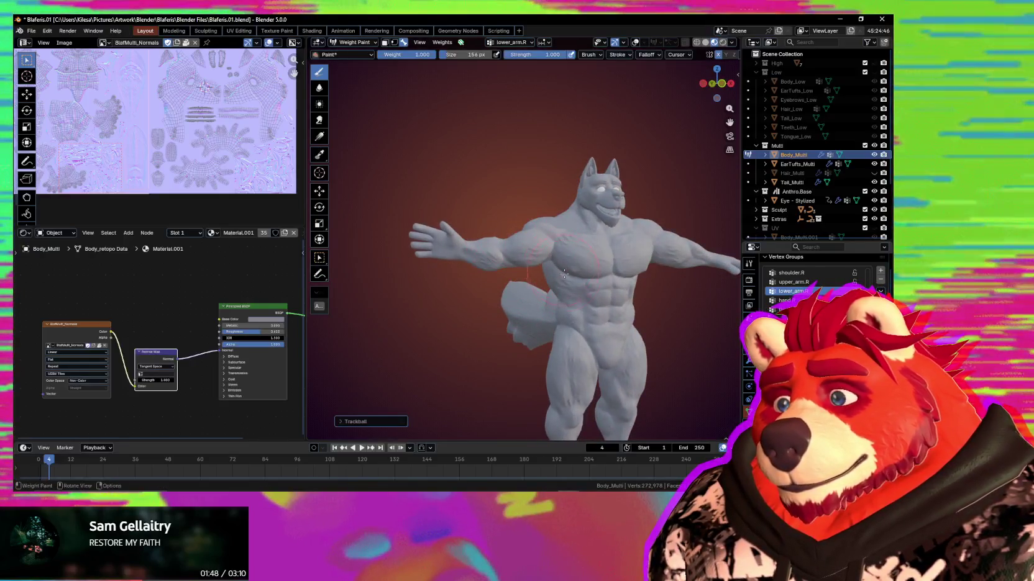
middle_drag(563, 269, 540, 262)
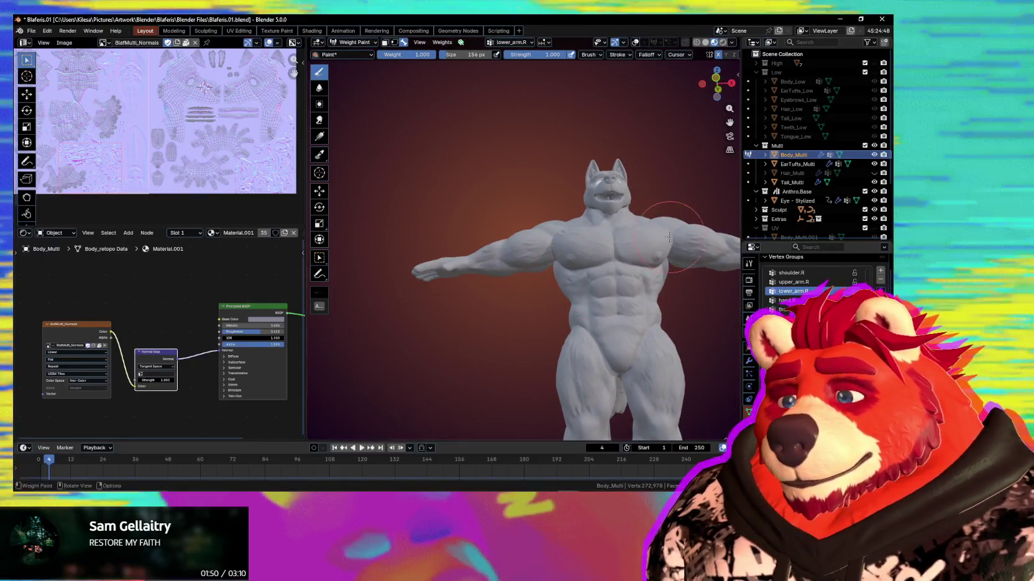
mouse_move(704, 280)
middle_down()
mouse_move(470, 313)
mouse_move(478, 286)
middle_up()
Show the weights again and select the upper arm bone so upper_arm.R is active
key(shift+alt+z)
scroll(479, 286, up, 3)
ctrl+click(447, 244)
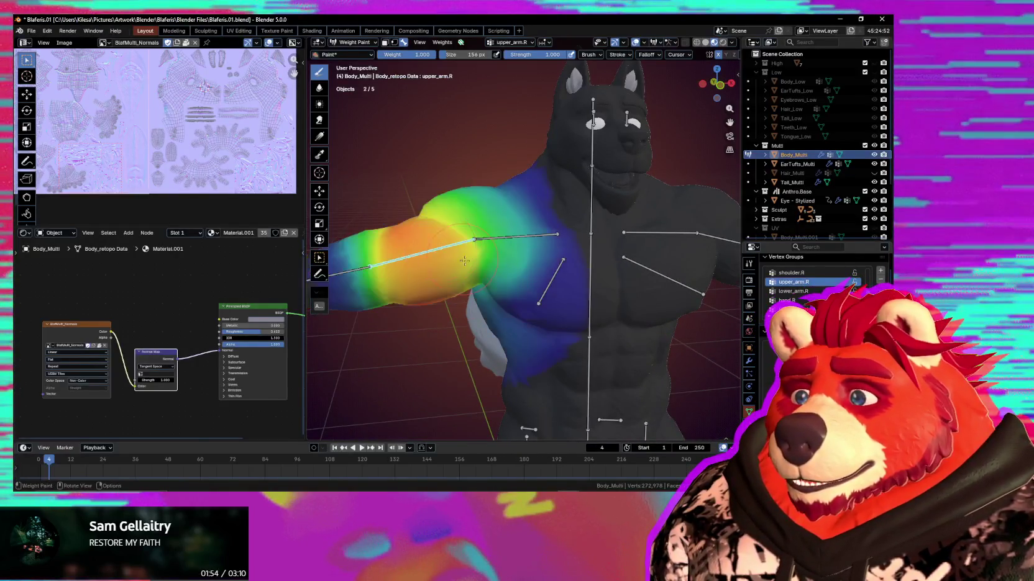
key(r)
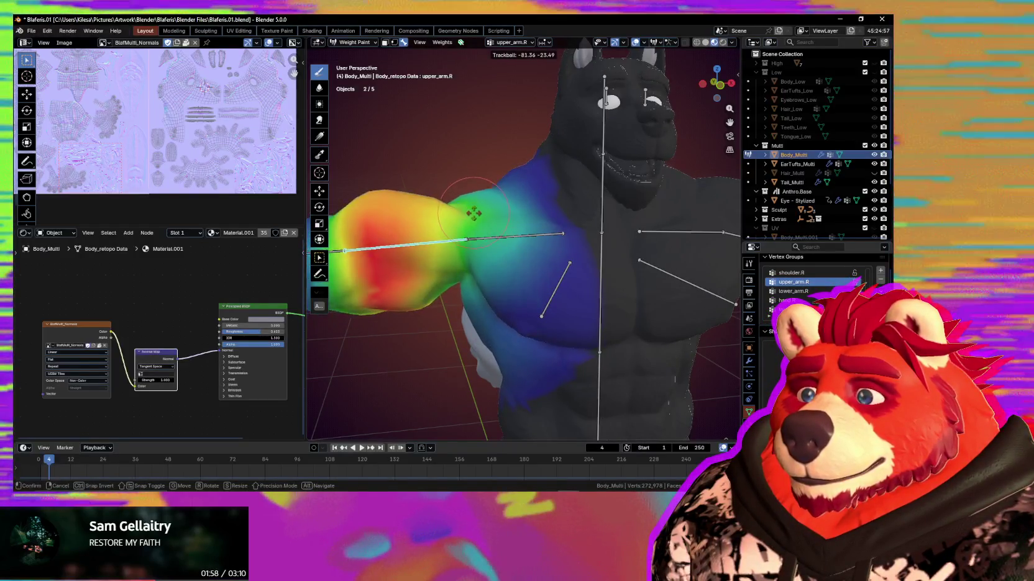
right_click(471, 214)
middle_drag(471, 214, 638, 318)
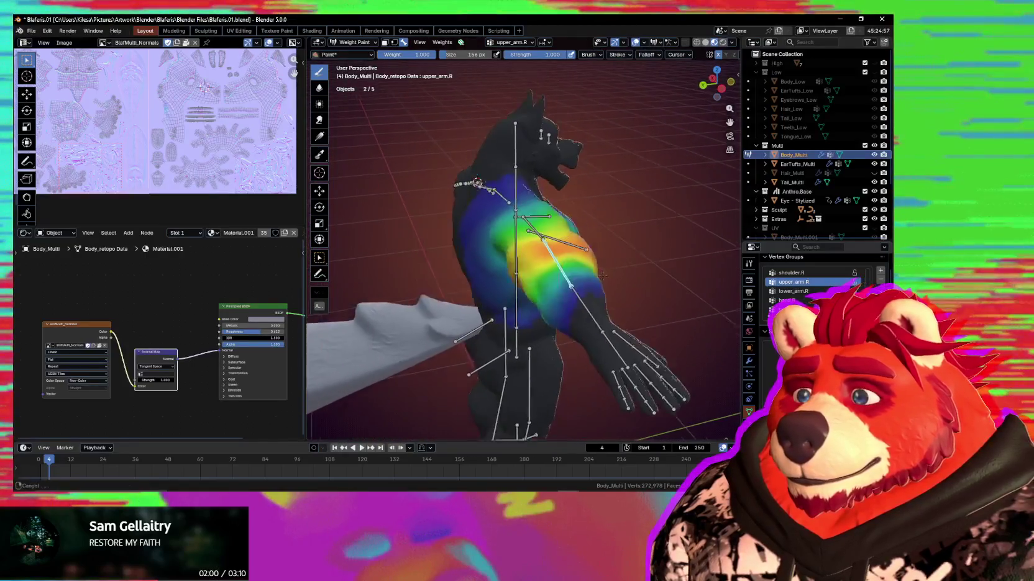
key(r)
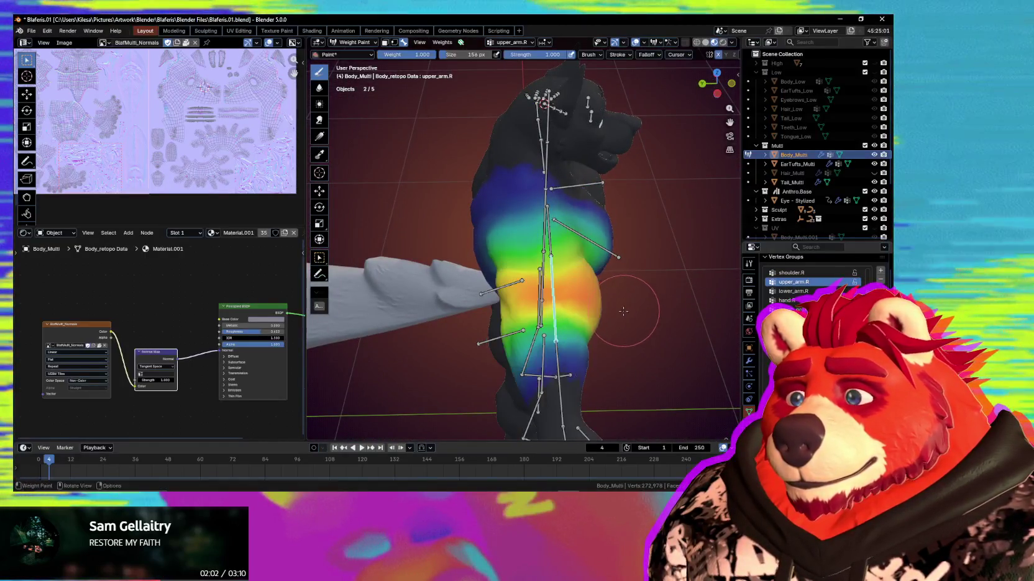
key(r)
key(y)
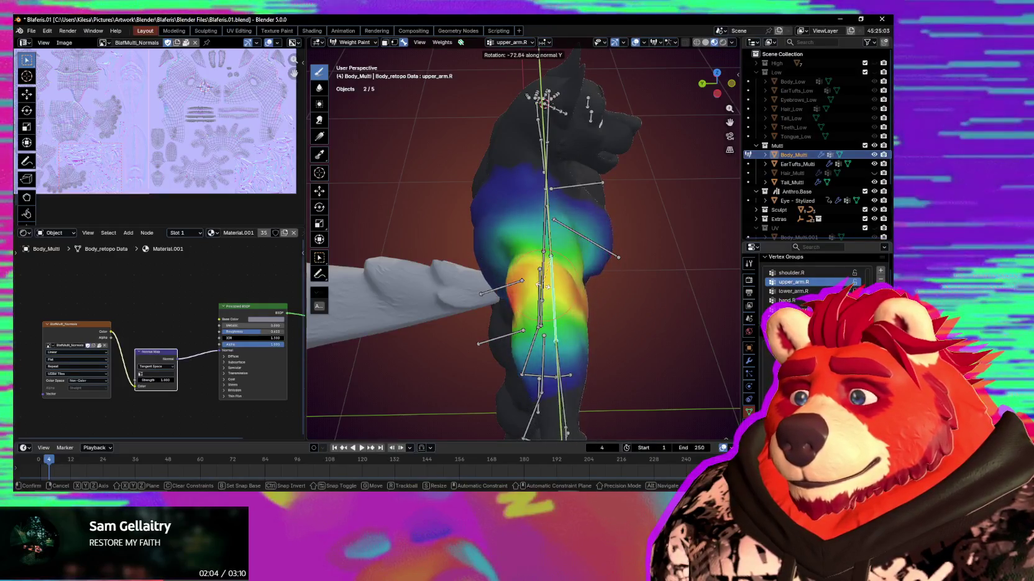
right_click(537, 241)
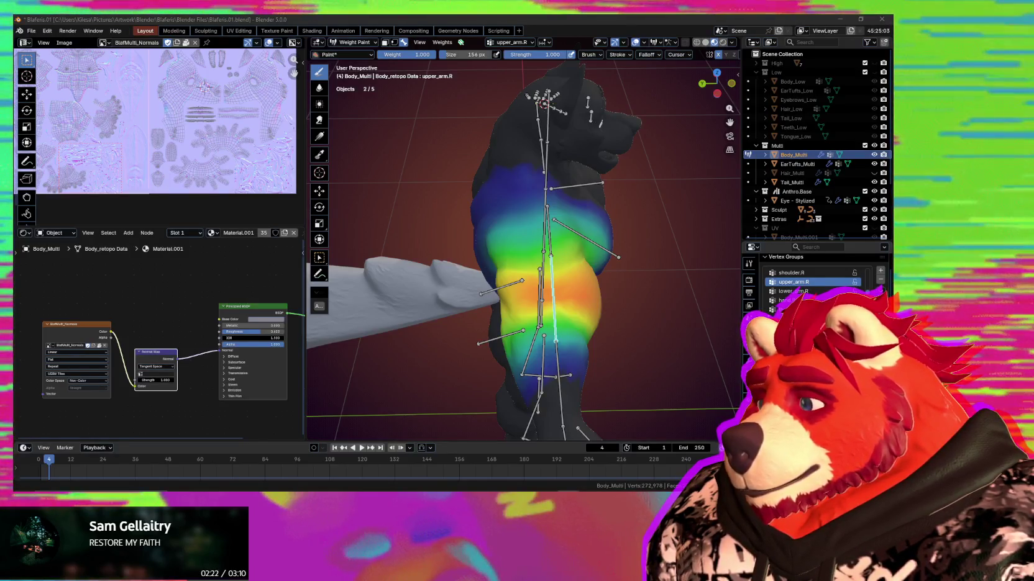
middle_drag(497, 249, 599, 226)
ctrl+click(565, 208)
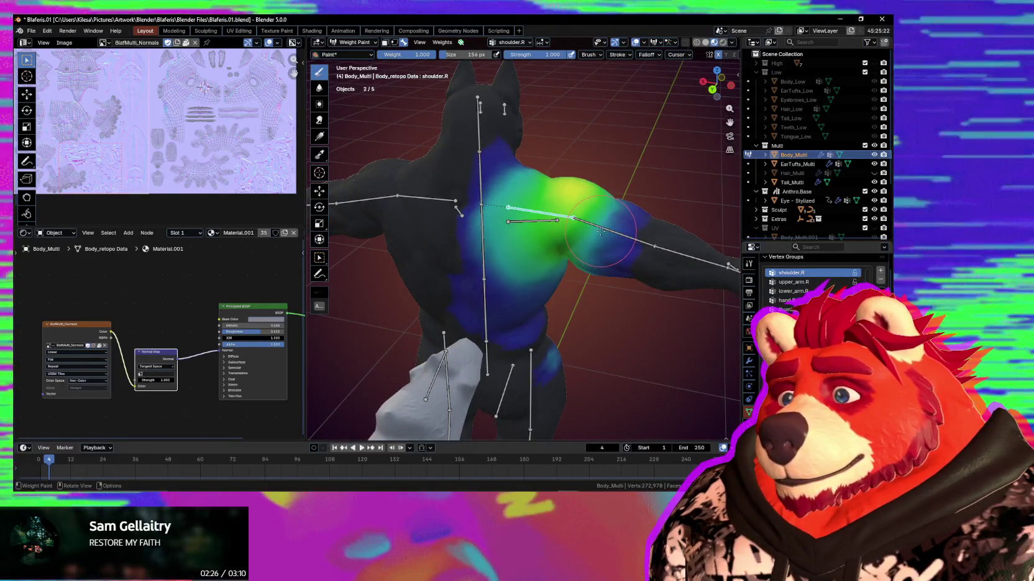
Select the upper arm bone, cancel a Y twist test, then trackball-rotate the arm above the shoulder
ctrl+click(598, 227)
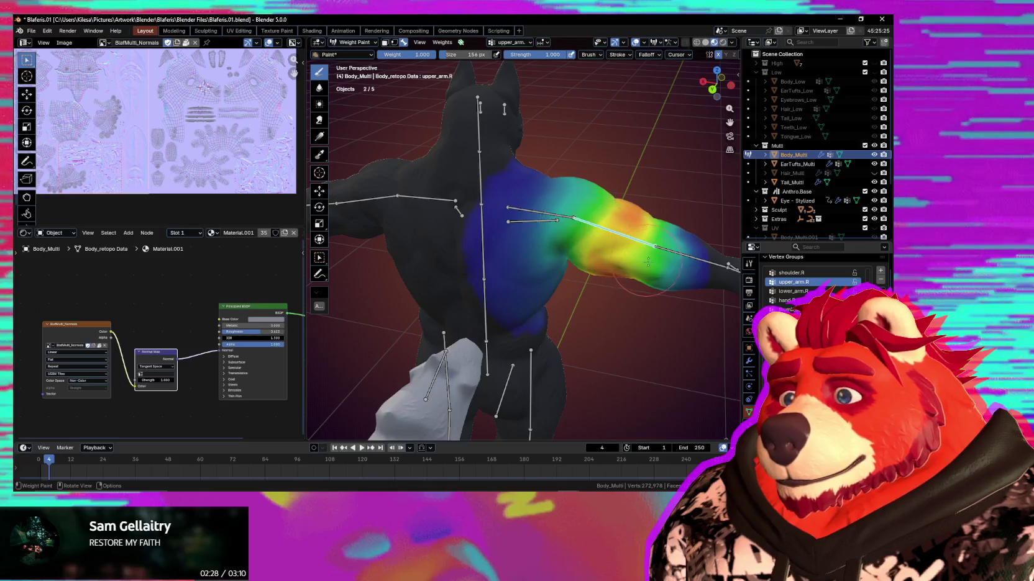
key(r)
key(y)
key(y)
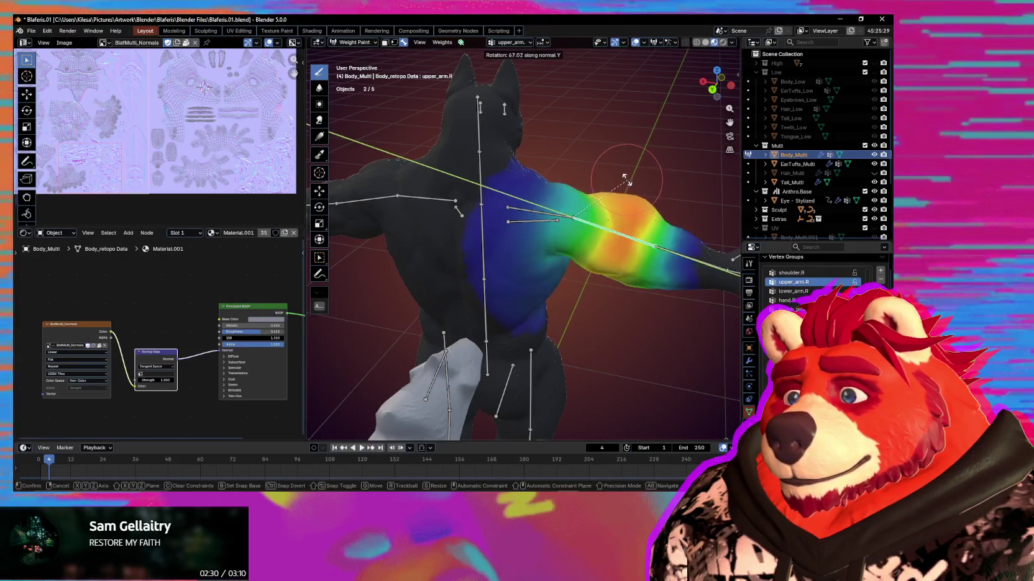
right_click(616, 220)
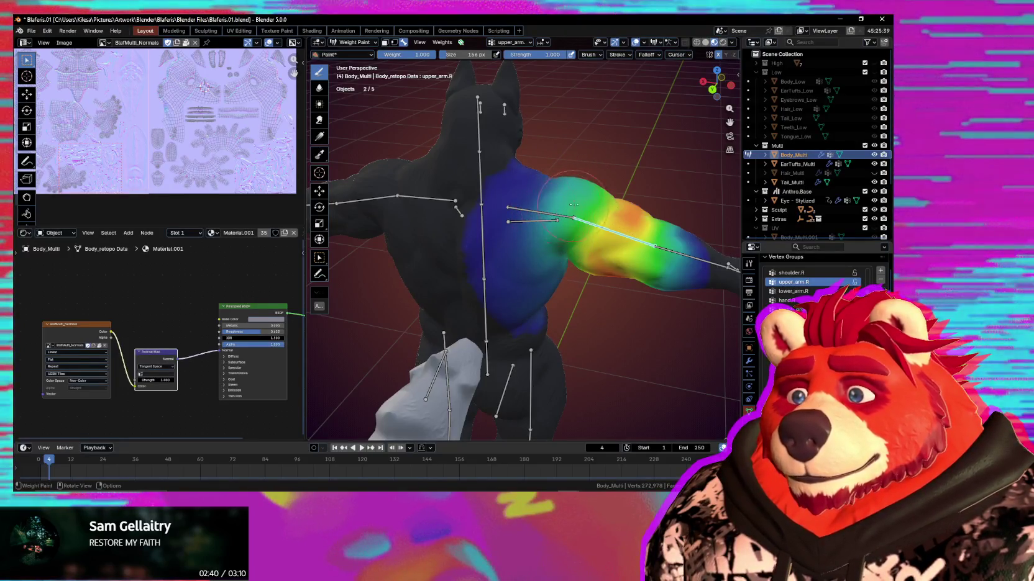
mouse_move(578, 233)
middle_down()
mouse_move(621, 280)
mouse_move(522, 265)
middle_up()
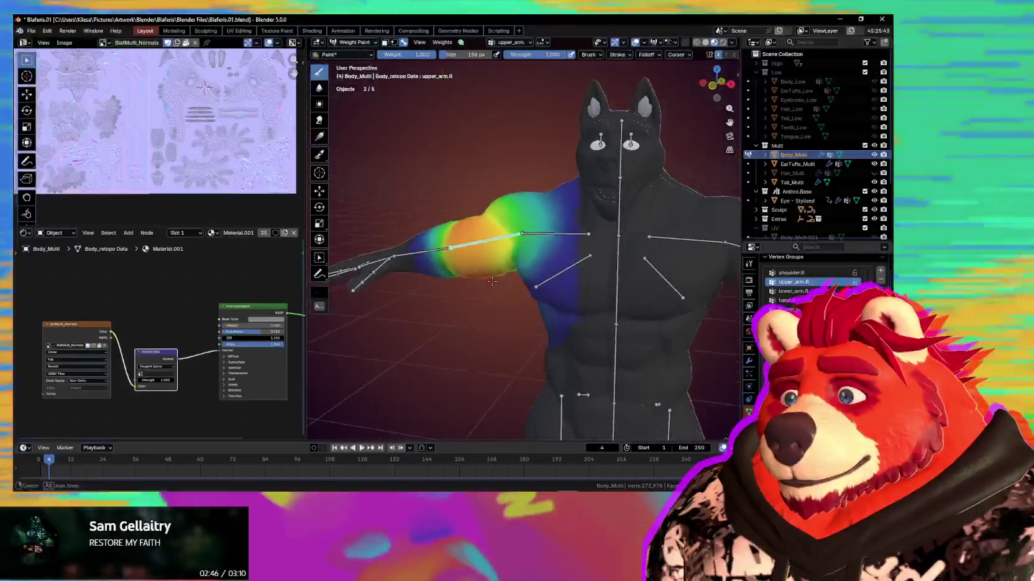
key(r)
key(r)
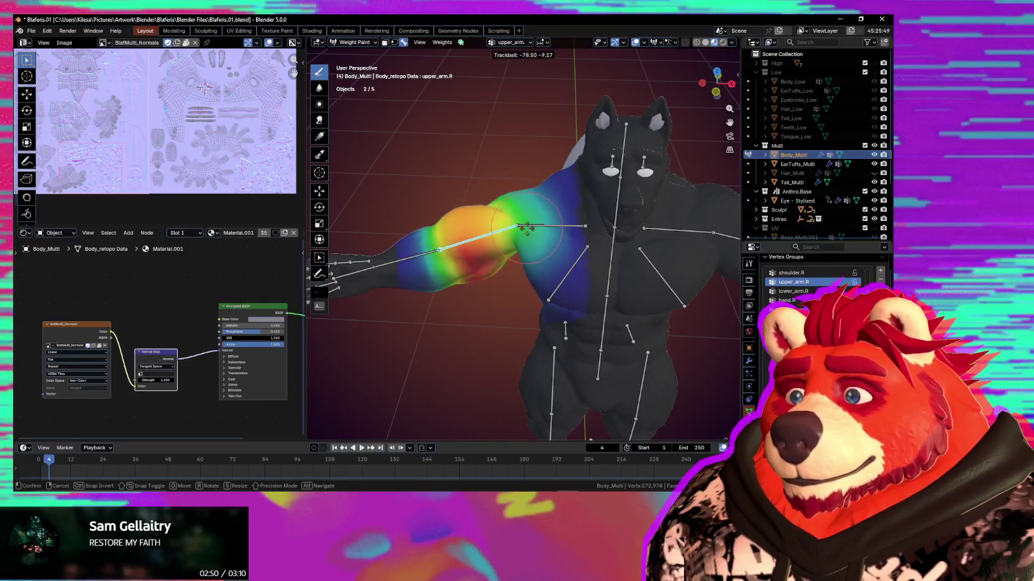
middle_drag(540, 267, 551, 241)
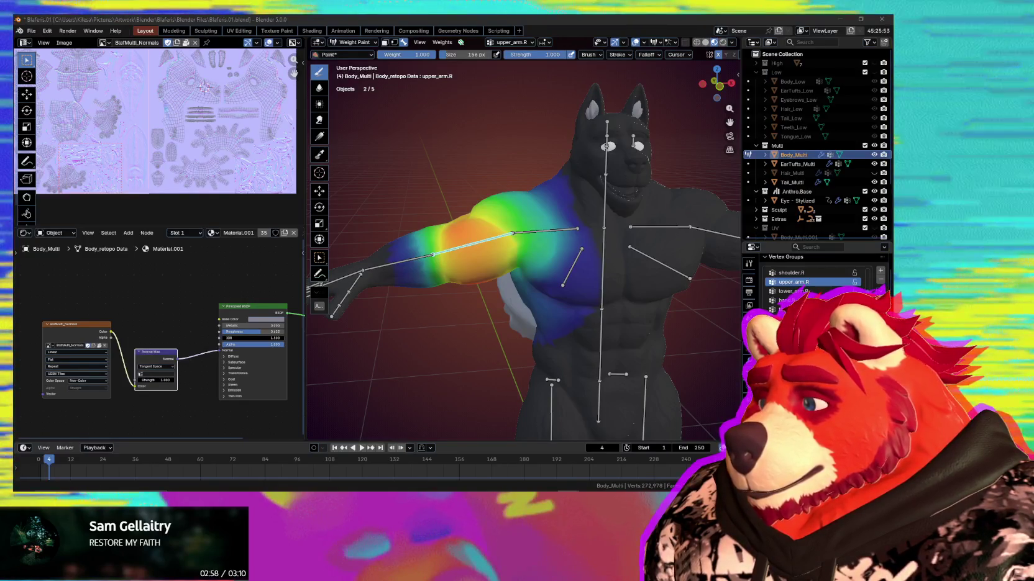
middle_drag(534, 292, 564, 303)
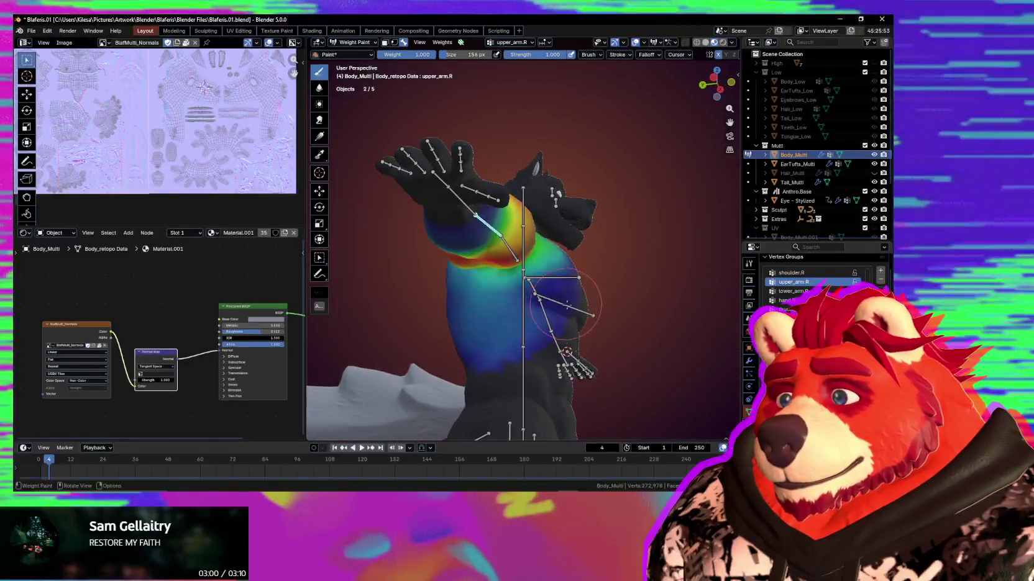
Lower the raised arm to horizontal with an R Y rotation and orbit around the upper-arm weights
key(r)
key(y)
key(y)
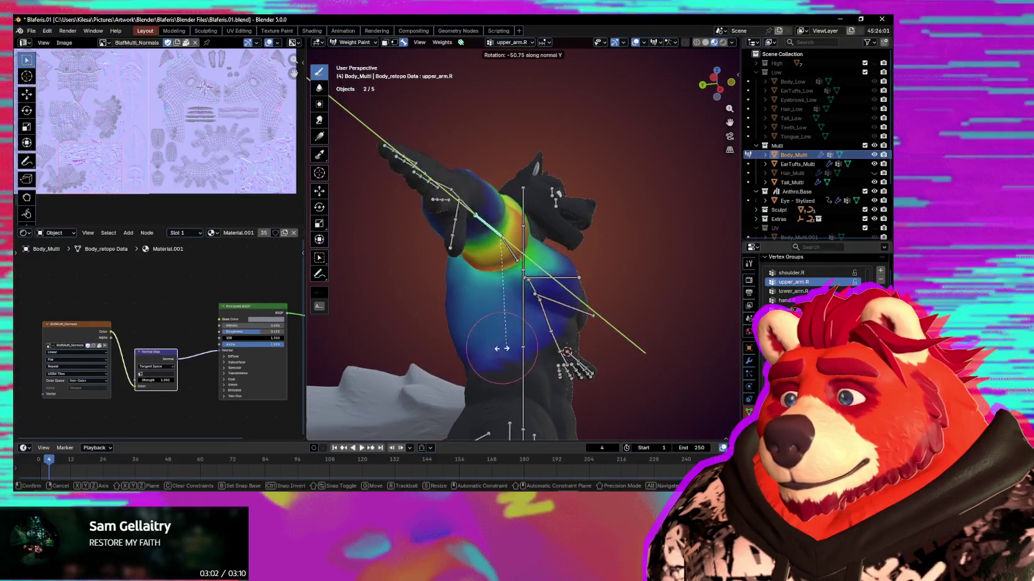
click(536, 316)
mouse_move(541, 261)
middle_down()
mouse_move(561, 231)
mouse_move(577, 254)
mouse_move(531, 231)
mouse_move(504, 278)
middle_up()
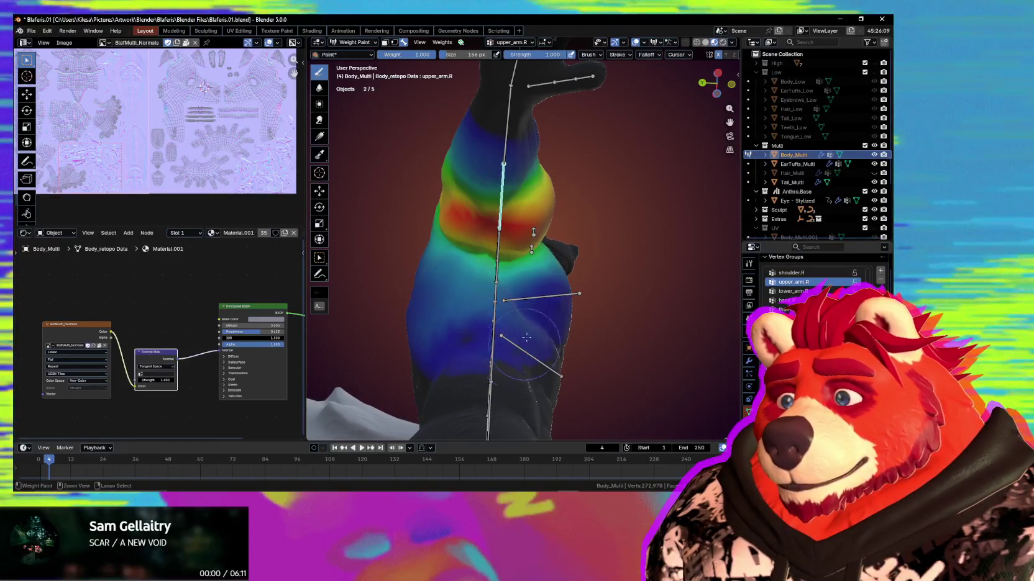
middle_drag(474, 360, 483, 364)
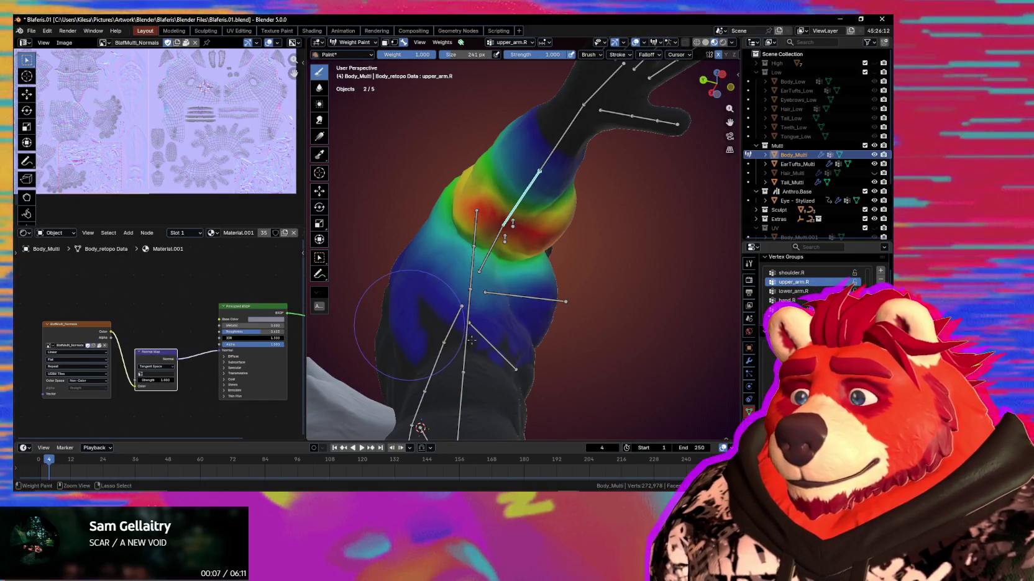
middle_drag(493, 327, 470, 343)
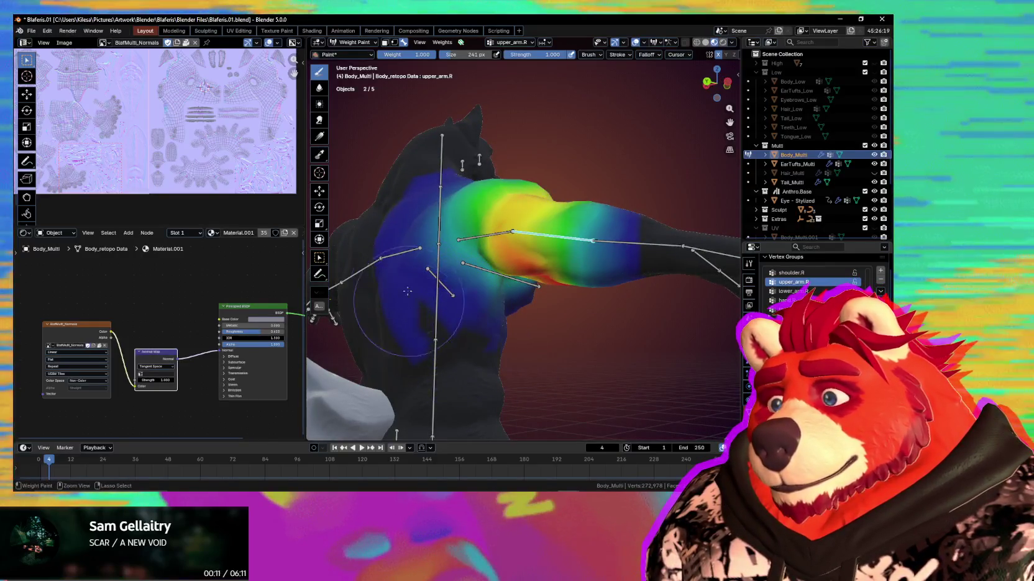
middle_drag(415, 346, 404, 304)
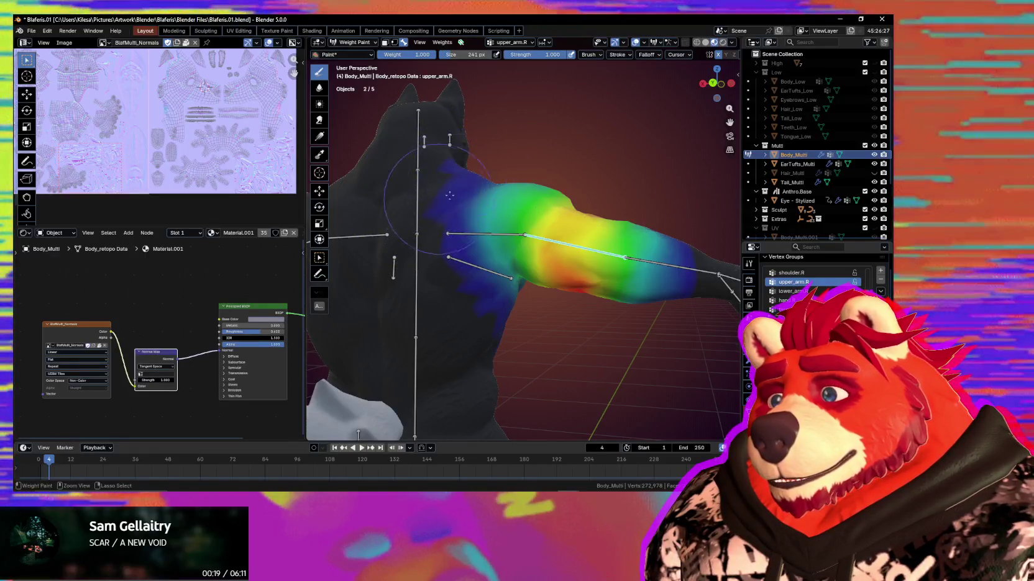
middle_drag(492, 324, 470, 315)
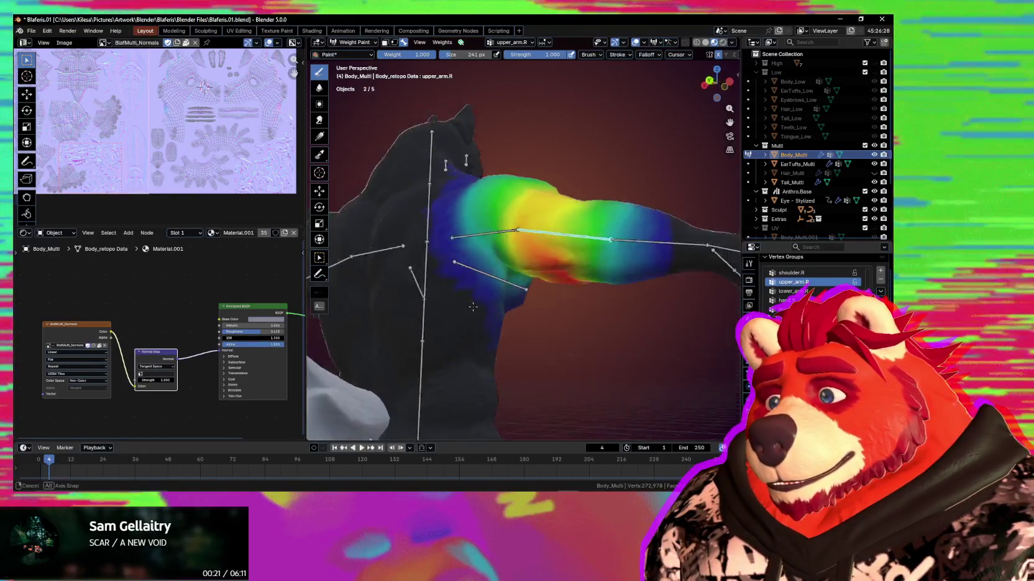
middle_drag(520, 340, 519, 302)
Apply another upper-arm test rotation, then hide weights and bones to view the whole body
key(r)
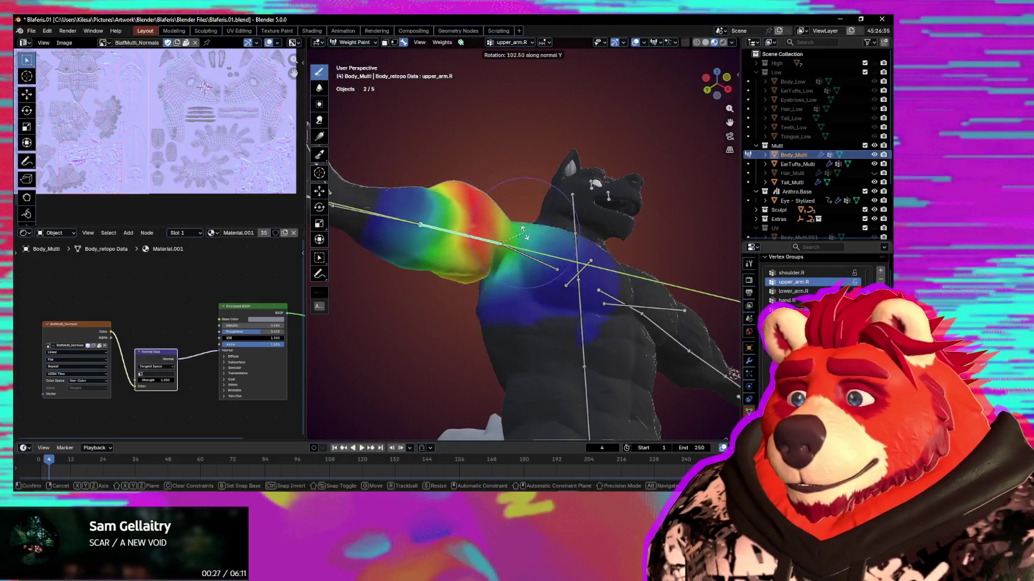
click(529, 250)
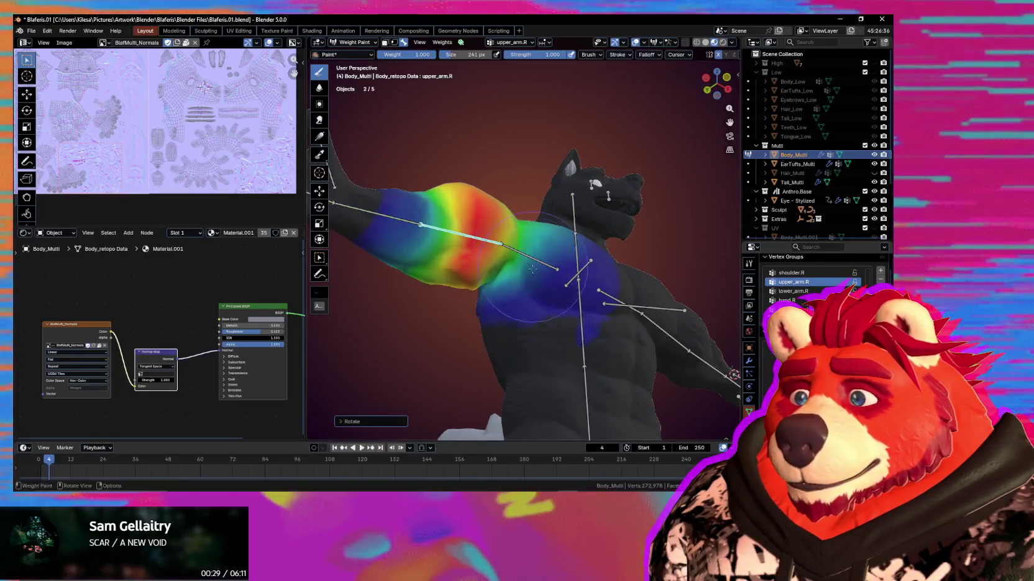
middle_drag(508, 286, 540, 294)
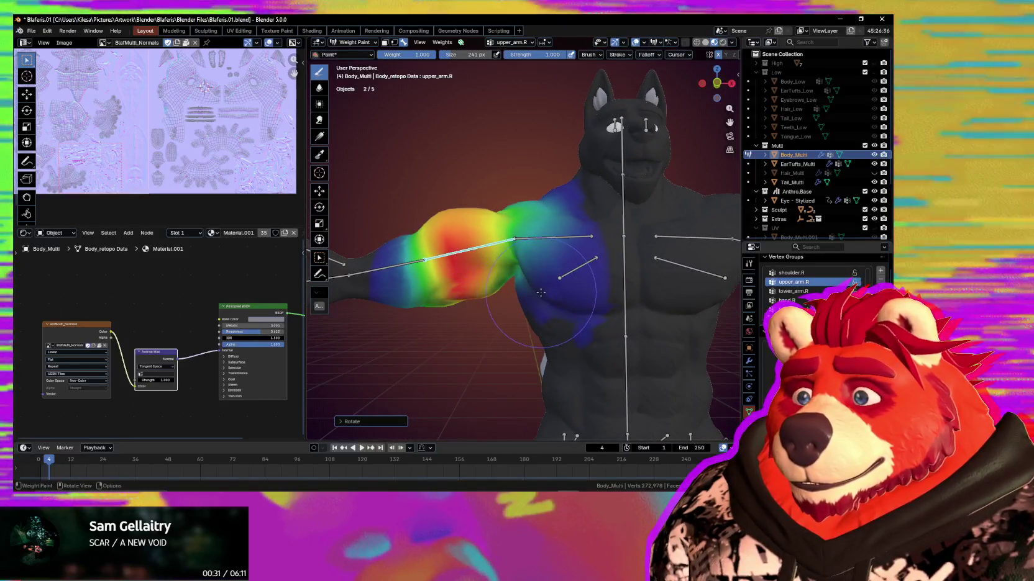
key(shift+alt+z)
scroll(538, 314, down, 2)
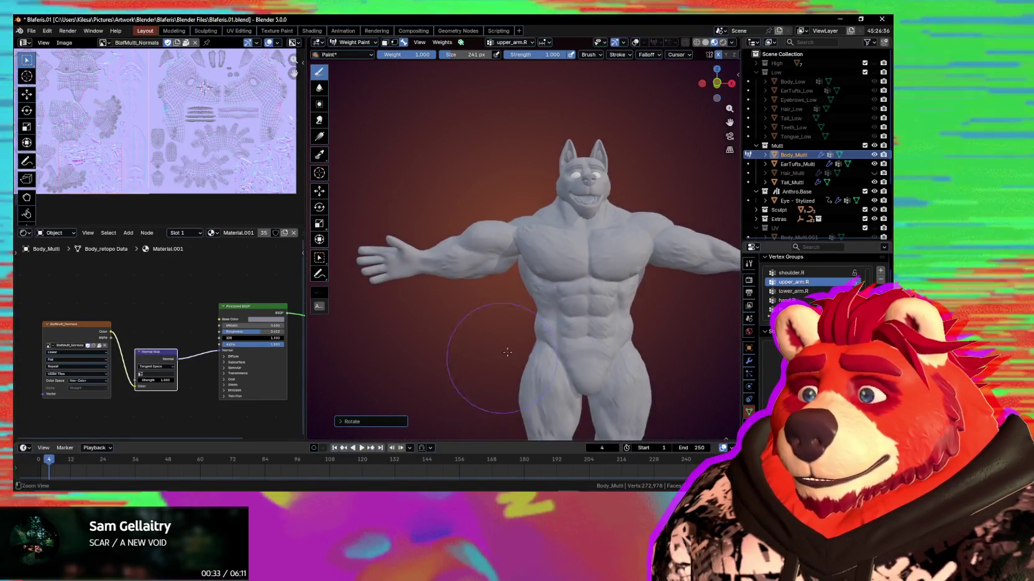
Set the brush size to 165 px and paint more upper_arm.R weight near the armpit
scroll(536, 332, down, 2)
mouse_move(556, 329)
middle_down()
mouse_move(539, 309)
mouse_move(602, 271)
mouse_move(483, 250)
middle_up()
key(shift+alt+z)
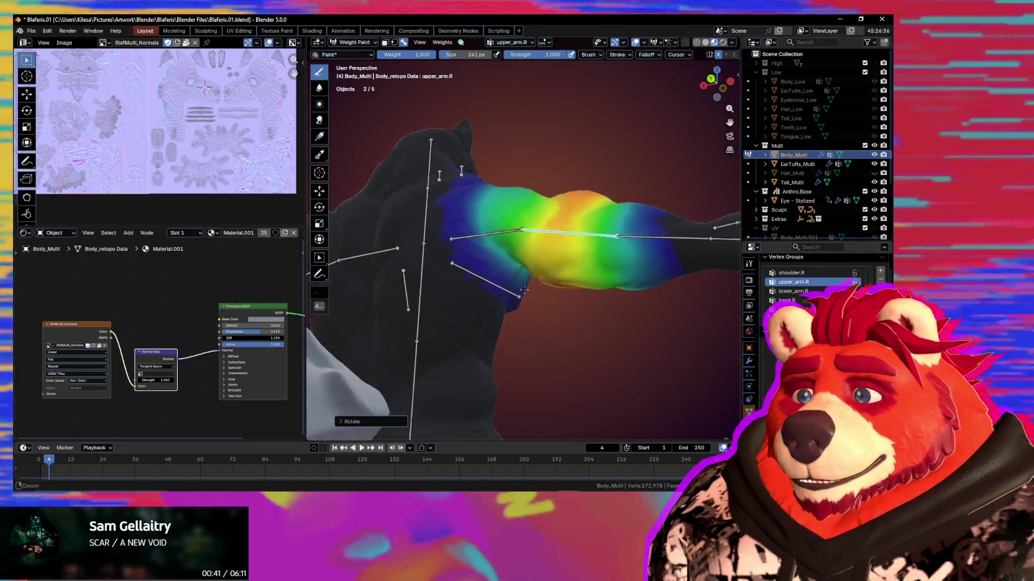
key(f)
click(483, 250)
drag(484, 250, 488, 269)
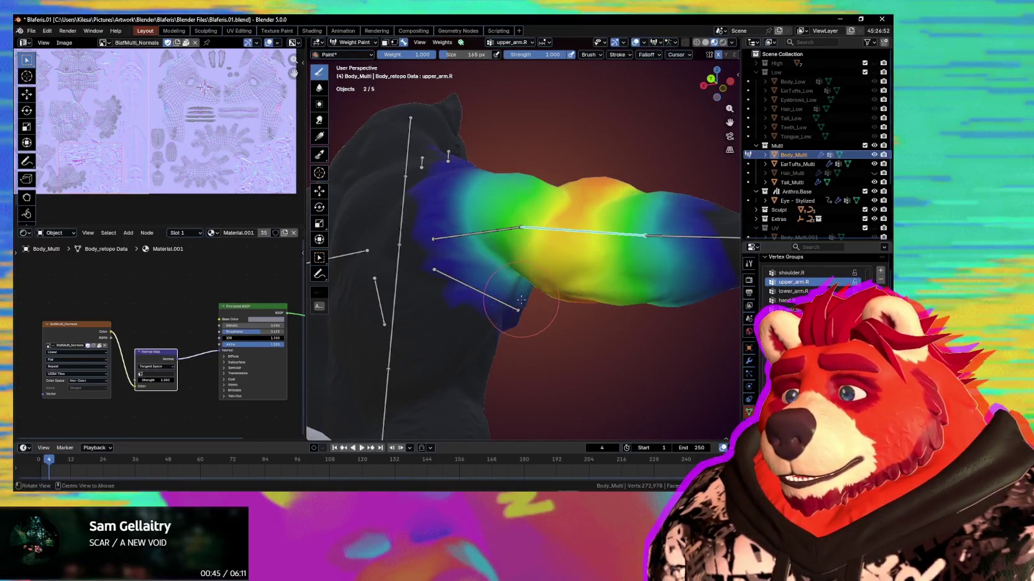
Inspect the armpit weights, comparing the shoulder.R and upper_arm.R groups
middle_drag(520, 299, 461, 239)
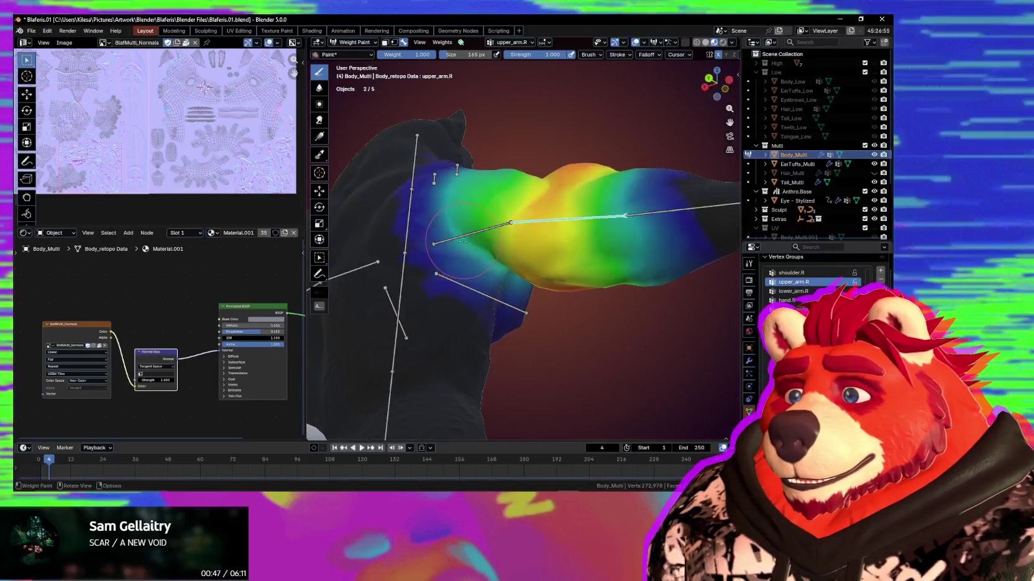
middle_drag(467, 256, 529, 229)
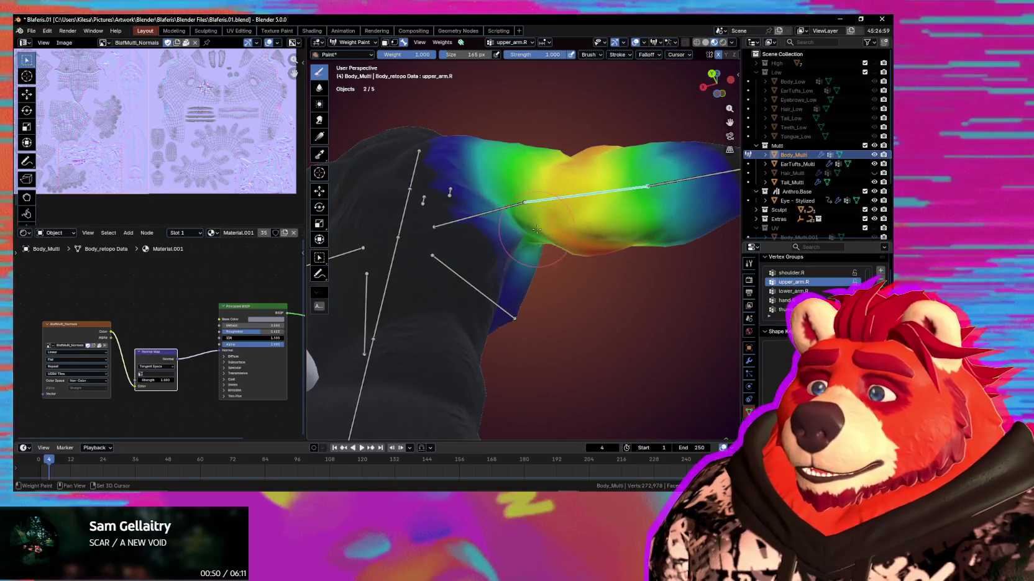
middle_drag(519, 243, 491, 283)
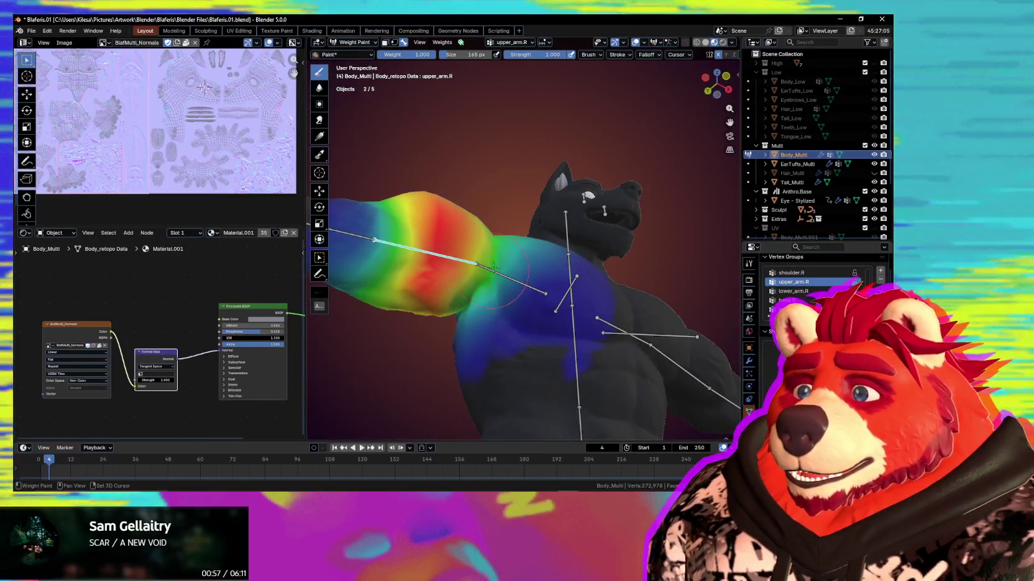
mouse_move(519, 268)
middle_down()
mouse_move(497, 291)
mouse_move(506, 301)
mouse_move(531, 286)
middle_up()
ctrl+click(540, 274)
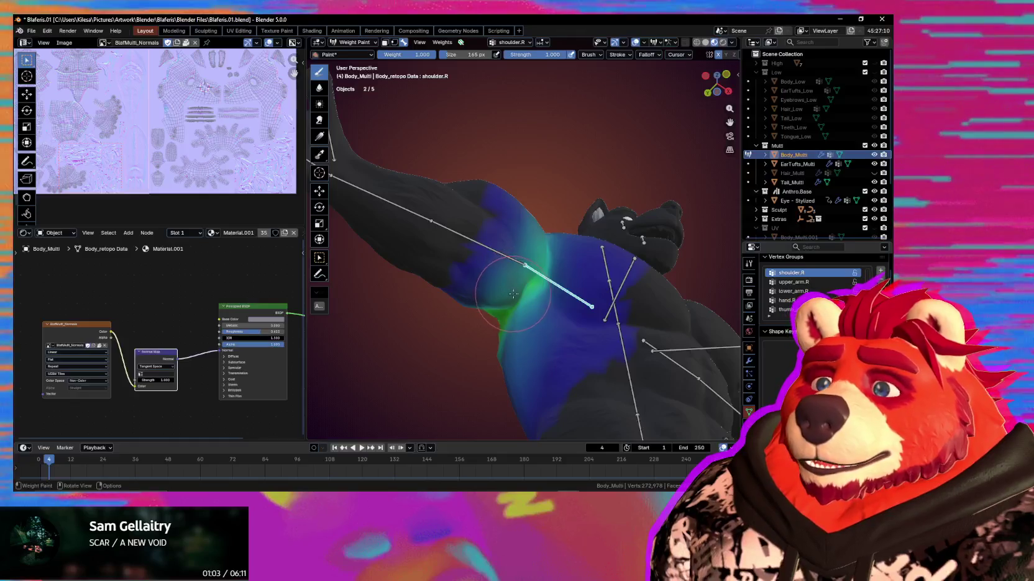
ctrl+click(522, 265)
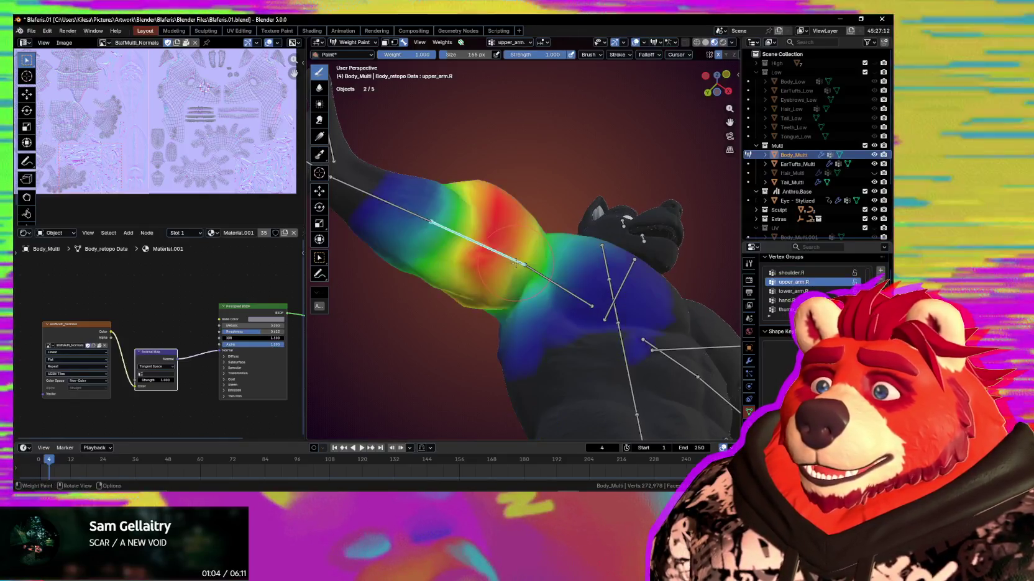
Compare shoulder.R and upper_arm.R again from behind and below, ending on lower_arm.R
mouse_move(520, 294)
middle_down()
mouse_move(547, 267)
mouse_move(520, 248)
middle_up()
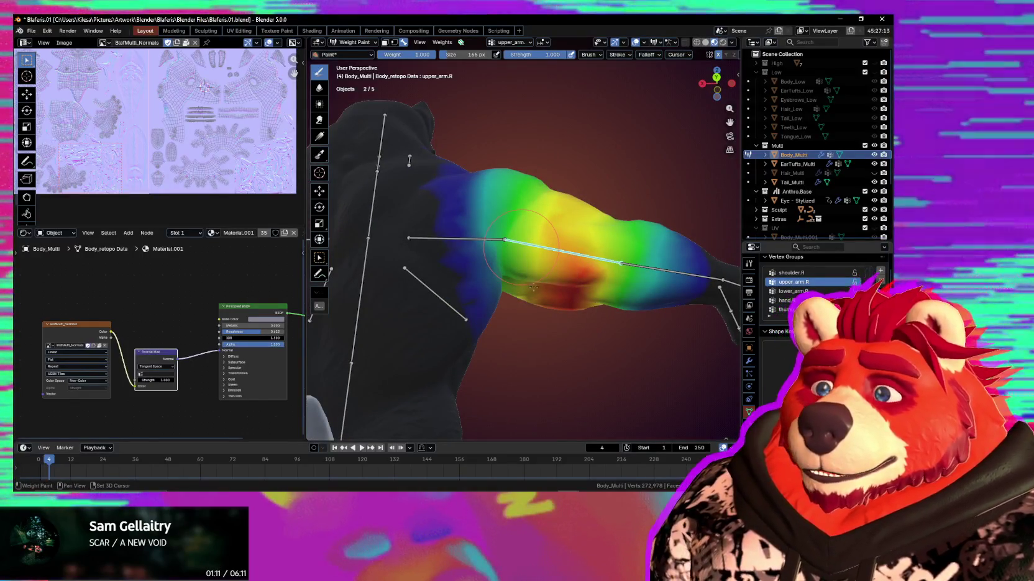
middle_drag(532, 287, 491, 276)
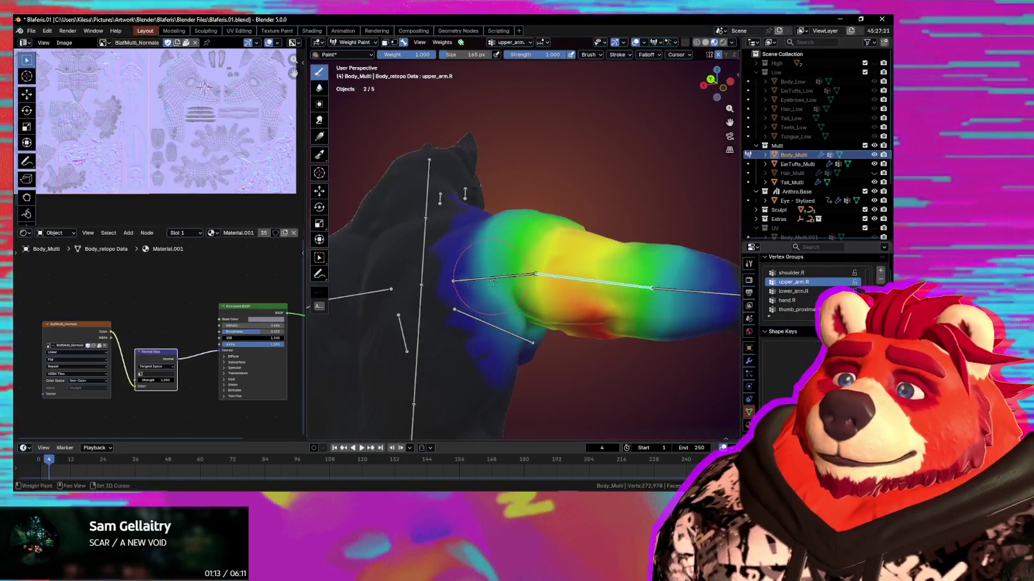
ctrl+click(517, 274)
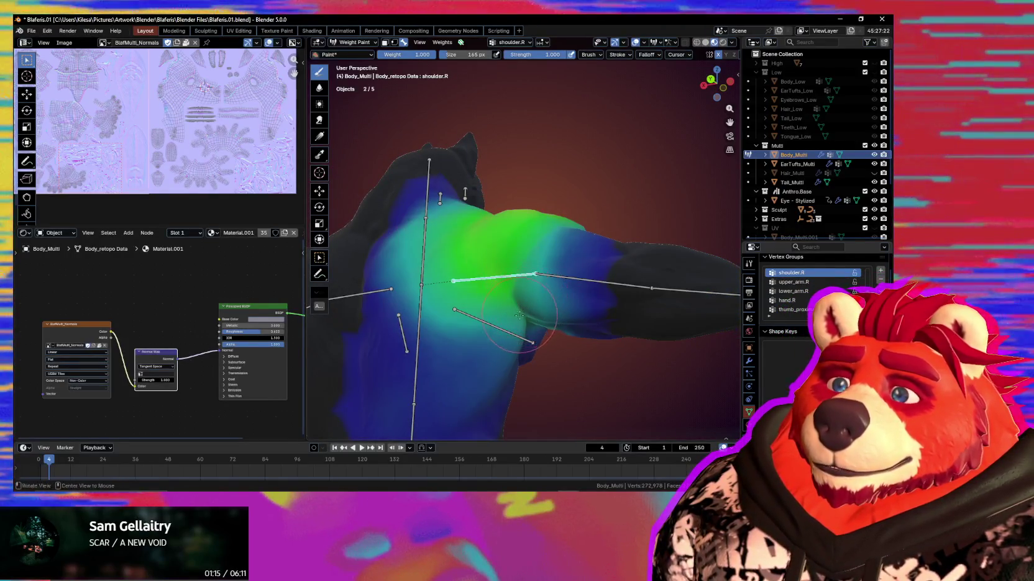
middle_drag(519, 315, 484, 287)
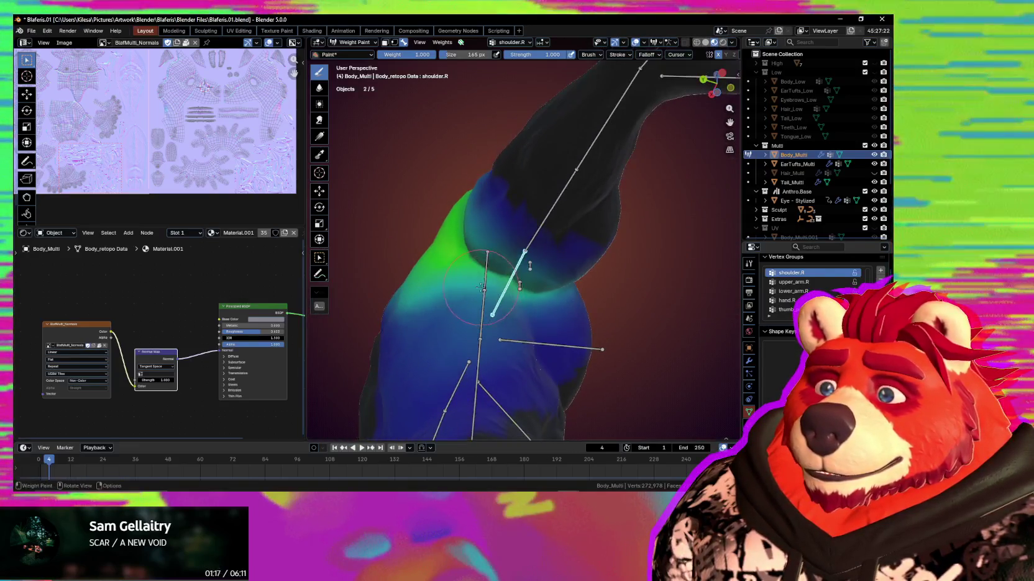
ctrl+click(530, 247)
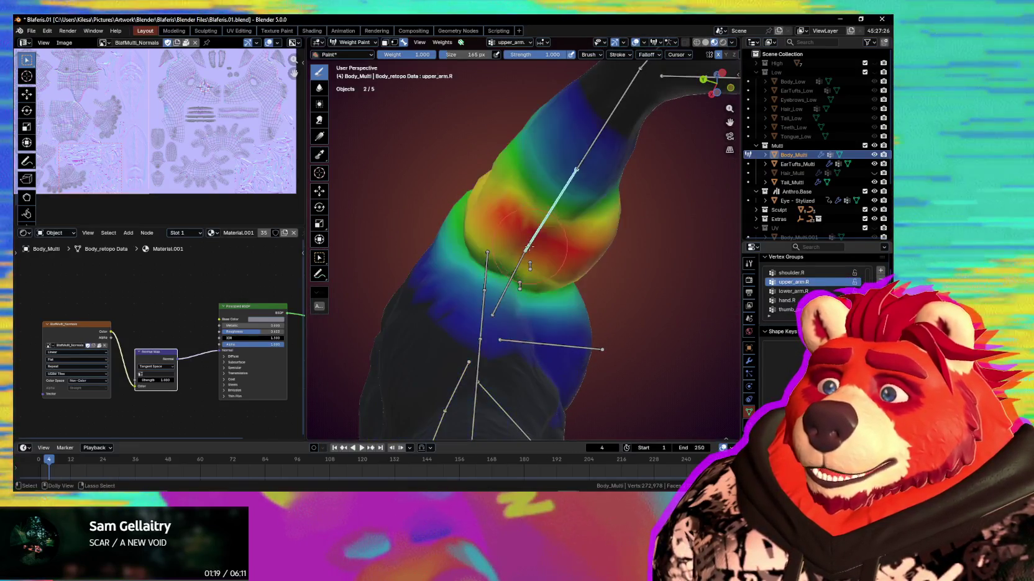
middle_drag(527, 266, 570, 324)
ctrl+click(668, 310)
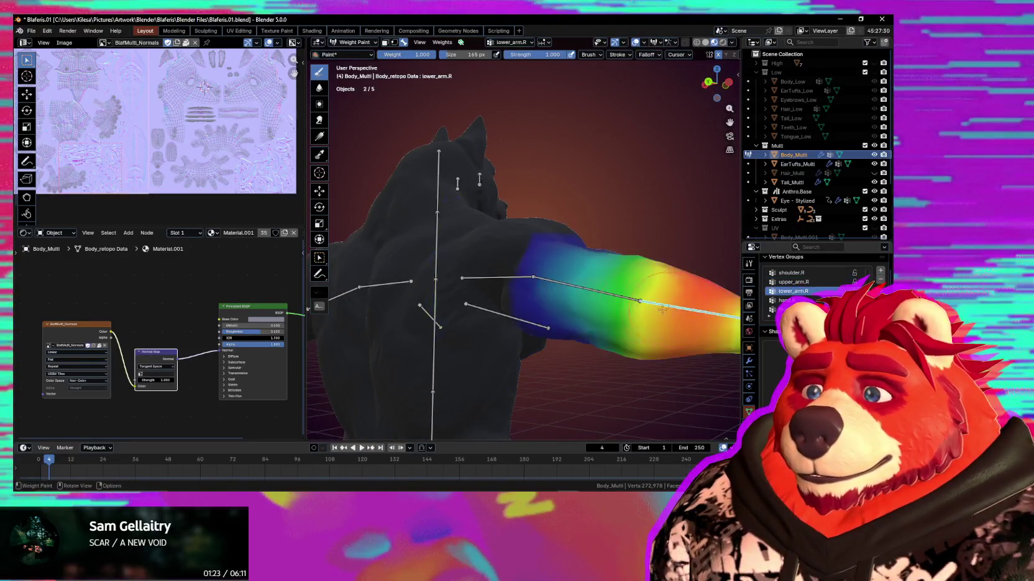
Inspect the neck, head and chest weight groups in turn, ending on the Chest.R pectoral group
ctrl+click(435, 261)
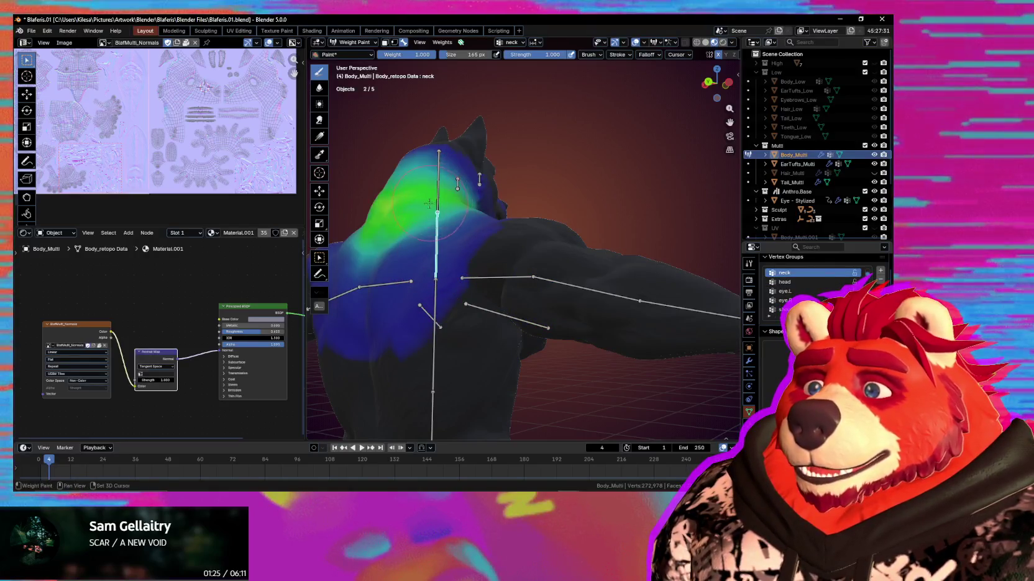
middle_drag(437, 227, 439, 279)
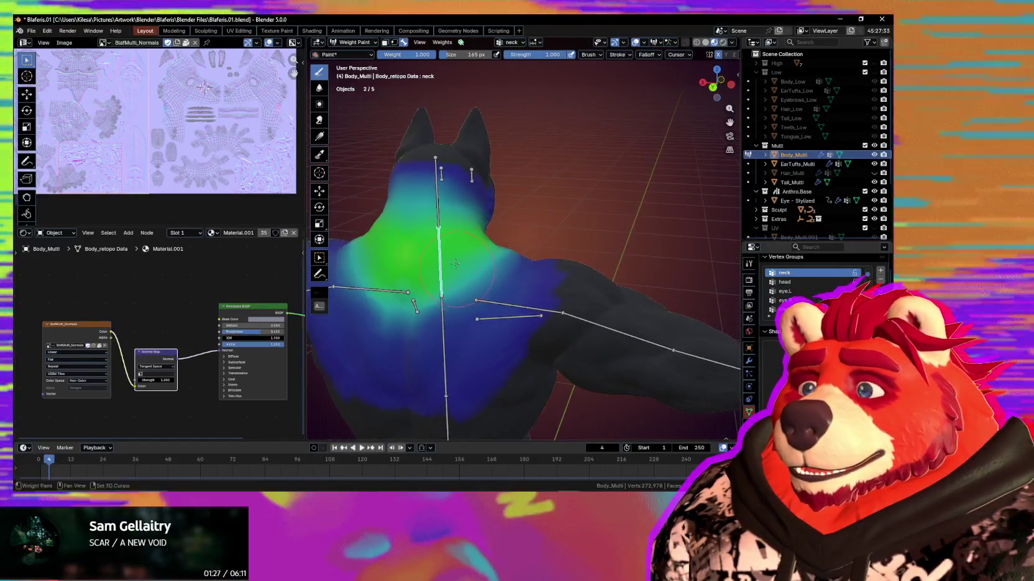
ctrl+click(437, 193)
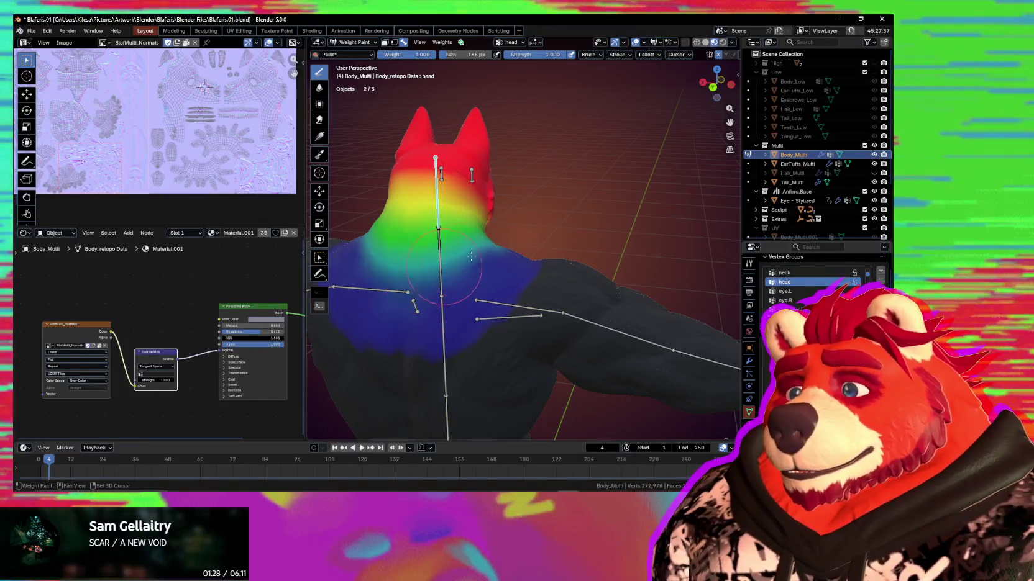
mouse_move(493, 264)
middle_down()
mouse_move(474, 282)
mouse_move(471, 263)
mouse_move(503, 311)
middle_up()
ctrl+click(473, 285)
ctrl+click(473, 286)
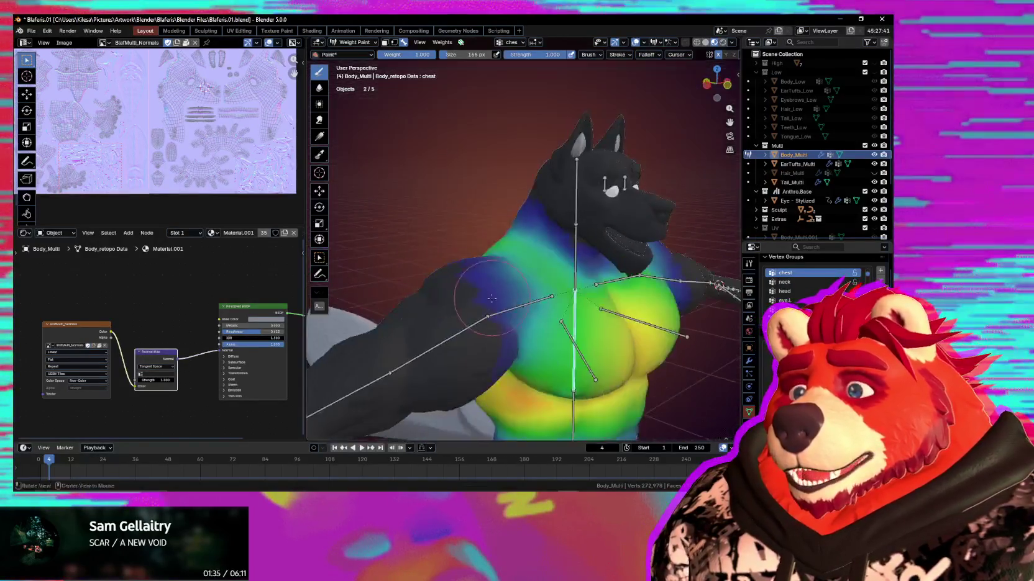
mouse_move(530, 334)
middle_down()
mouse_move(537, 315)
mouse_move(585, 328)
middle_up()
ctrl+click(537, 315)
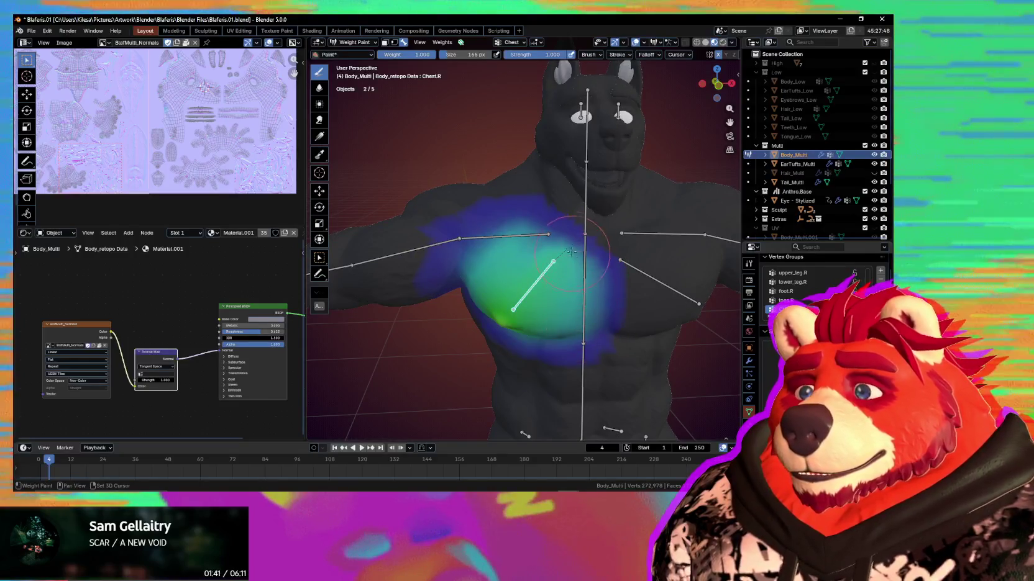
Test-rotate the Chest.R bone twice with overlays hidden to check the right pectoral's deformation
middle_drag(588, 305, 559, 305)
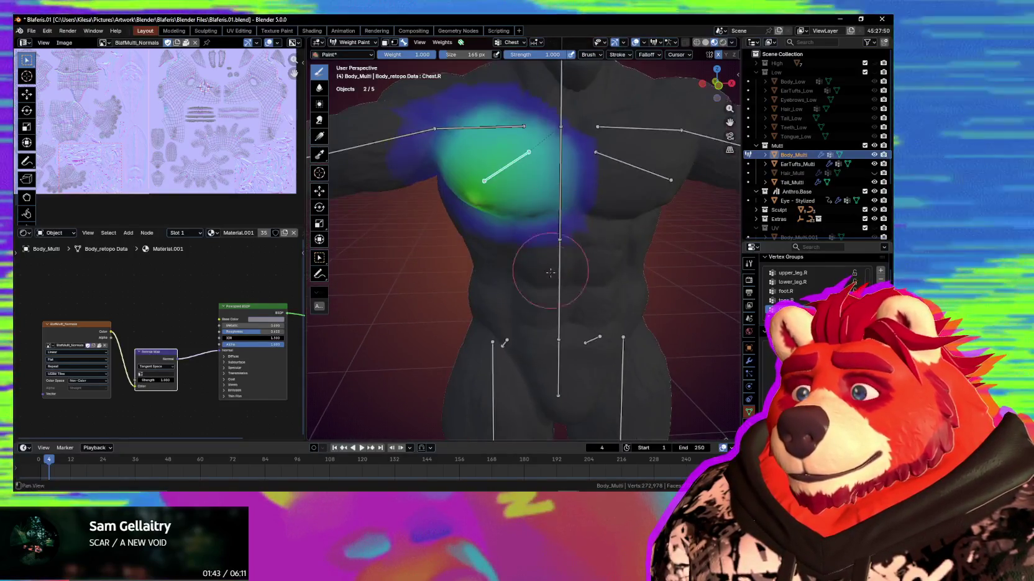
key(r)
key(r)
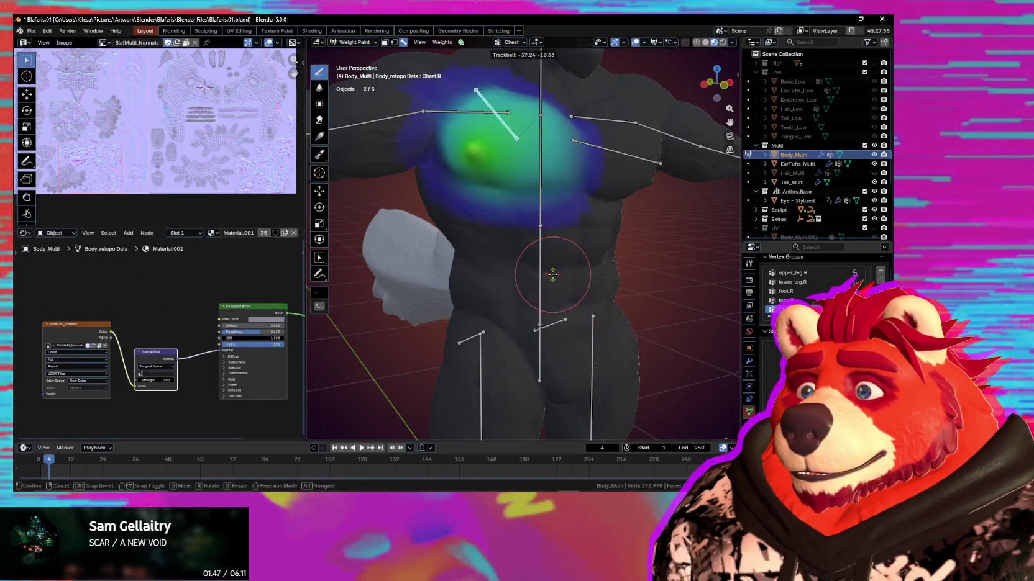
click(562, 298)
key(shift+alt+z)
key(r)
key(r)
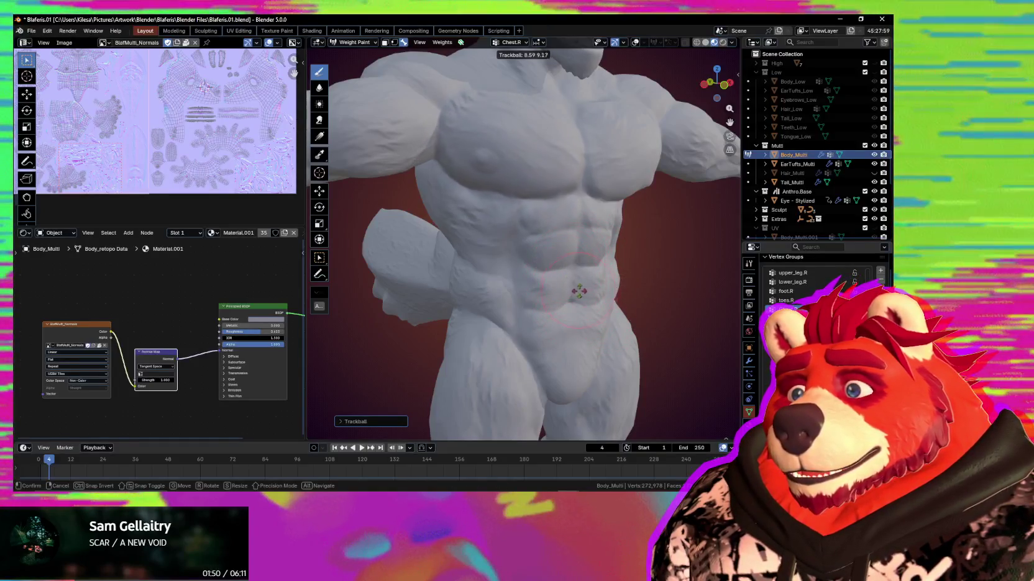
click(563, 260)
mouse_move(562, 260)
middle_down()
mouse_move(520, 289)
mouse_move(489, 188)
middle_up()
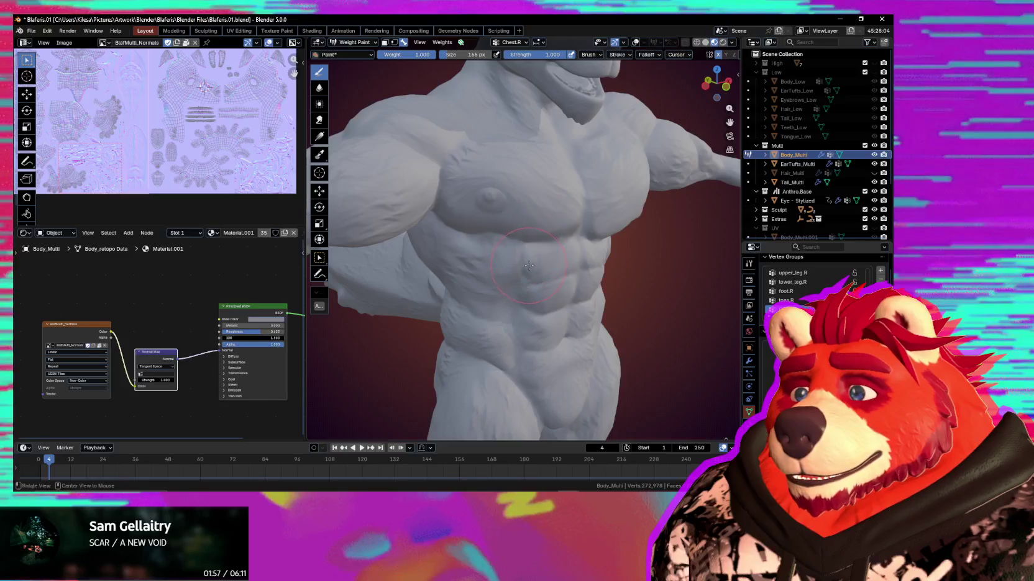
key(shift+alt+z)
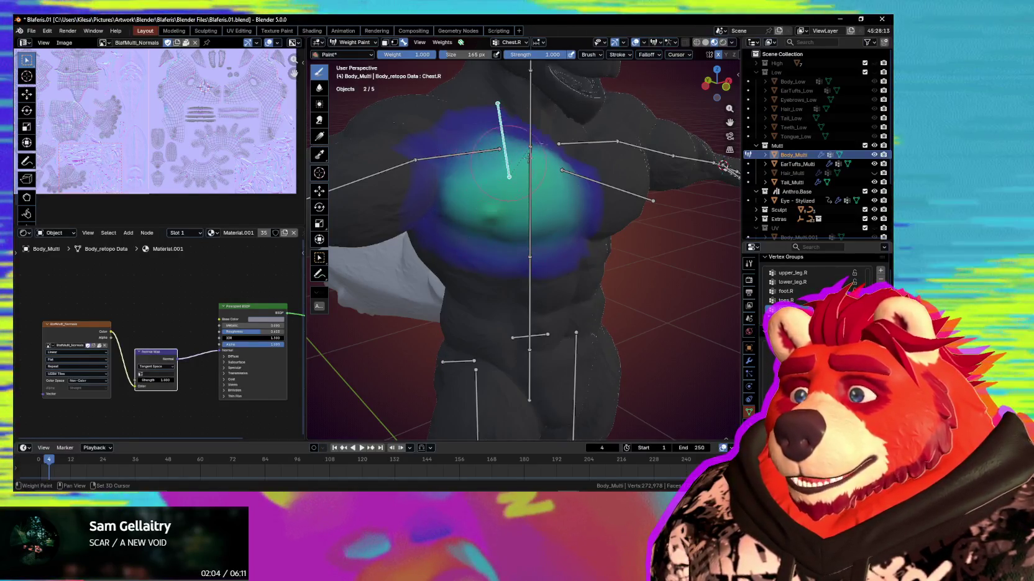
Run another Chest.R test rotation, viewing from the model's right side, then restore weight colours and bones
middle_drag(488, 220, 531, 229)
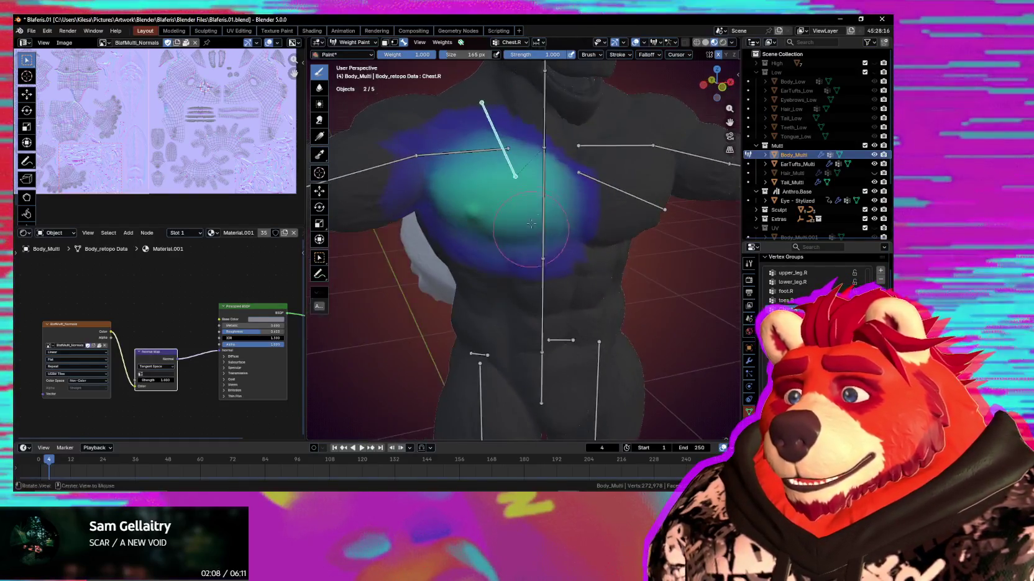
key(shift+alt+z)
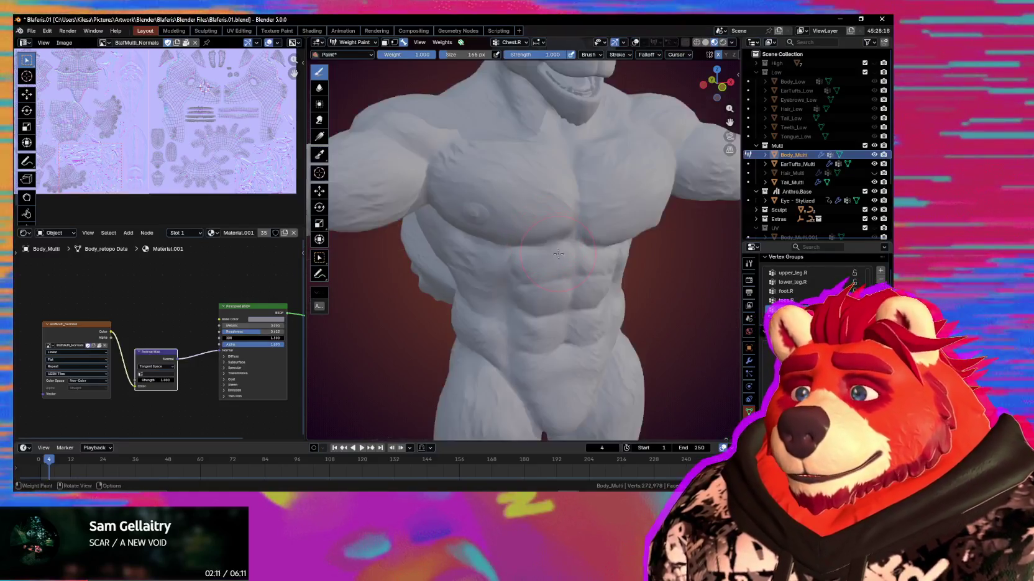
key(r)
key(r)
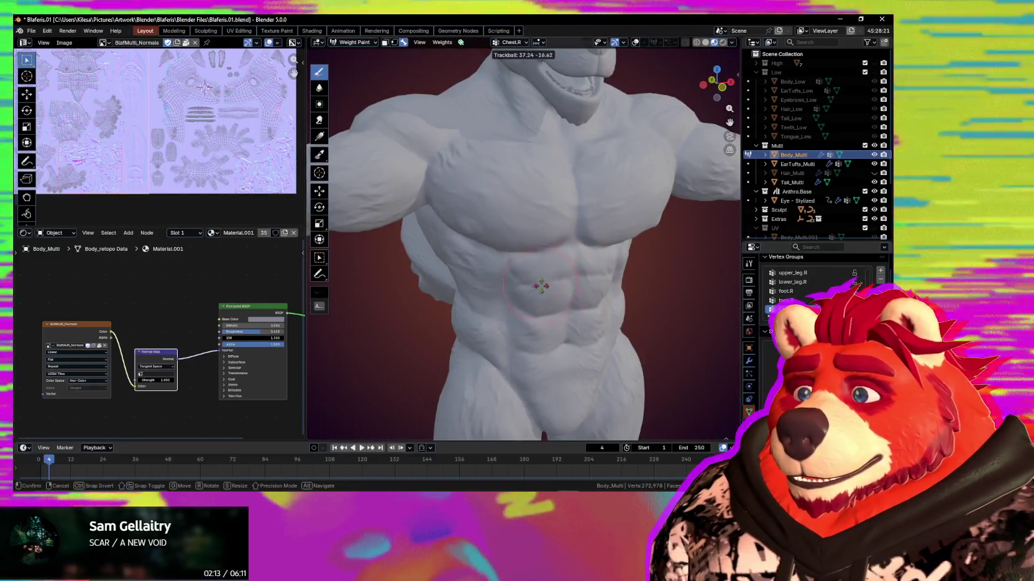
click(572, 296)
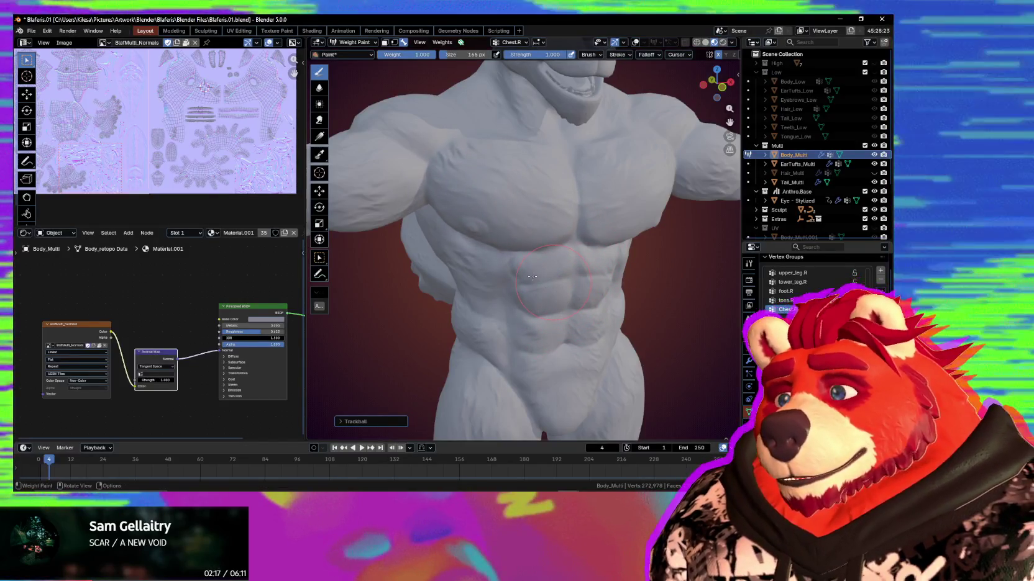
middle_drag(540, 327, 579, 303)
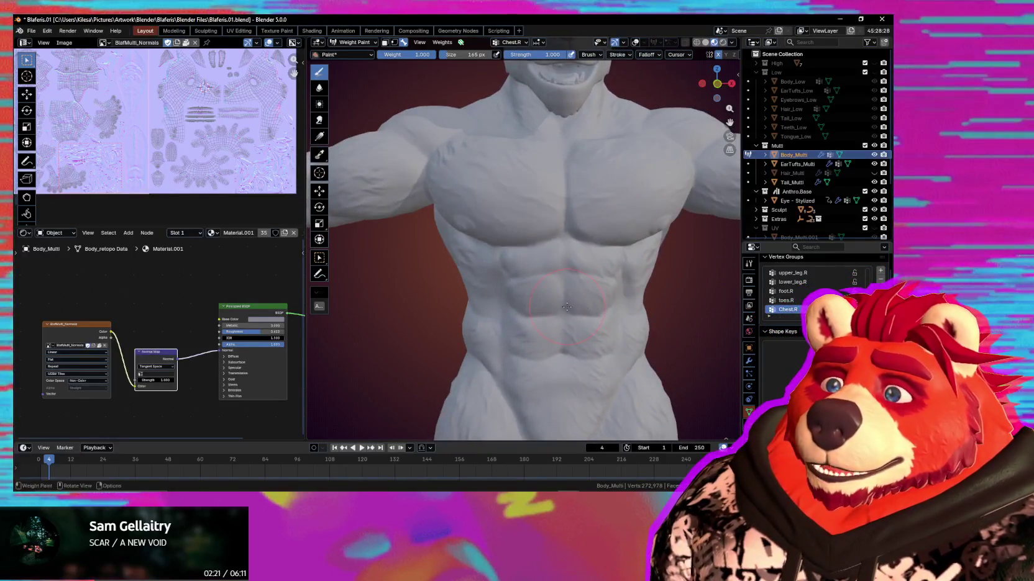
key(shift+alt+z)
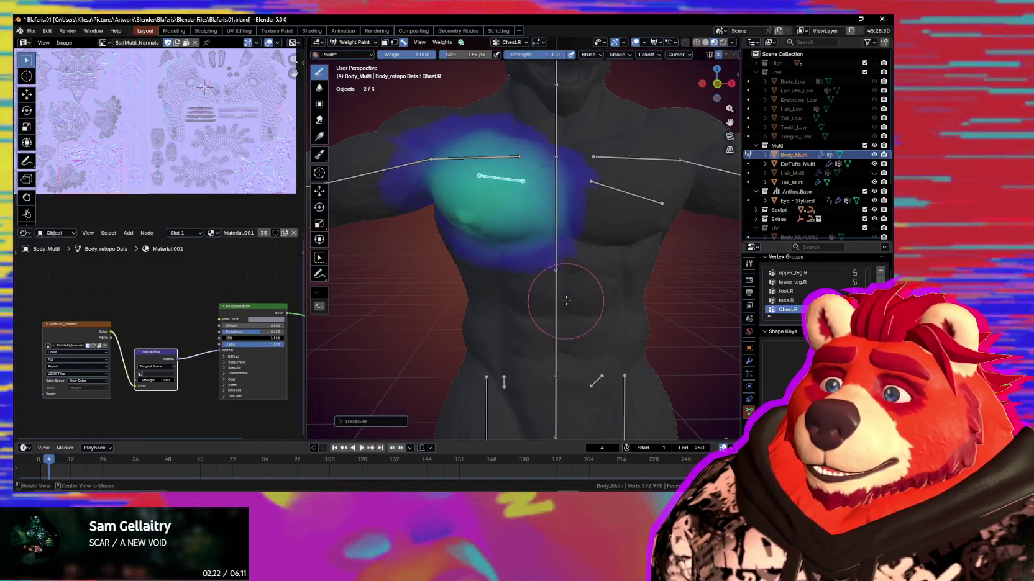
Shrink the weight brush and reframe the view on the right pectoral for painting
middle_drag(473, 276, 512, 186)
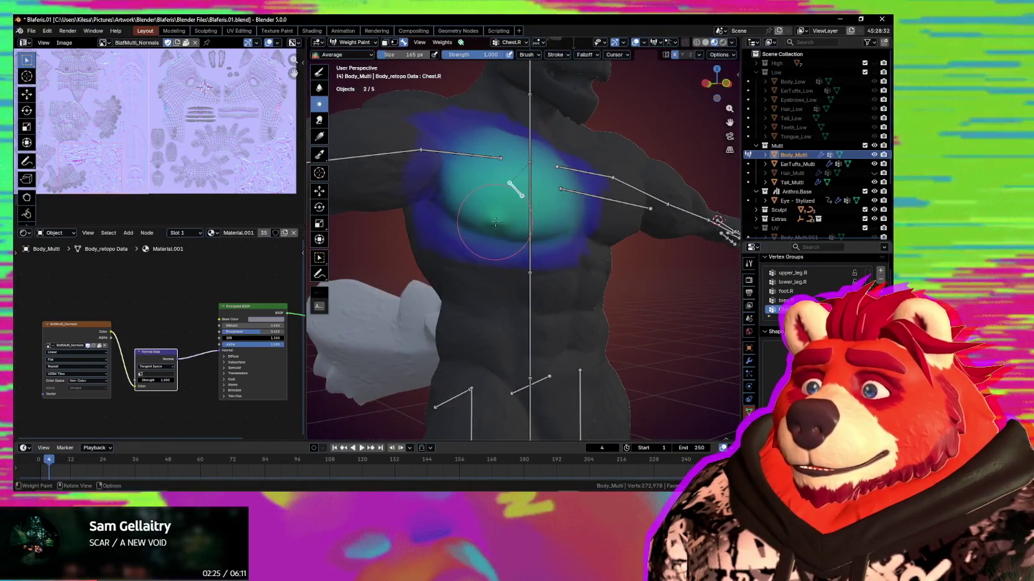
key(bracketleft)
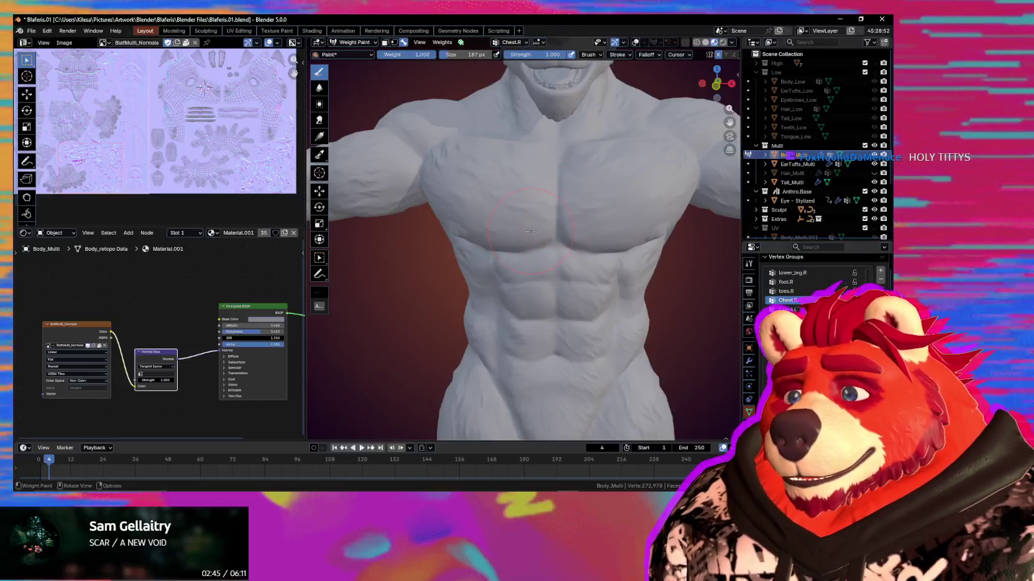
middle_drag(531, 231, 579, 227)
key(shift+alt+z)
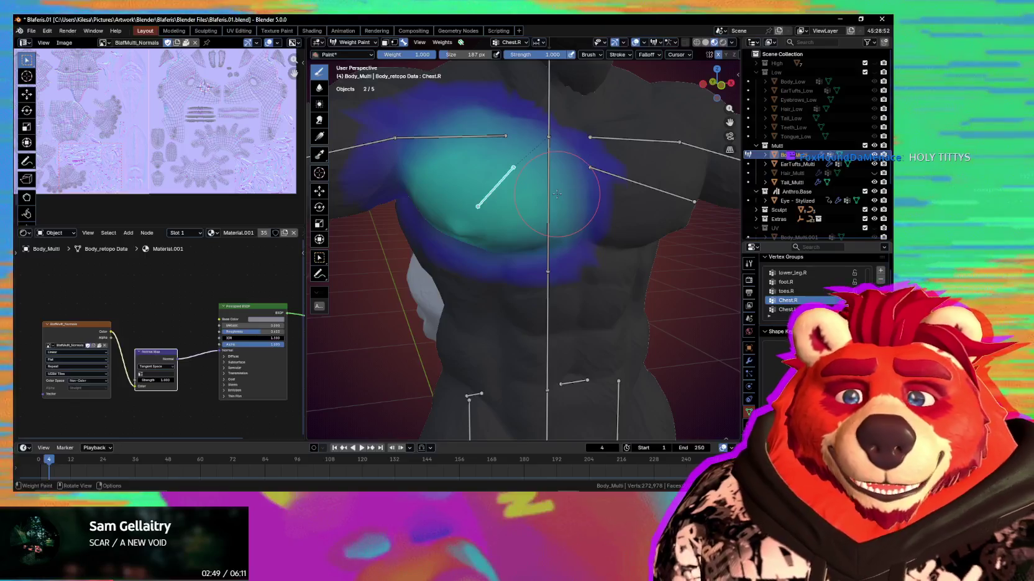
middle_drag(578, 299, 568, 258)
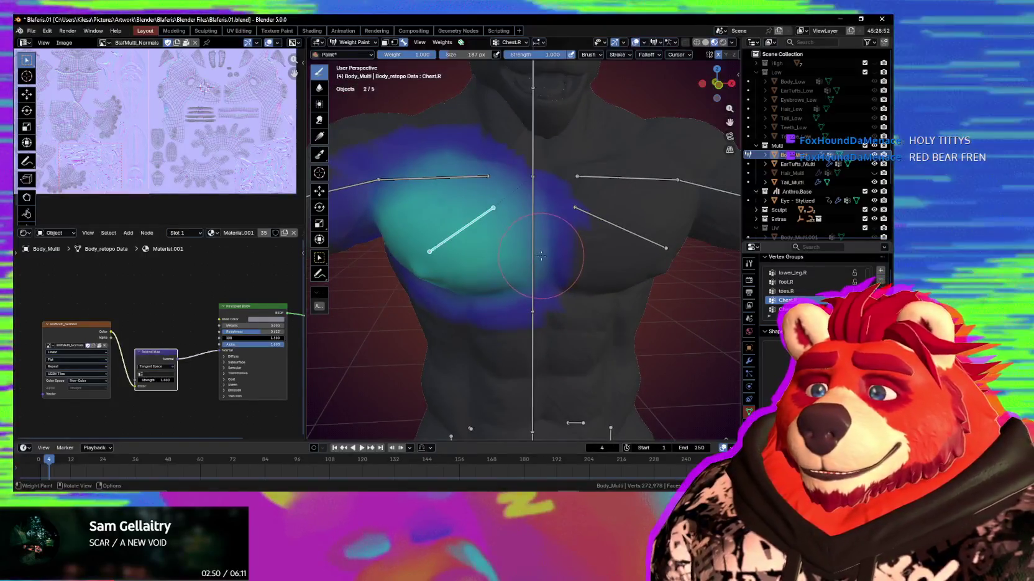
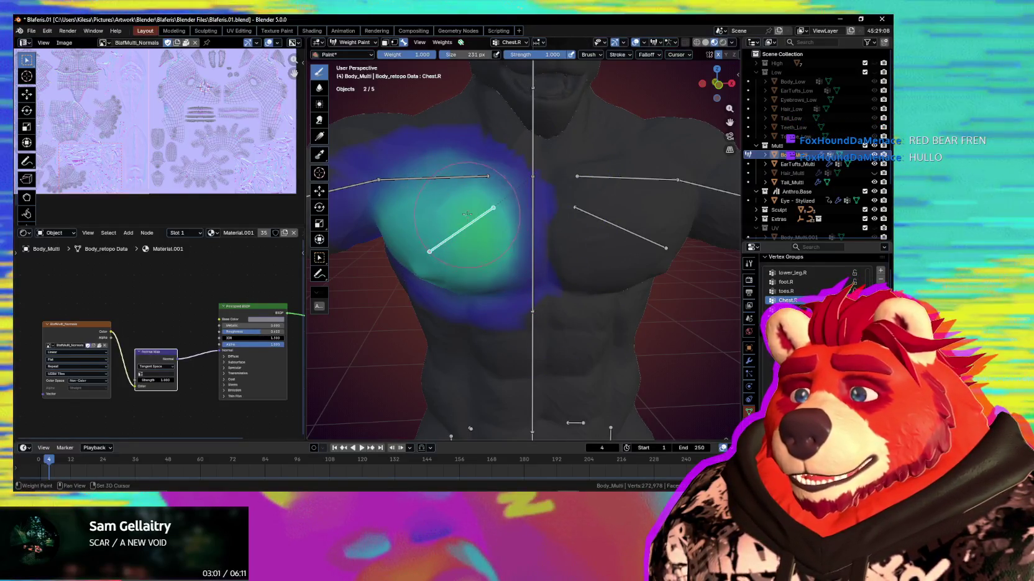
Undo the last Chest.R weight stroke and enlarge the weight brush to 291 px
key(ctrl+z)
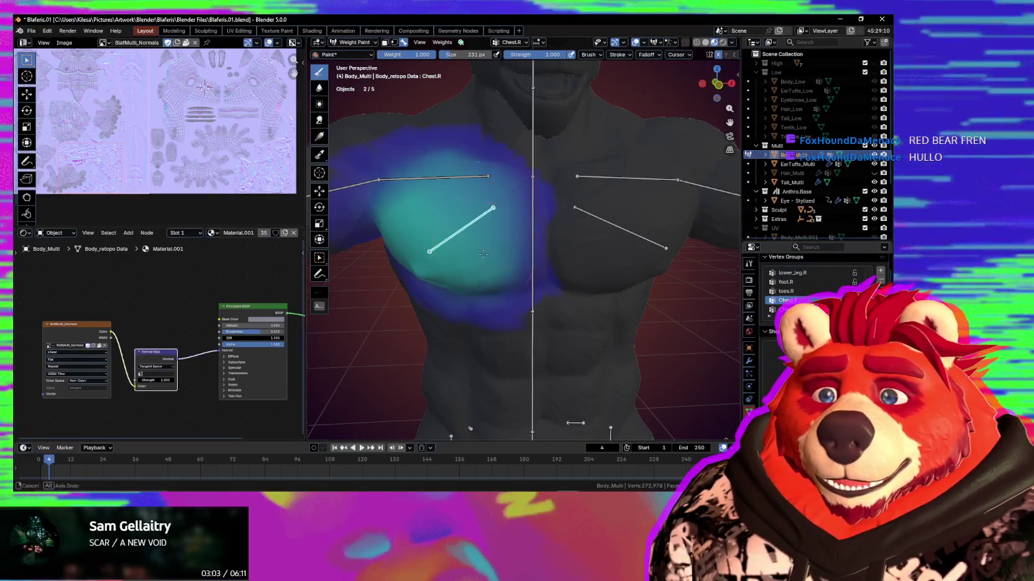
middle_drag(483, 254, 434, 236)
key(f)
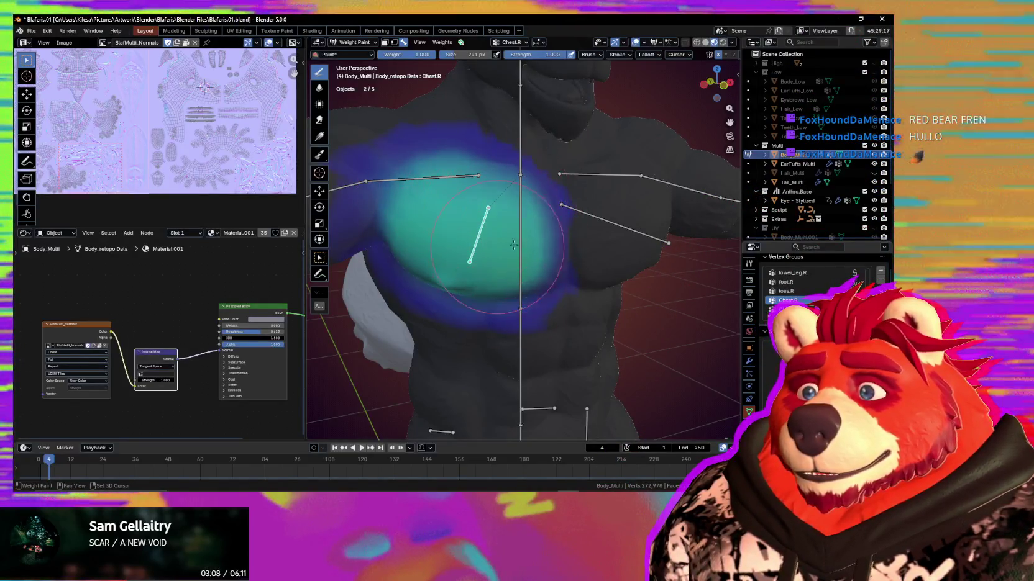
Test-rotate the right chest bone, then cancel to restore its pose
mouse_move(507, 210)
middle_down()
mouse_move(510, 249)
mouse_move(507, 230)
middle_up()
key(r)
key(r)
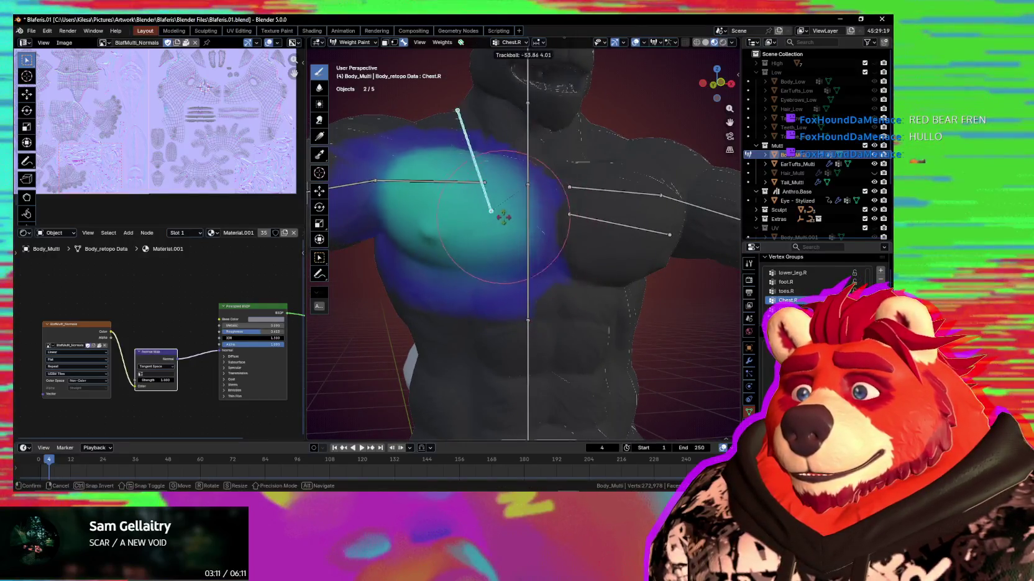
key(Escape)
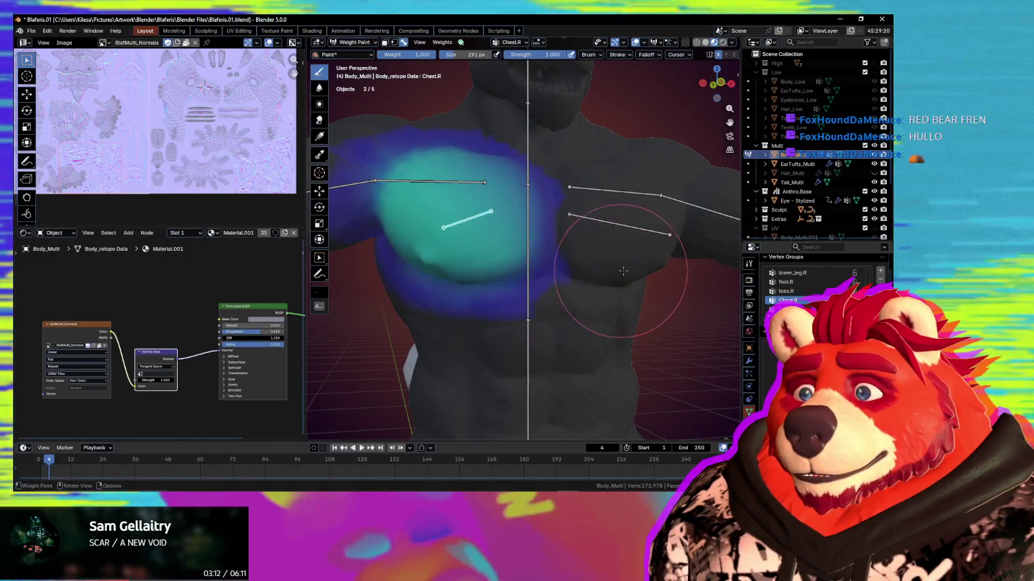
Inspect the chest weights from several angles, then display the spine's vertex group
scroll(581, 350, down, 2)
middle_drag(581, 350, 567, 303)
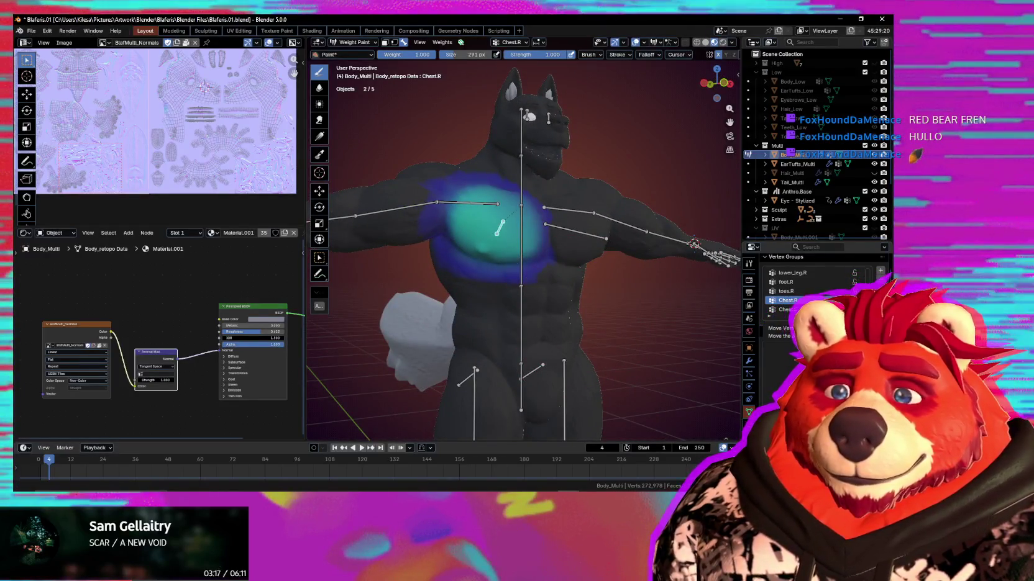
middle_drag(534, 255, 556, 309)
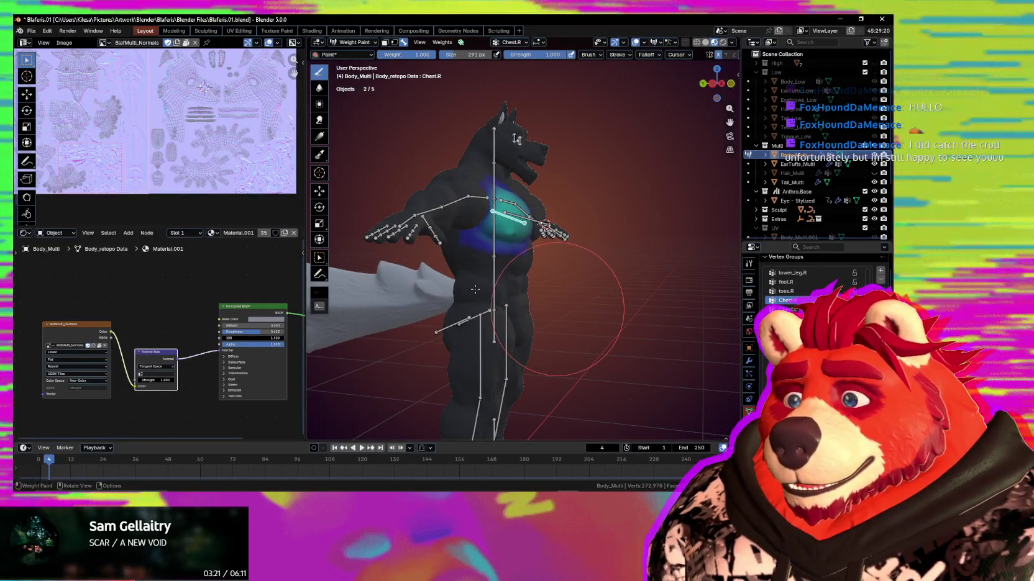
mouse_move(443, 292)
middle_down()
mouse_move(529, 268)
mouse_move(454, 277)
mouse_move(556, 265)
middle_up()
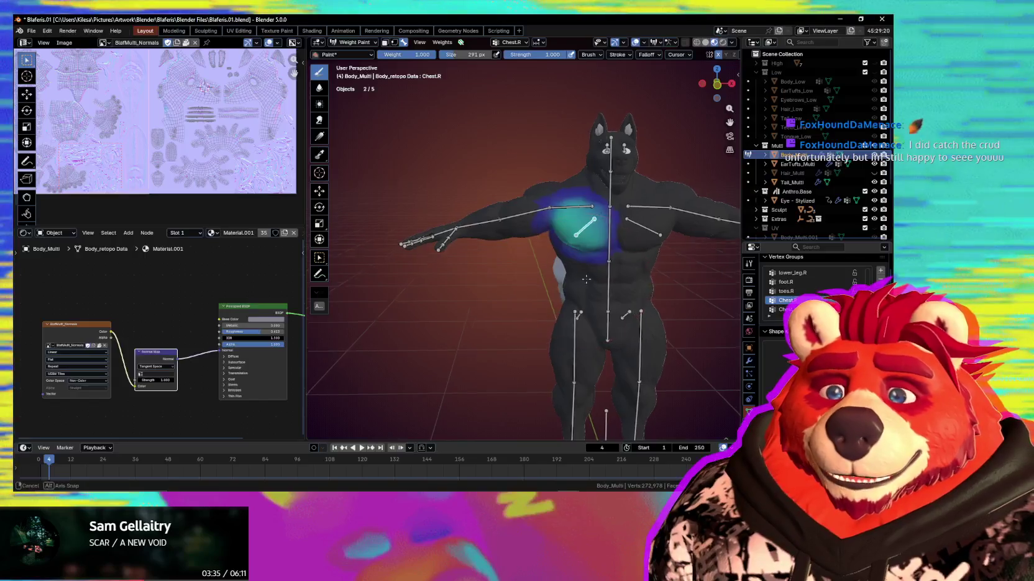
scroll(559, 268, up, 2)
scroll(528, 241, up, 3)
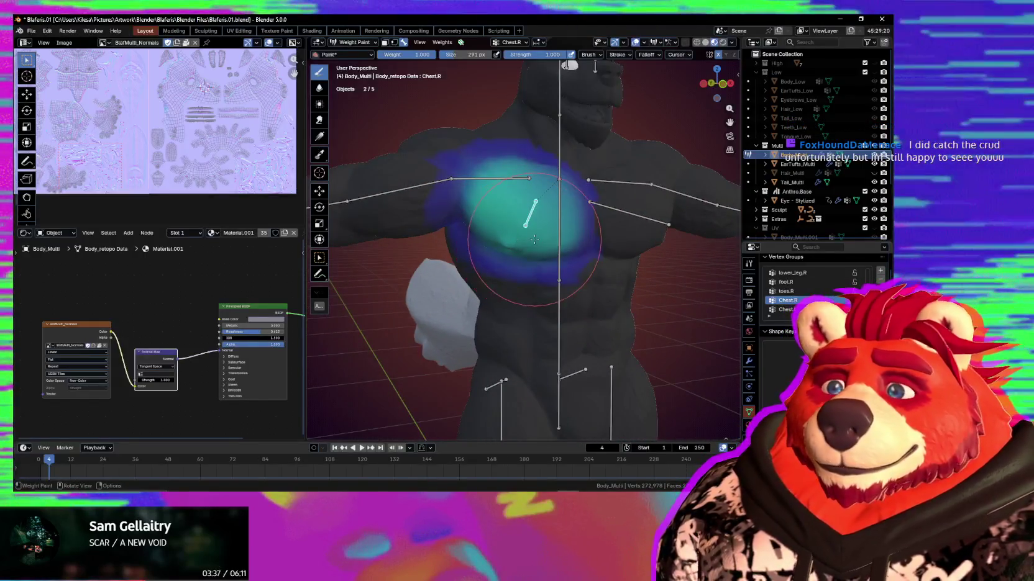
middle_drag(528, 241, 530, 230)
scroll(530, 231, up, 2)
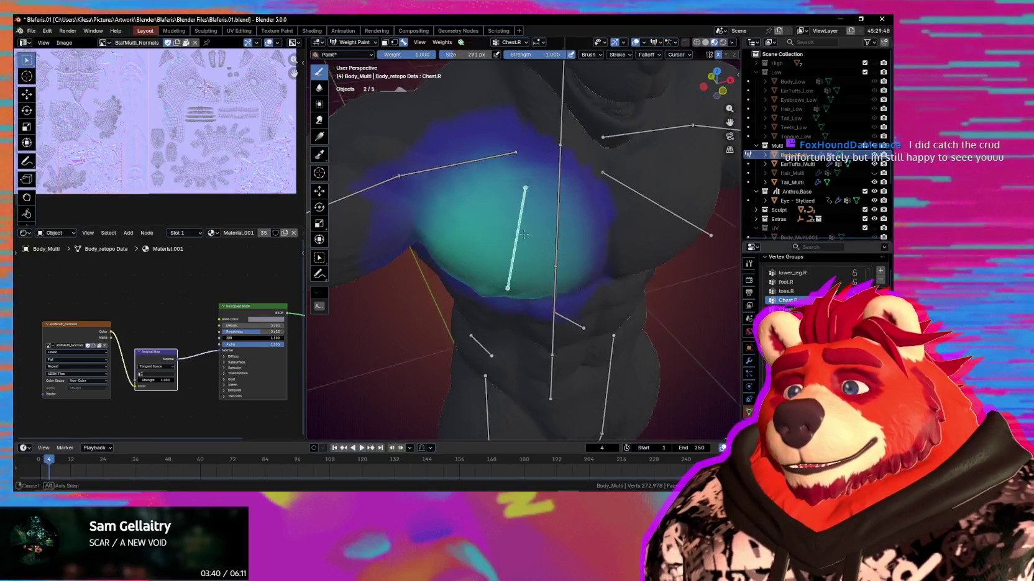
middle_drag(524, 237, 522, 243)
scroll(524, 252, down, 2)
scroll(494, 326, down, 2)
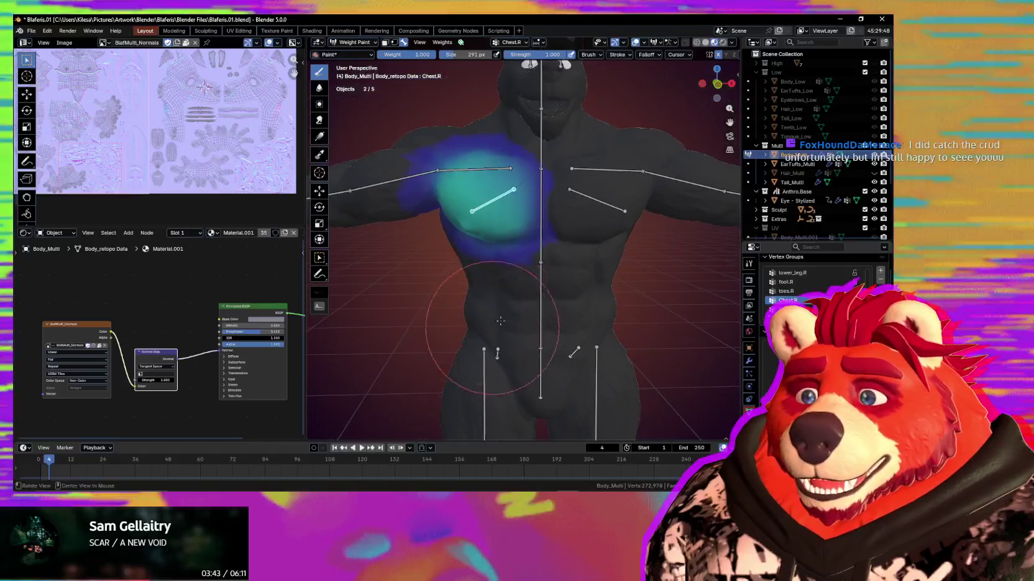
ctrl+click(540, 287)
Show the head's weights and rotate the head bone to a new pose to test them
alt+drag(560, 243, 520, 214)
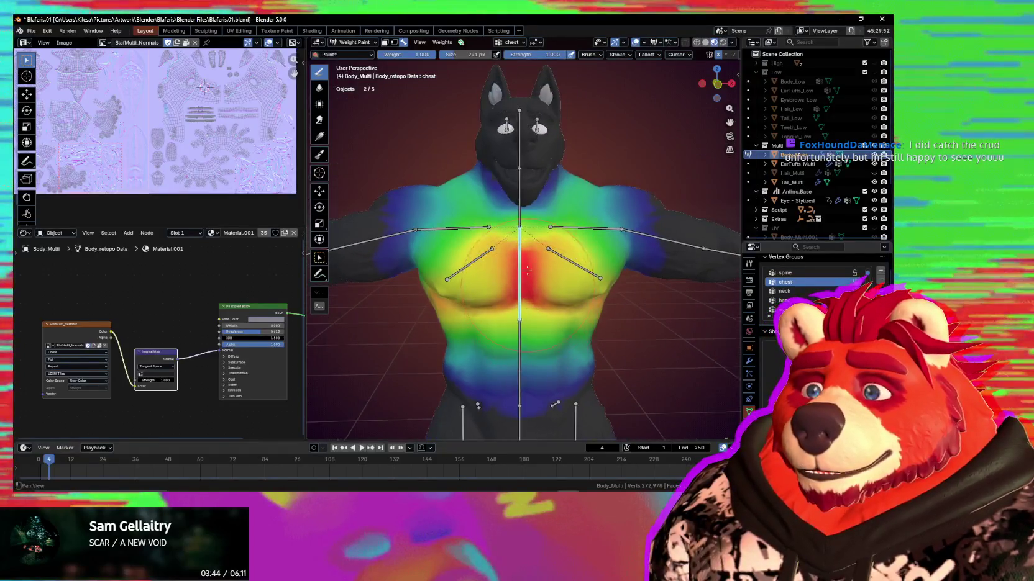
ctrl+click(521, 215)
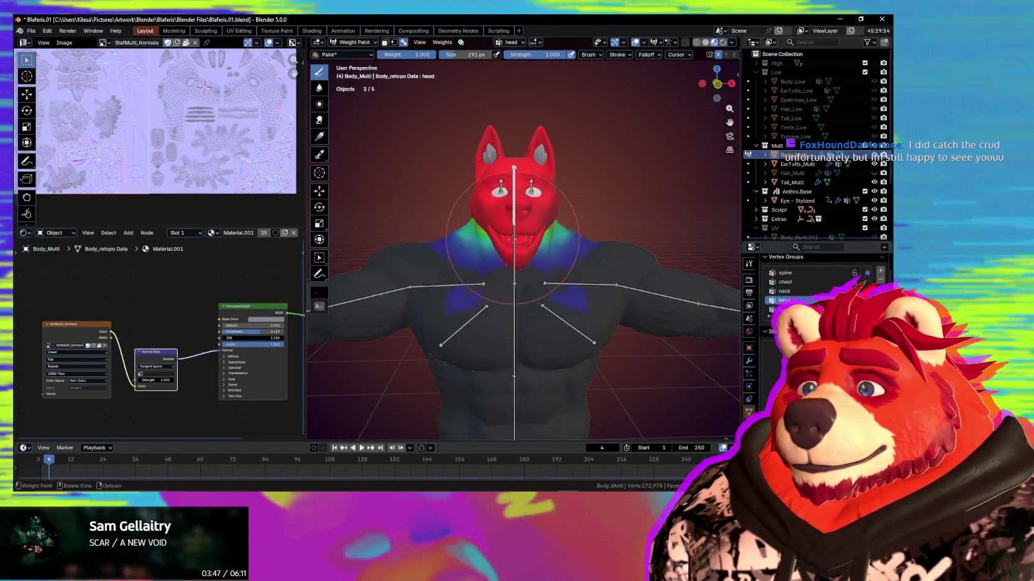
middle_drag(521, 215, 572, 234)
key(r)
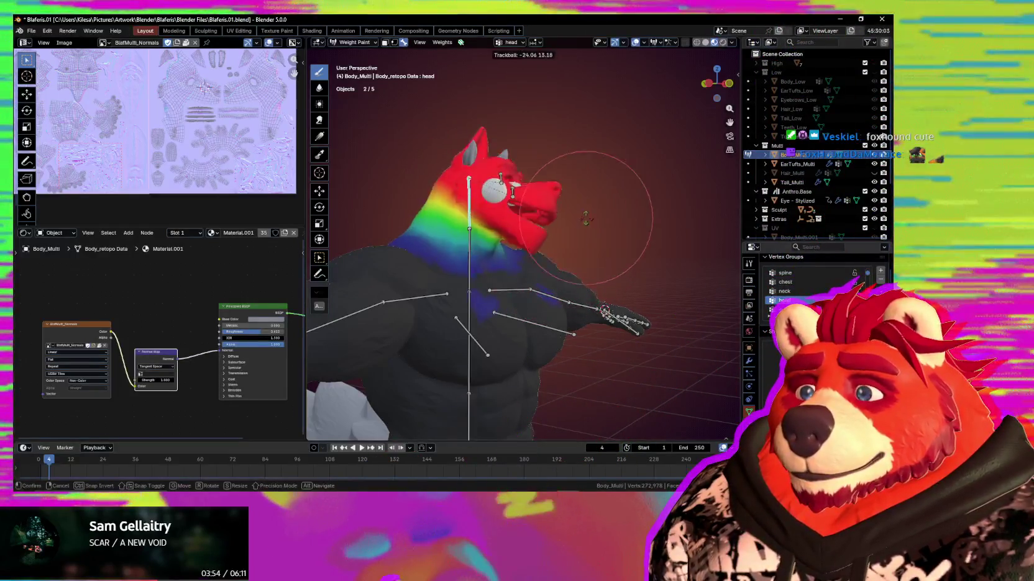
click(601, 251)
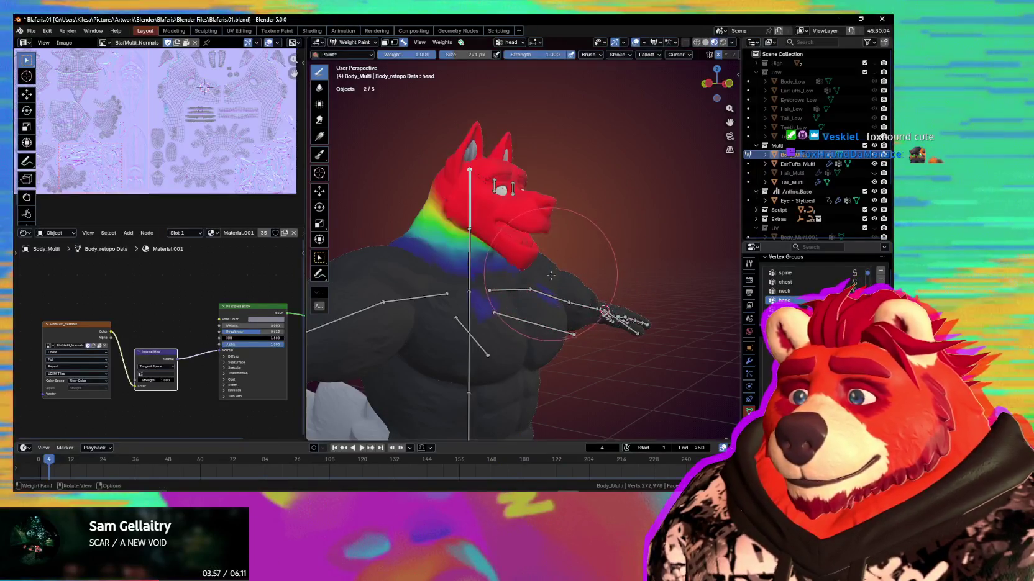
Check the head and neck from behind, then display the left and right shoulder weights
middle_drag(540, 278, 549, 318)
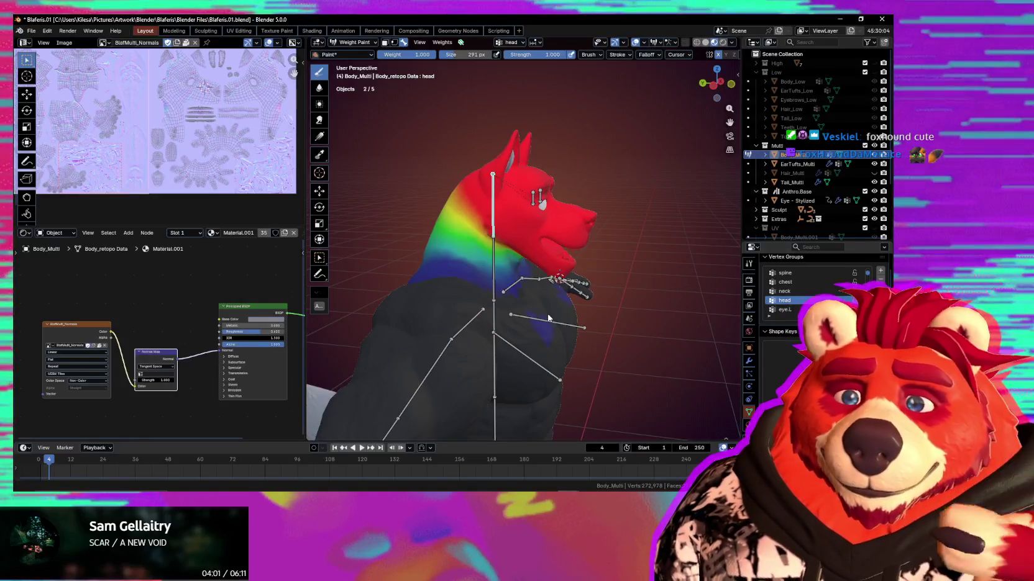
mouse_move(473, 288)
middle_down()
mouse_move(533, 284)
mouse_move(536, 310)
middle_up()
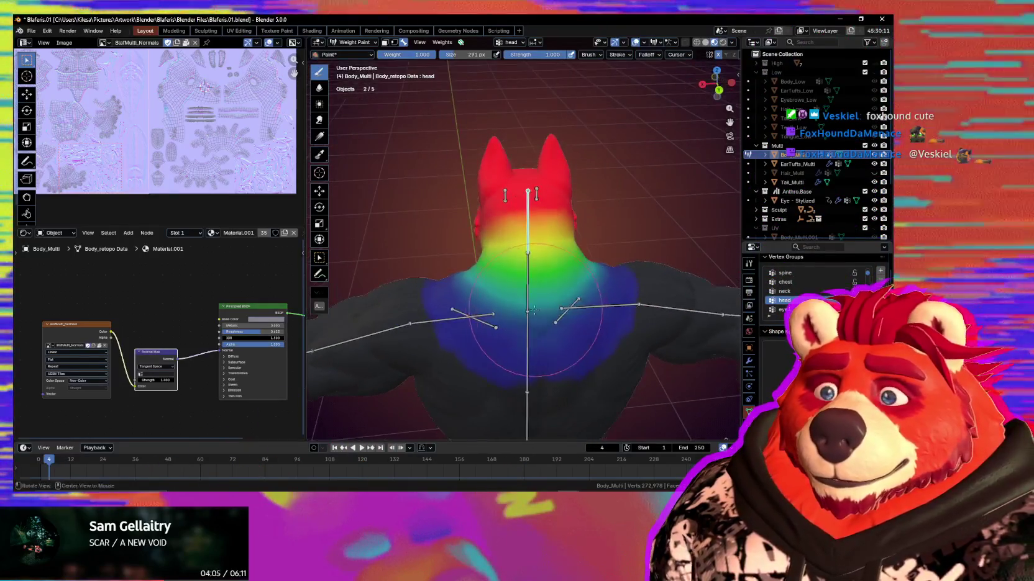
ctrl+click(480, 318)
ctrl+click(607, 307)
mouse_move(607, 309)
middle_down()
mouse_move(586, 284)
mouse_move(593, 268)
mouse_move(540, 248)
middle_up()
Twist the right upper arm bone along its own axis and confirm the rotation
ctrl+click(595, 266)
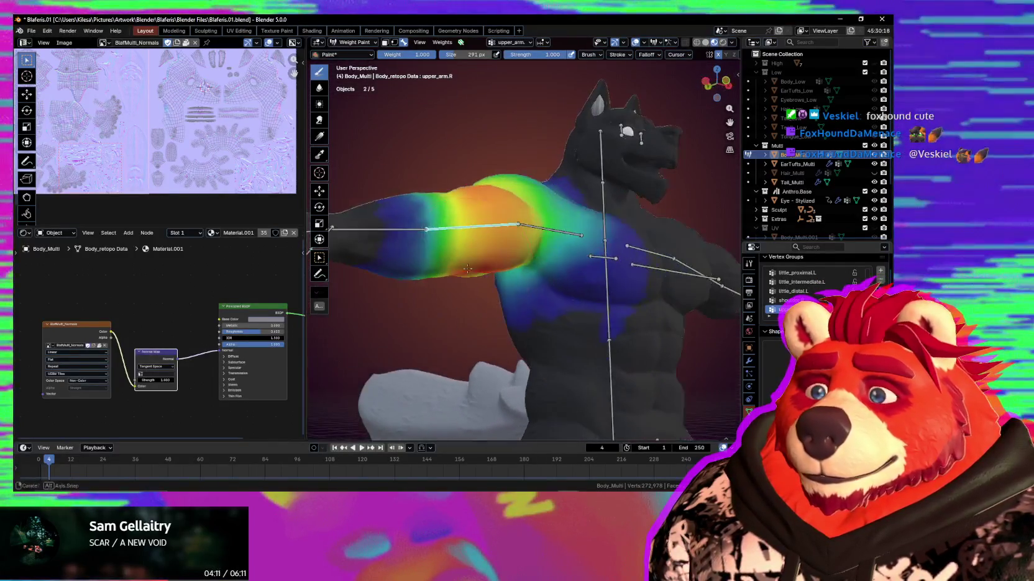
key(r)
key(y)
key(y)
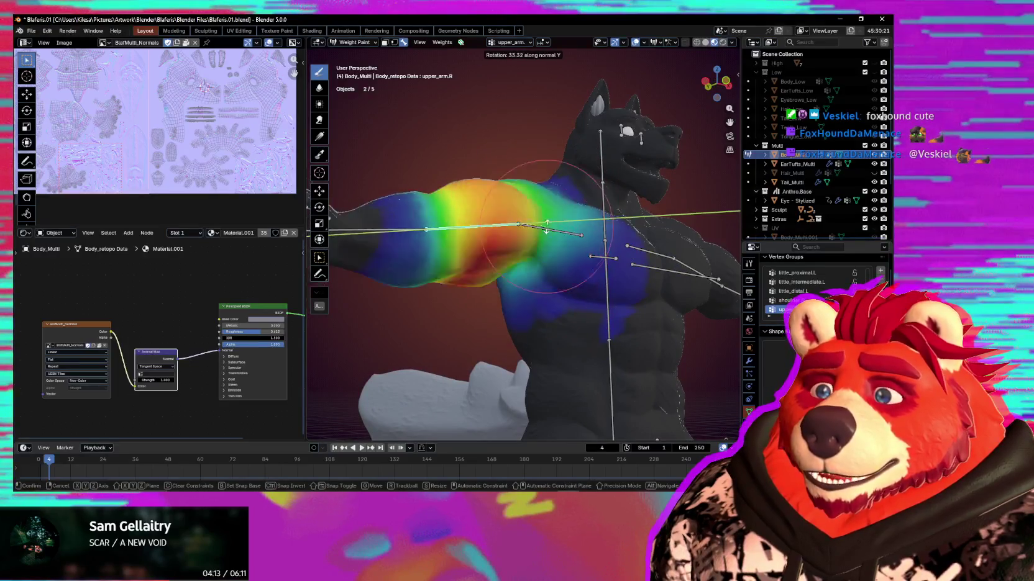
click(549, 197)
Inspect the arm and shoulder deformation from three-quarter and front views
mouse_move(549, 198)
middle_down()
mouse_move(482, 289)
mouse_move(484, 271)
middle_up()
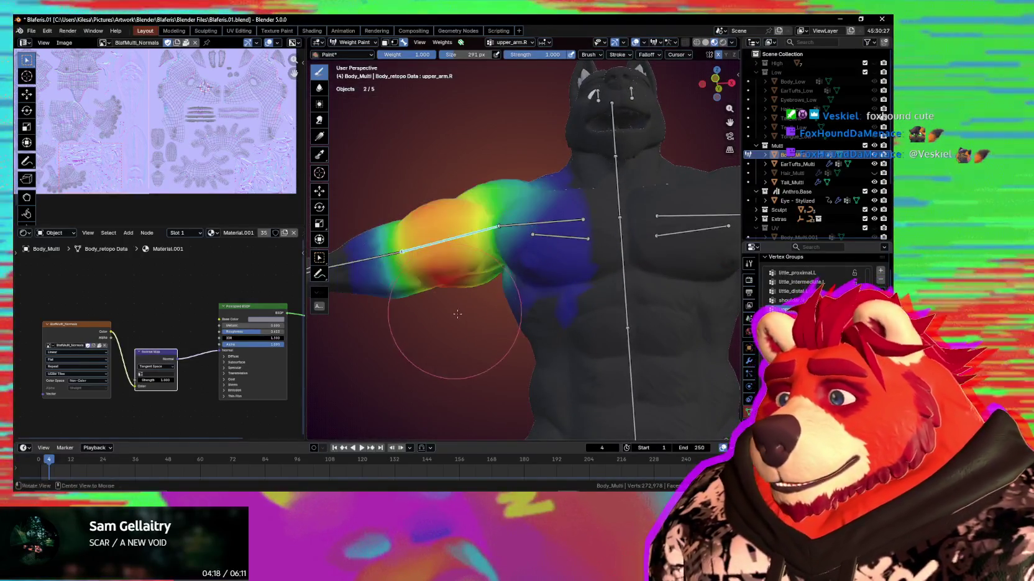
scroll(445, 369, down, 3)
mouse_move(452, 376)
middle_down()
mouse_move(538, 372)
mouse_move(562, 298)
mouse_move(595, 349)
middle_up()
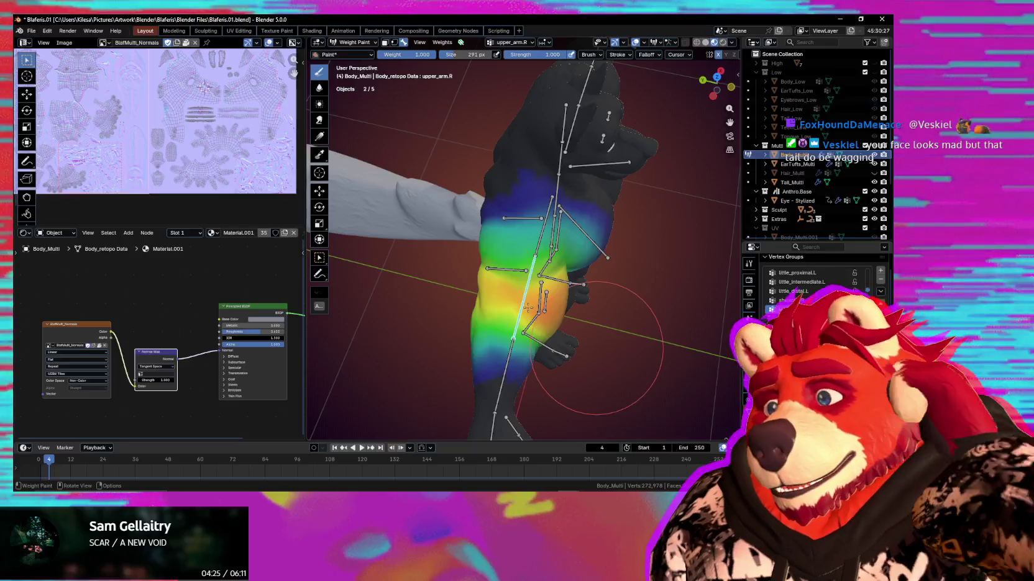
middle_drag(528, 307, 528, 308)
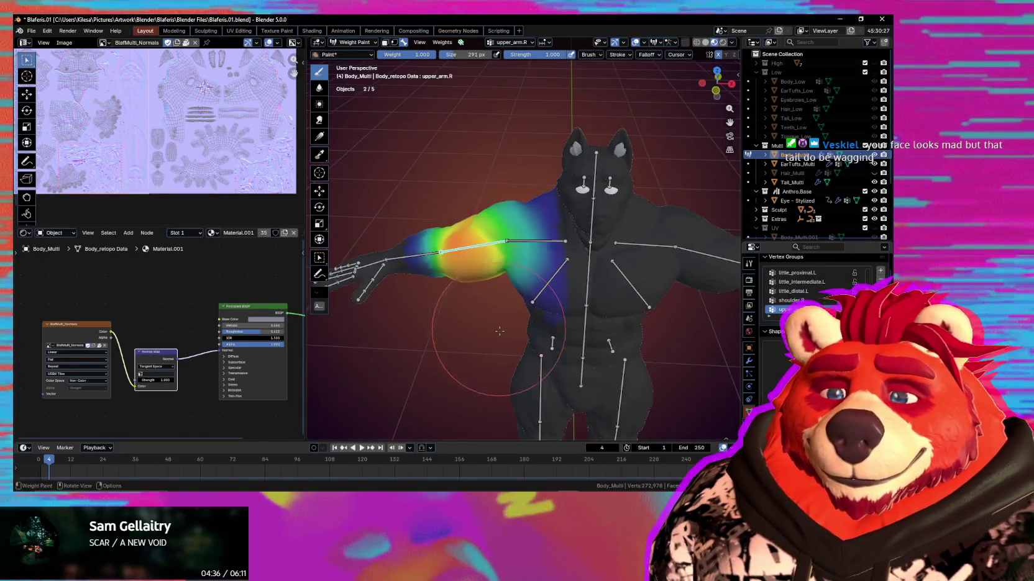
middle_drag(489, 318, 556, 291)
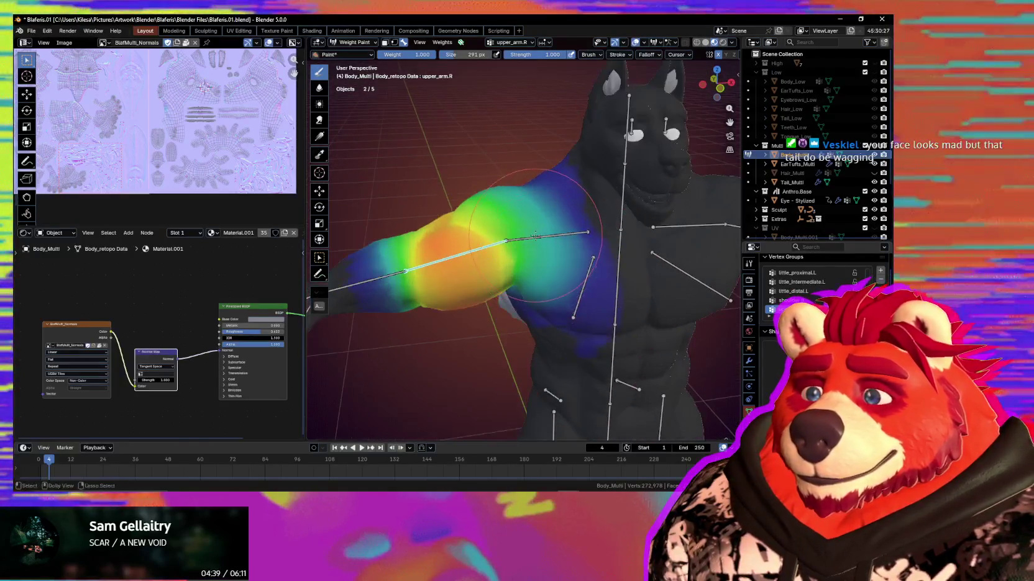
Switch back to the right shoulder's weights and look around the whole model
ctrl+click(540, 237)
mouse_move(540, 249)
middle_down()
mouse_move(572, 318)
mouse_move(538, 291)
middle_up()
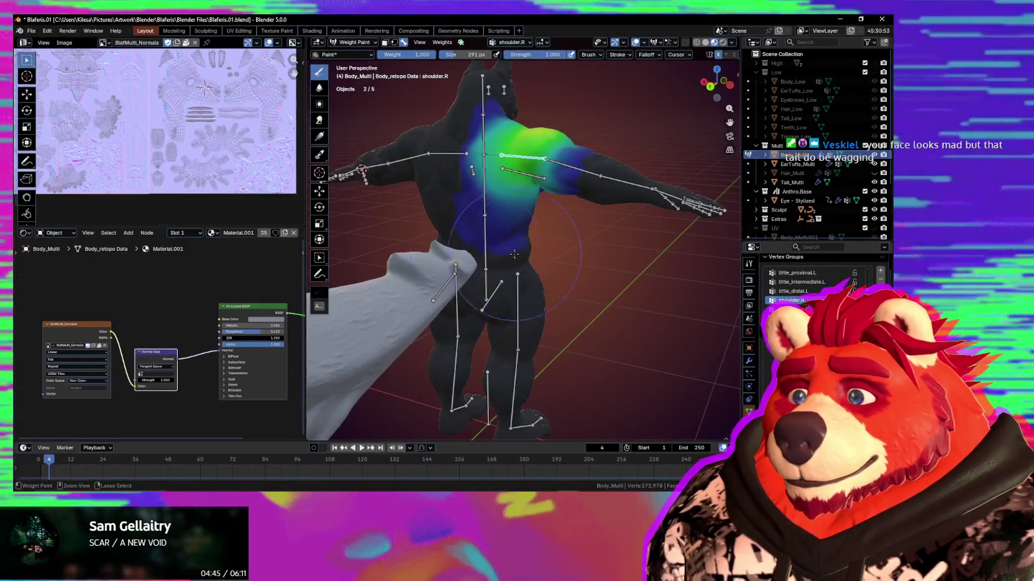
mouse_move(495, 274)
middle_down()
mouse_move(555, 294)
mouse_move(525, 292)
mouse_move(559, 364)
mouse_move(525, 369)
middle_up()
scroll(525, 292, up, 2)
scroll(559, 364, down, 2)
Select the root bone to view its weights and test moving it without applying
ctrl+click(557, 365)
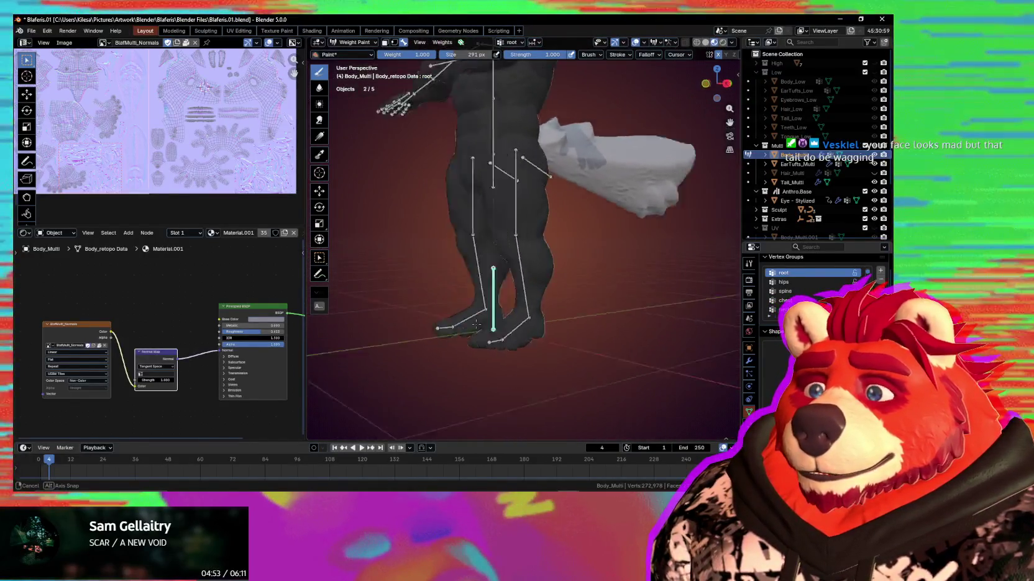
scroll(472, 330, down, 2)
mouse_move(525, 369)
middle_down()
mouse_move(472, 329)
mouse_move(565, 277)
mouse_move(450, 313)
mouse_move(532, 335)
mouse_move(559, 323)
middle_up()
key(g)
key(Escape)
scroll(497, 298, up, 4)
Return to Object Mode, select the armature and enter its Edit Mode
key(ctrl+Tab)
click(480, 258)
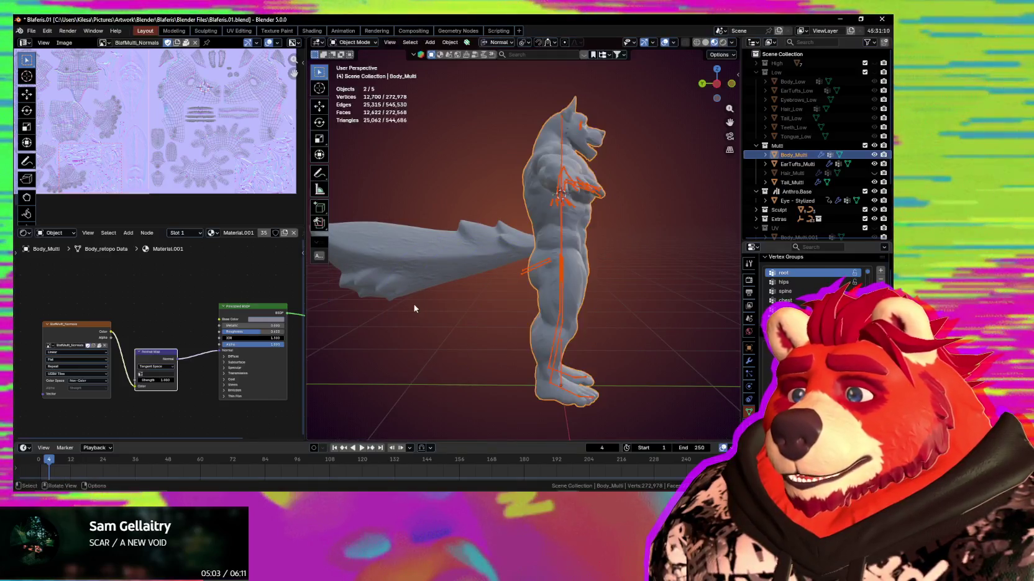
click(480, 258)
scroll(573, 287, up, 3)
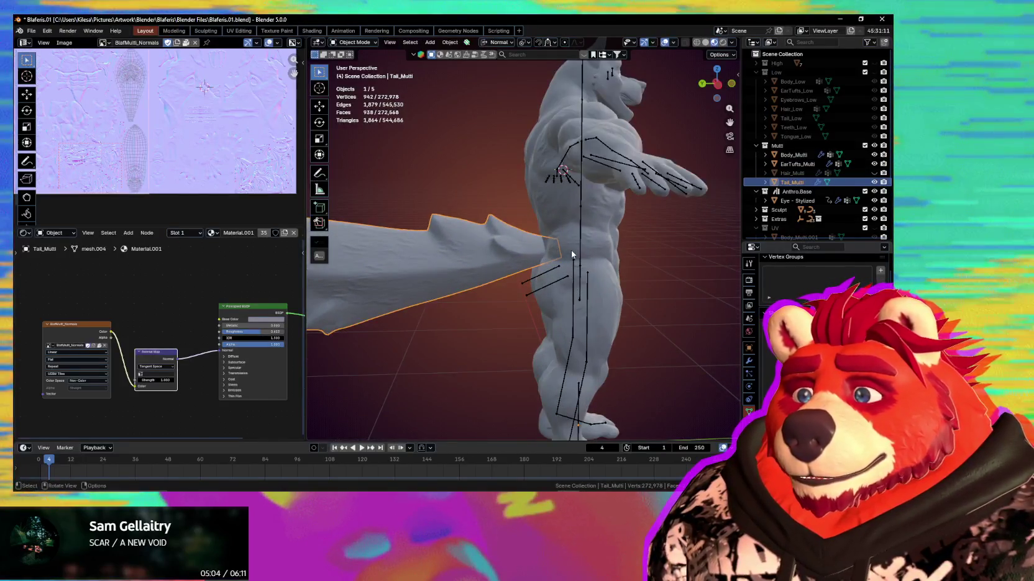
click(580, 253)
key(Tab)
Duplicate a spine bone and place the copy at the wolf's hip
scroll(534, 242, up, 3)
click(521, 237)
middle_drag(522, 236, 597, 241)
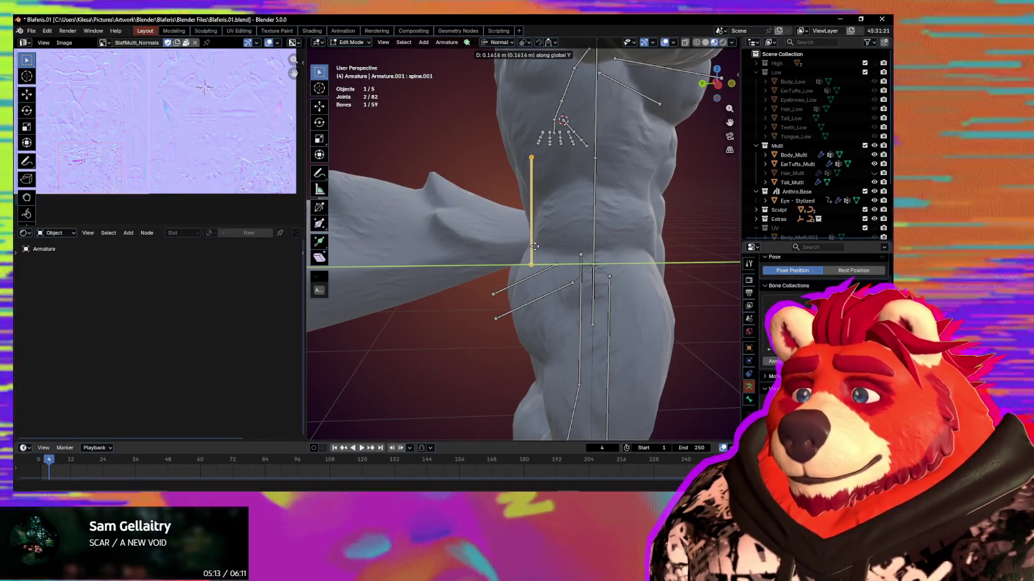
click(554, 243)
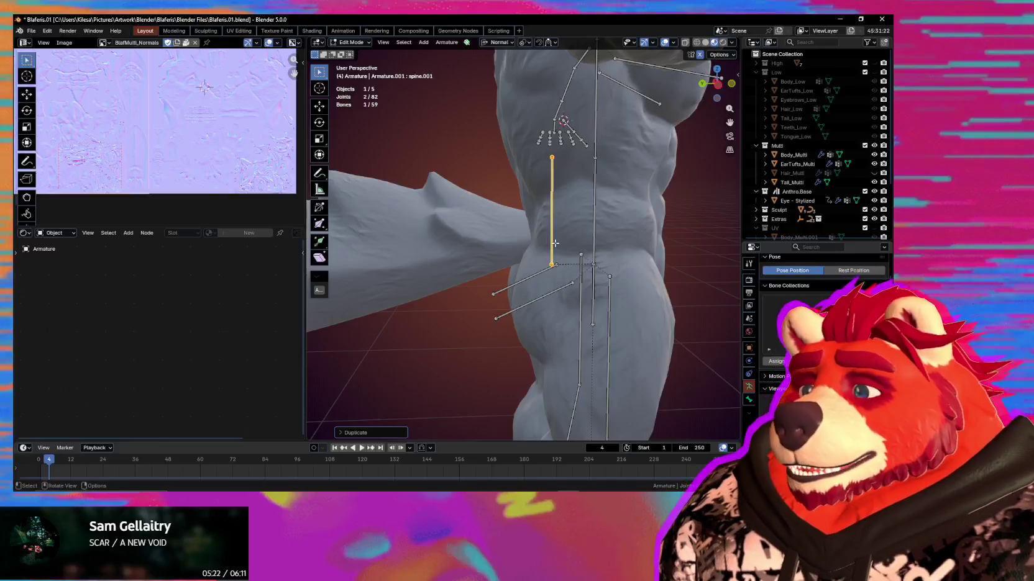
middle_drag(555, 243, 562, 233)
Shrink the new bone to about half, move it vertically, and extrude a bone along global Y
key(s)
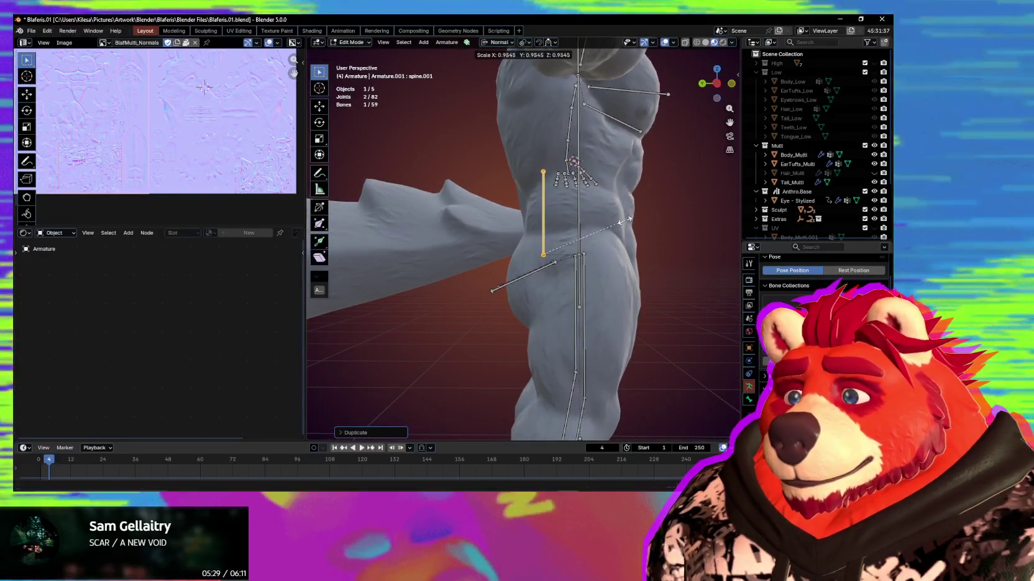
key(g)
key(z)
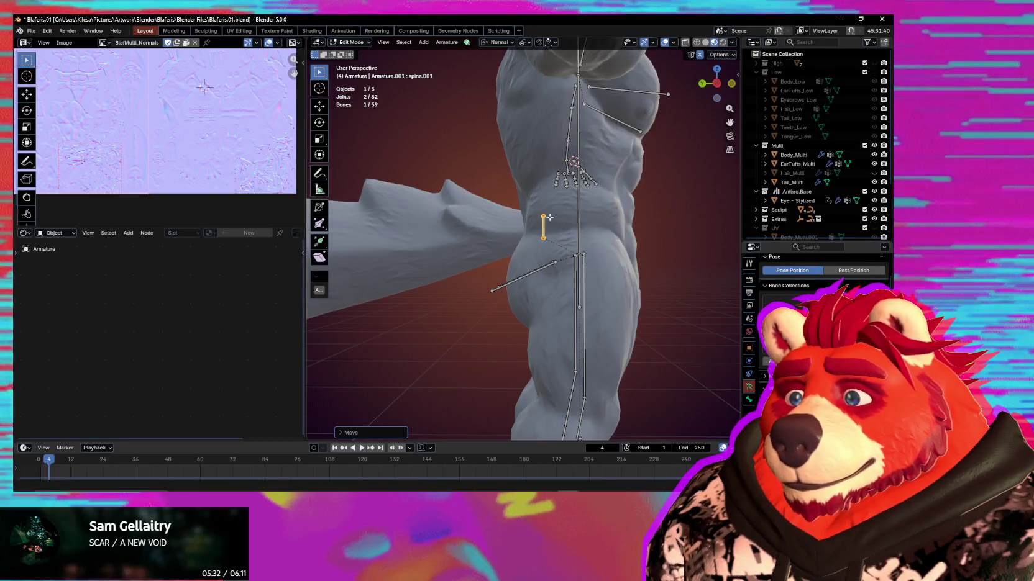
scroll(532, 223, down, 2)
scroll(559, 226, down, 2)
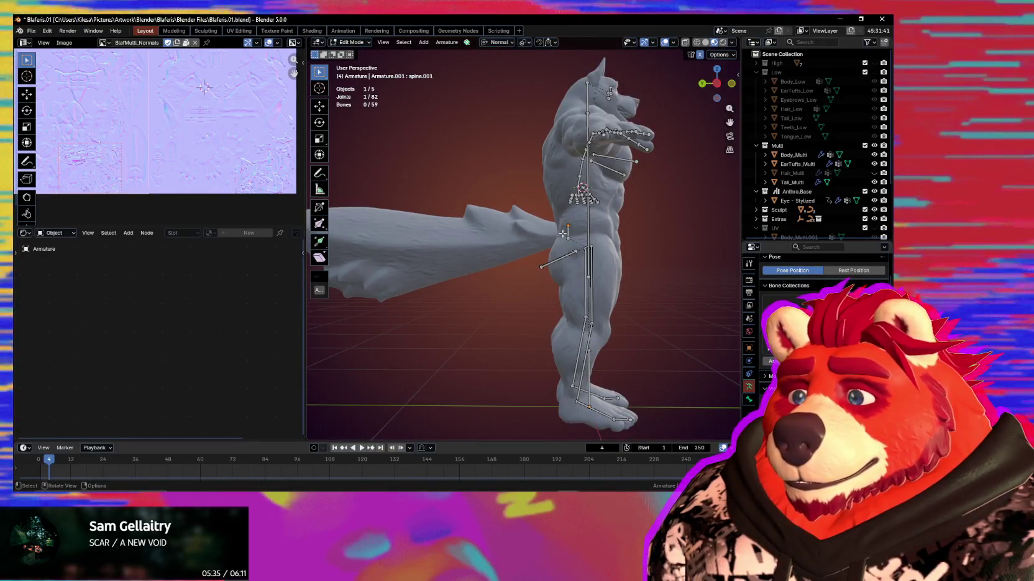
shift+middle_drag(564, 233, 579, 229)
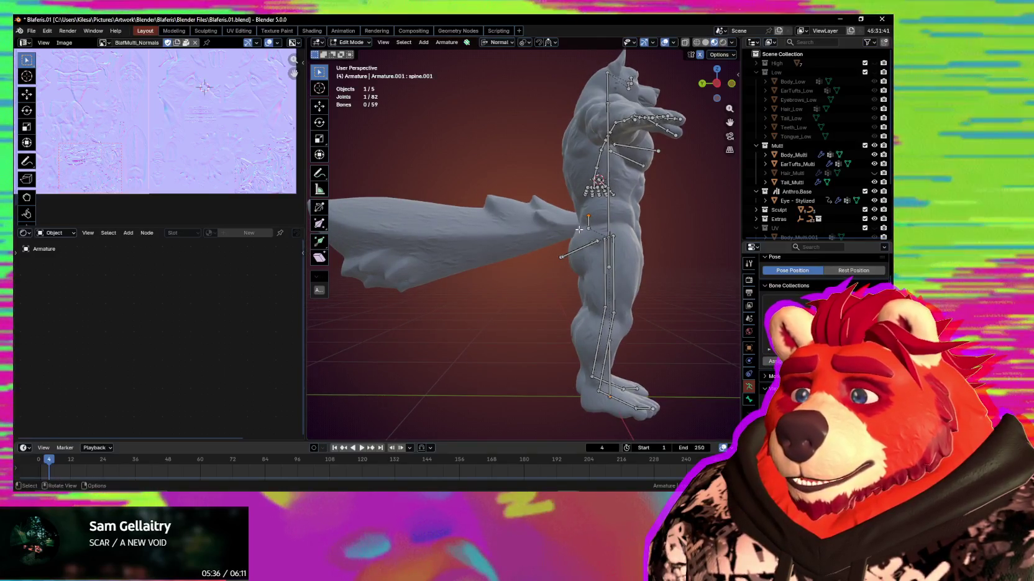
scroll(579, 230, up, 4)
scroll(576, 227, down, 4)
scroll(563, 227, down, 1)
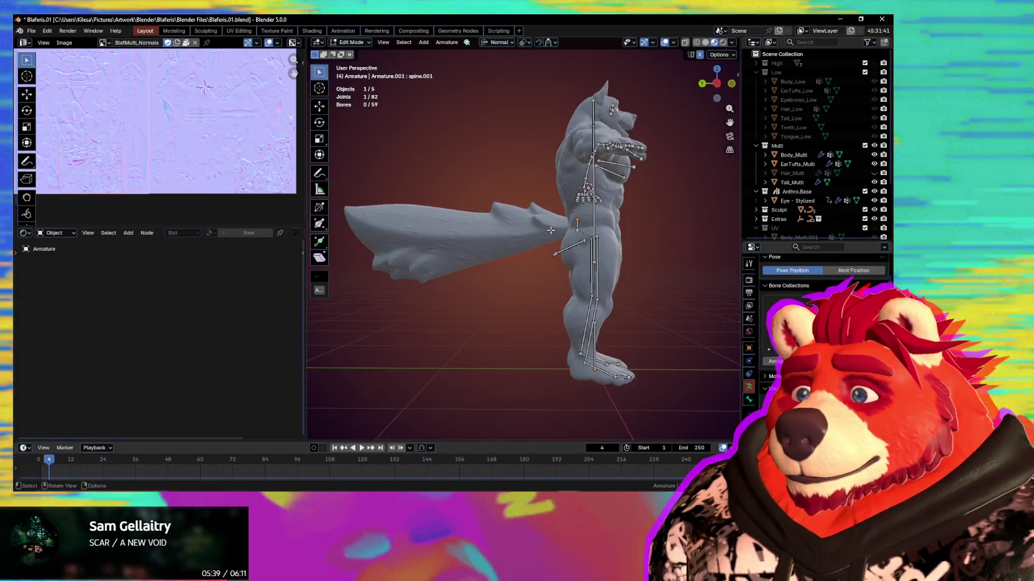
key(e)
key(y)
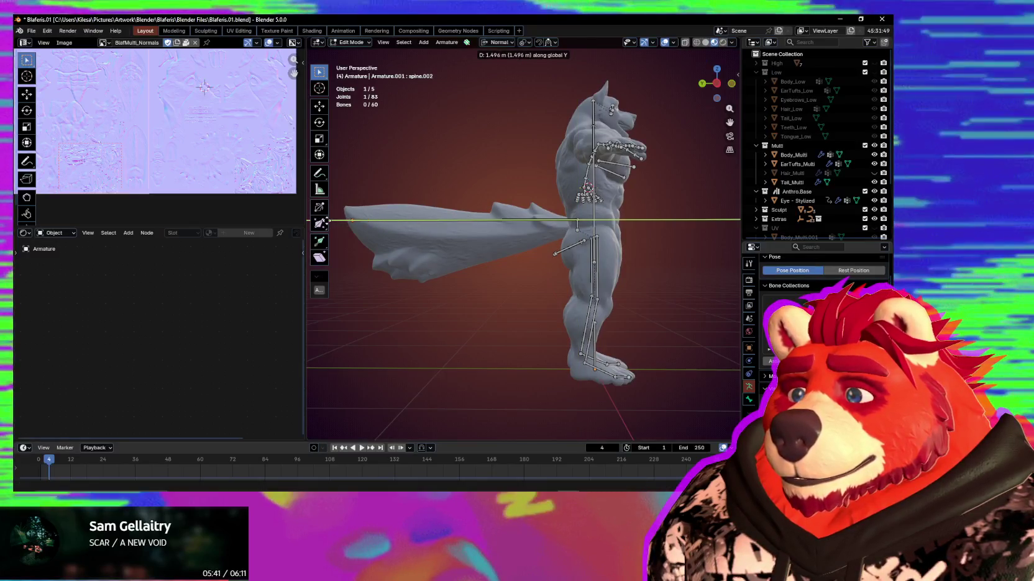
Clear the new bone's parent so it is detached from the spine
mouse_move(358, 222)
middle_down()
mouse_move(327, 228)
mouse_move(345, 218)
middle_up()
scroll(341, 212, up, 1)
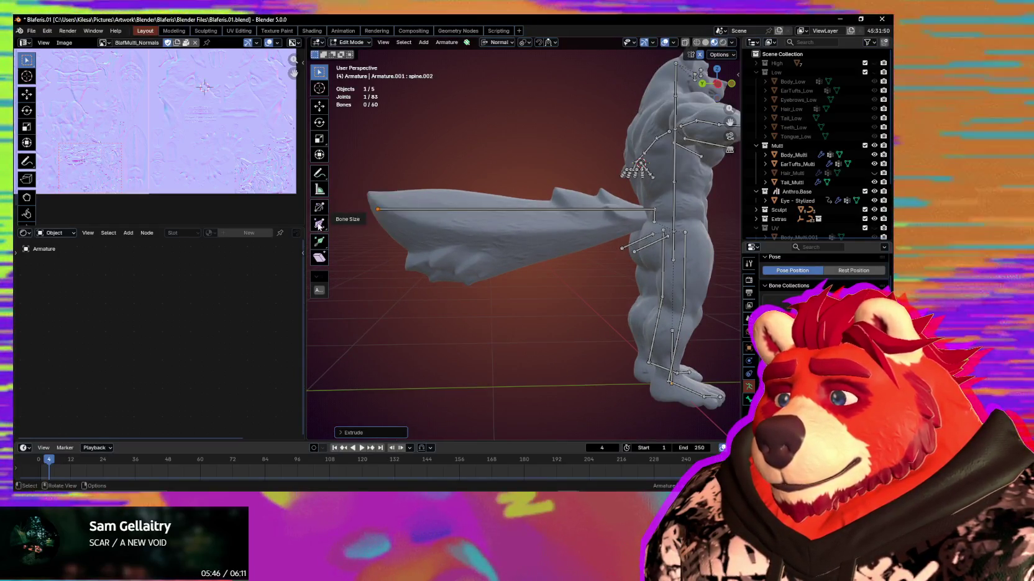
scroll(589, 274, up, 2)
scroll(568, 171, up, 3)
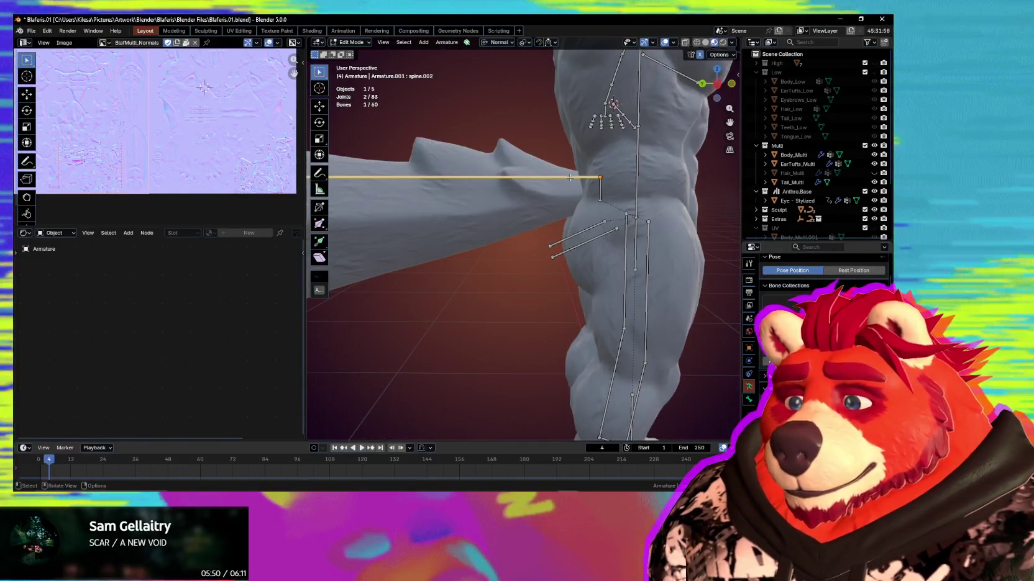
key(alt+p)
click(569, 180)
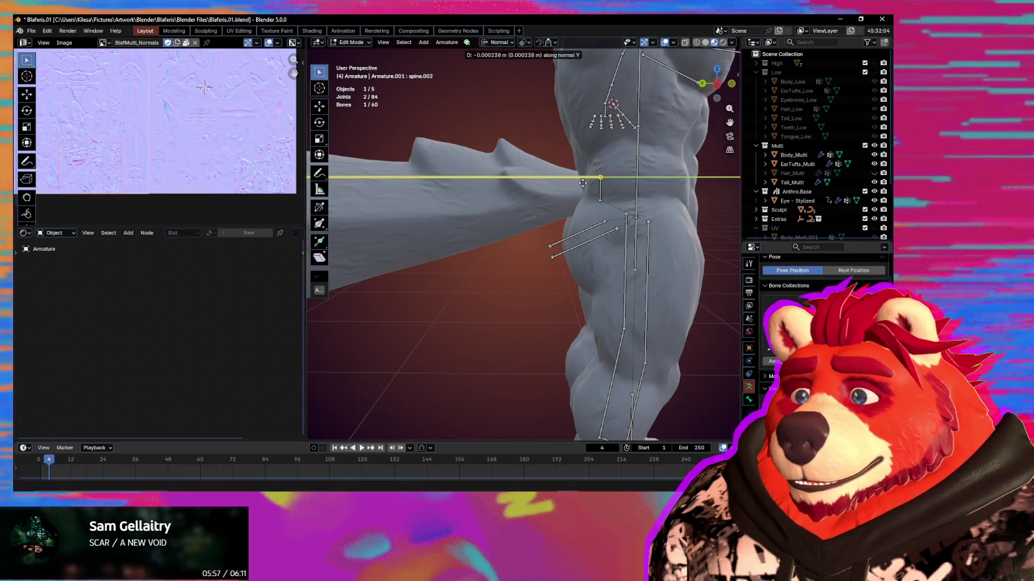
Move the bone vertically and scale it to run along the whole tail
key(z)
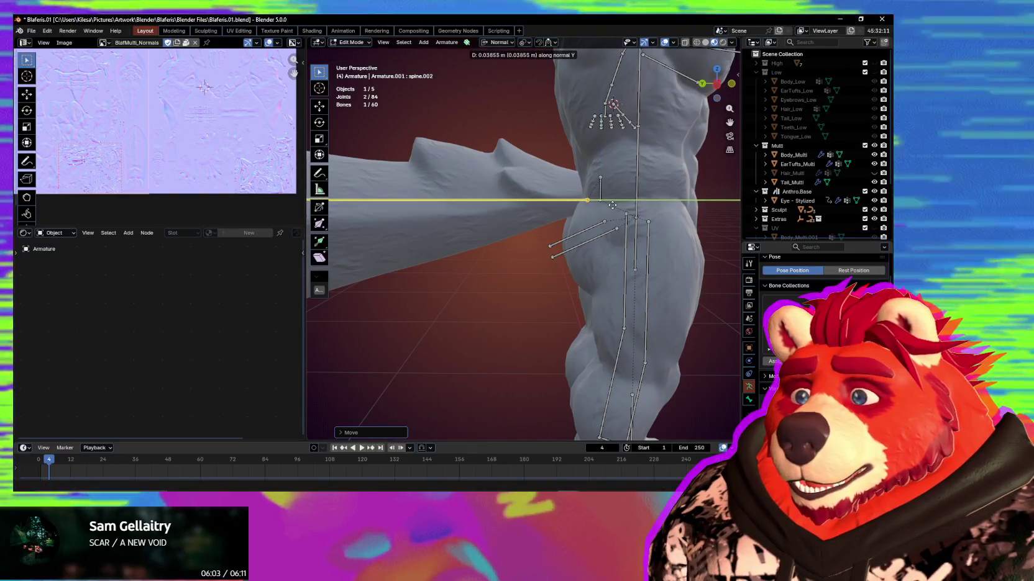
key(Escape)
scroll(513, 224, down, 3)
key(KP_Decimal)
key(s)
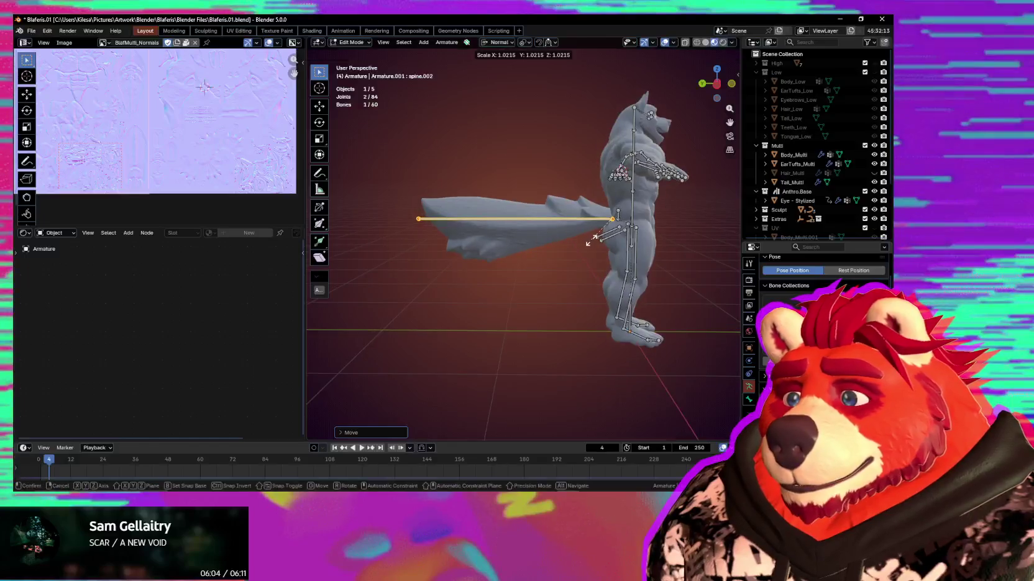
middle_drag(567, 252, 547, 243)
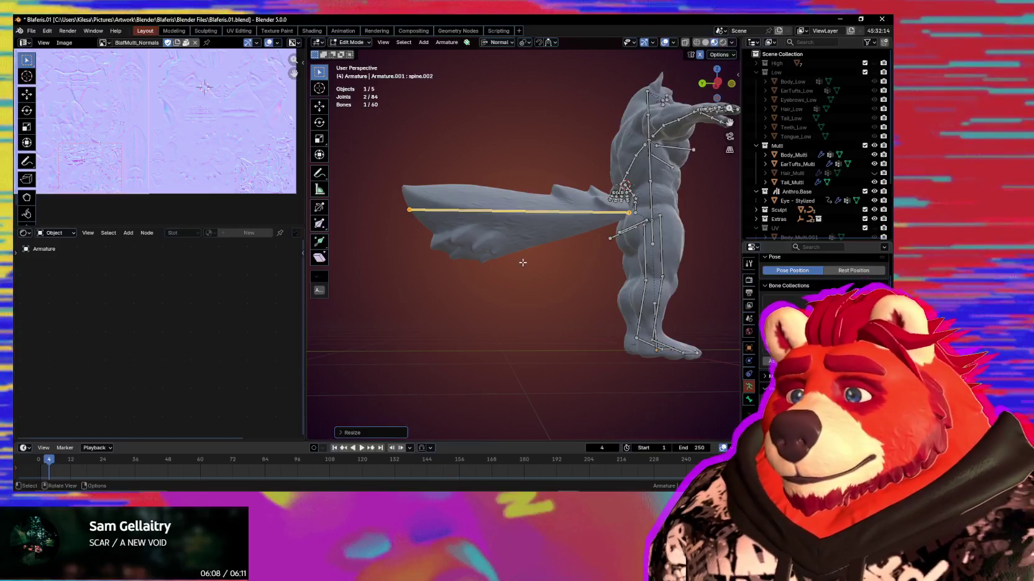
scroll(522, 263, up, 3)
mouse_move(511, 263)
middle_down()
mouse_move(729, 262)
mouse_move(564, 218)
middle_up()
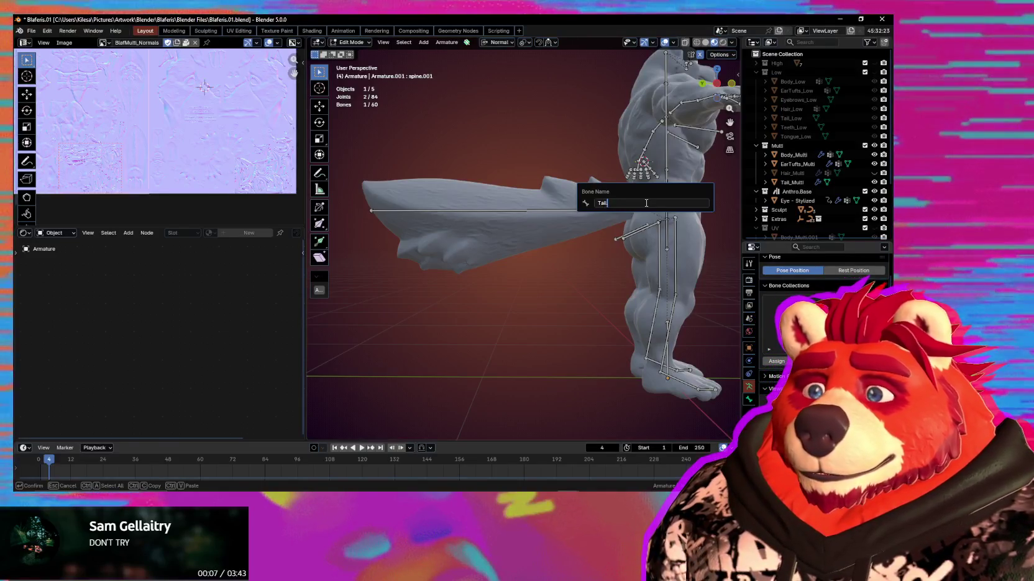
Name the small bone Tail.000 and the long tail bone Tail.001
key(Escape)
click(597, 212)
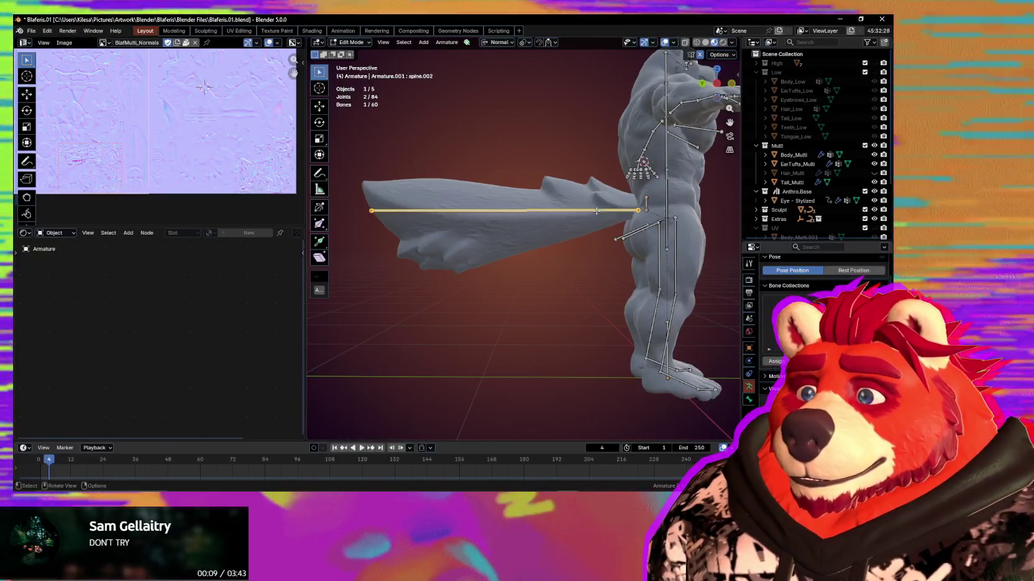
key(F2)
text(Tail)
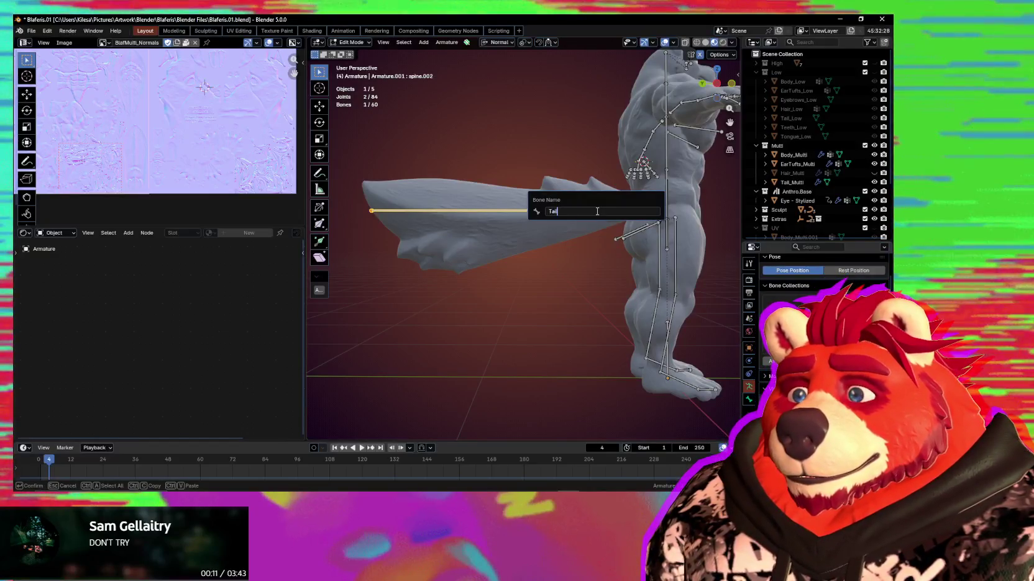
text(.001)
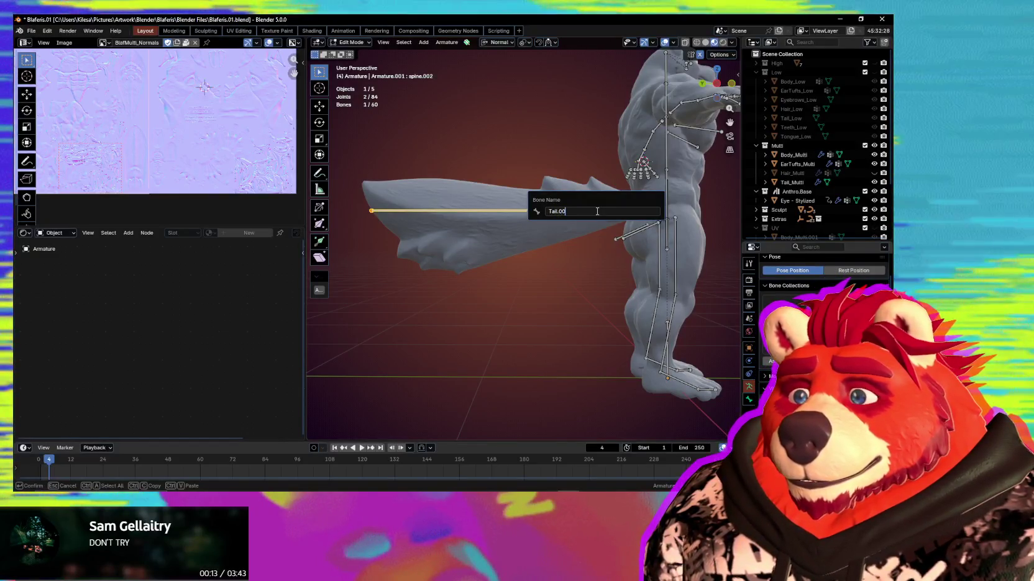
key(Return)
Subdivide the Tail.001 bone into segments
middle_drag(597, 215, 589, 232)
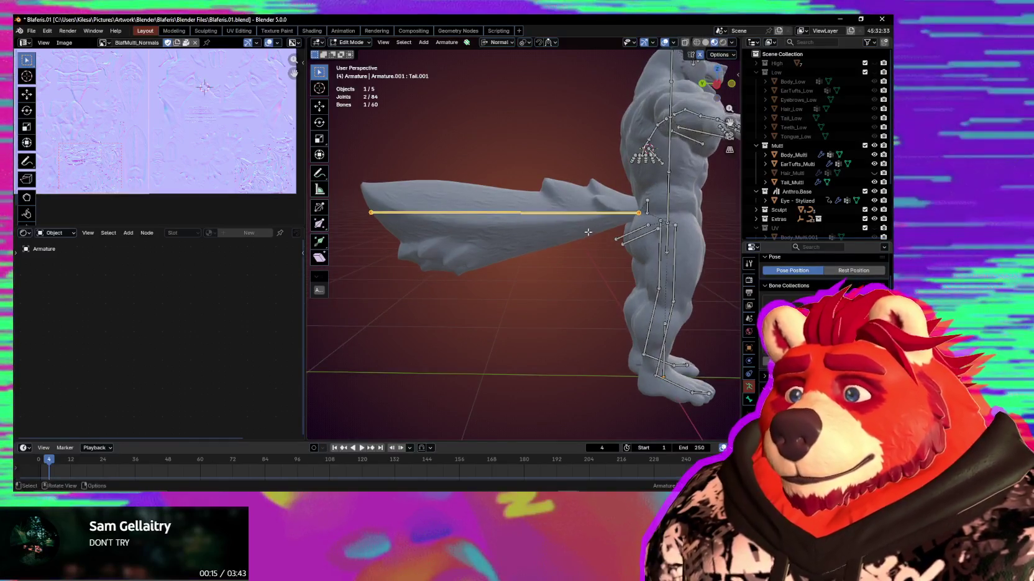
right_click(567, 212)
click(567, 212)
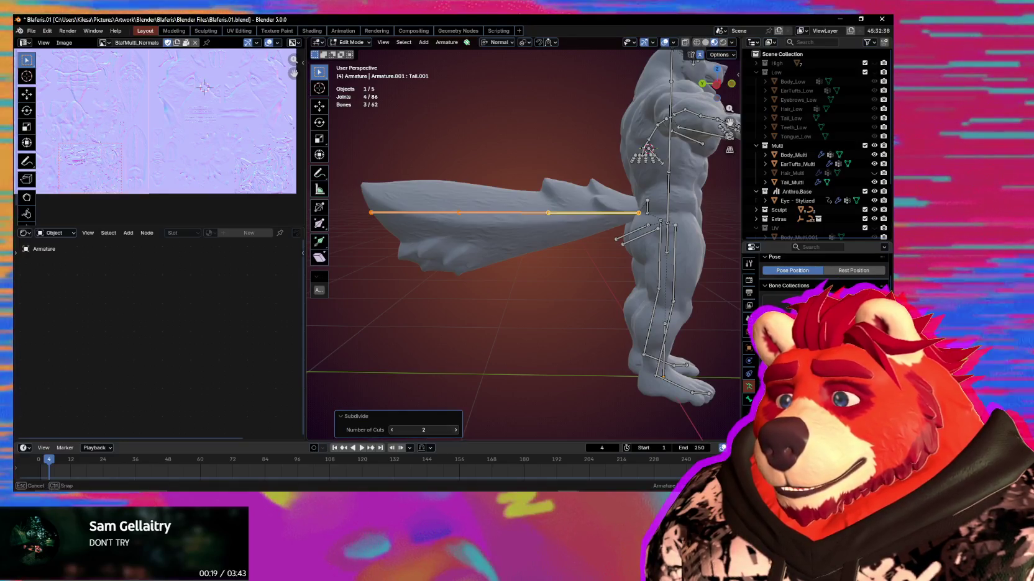
Raise the tail bone's subdivision to 6 cuts, giving seven segments
click(457, 430)
click(457, 430)
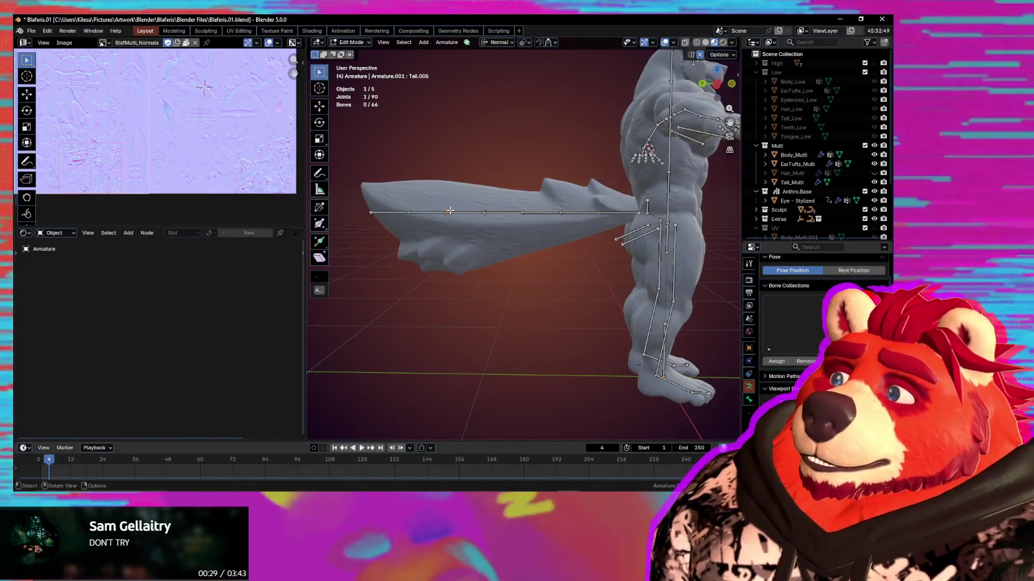
mouse_move(620, 212)
middle_down()
mouse_move(720, 271)
mouse_move(469, 303)
middle_up()
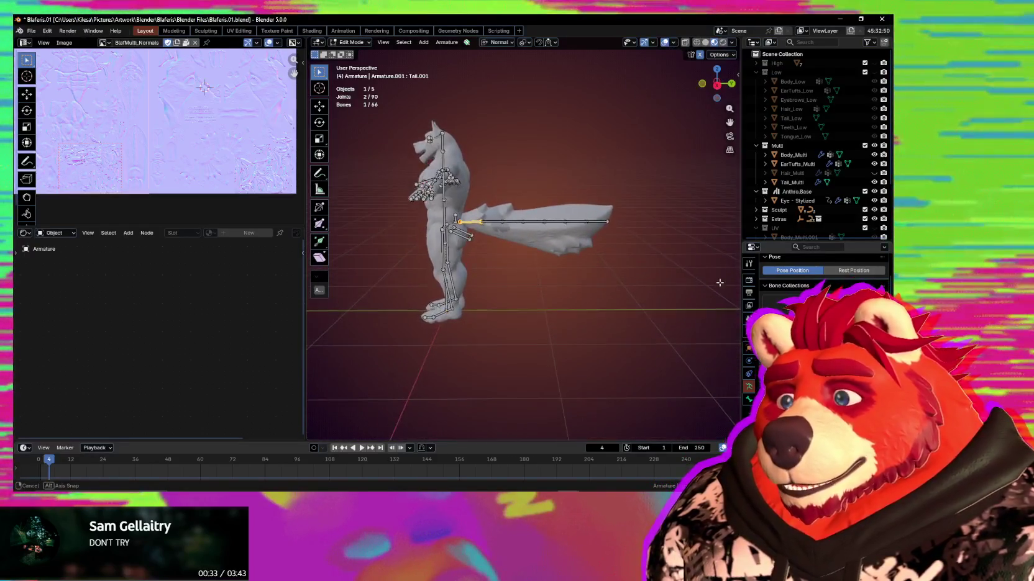
Select the tail bones from Tail.000 and separate them into their own armature
scroll(469, 303, up, 3)
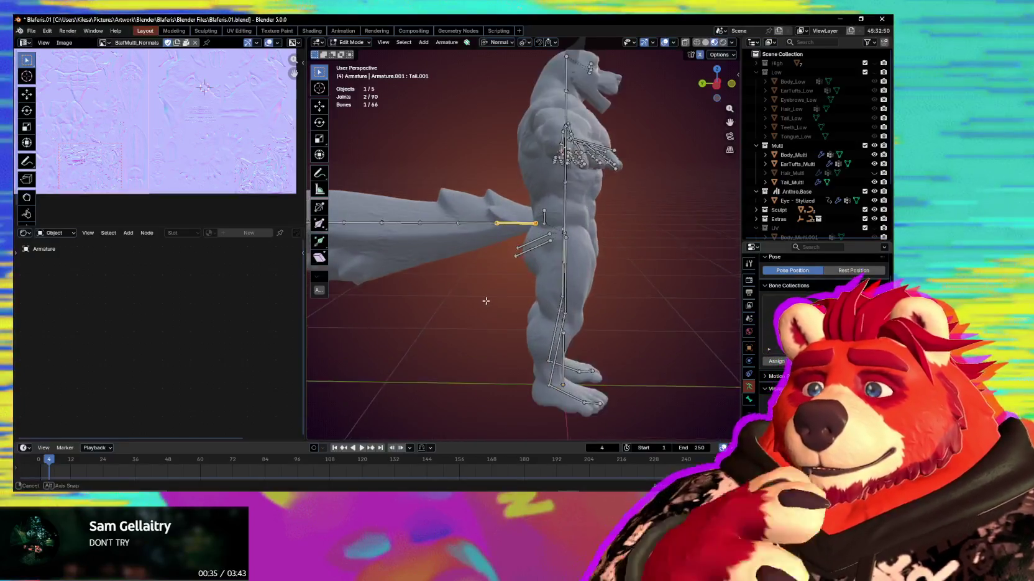
middle_drag(489, 300, 546, 233)
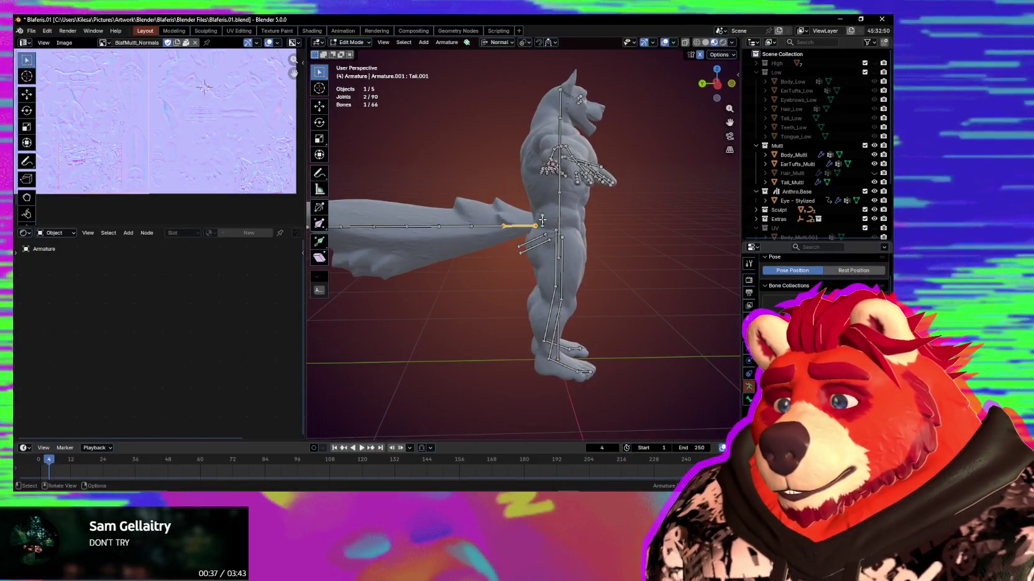
click(542, 219)
scroll(508, 224, down, 2)
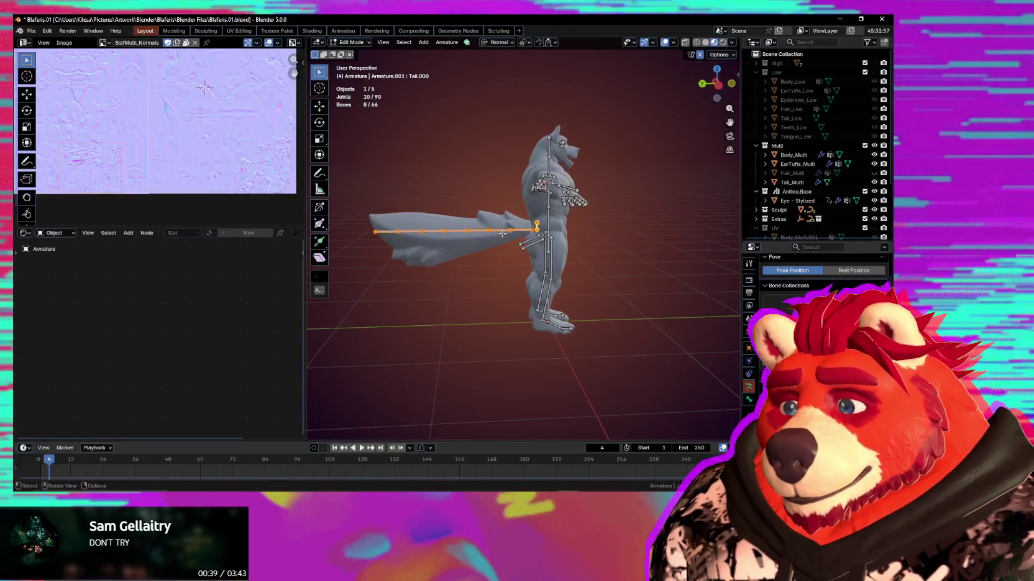
key(p)
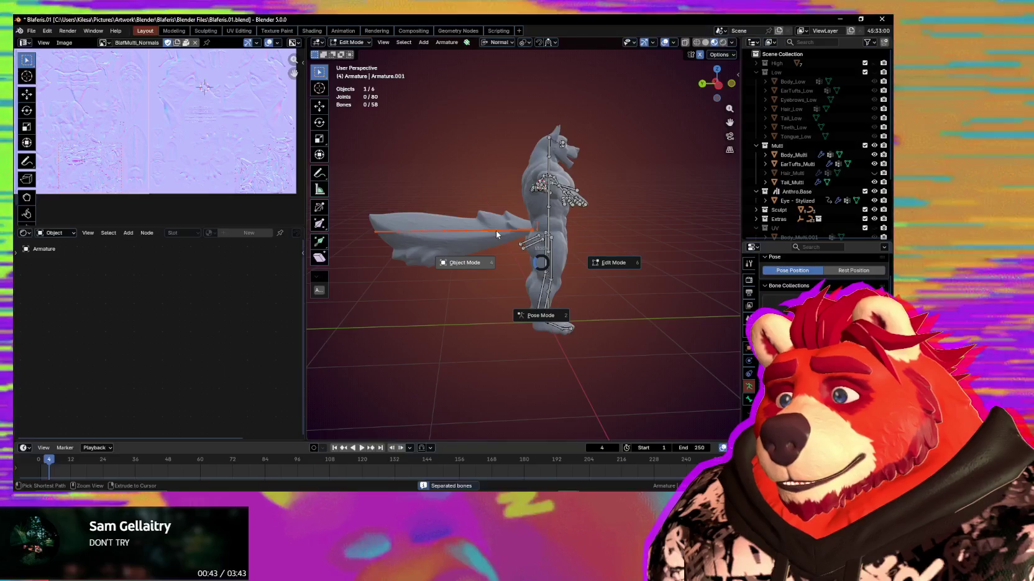
Parent the Tail_Multi mesh to the tail armature with automatic weights
click(487, 224)
click(486, 227)
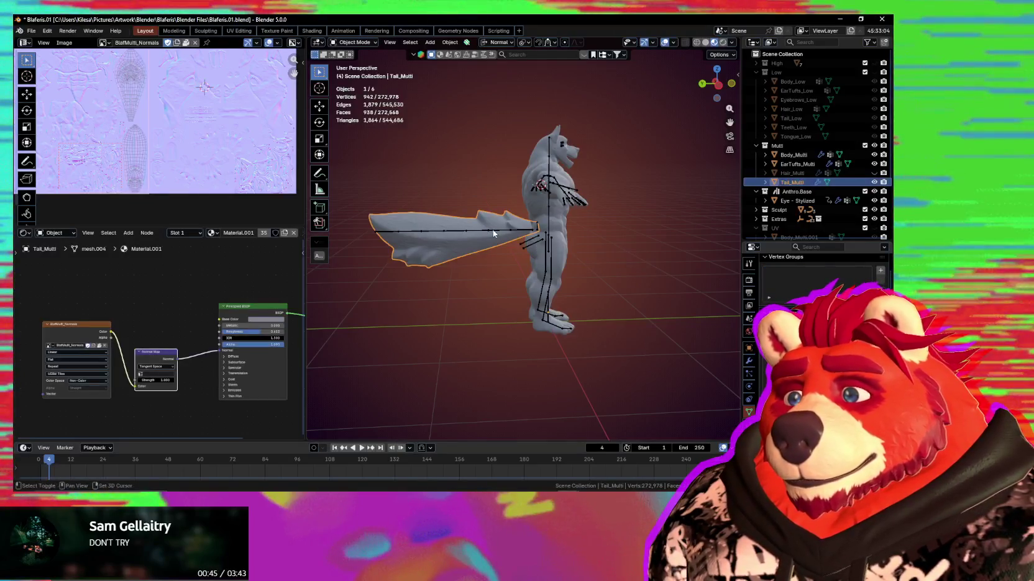
shift+click(494, 233)
key(ctrl+p)
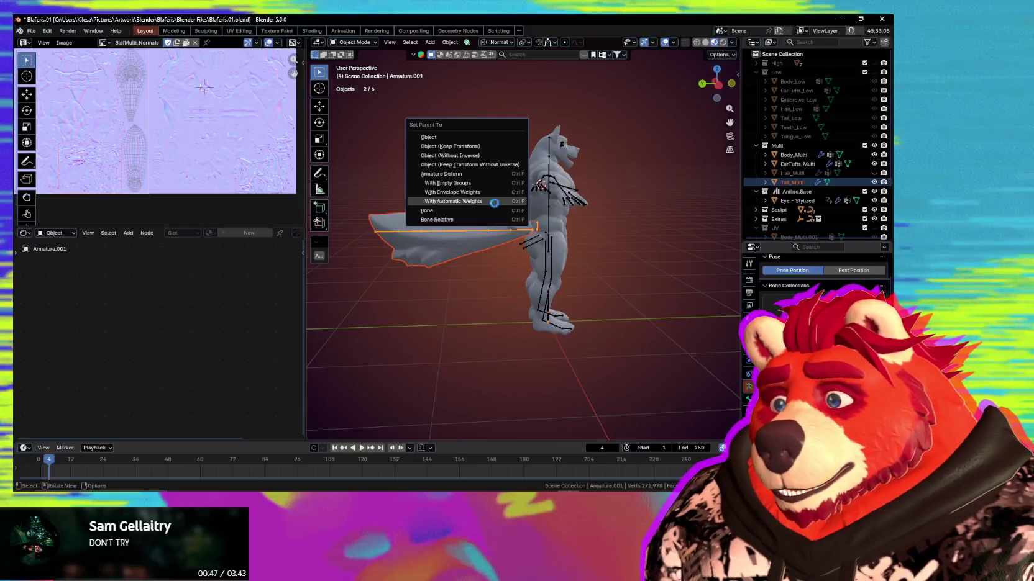
click(505, 204)
Put the tail armature in Pose Mode and select the whole tail bone chain
scroll(490, 234, up, 4)
key(ctrl+Tab)
scroll(606, 241, up, 2)
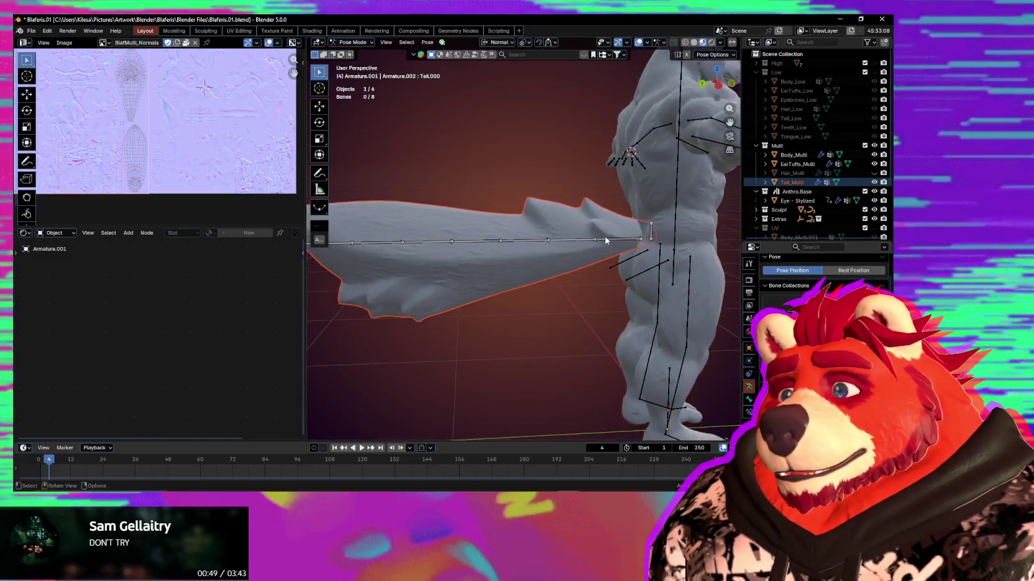
middle_drag(604, 244, 562, 246)
click(541, 238)
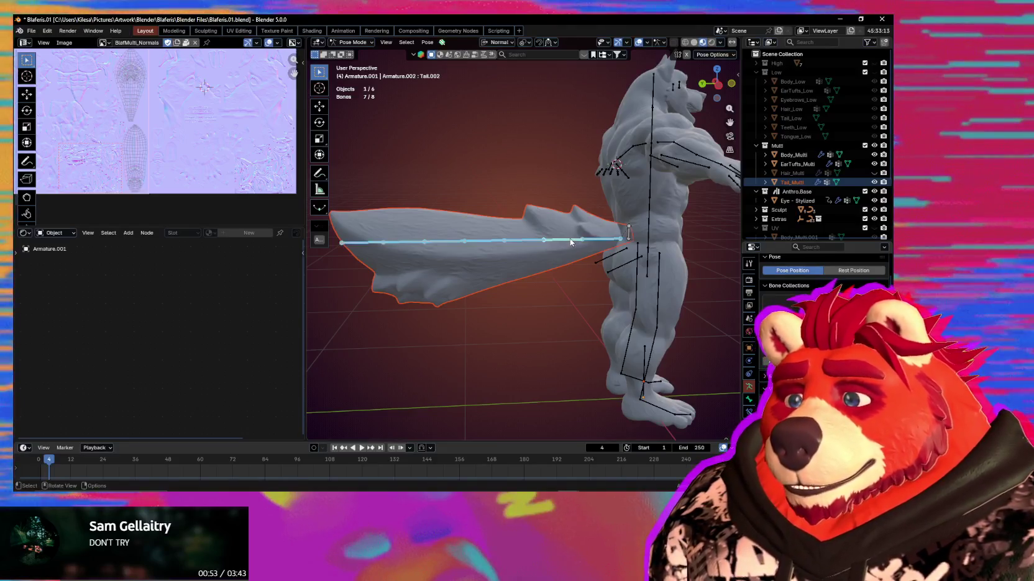
double_click(574, 239)
shift+middle_drag(568, 239, 522, 242)
scroll(522, 243, up, 2)
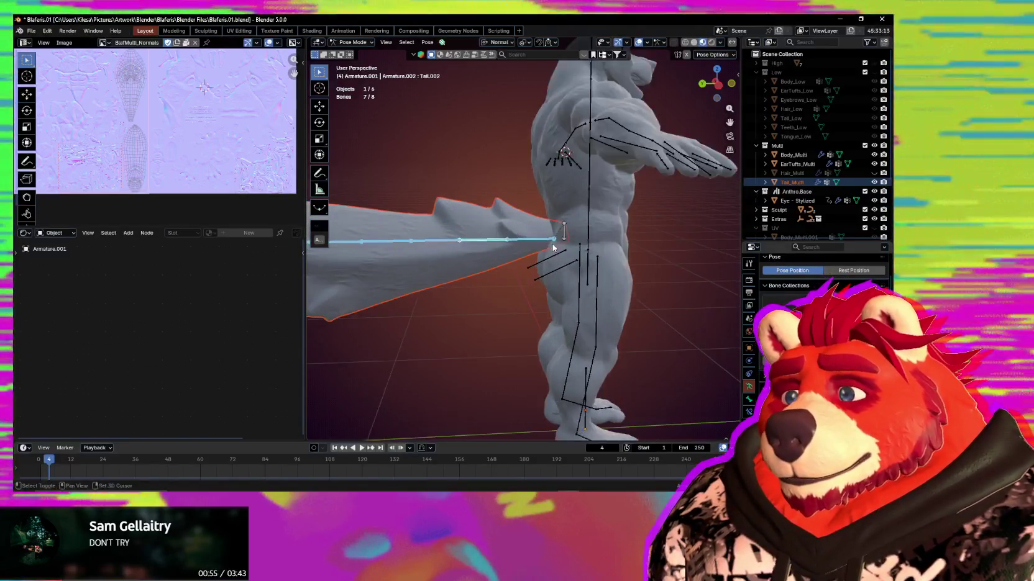
scroll(533, 240, up, 2)
scroll(544, 236, up, 2)
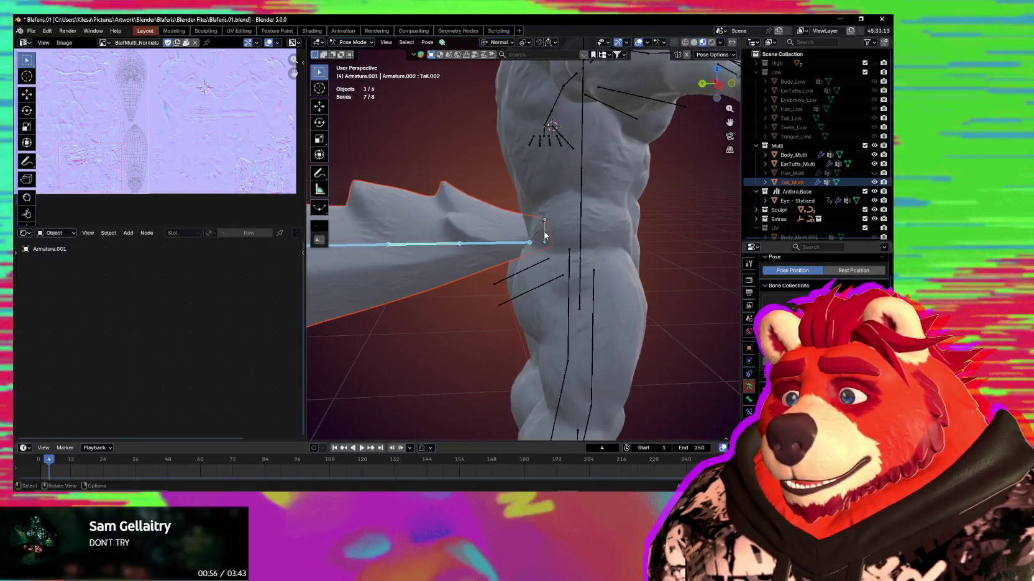
Weight paint Tail_Multi with the Tail.000 group shown and the tail isolated in view
shift+click(496, 230)
key(ctrl+Tab)
ctrl+click(545, 230)
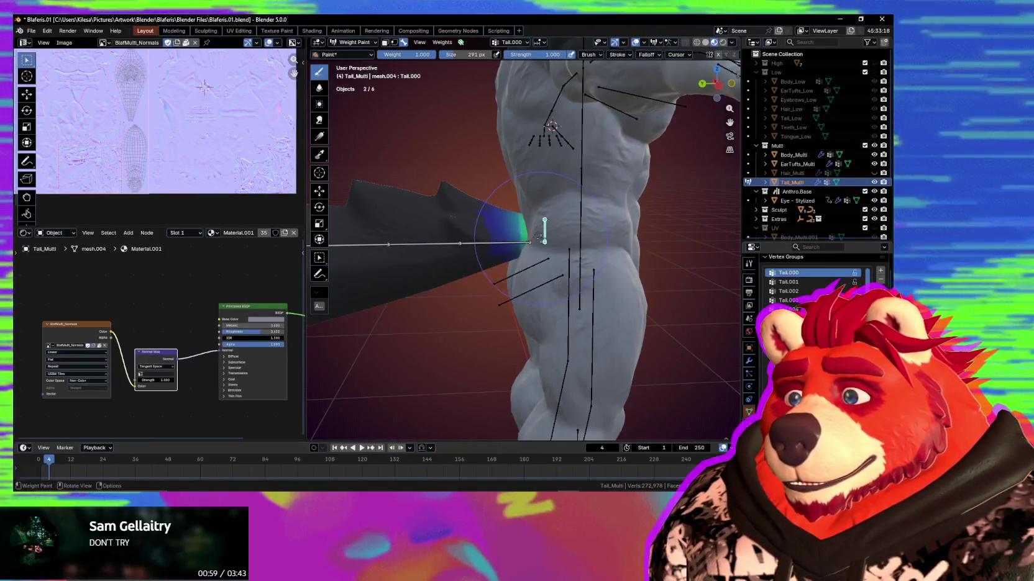
key(slash)
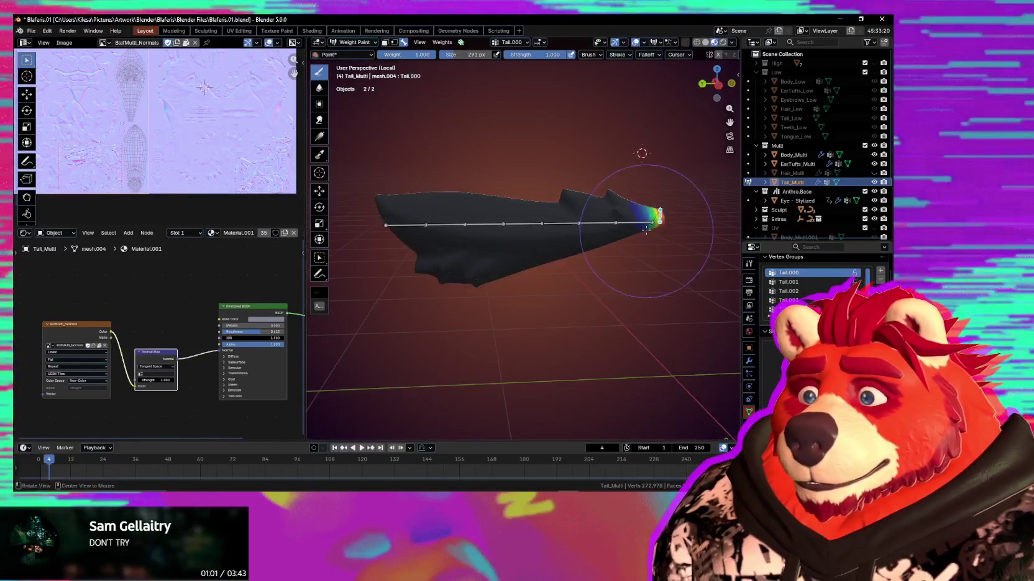
middle_drag(593, 236, 606, 237)
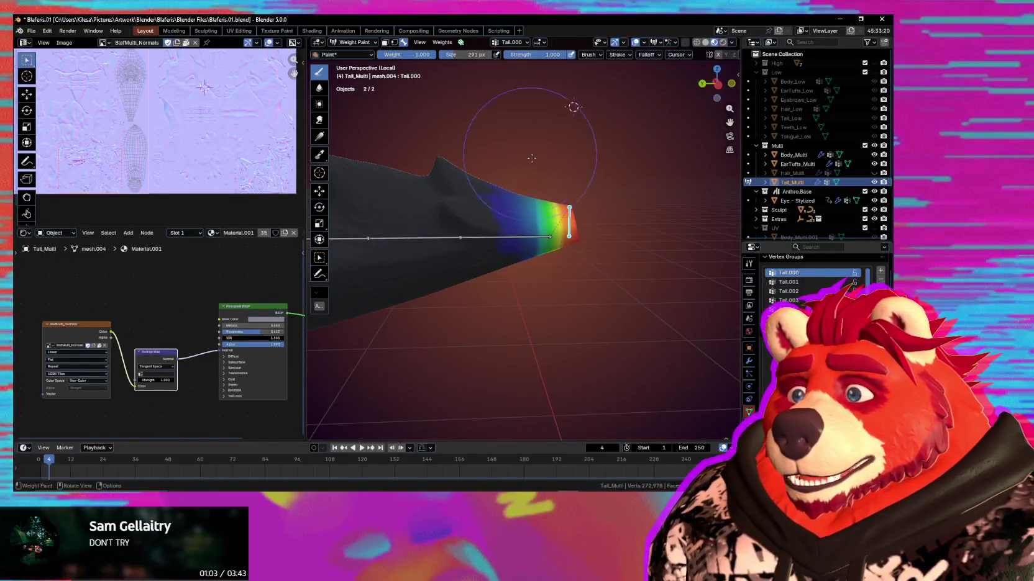
Paint the tail tip down to low Tail.000 weight, then paint Tail.001 weight over the tip
ctrl+drag(554, 187, 559, 267)
key(ctrl+z)
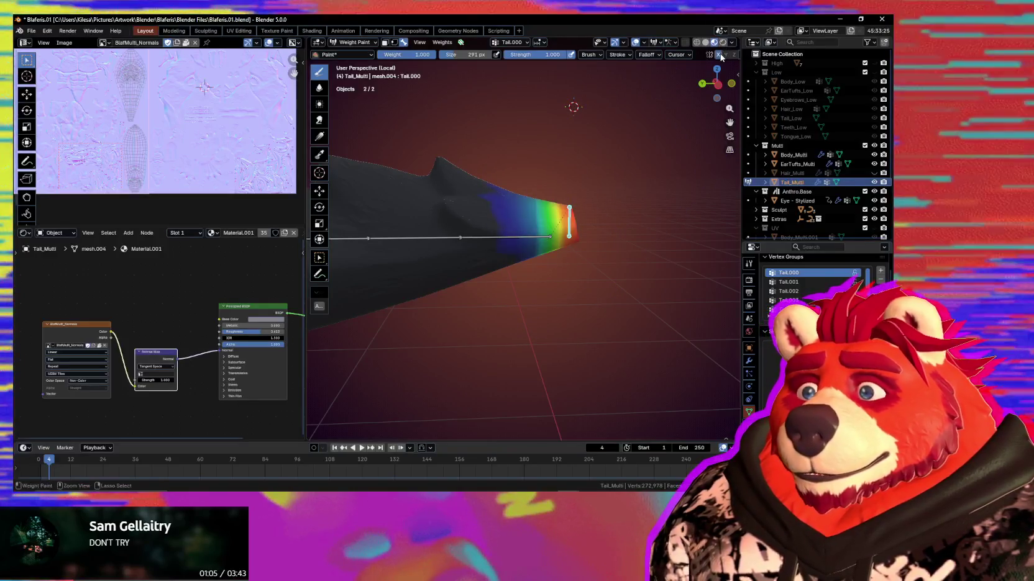
ctrl+drag(562, 186, 567, 236)
mouse_move(567, 193)
middle_down()
mouse_move(566, 246)
mouse_move(496, 221)
middle_up()
key(ctrl+z)
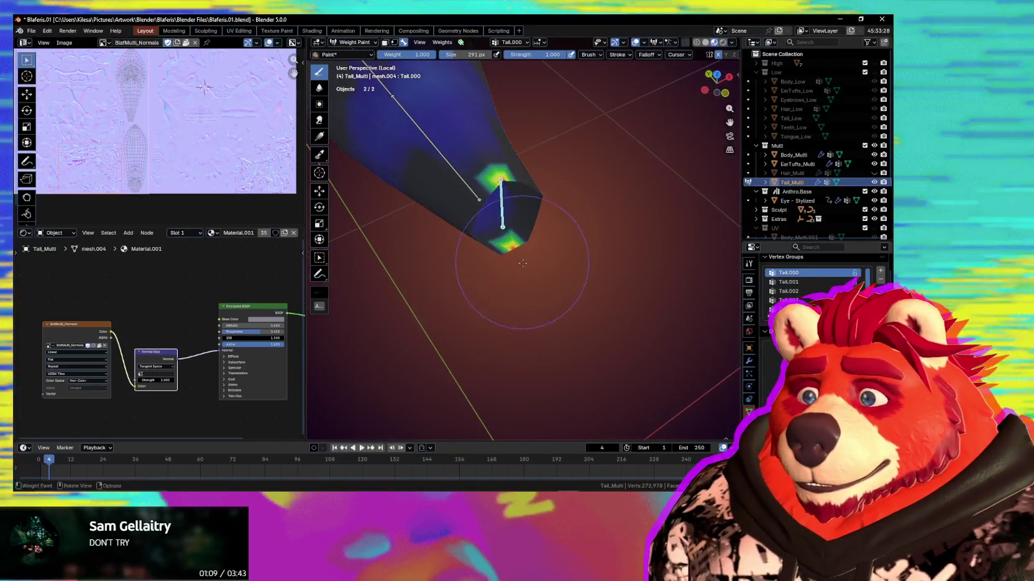
ctrl+click(461, 184)
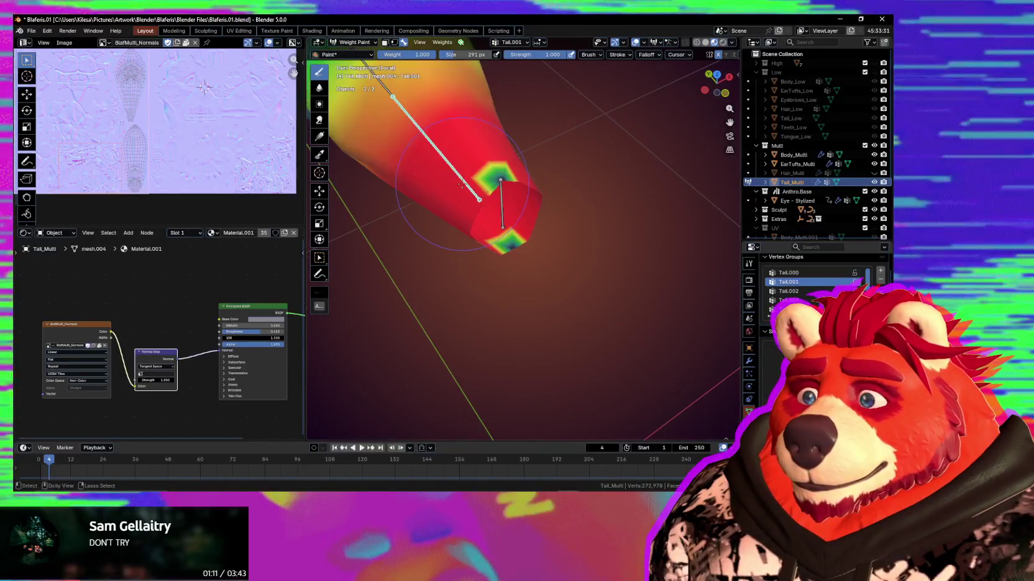
drag(498, 179, 497, 229)
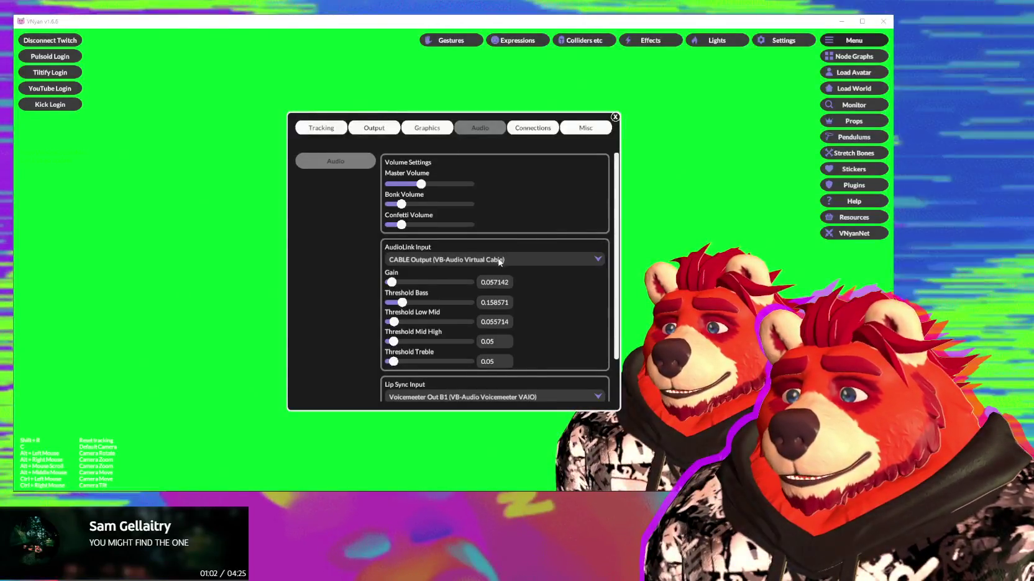
Set the AudioLink input to Voicemeeter Out B2, close the settings, and return to Blender
click(500, 261)
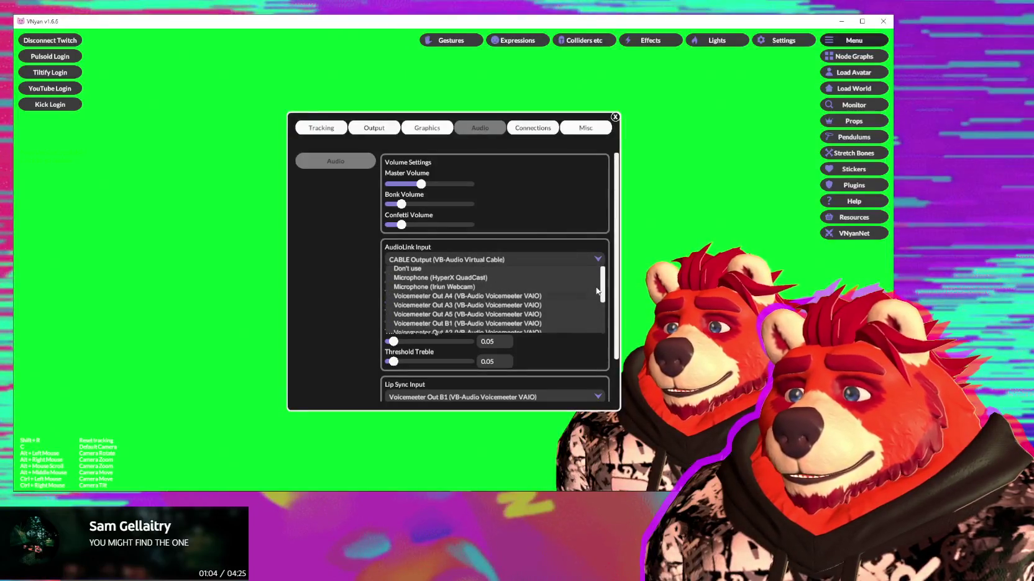
drag(603, 285, 608, 300)
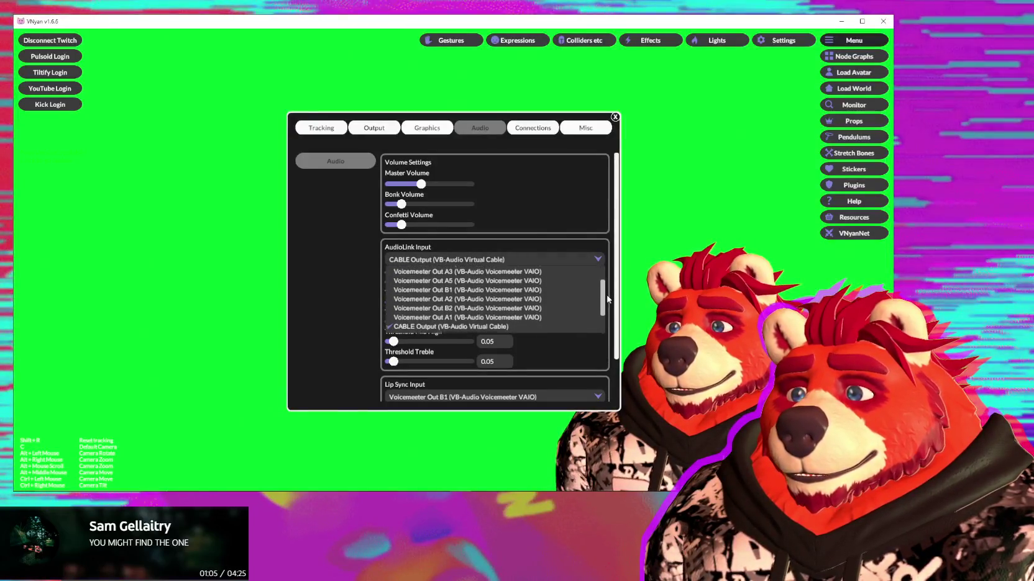
click(477, 307)
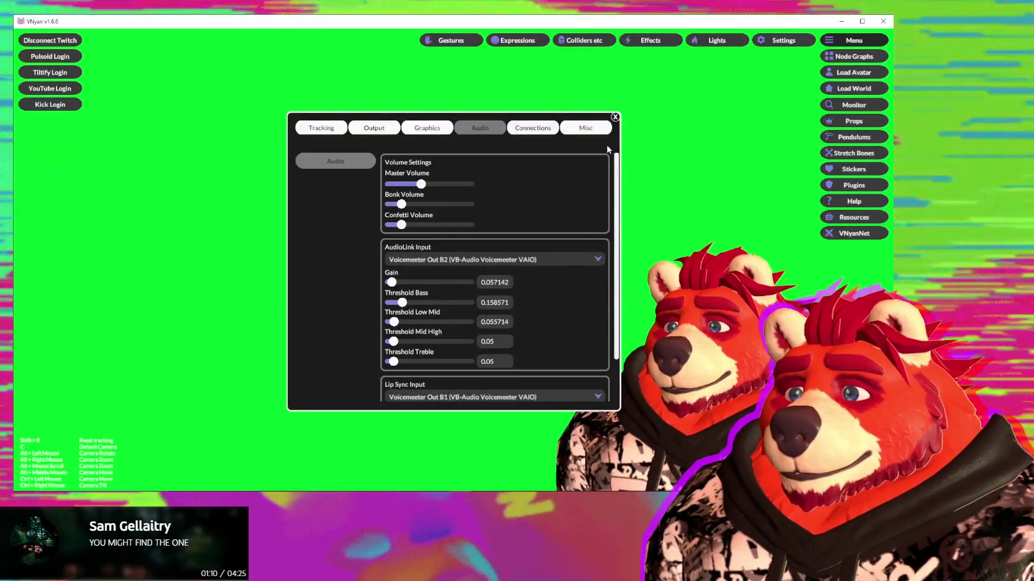
click(614, 117)
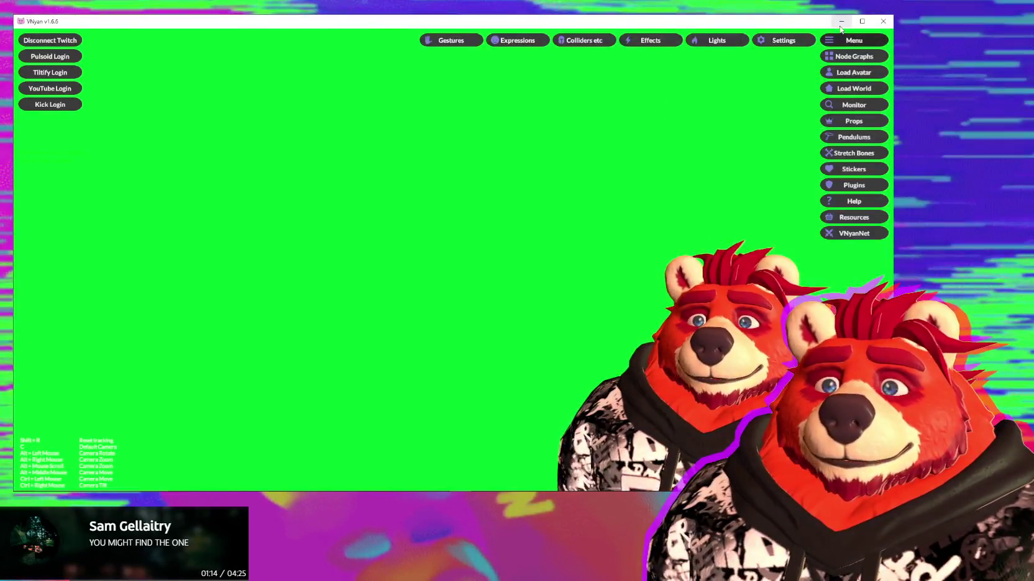
key(alt+Tab)
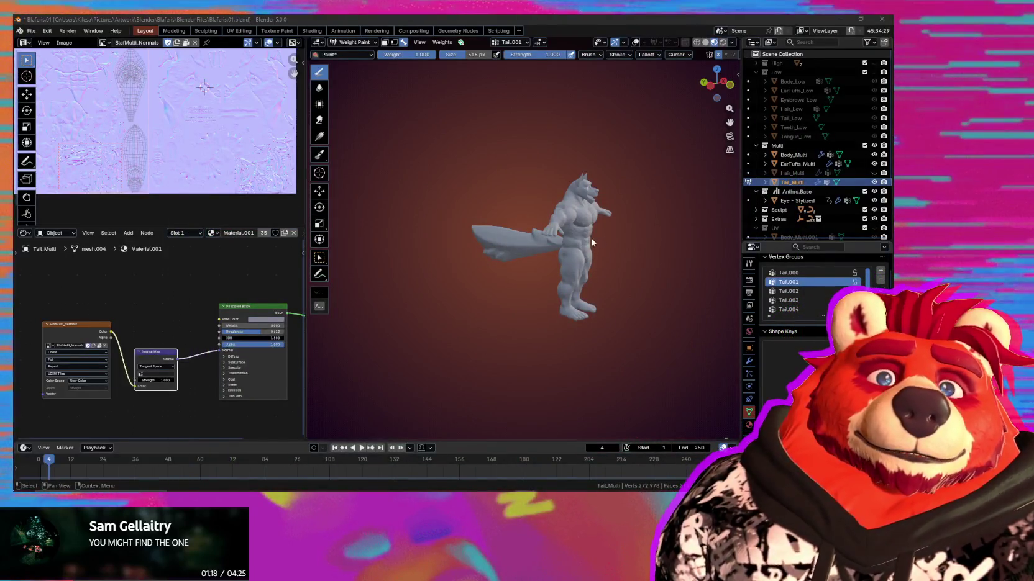
Leave tail weight painting for Object Mode and select the main wolf Armature
middle_drag(592, 242, 554, 261)
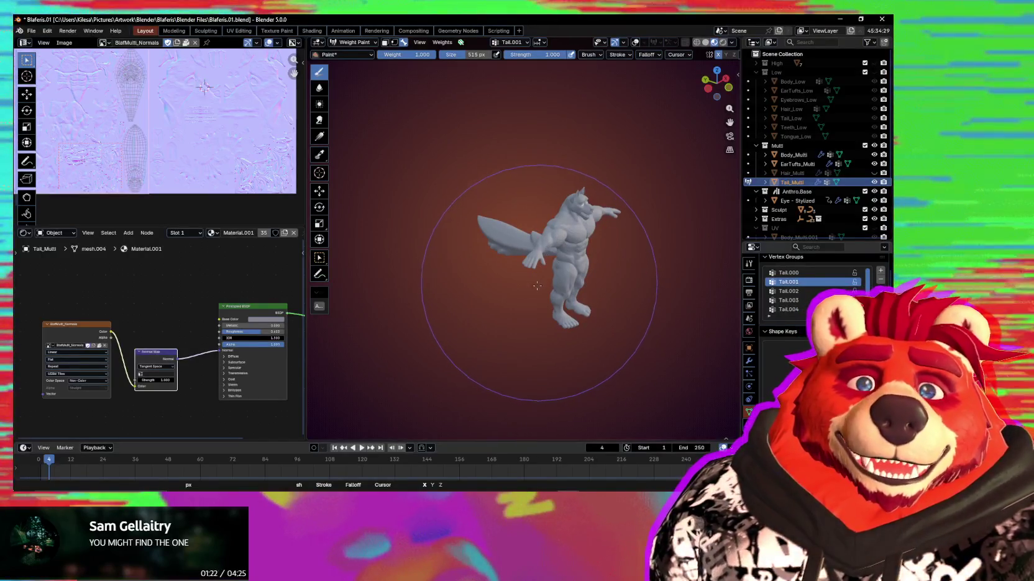
scroll(554, 271, up, 2)
mouse_move(554, 271)
middle_down()
mouse_move(534, 265)
mouse_move(513, 314)
middle_up()
key(shift+alt+z)
scroll(513, 315, up, 3)
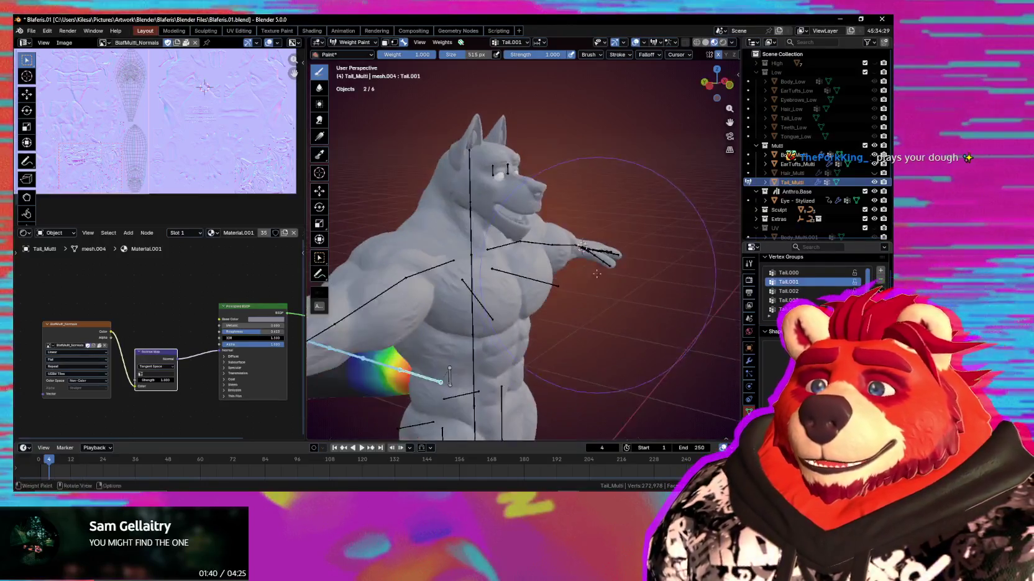
middle_drag(516, 283, 601, 281)
key(ctrl+Tab)
click(524, 282)
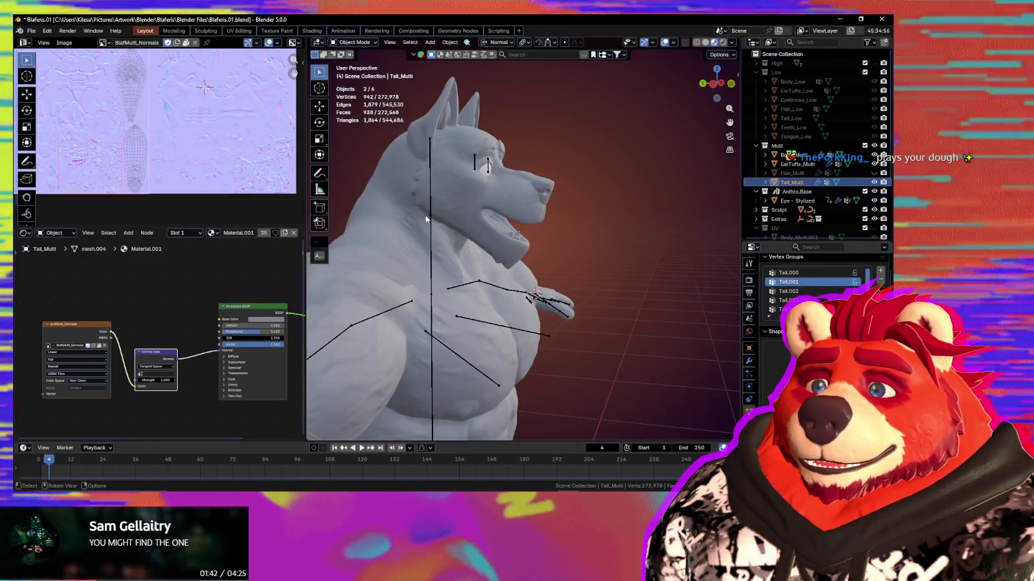
middle_drag(506, 297, 497, 289)
click(497, 289)
click(506, 292)
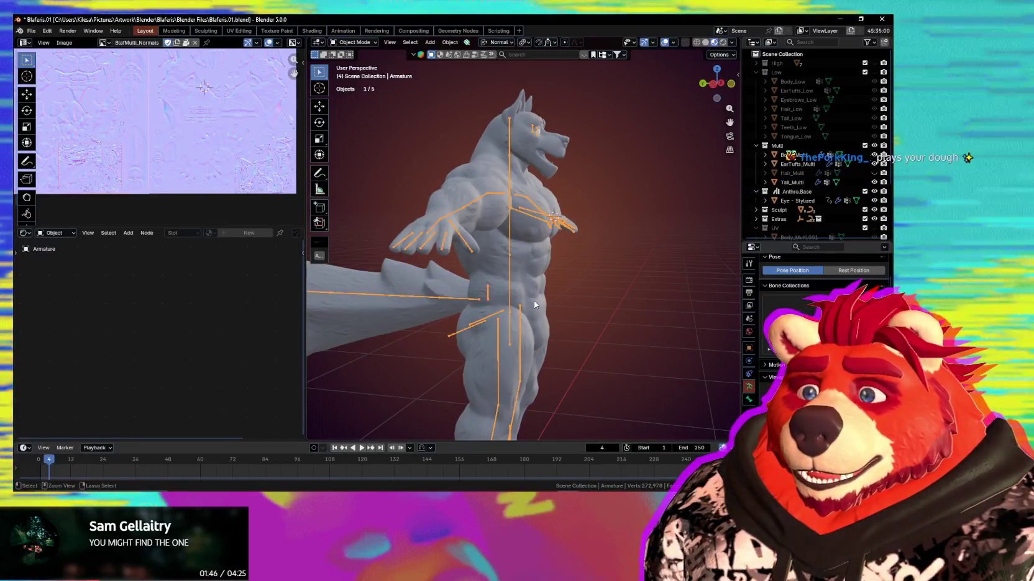
In the armature's Edit Mode, select Tail.000 and the hips bone and bring up Make Parent
key(Tab)
middle_drag(533, 304, 505, 314)
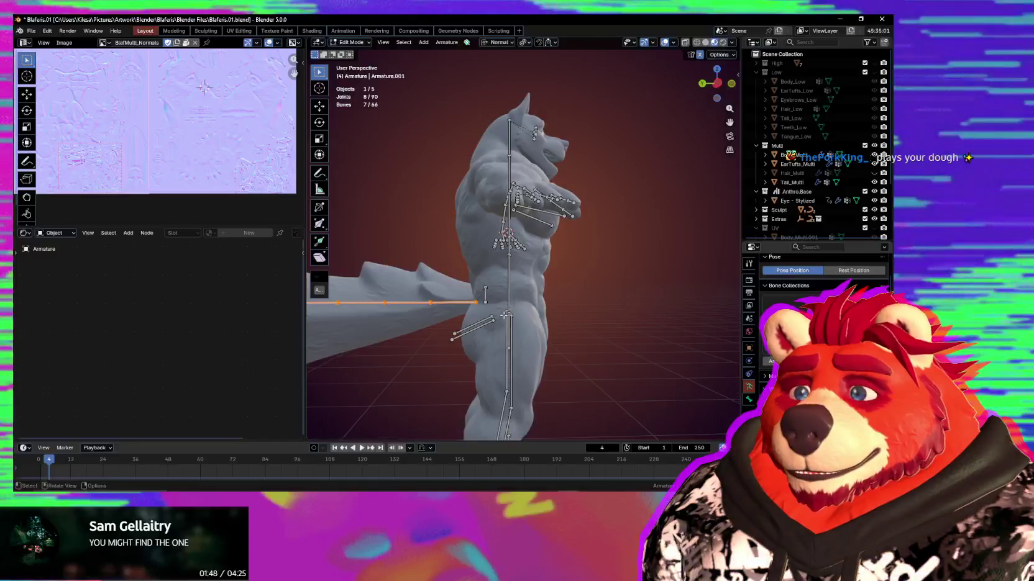
scroll(511, 275, up, 3)
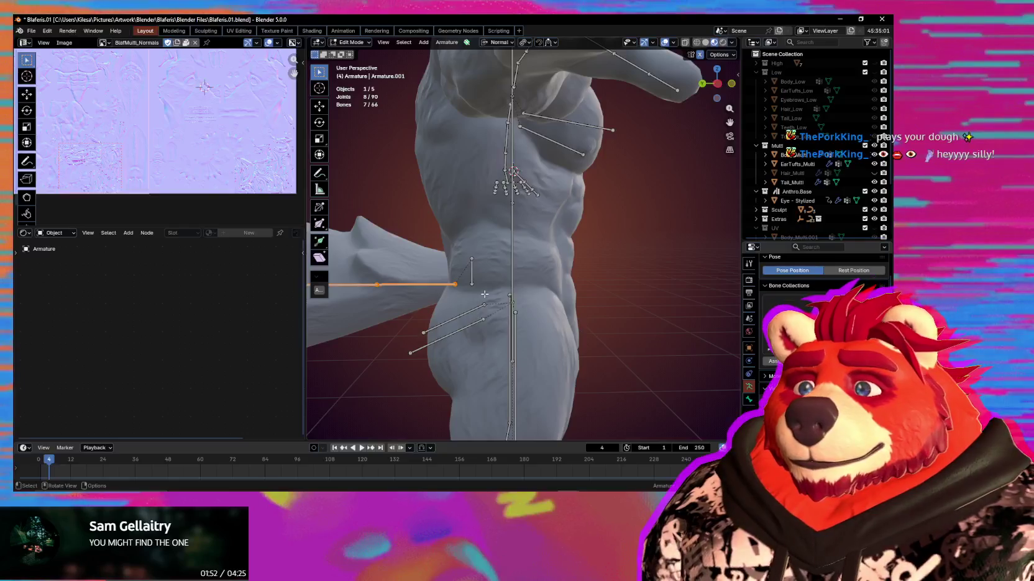
click(474, 282)
middle_drag(474, 283, 487, 286)
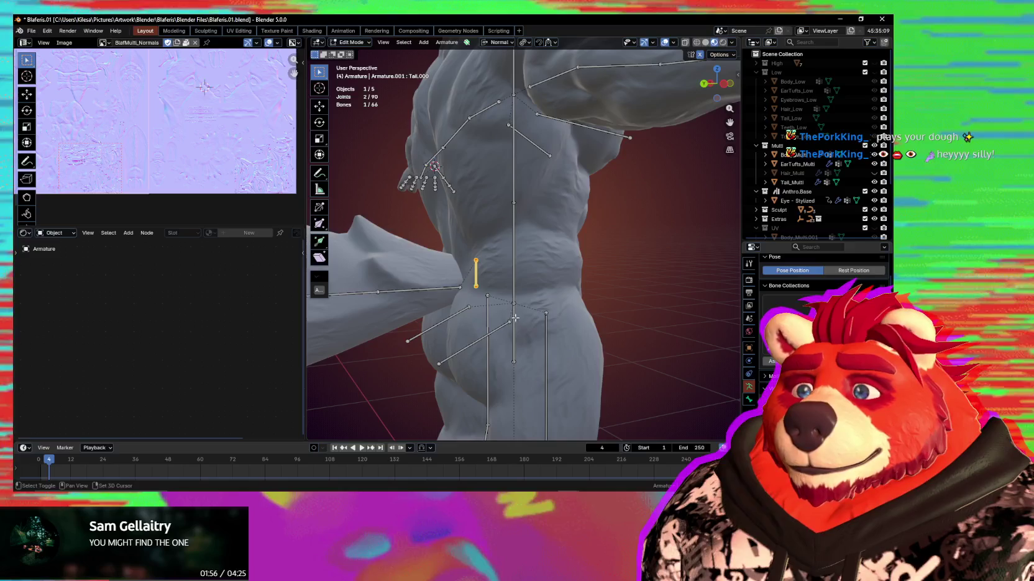
key(ctrl+p)
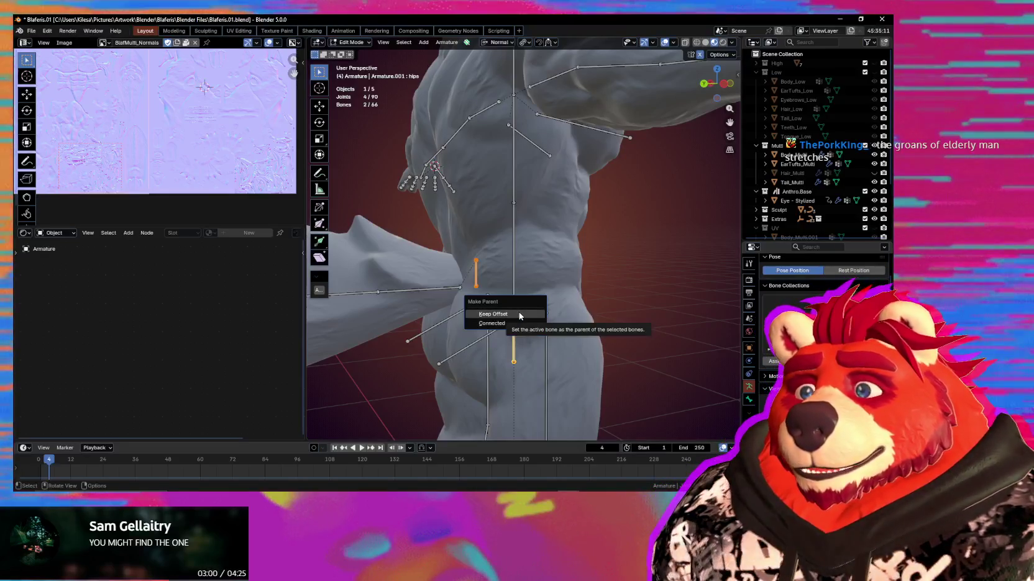
Parent Tail.000 to the hips bone with Keep Offset, then orbit around to check the rig
click(514, 314)
middle_drag(507, 302, 426, 293)
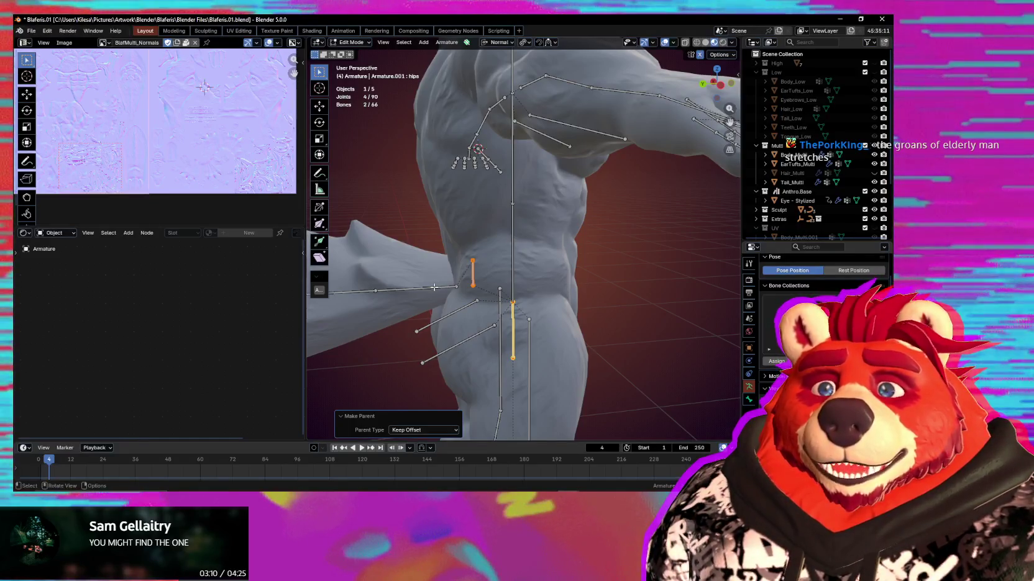
mouse_move(554, 332)
middle_down()
mouse_move(580, 317)
mouse_move(379, 330)
middle_up()
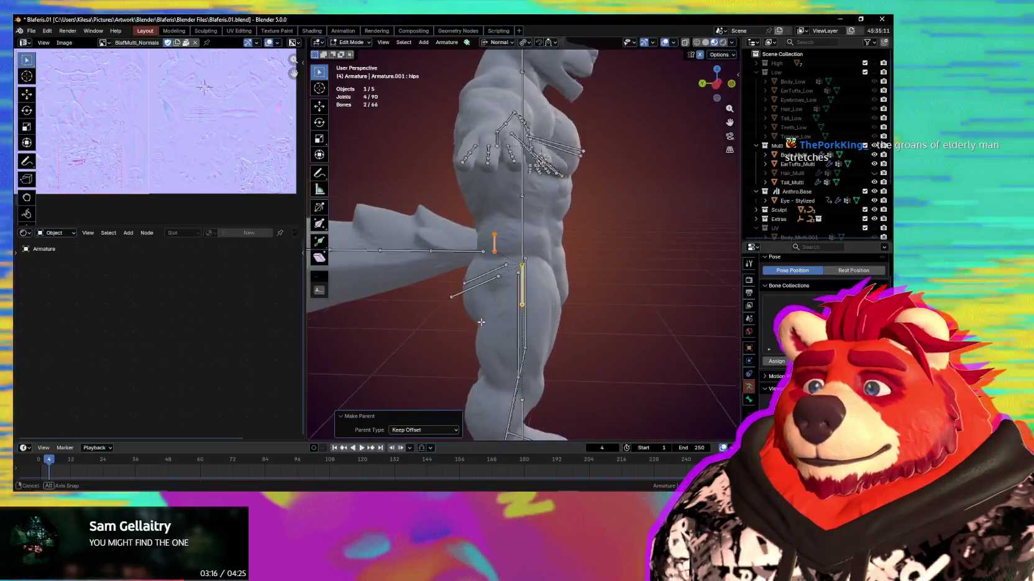
mouse_move(379, 330)
middle_down()
mouse_move(456, 310)
mouse_move(457, 187)
mouse_move(460, 243)
middle_up()
click(457, 187)
Extrude a new jaw bone from the neck bone along the Y axis
click(460, 243)
key(e)
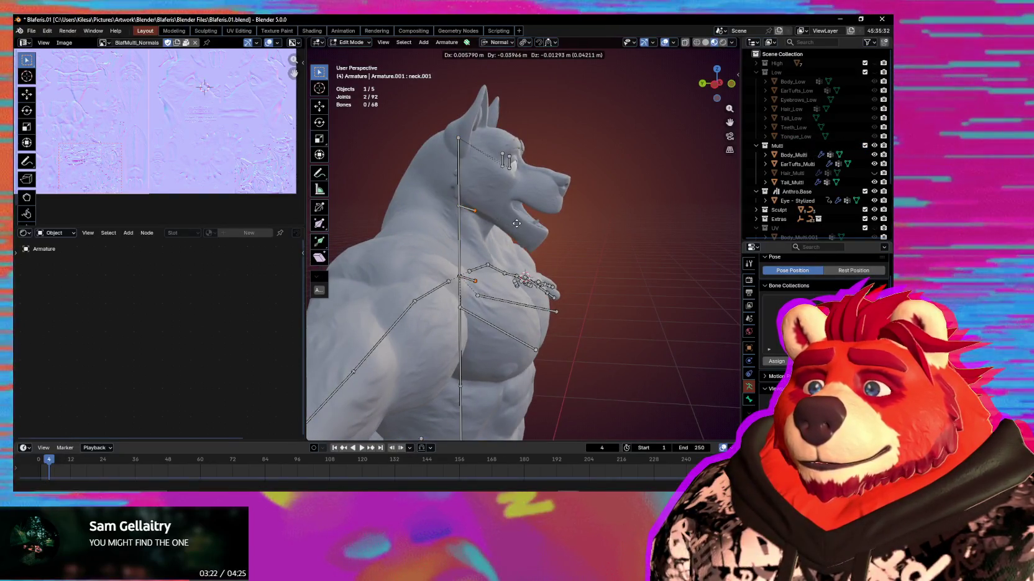
key(ctrl+z)
click(461, 216)
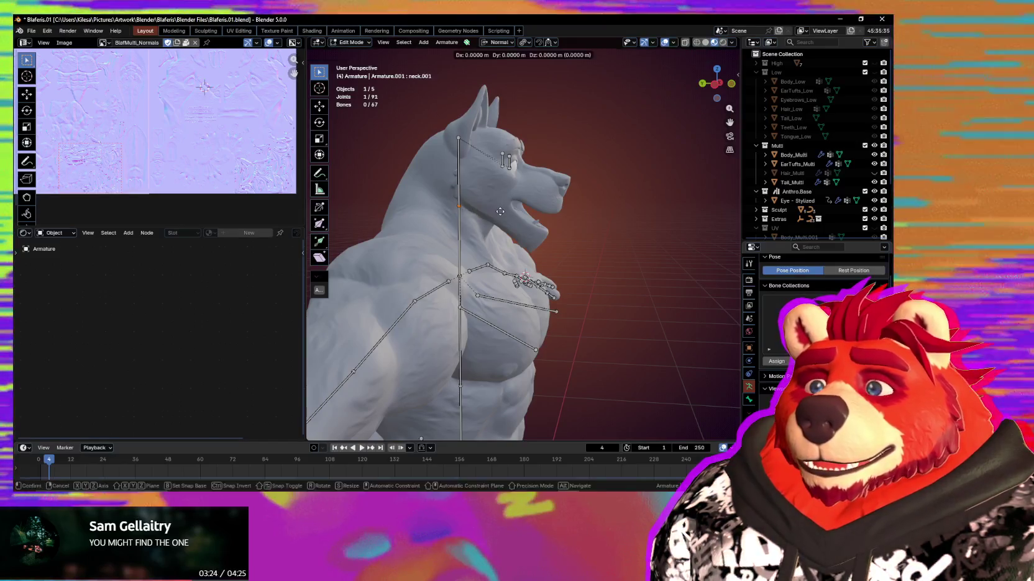
key(e)
key(y)
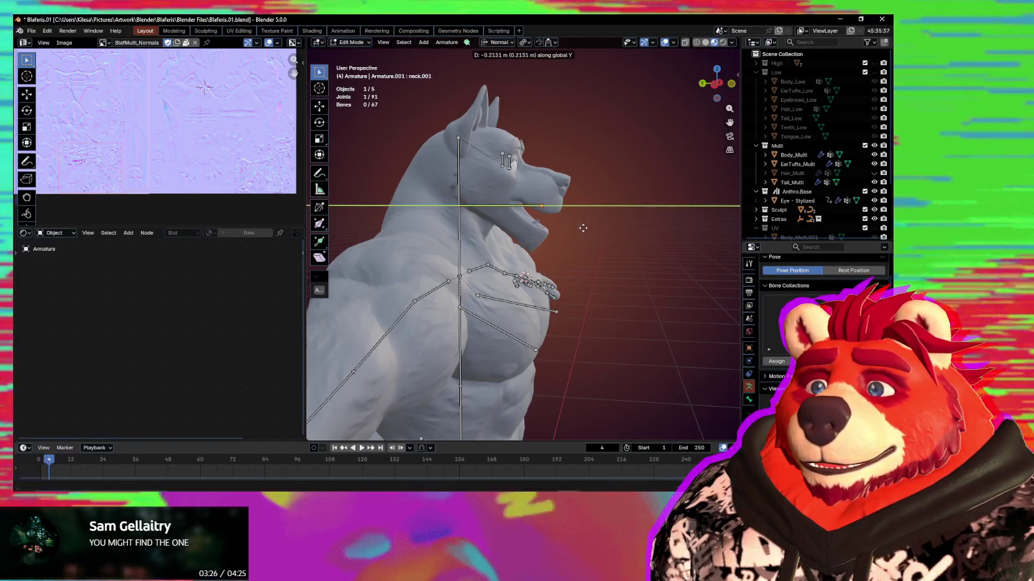
click(590, 229)
Disconnect the new jaw bone and parent it to the head bone with Keep Offset
middle_drag(590, 229, 510, 209)
click(509, 209)
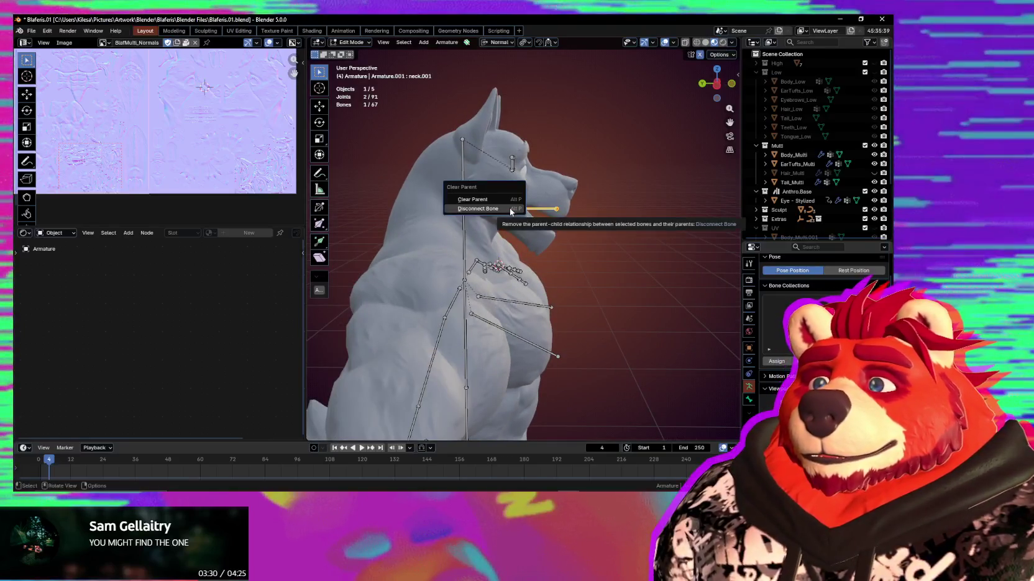
click(510, 210)
scroll(510, 209, up, 2)
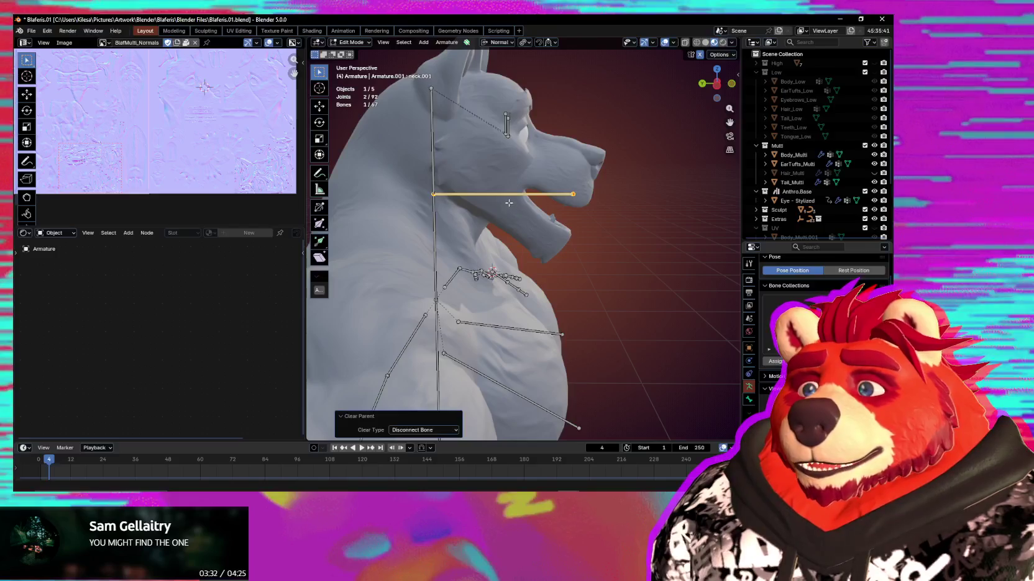
shift+click(439, 187)
key(ctrl+p)
click(432, 303)
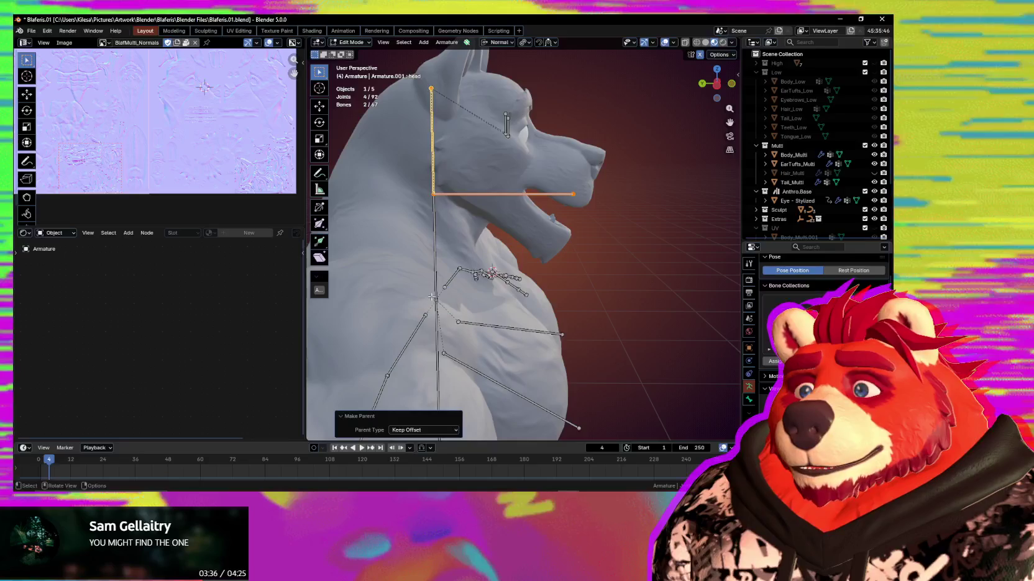
Move the jaw bone up to the mouth, tilt it down on X, and scale it to 0.911
click(492, 194)
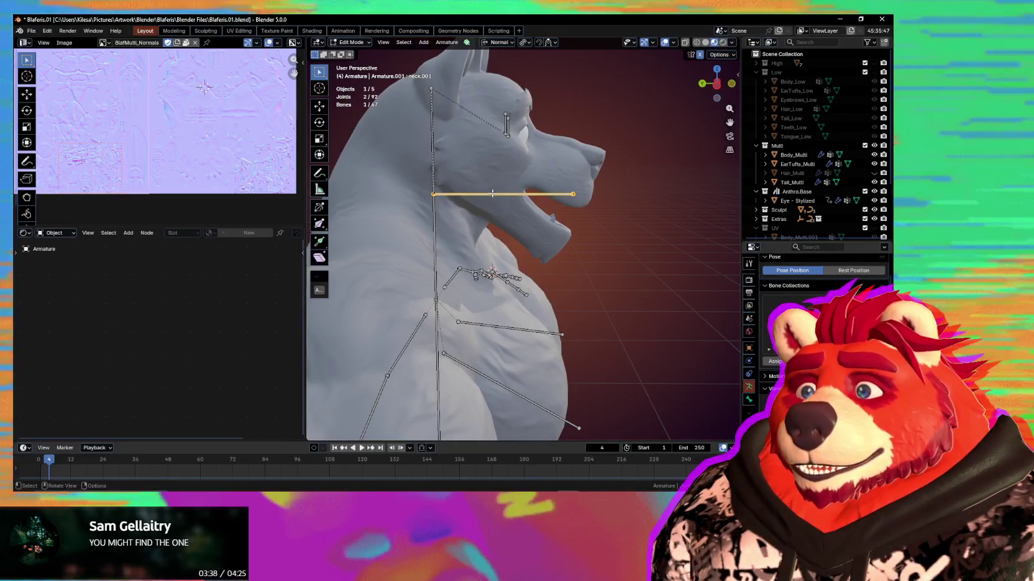
key(shift+x)
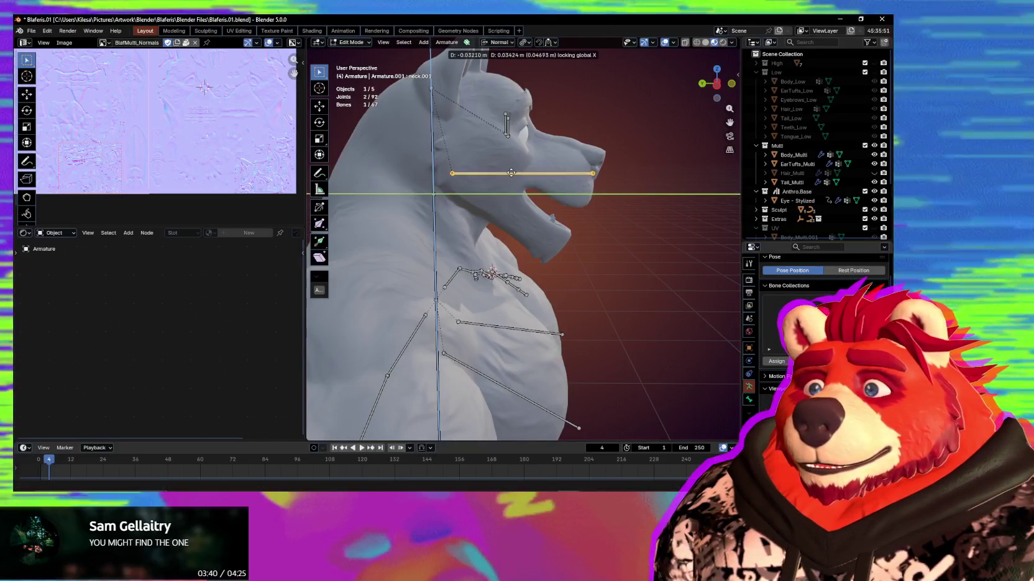
click(513, 169)
key(r)
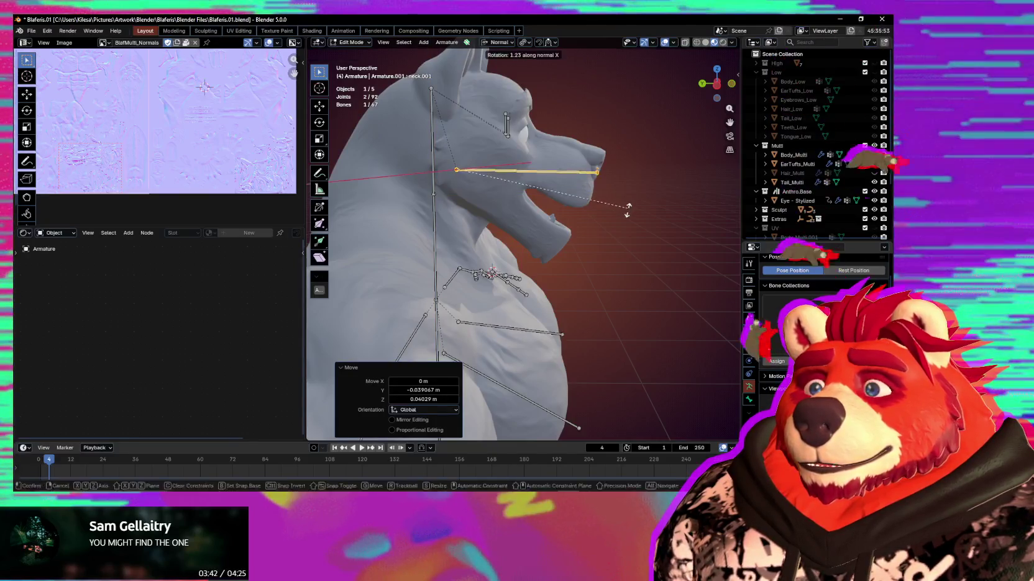
key(x)
key(x)
click(594, 298)
key(s)
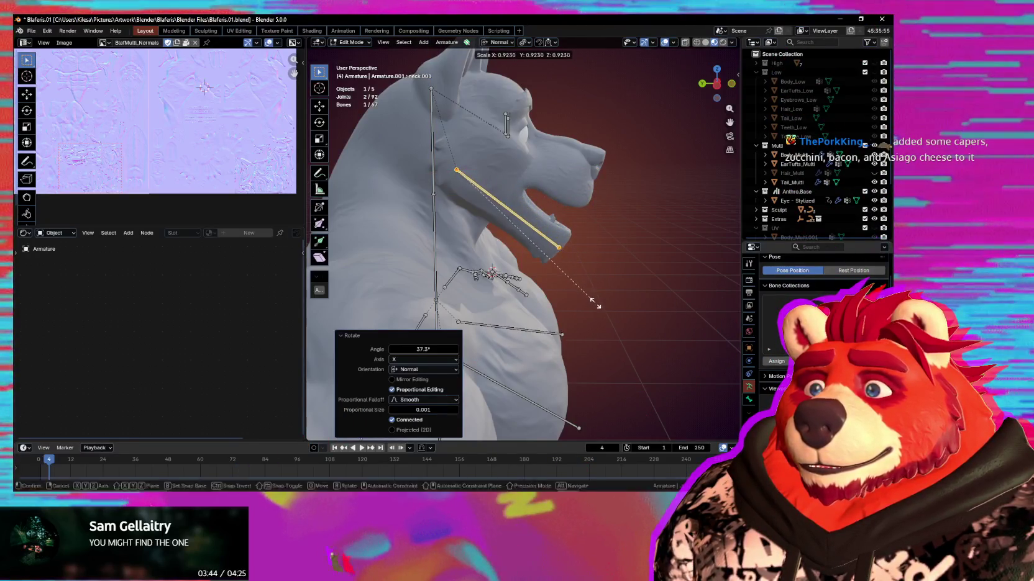
click(593, 303)
mouse_move(594, 302)
middle_down()
mouse_move(567, 284)
mouse_move(616, 299)
middle_up()
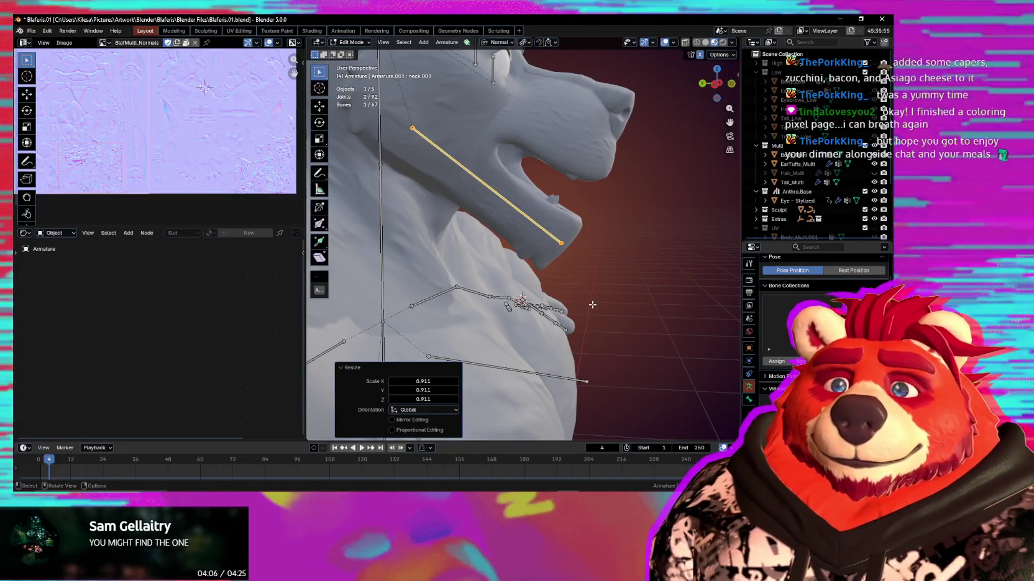
scroll(544, 253, up, 1)
scroll(559, 267, up, 1)
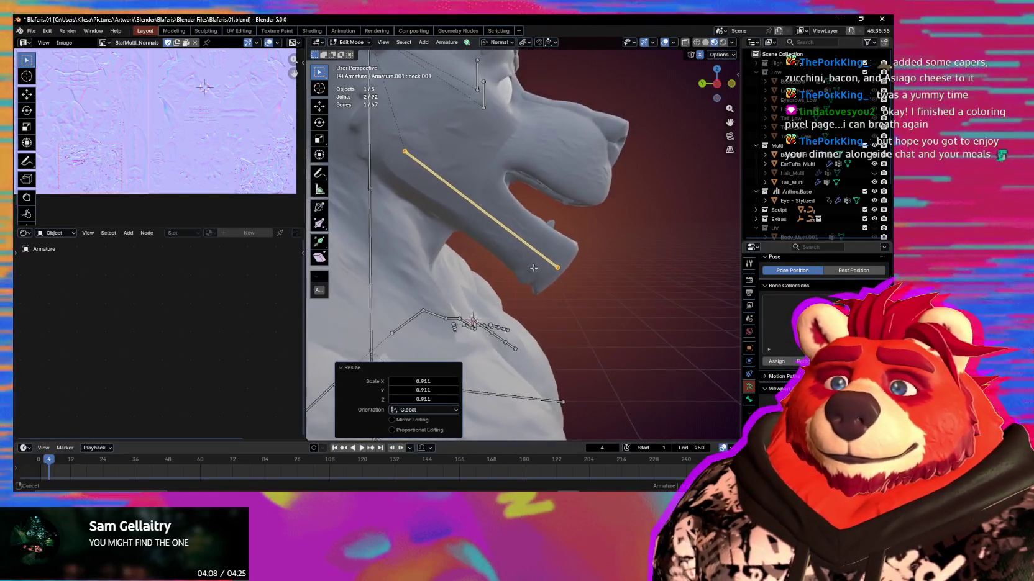
scroll(578, 286, up, 2)
Check the jaw bone against Body_Multi in Weight Paint, then return to Object Mode
key(ctrl+Tab)
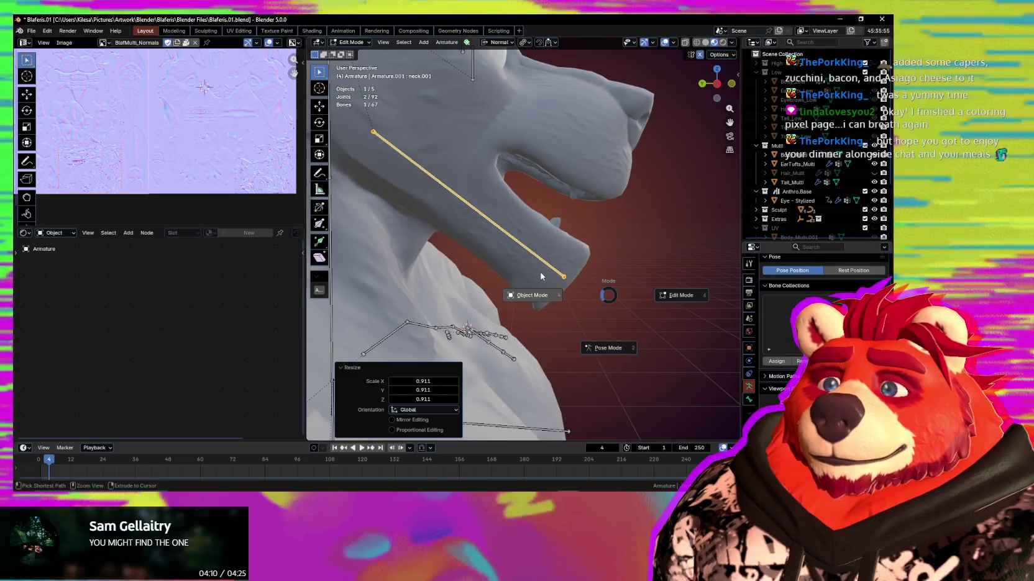
click(560, 240)
click(560, 243)
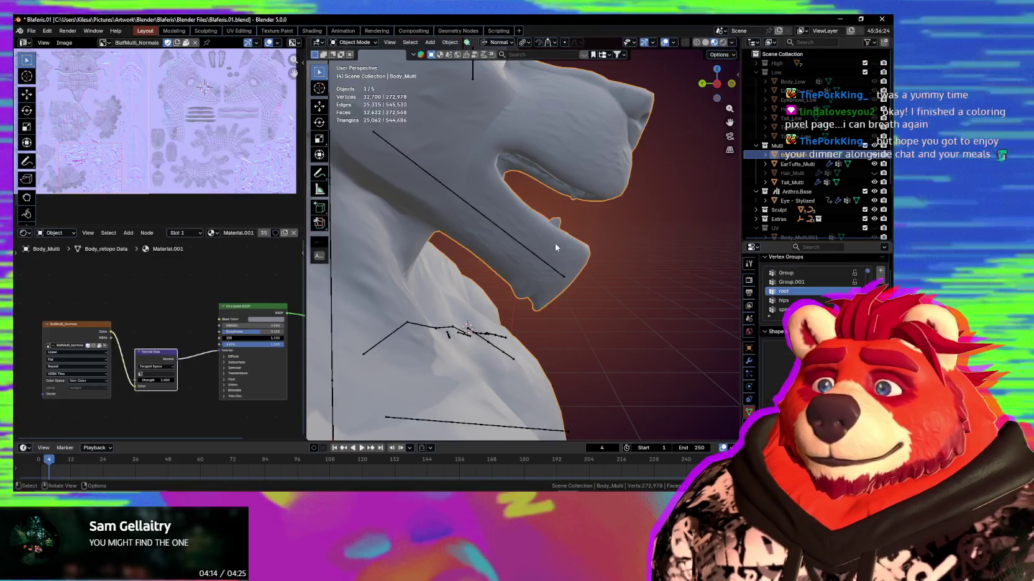
shift+click(541, 264)
key(ctrl+Tab)
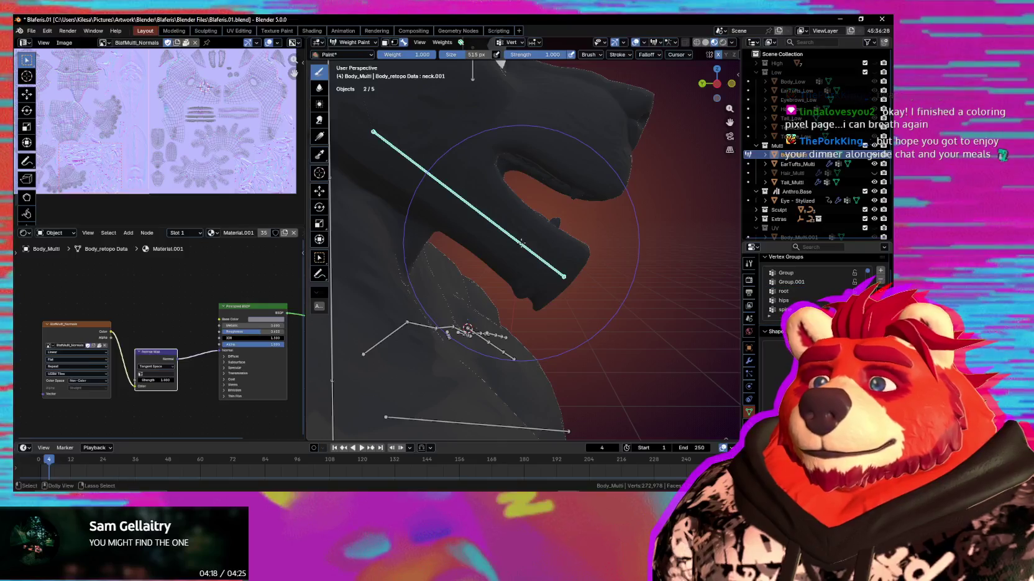
middle_drag(553, 255, 571, 261)
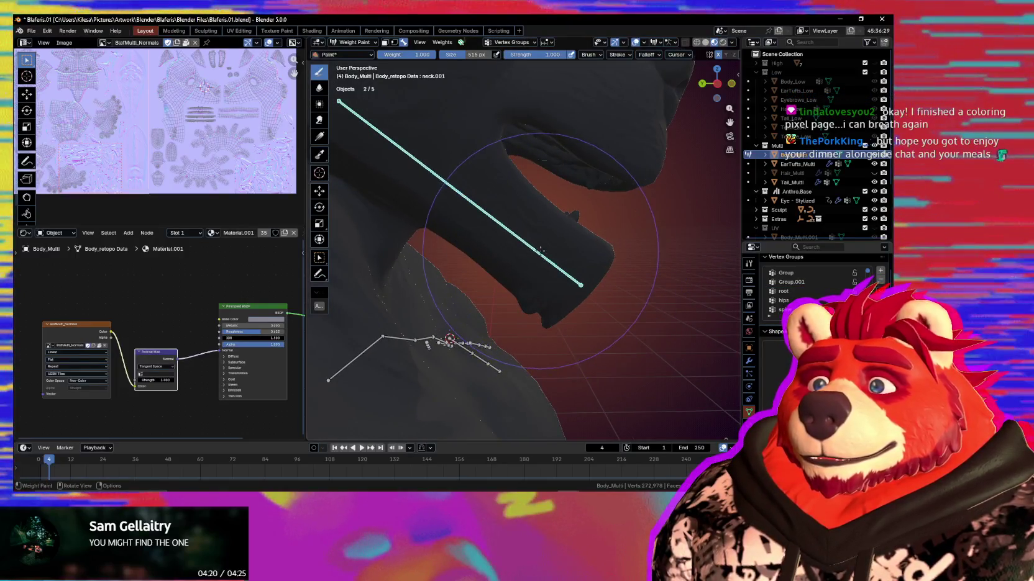
key(F2)
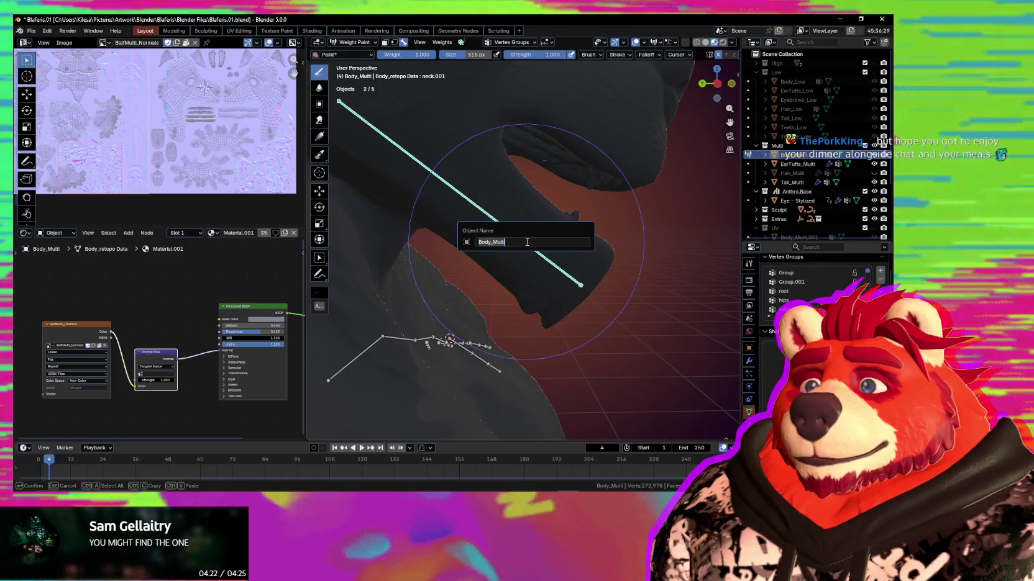
key(Escape)
key(ctrl+Tab)
click(527, 243)
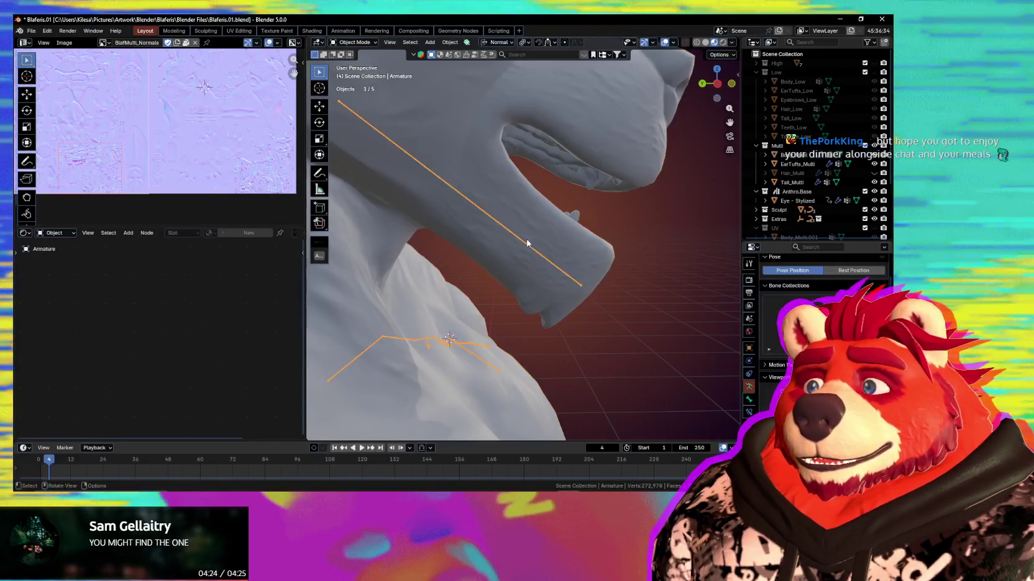
Rename the neck.001 bone to Jaw in the armature's Edit Mode
key(Tab)
key(F2)
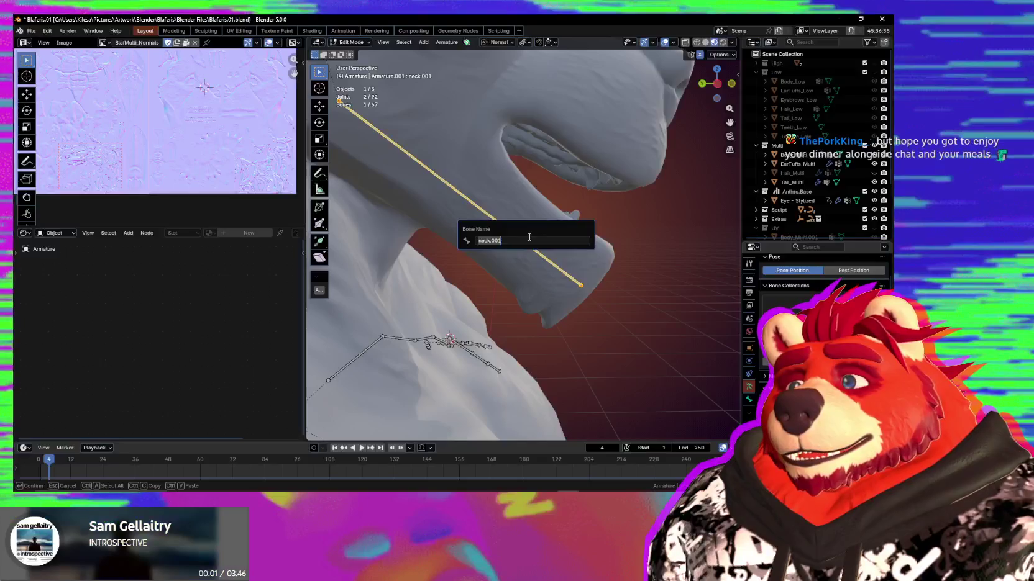
text(Ja)
key(Return)
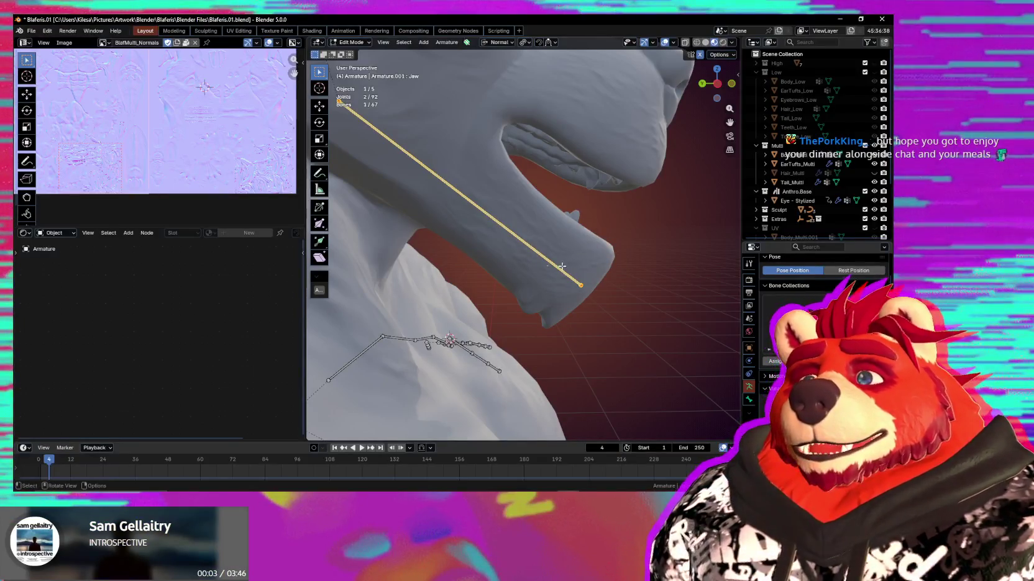
key(Tab)
Weight paint Body_Multi in side ortho view with a 237 px brush, painting the lower jaw
shift+click(543, 224)
key(ctrl+Tab)
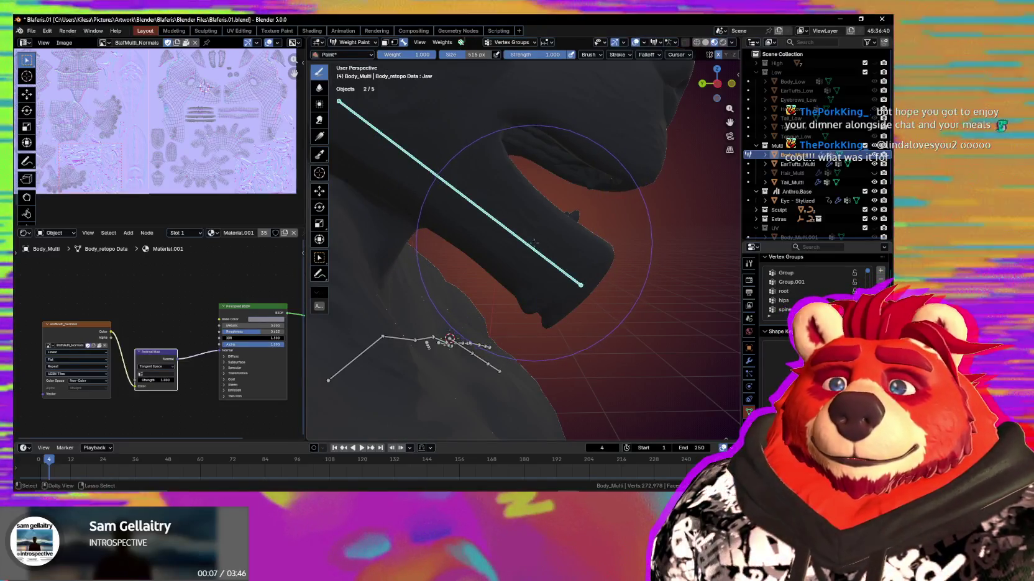
alt+middle_drag(525, 238, 575, 250)
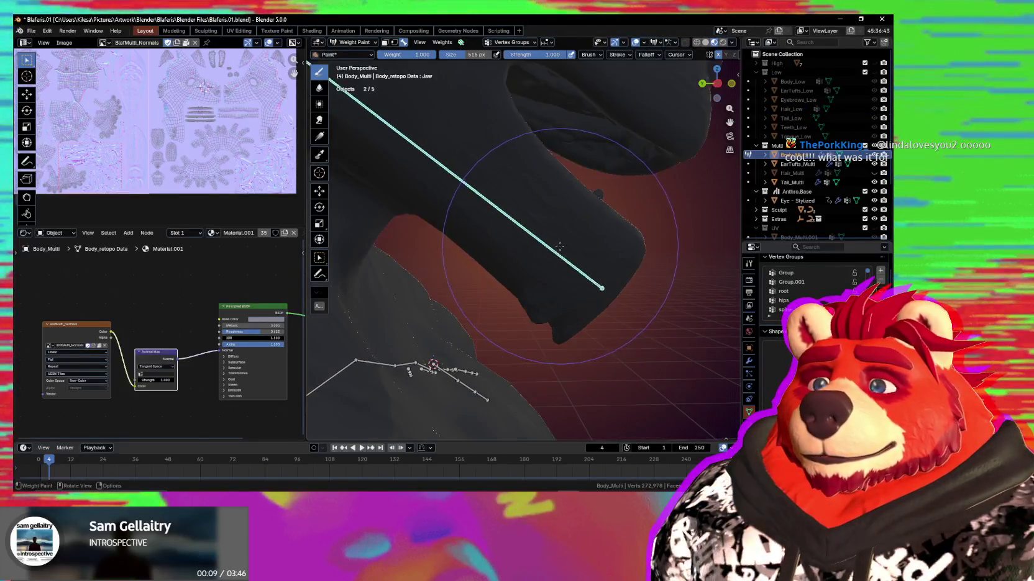
key(f)
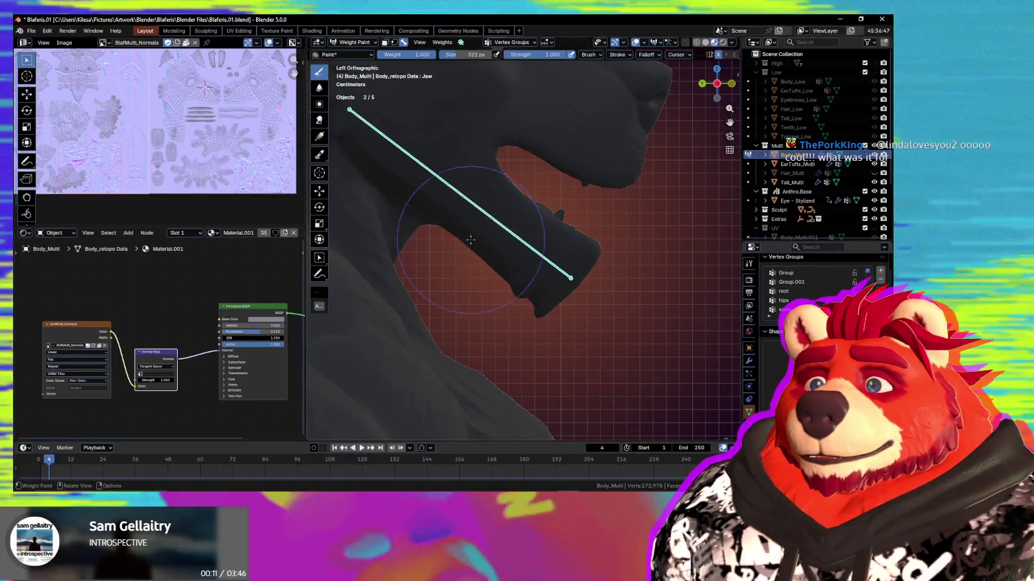
click(646, 55)
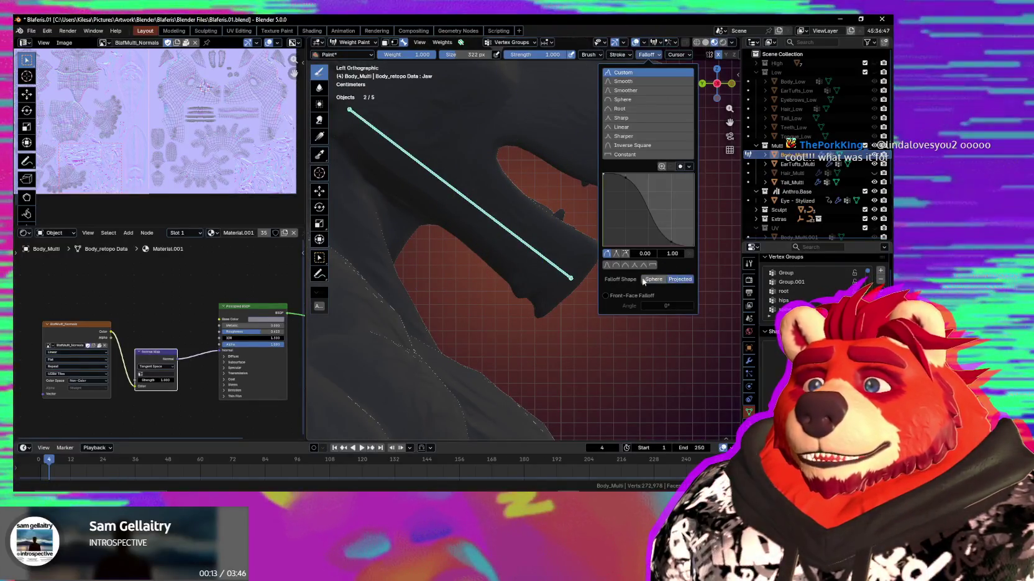
key(f)
click(553, 261)
click(545, 237)
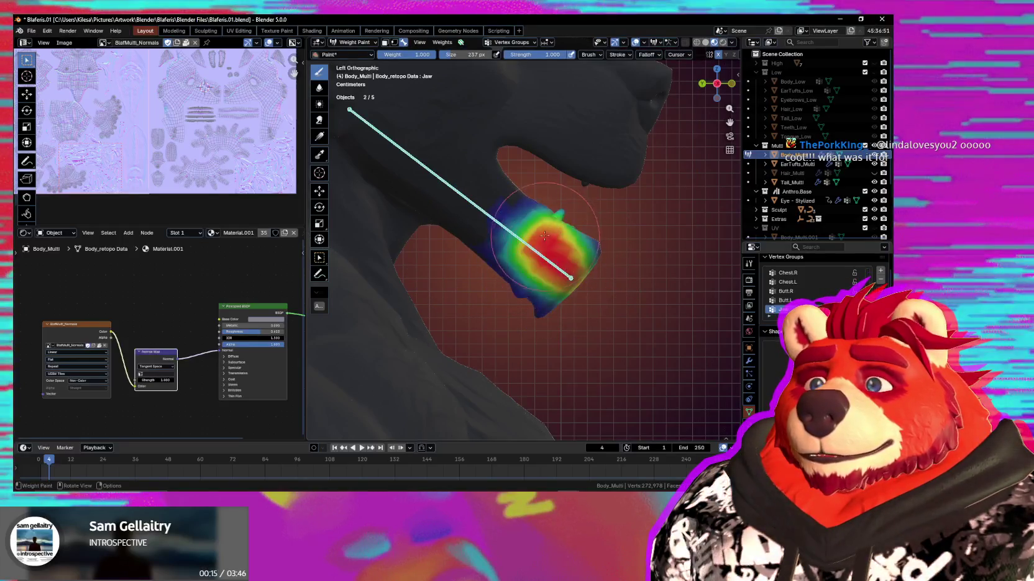
With a 165 px brush, paint full Jaw weight over the lower jaw toward the hinge
key(f)
click(563, 233)
click(546, 218)
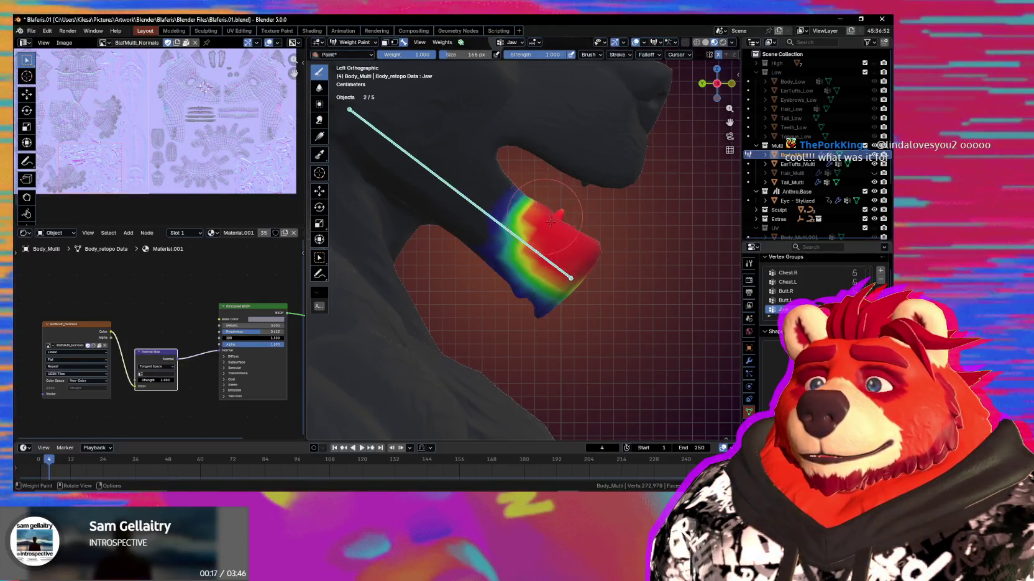
drag(559, 295, 500, 209)
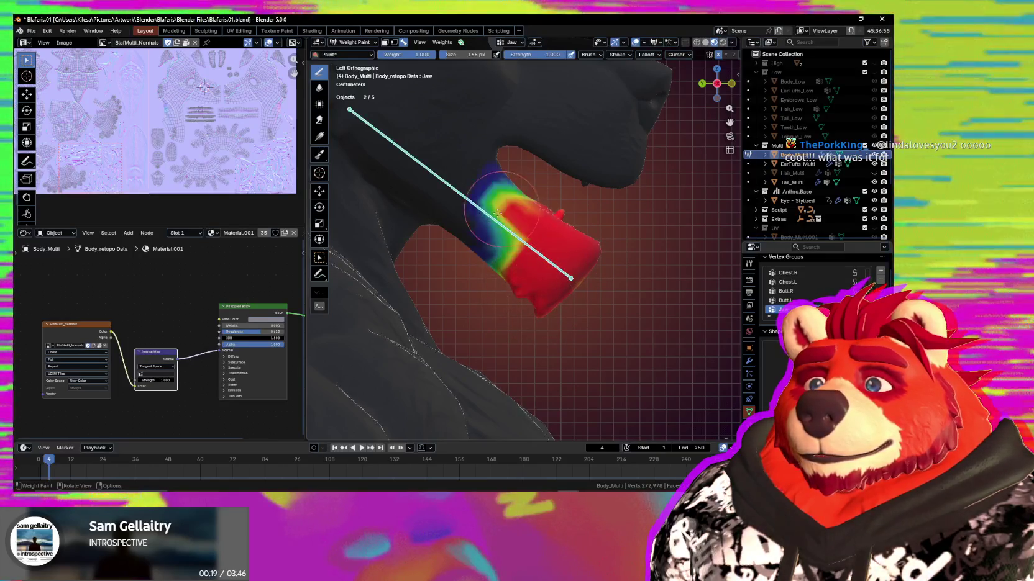
drag(507, 254, 493, 208)
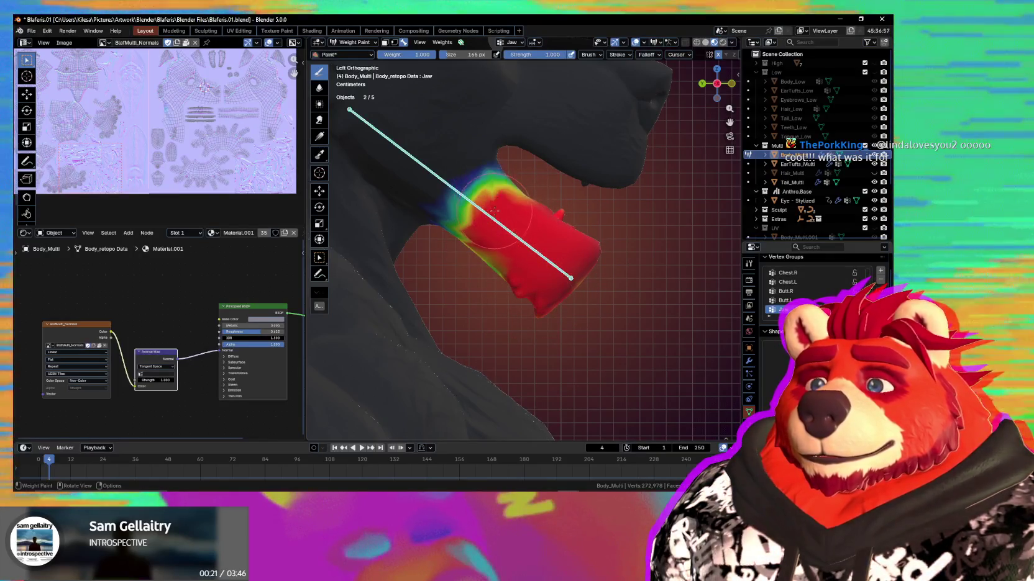
shift+middle_drag(493, 211, 499, 256)
mouse_move(499, 256)
mouse_down()
mouse_move(526, 233)
mouse_move(519, 273)
mouse_up()
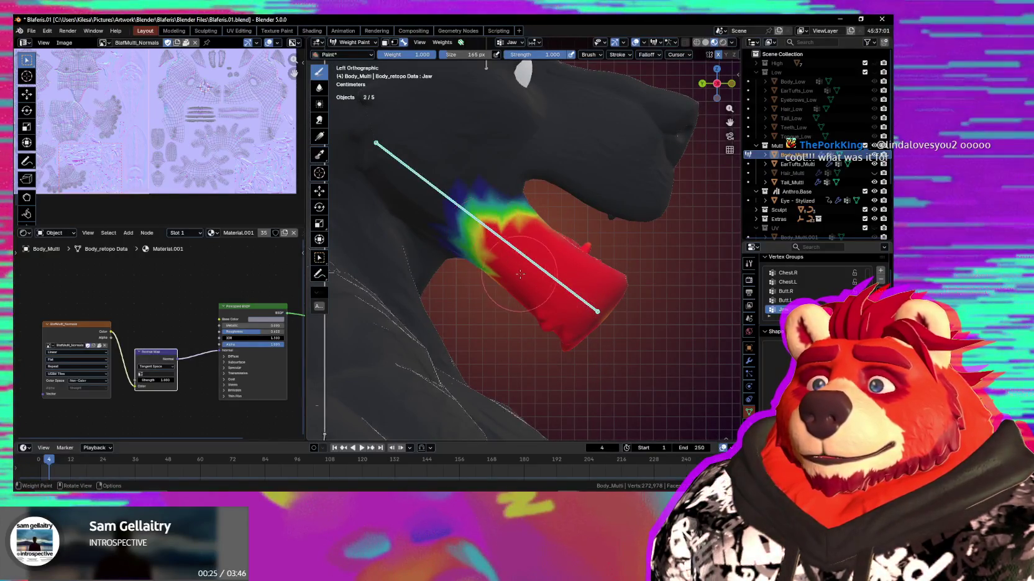
drag(472, 225, 502, 267)
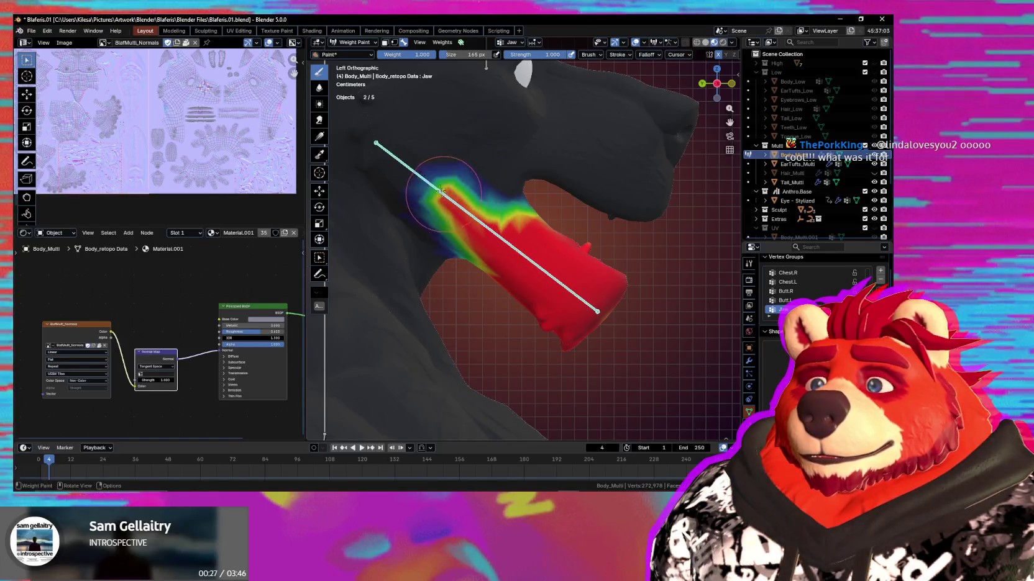
drag(442, 193, 429, 178)
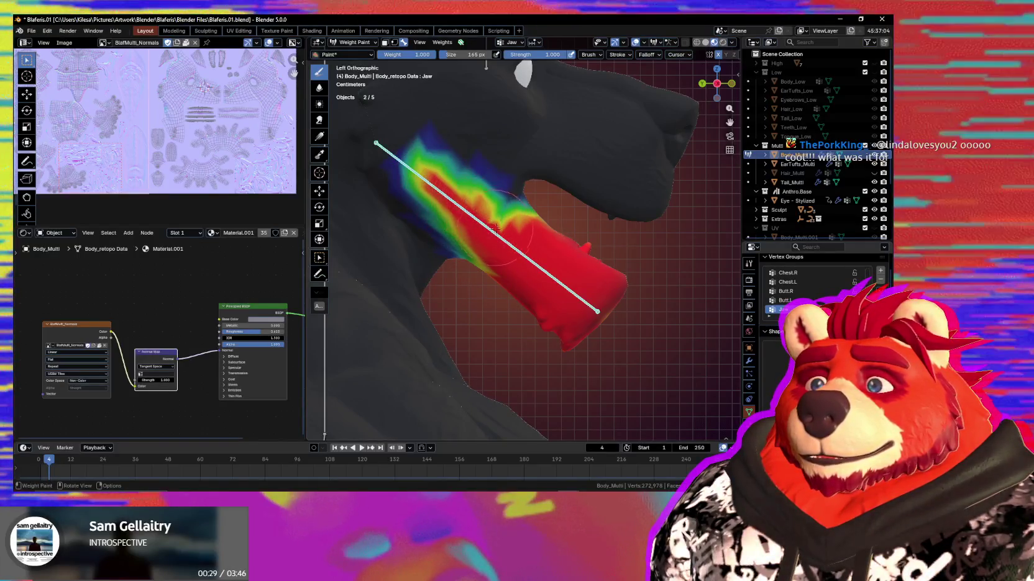
drag(471, 201, 489, 230)
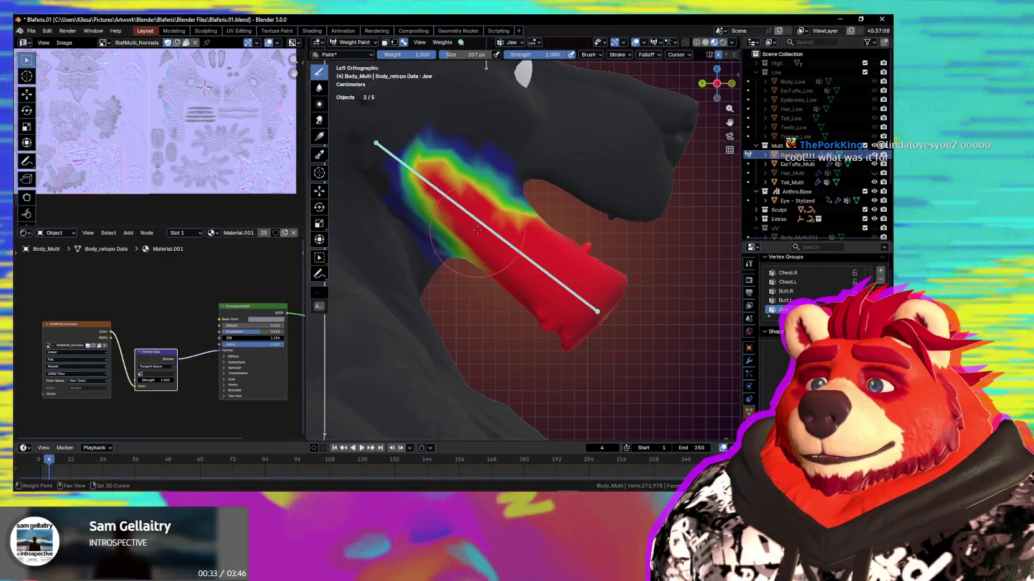
shift+middle_drag(477, 230, 522, 267)
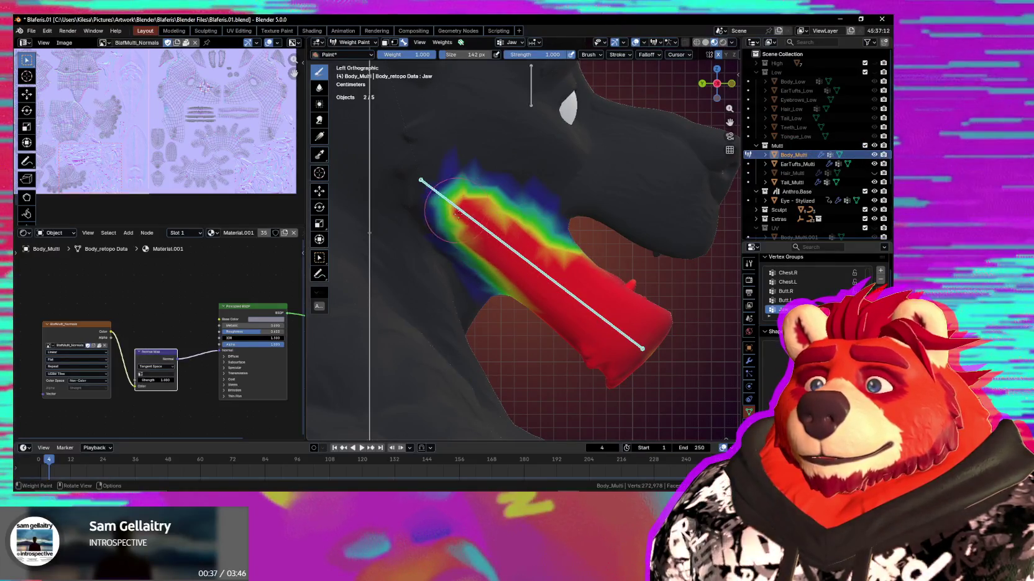
Blur the upper jaw weights into a smooth gradient, resizing the brush to 260 then 168 px
key(f)
shift+drag(503, 235, 511, 235)
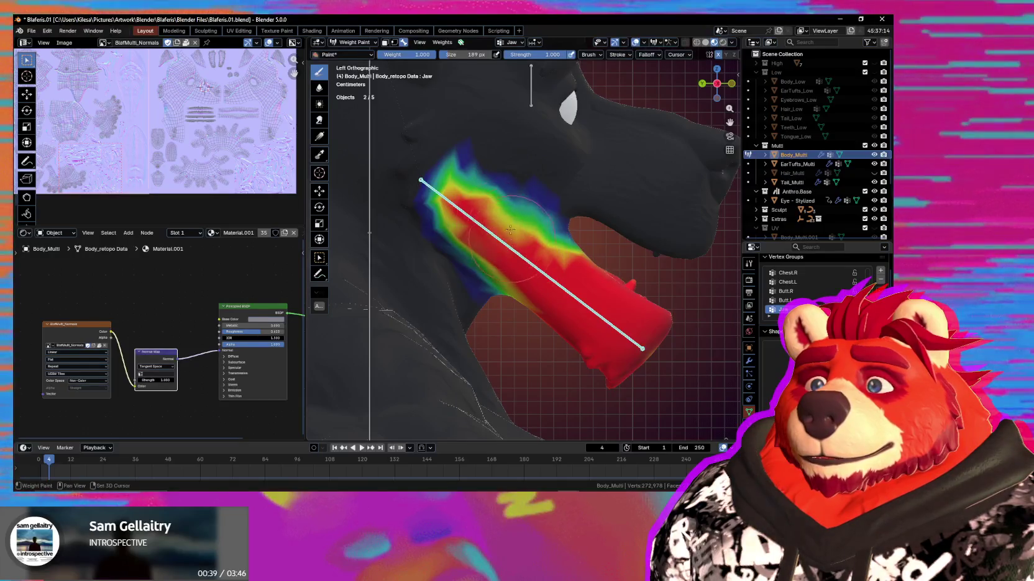
drag(468, 175, 459, 200)
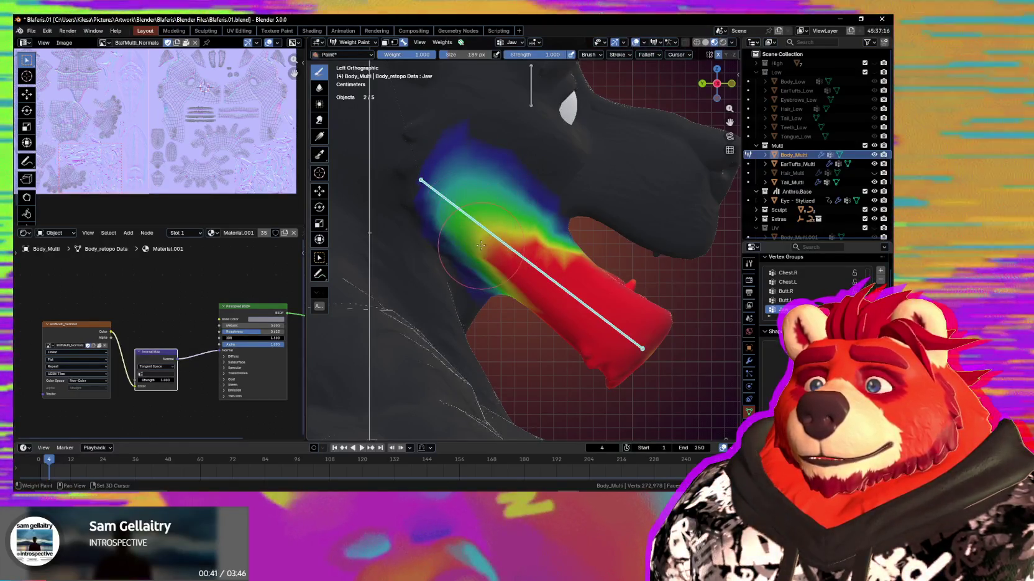
drag(496, 262, 468, 228)
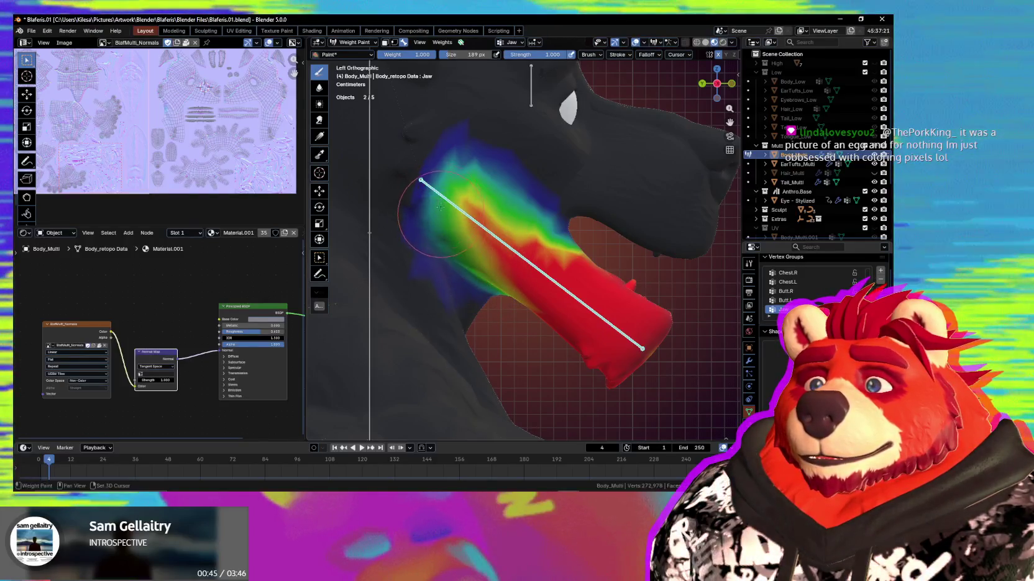
drag(456, 187, 465, 196)
key(f)
click(497, 211)
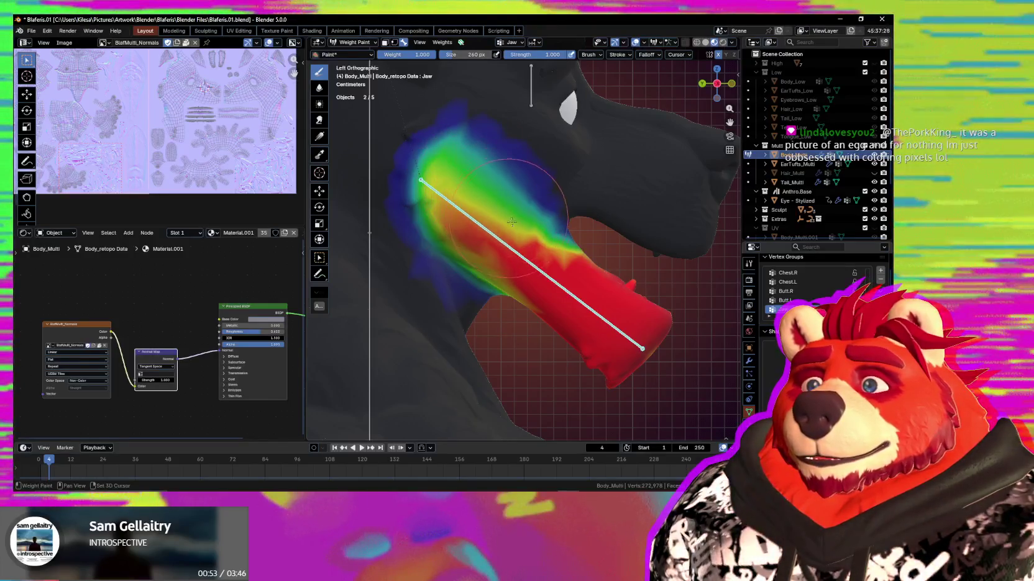
shift+drag(483, 199, 535, 243)
key(f)
click(551, 243)
mouse_move(538, 231)
middle_down()
mouse_move(553, 260)
mouse_move(532, 213)
middle_up()
click(646, 55)
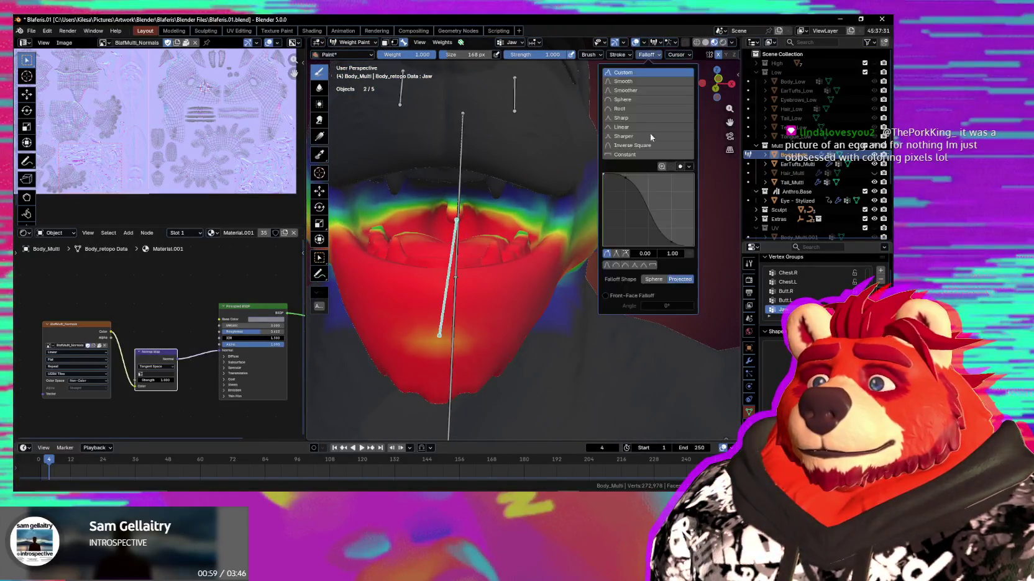
Test-rotate the jaw bone on X to open the mouth, then cancel the rotation
middle_drag(411, 269, 525, 224)
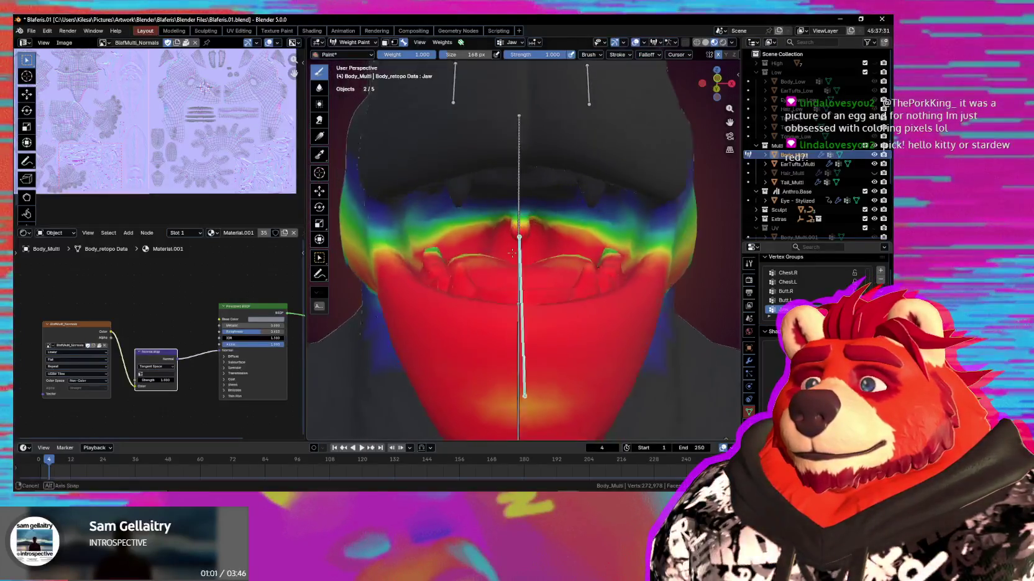
key(r)
key(x)
key(x)
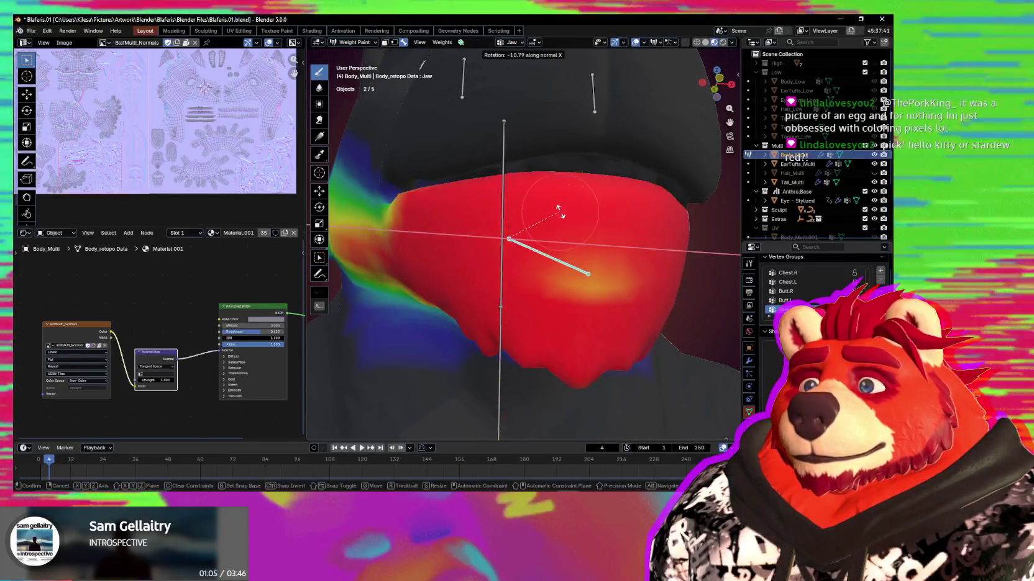
right_click(551, 219)
Paint full Jaw weight inside the lower mouth and teeth, then inspect the jaw and neck
middle_drag(550, 219, 518, 221)
scroll(519, 221, up, 3)
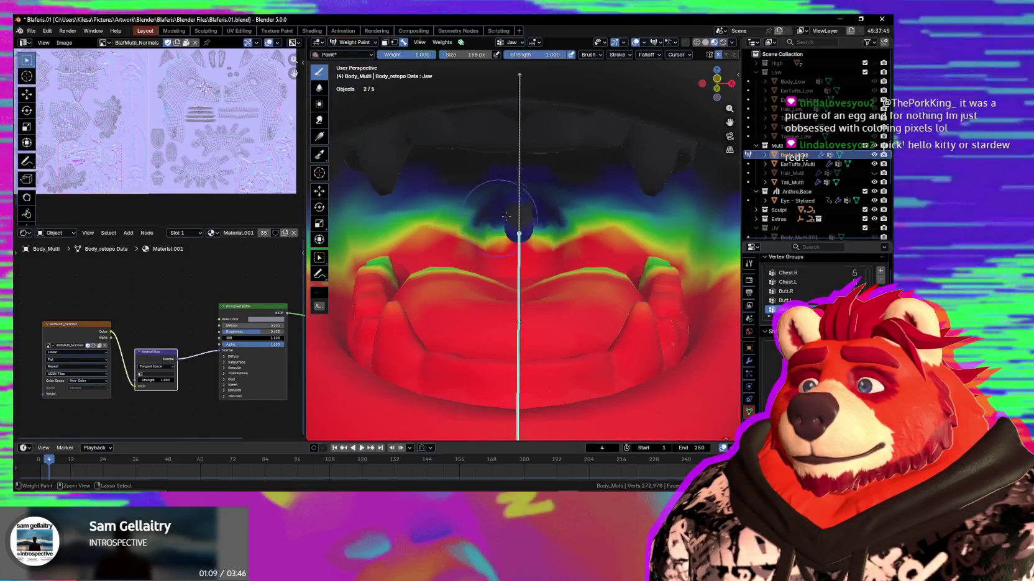
mouse_move(490, 220)
middle_down()
mouse_move(471, 219)
mouse_move(519, 232)
middle_up()
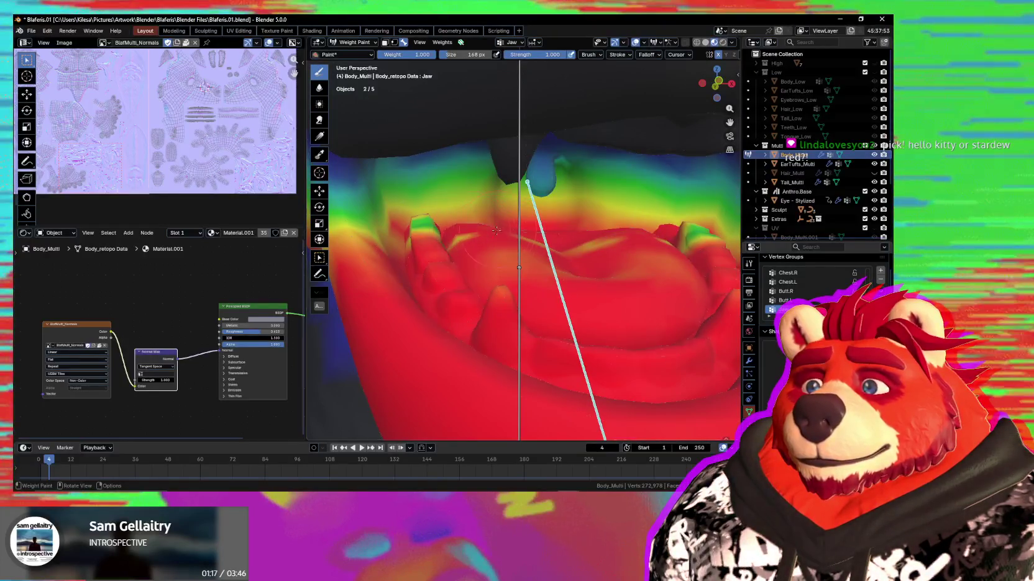
drag(468, 217, 487, 240)
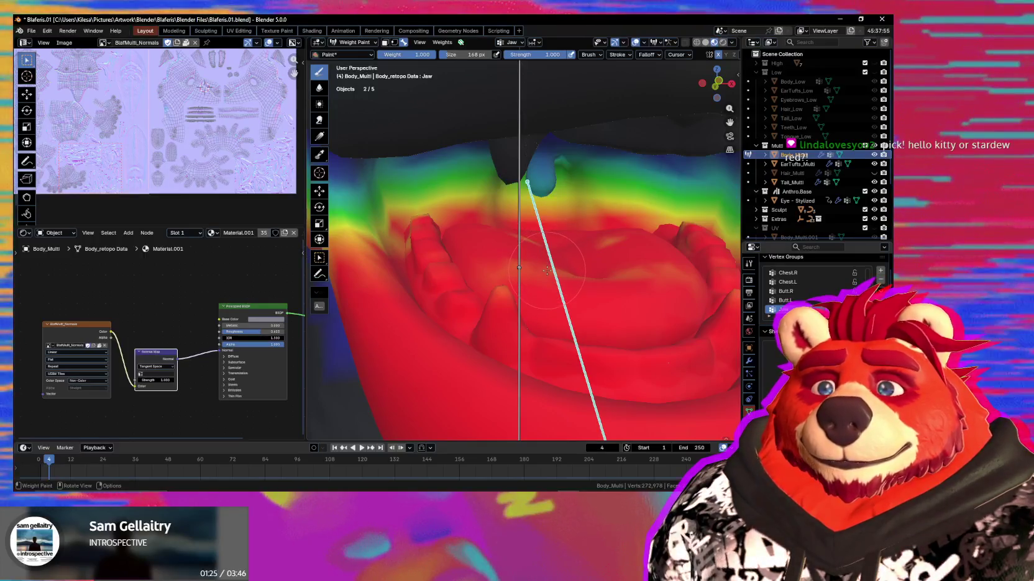
mouse_move(576, 314)
middle_down()
mouse_move(488, 295)
mouse_move(443, 230)
mouse_move(520, 207)
mouse_move(562, 209)
mouse_move(506, 217)
mouse_move(569, 292)
middle_up()
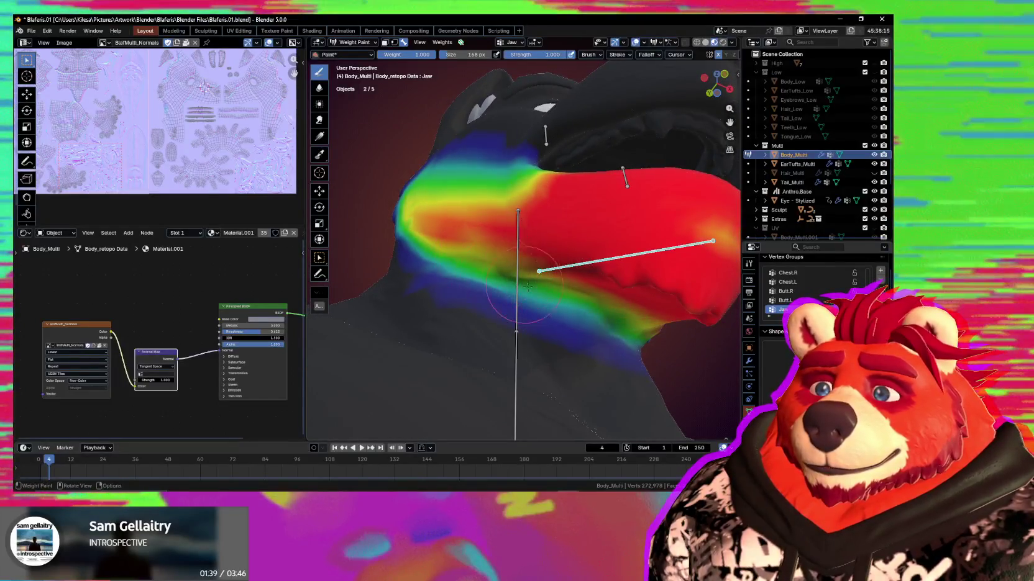
middle_drag(469, 262, 512, 295)
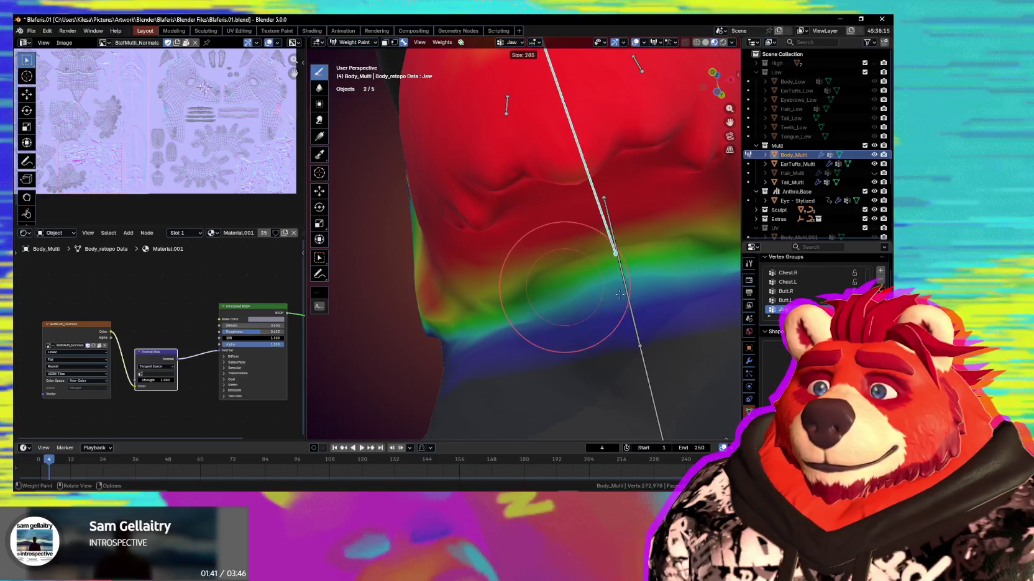
mouse_move(512, 296)
middle_down()
mouse_move(635, 271)
mouse_move(640, 292)
middle_up()
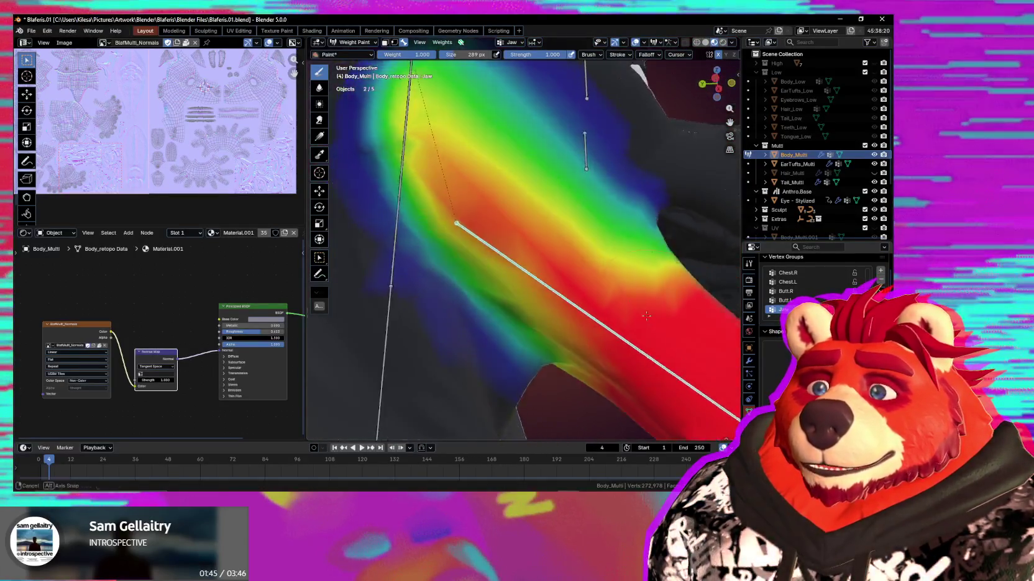
Open the jaw with X-axis rotations and compare the neck deformation with overlays hidden and shown
key(r)
key(x)
click(659, 307)
key(shift+alt+z)
key(r)
key(x)
click(595, 335)
mouse_move(562, 346)
middle_down()
mouse_move(555, 328)
mouse_move(476, 270)
middle_up()
key(shift+alt+z)
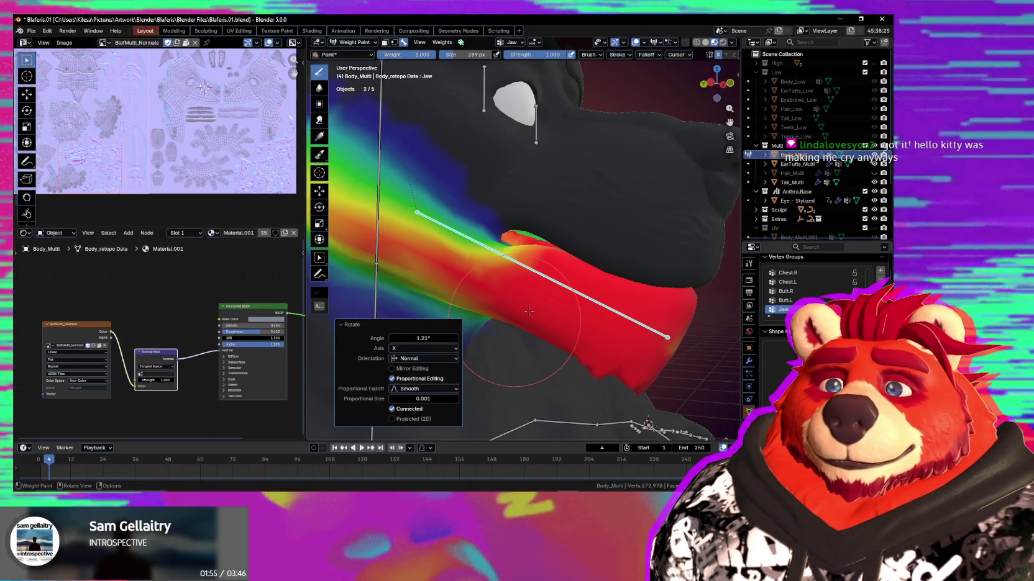
Paint Jaw weight onto the neck under the jaw, undo bad strokes, and set strength to 0.467
middle_drag(529, 310, 451, 281)
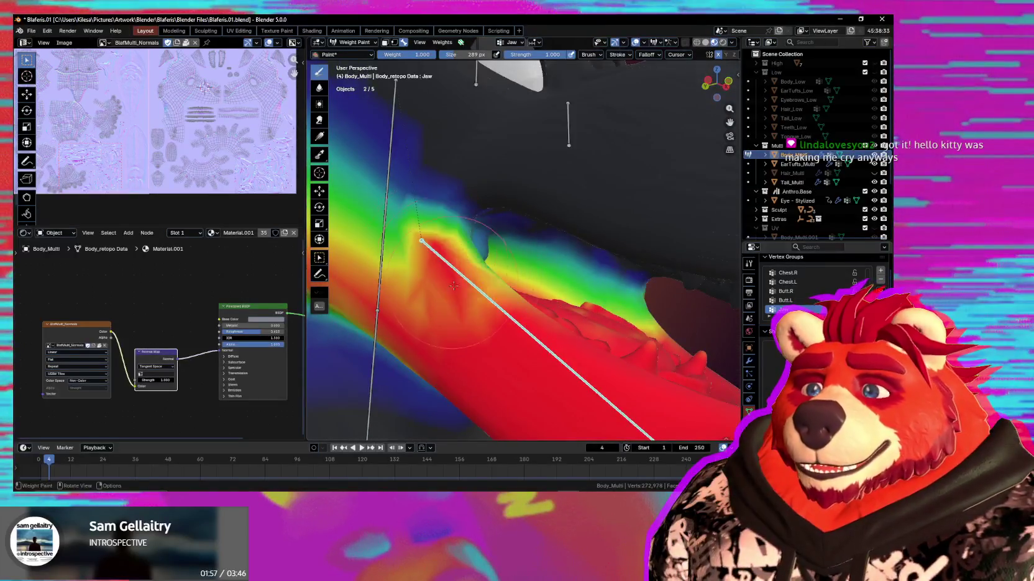
shift+middle_drag(443, 266, 473, 281)
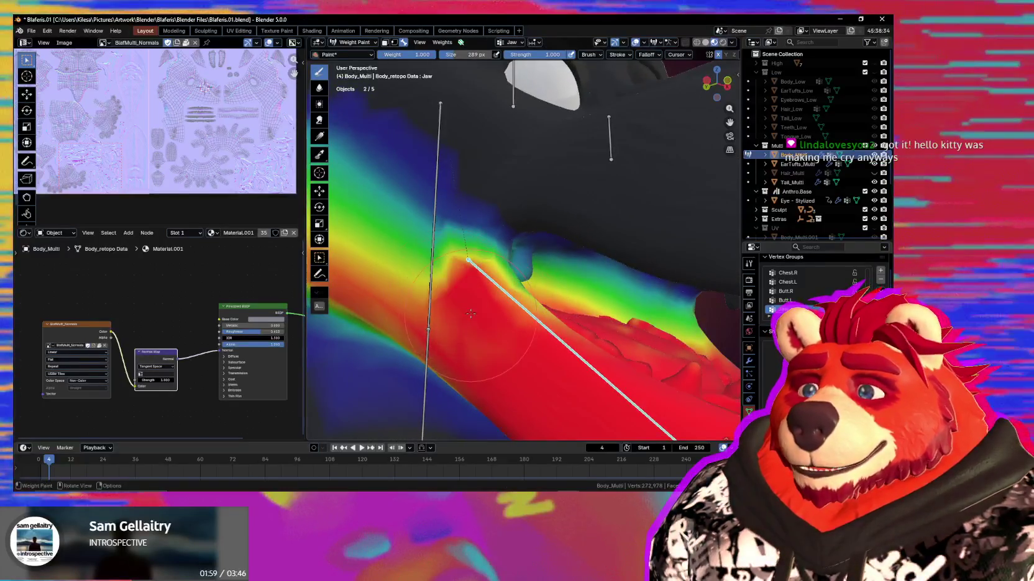
mouse_move(473, 282)
mouse_down()
mouse_move(480, 267)
mouse_move(434, 261)
mouse_up()
key(f)
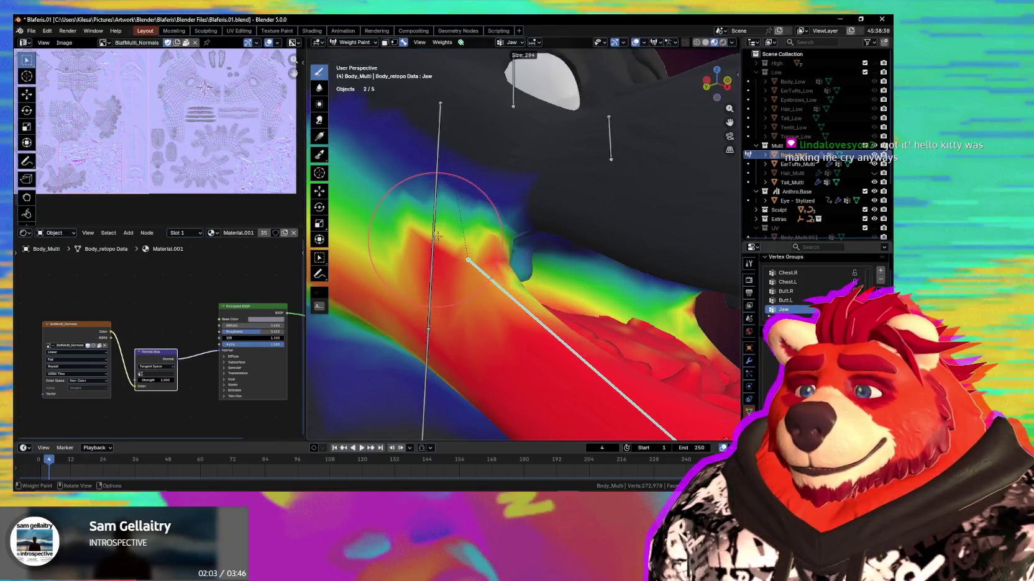
key(ctrl+z)
key(shift+f)
click(431, 230)
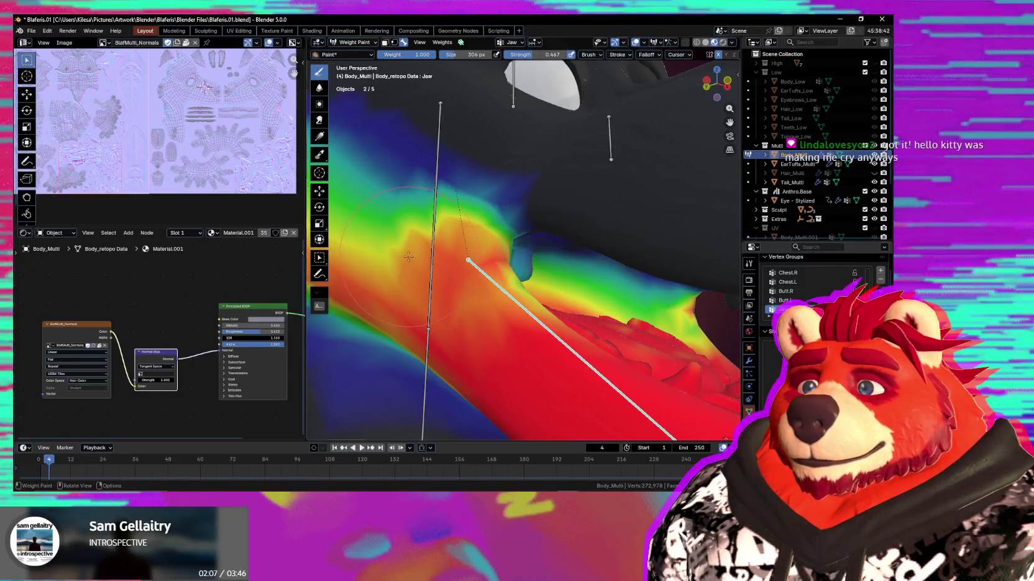
mouse_move(487, 258)
middle_down()
mouse_move(468, 302)
mouse_move(496, 299)
mouse_move(485, 298)
mouse_move(474, 247)
mouse_move(497, 274)
middle_up()
Open the jaw about 13°, paint the crease under it, and shrink the brush to 237 px
key(r)
key(x)
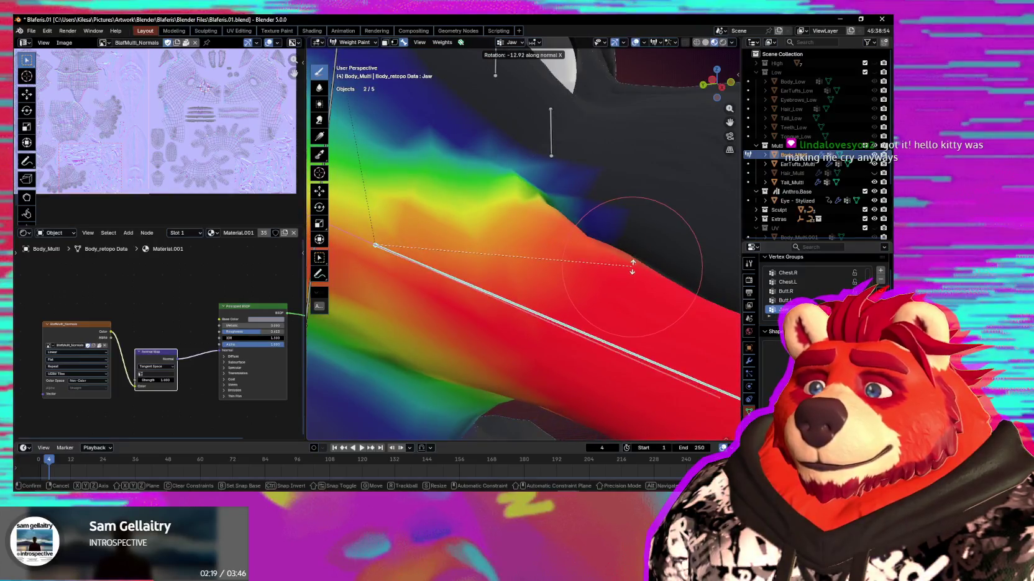
click(632, 264)
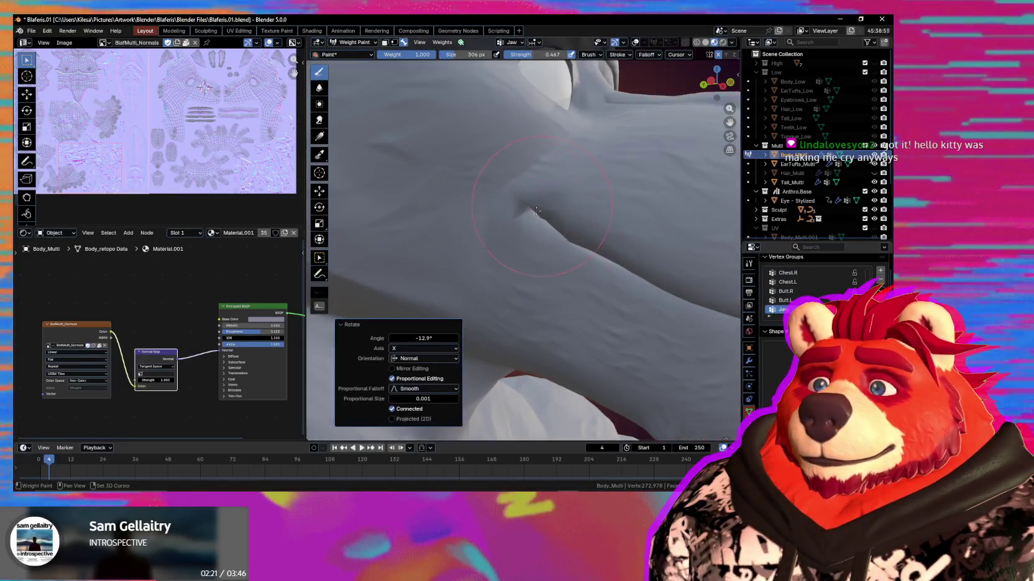
shift+middle_drag(538, 210, 529, 229)
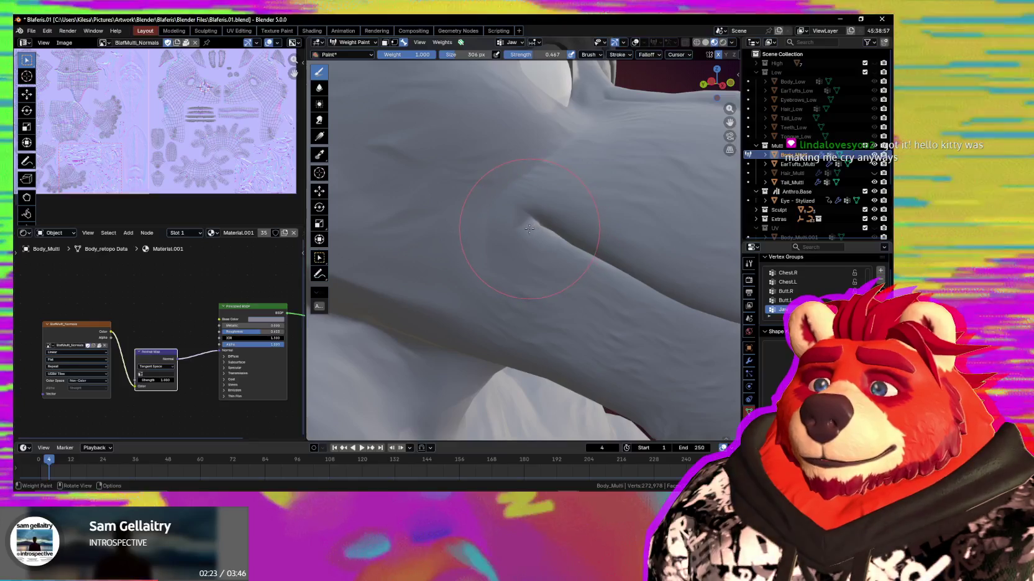
drag(530, 228, 526, 230)
key(shift+alt+z)
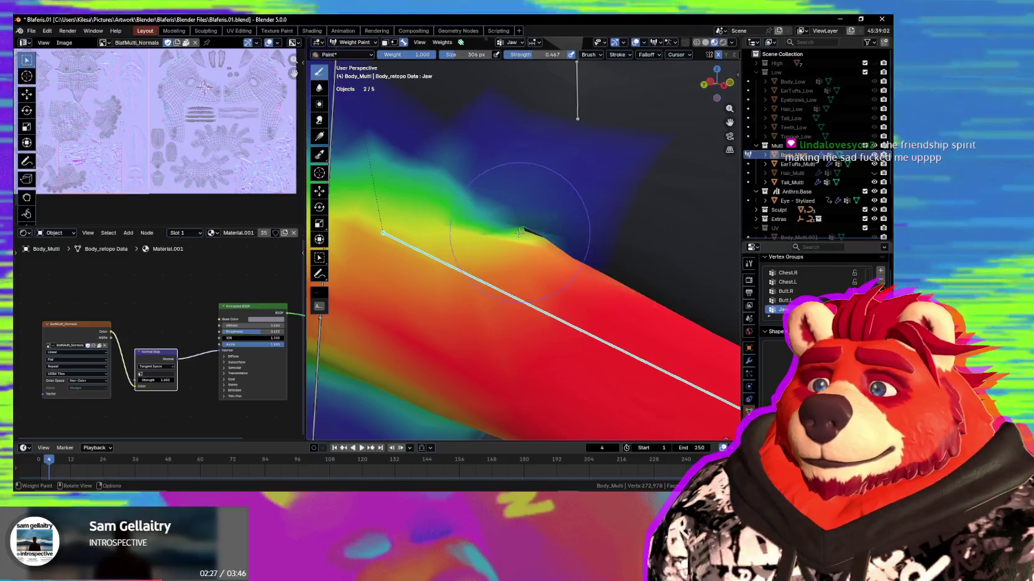
key(f)
click(528, 205)
Lower the brush strength to 0.333 while viewing the jaw mesh from new angles
mouse_move(529, 205)
middle_down()
mouse_move(541, 245)
mouse_move(575, 225)
middle_up()
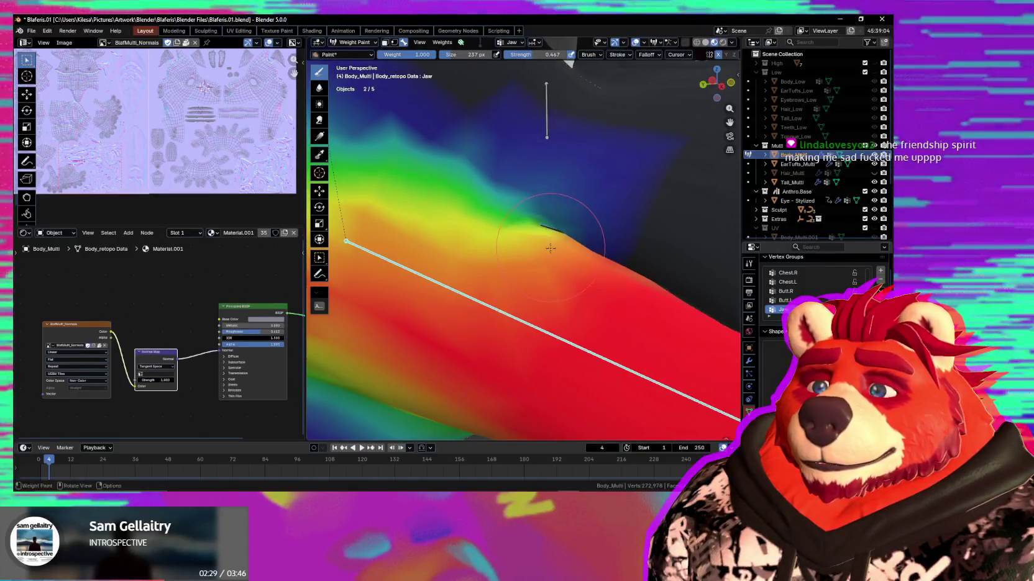
scroll(518, 247, up, 4)
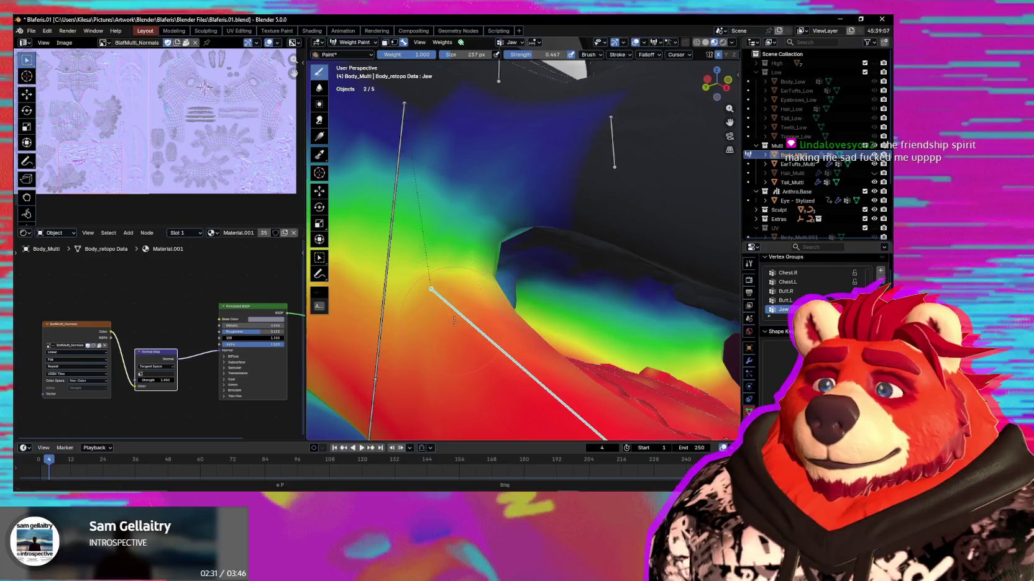
middle_drag(455, 313, 466, 318)
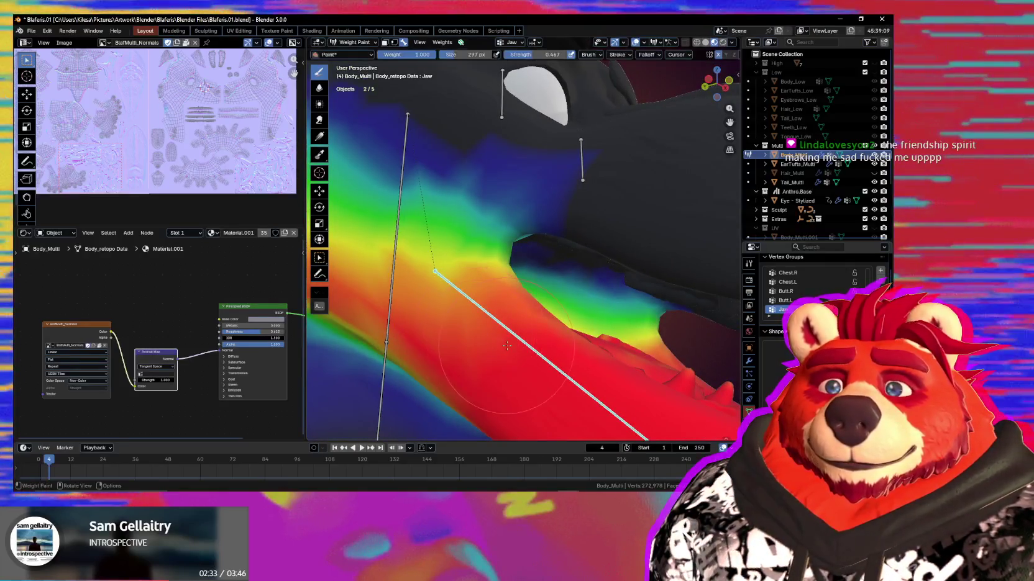
key(shift+f)
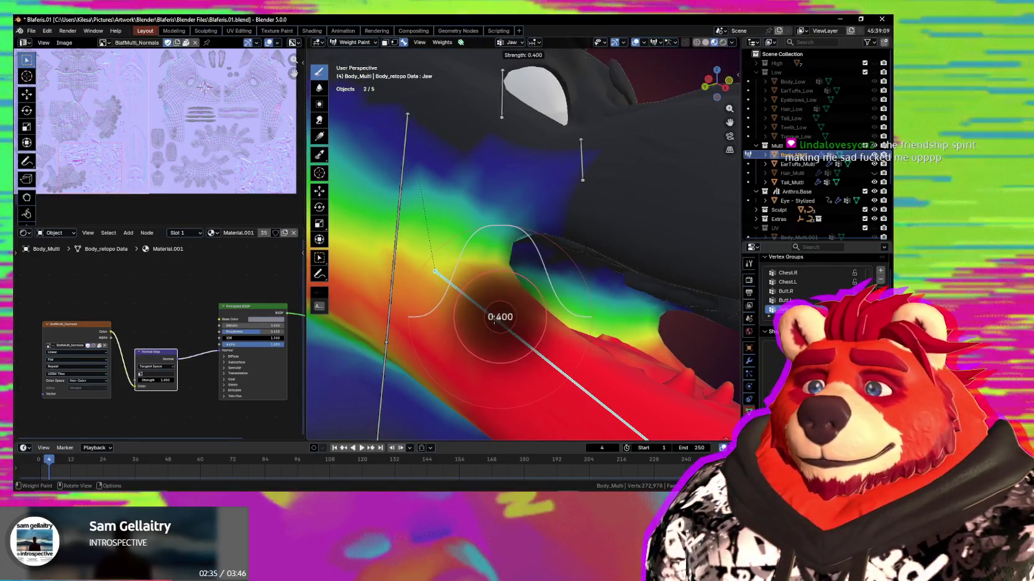
middle_drag(453, 300, 482, 327)
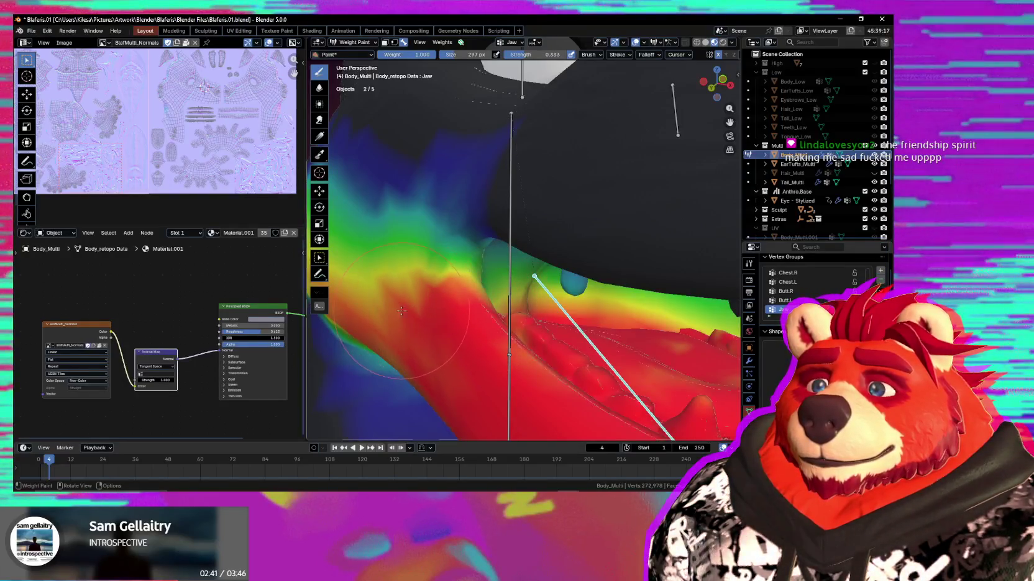
middle_drag(464, 279, 466, 291)
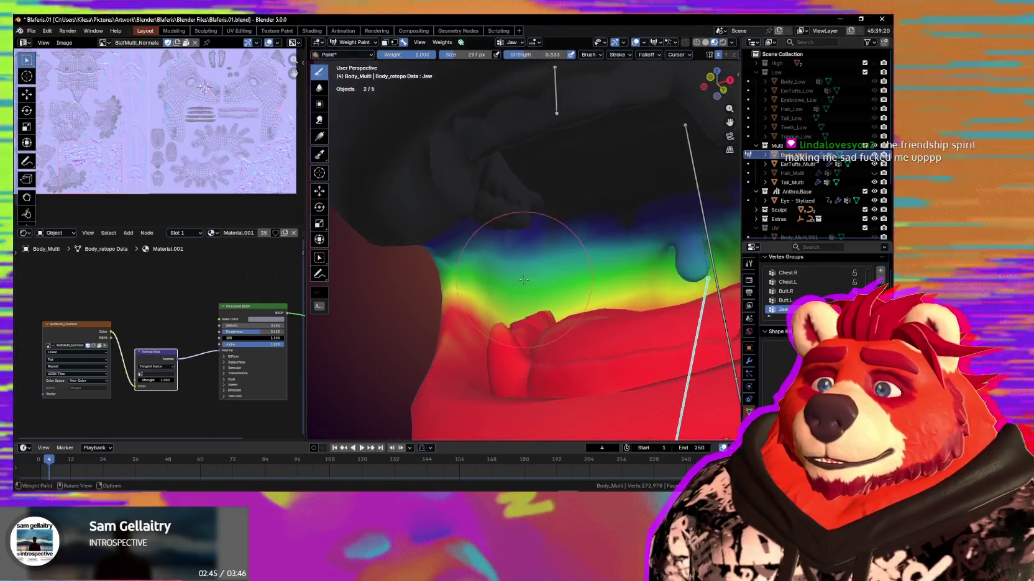
Rotate the jaw open again and inspect the deformed area under the jaw with weights shown
key(r)
key(x)
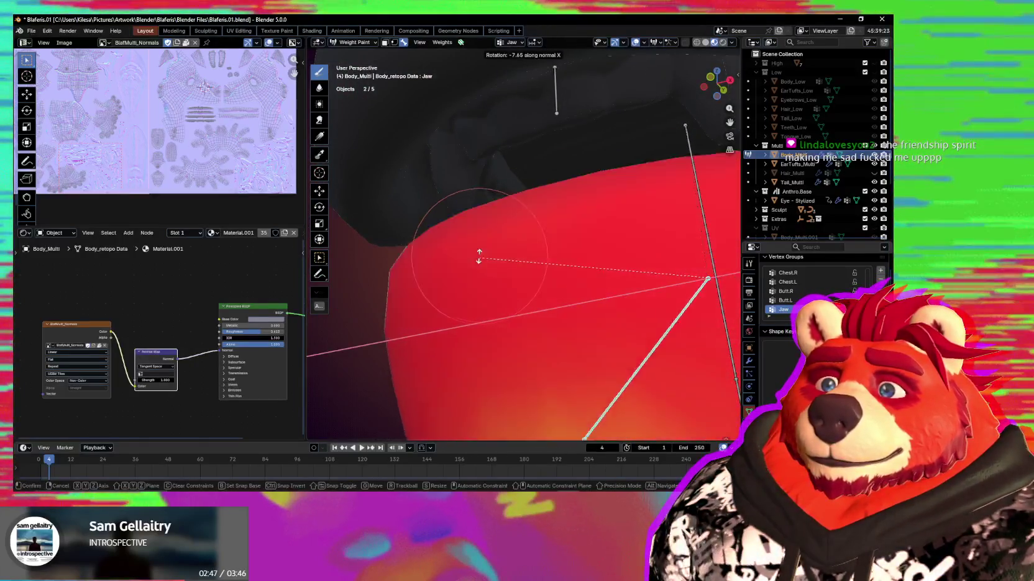
click(477, 242)
mouse_move(477, 243)
middle_down()
mouse_move(547, 295)
mouse_move(612, 392)
mouse_move(624, 369)
mouse_move(520, 372)
mouse_move(567, 318)
middle_up()
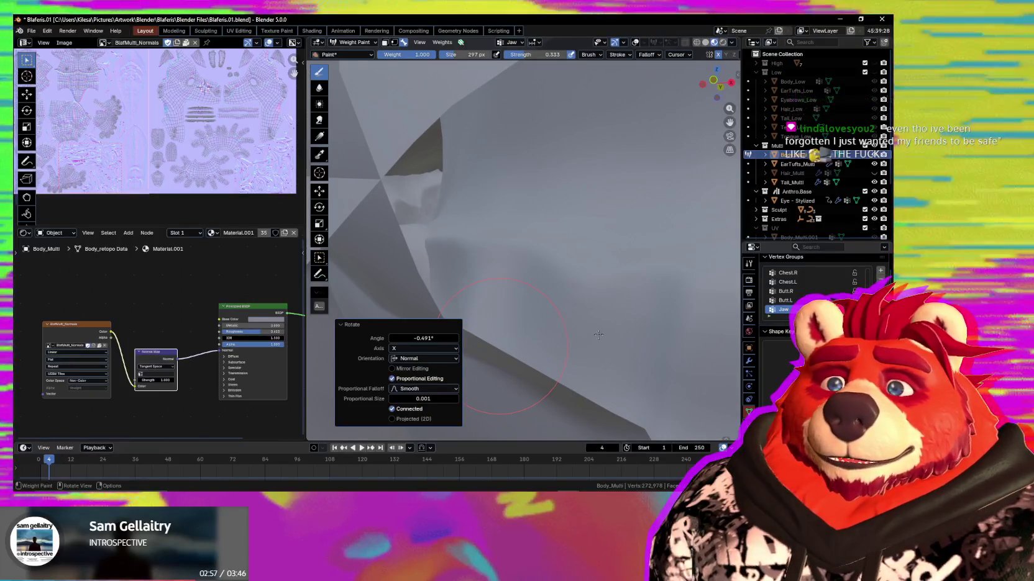
mouse_move(597, 310)
middle_down()
mouse_move(575, 303)
mouse_move(572, 321)
mouse_move(553, 317)
middle_up()
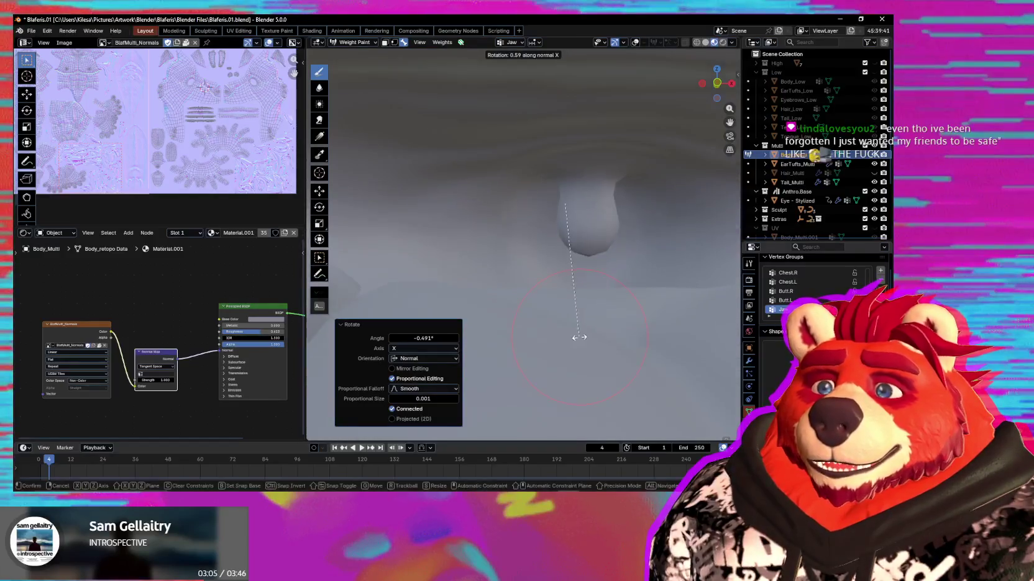
key(shift+alt+z)
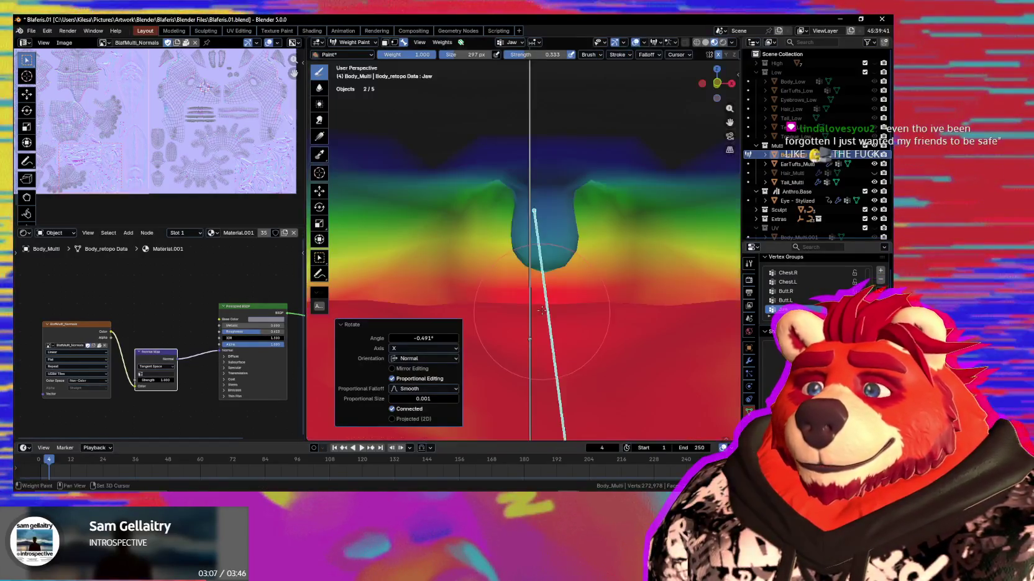
mouse_move(548, 310)
middle_down()
mouse_move(584, 293)
mouse_move(549, 291)
middle_up()
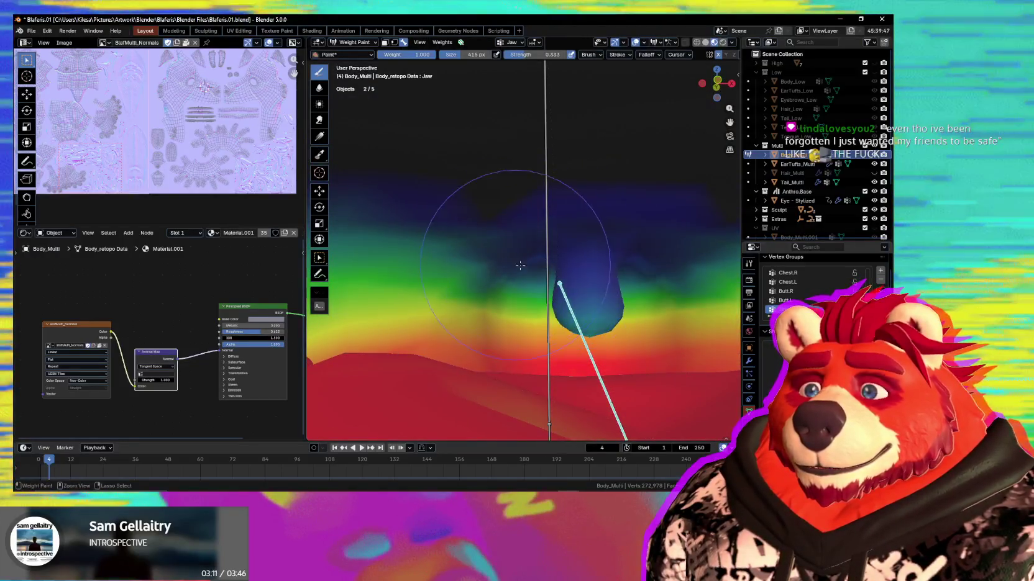
mouse_move(511, 264)
middle_down()
mouse_move(524, 335)
mouse_move(533, 317)
mouse_move(571, 328)
mouse_move(468, 308)
mouse_move(575, 282)
middle_up()
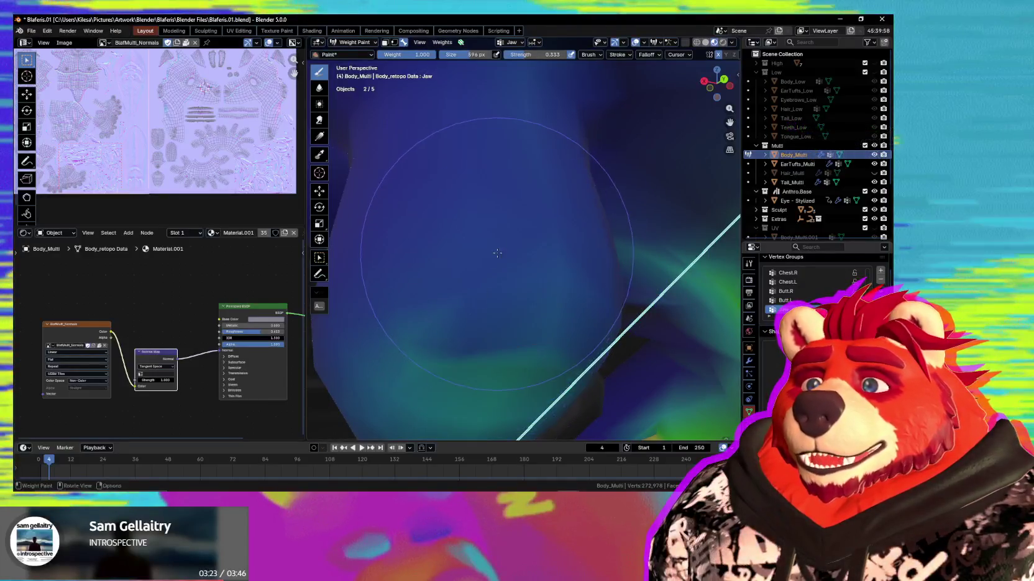
Orbit around the neck and lower jaw to review the red-to-blue Jaw weight falloff
scroll(540, 125, down, 4)
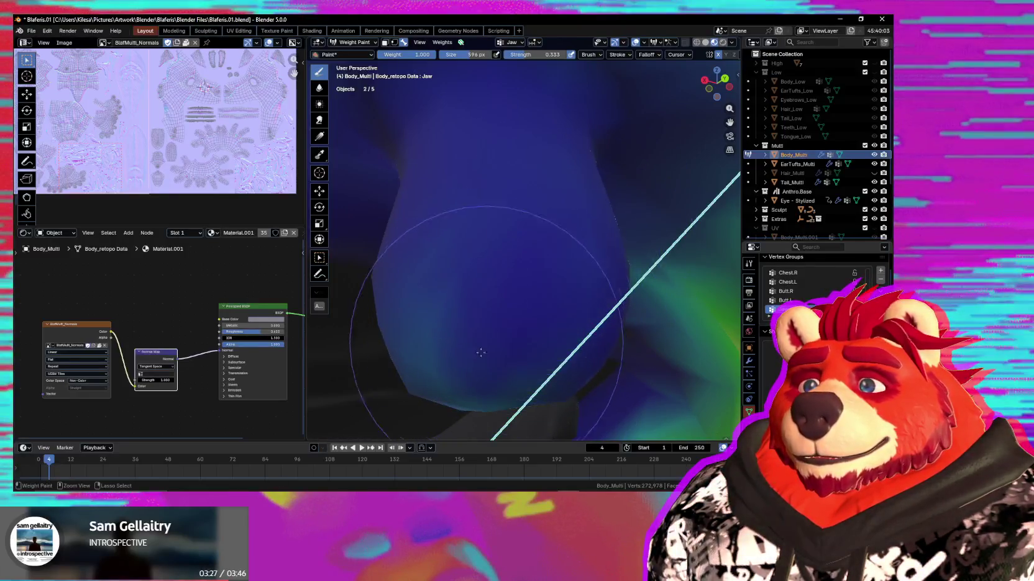
middle_drag(495, 368, 475, 357)
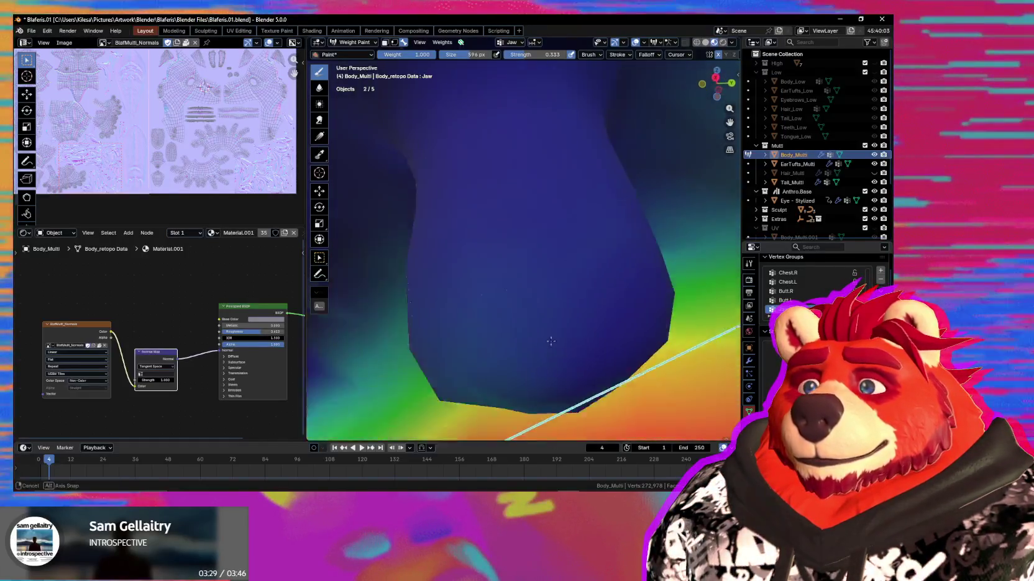
drag(475, 357, 555, 394)
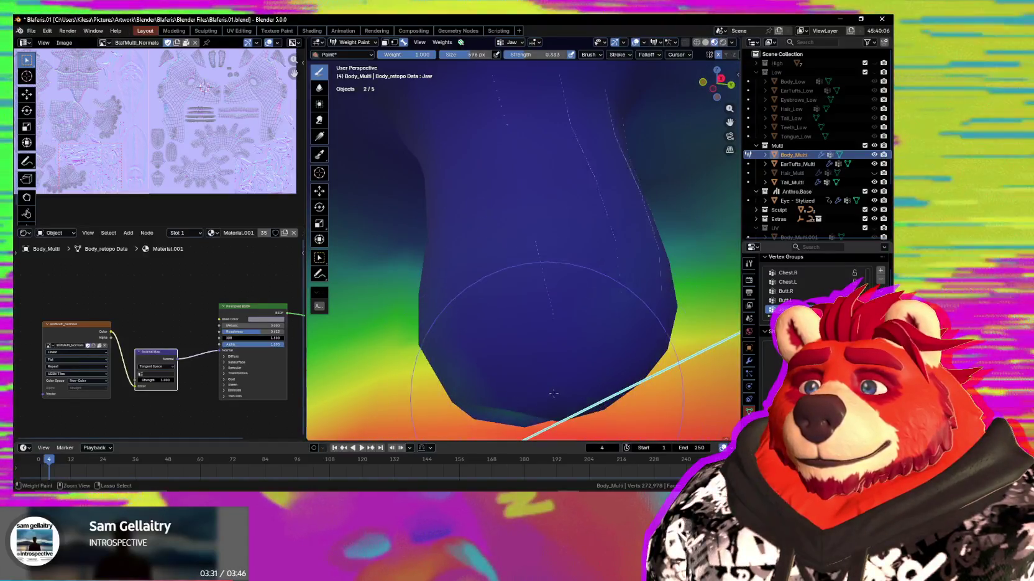
middle_drag(561, 409, 579, 399)
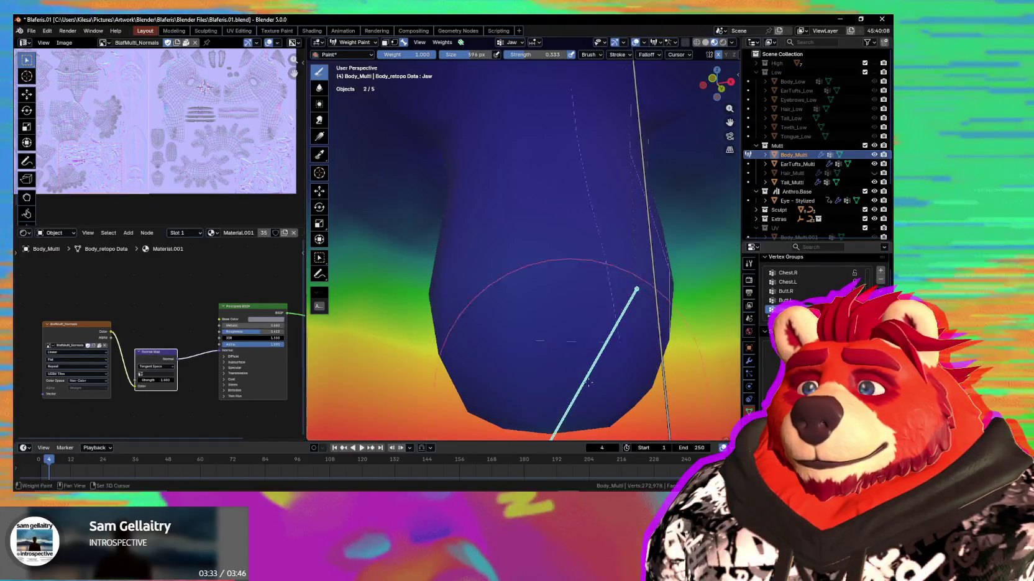
middle_drag(547, 303, 589, 313)
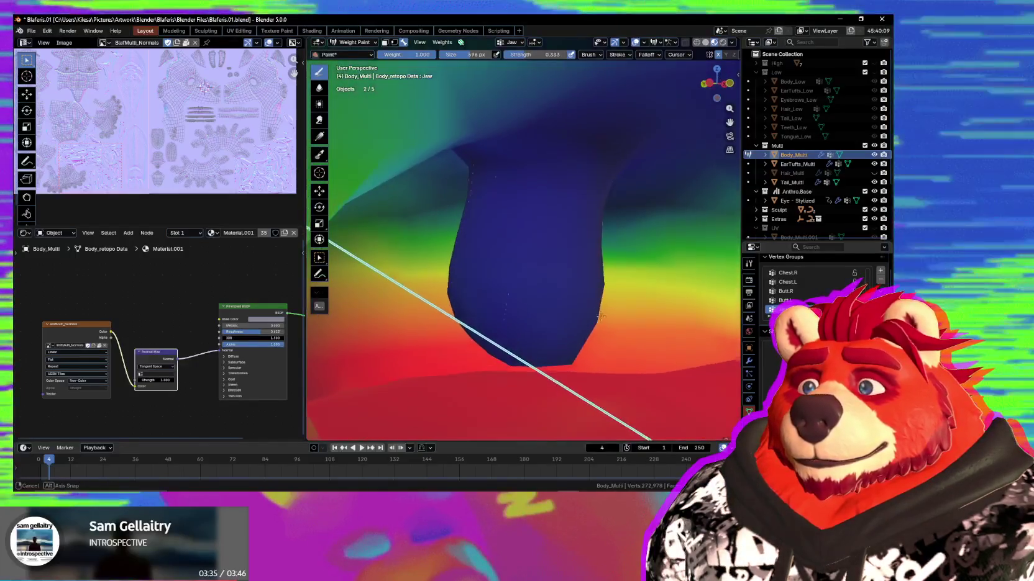
mouse_move(588, 313)
middle_down()
mouse_move(529, 262)
mouse_move(534, 293)
mouse_move(568, 289)
mouse_move(547, 328)
mouse_move(521, 296)
mouse_move(488, 286)
mouse_move(467, 295)
mouse_move(591, 301)
middle_up()
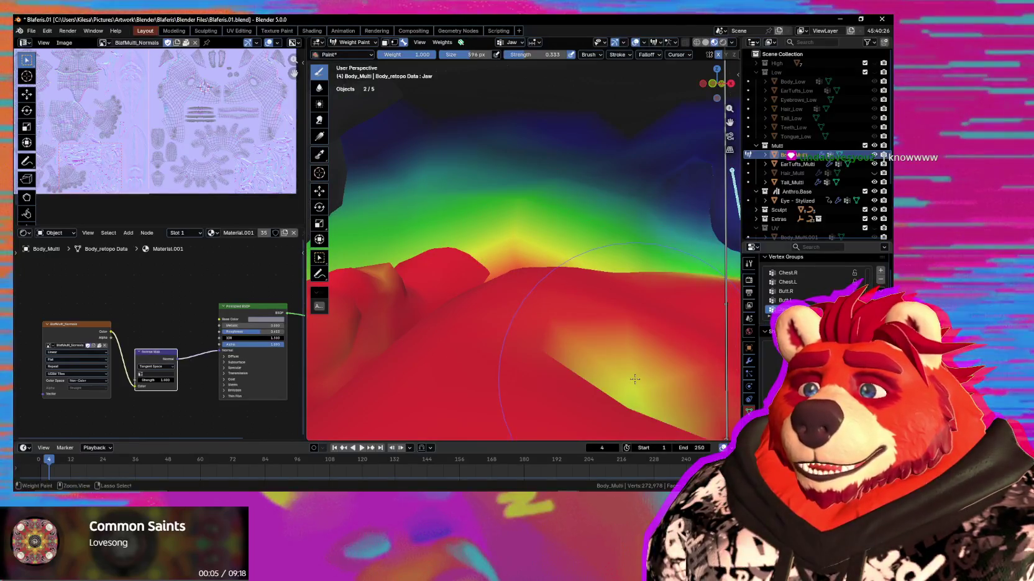
mouse_move(615, 380)
middle_down()
mouse_move(535, 283)
mouse_move(545, 299)
mouse_move(526, 292)
middle_up()
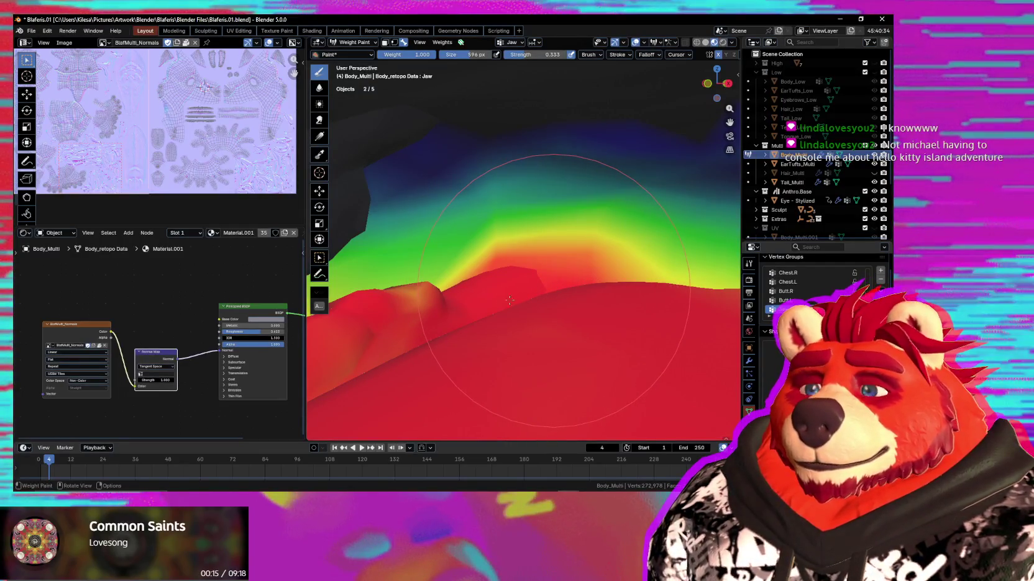
mouse_move(490, 363)
middle_down()
mouse_move(547, 335)
mouse_move(569, 289)
middle_up()
mouse_move(572, 251)
middle_down()
mouse_move(563, 257)
mouse_move(587, 272)
mouse_move(668, 282)
mouse_move(622, 311)
middle_up()
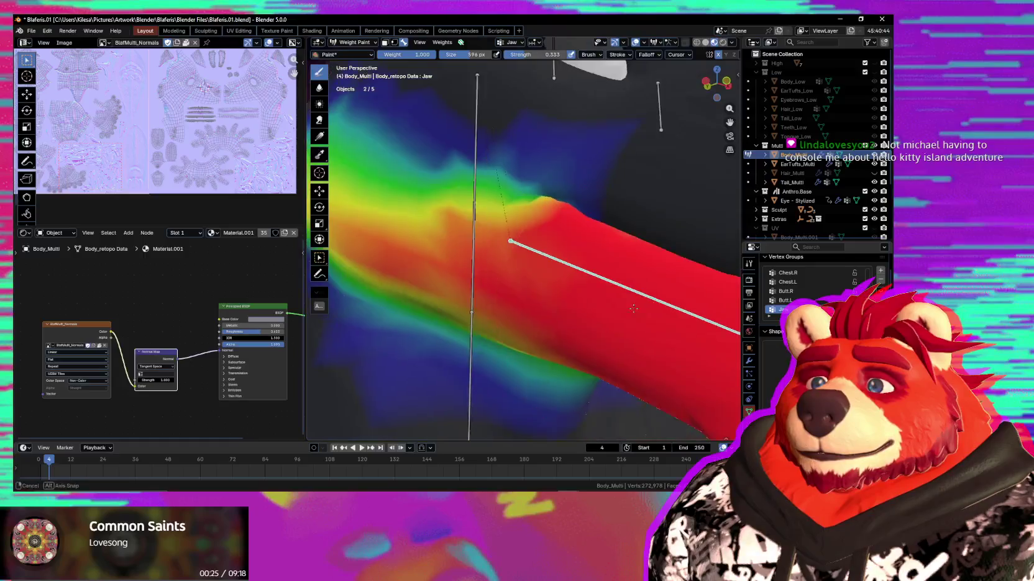
Swing the jaw open around its X axis and inspect the bare mesh with overlays hidden
key(r)
key(x)
key(x)
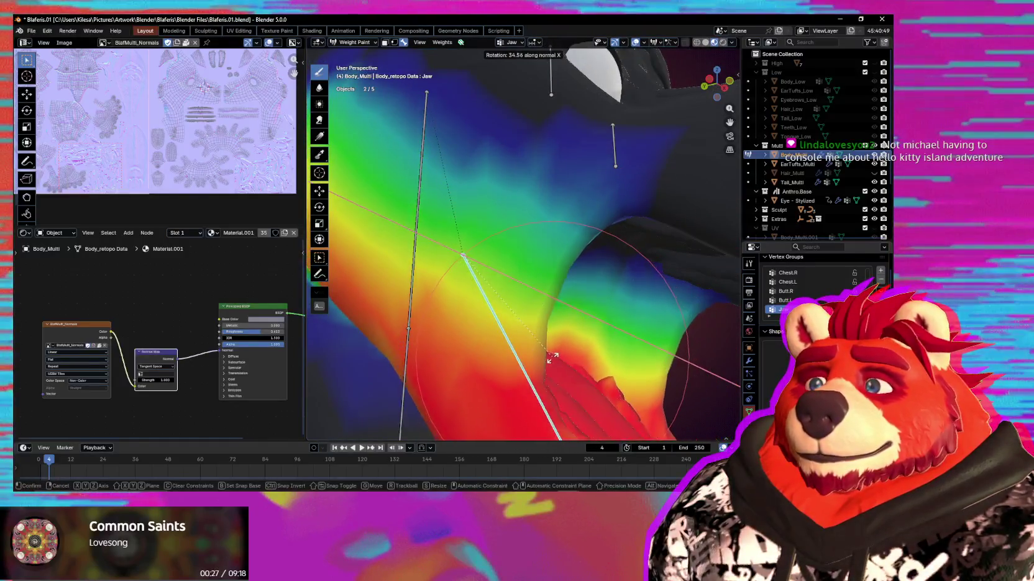
click(559, 351)
scroll(556, 353, down, 3)
key(shift+alt+z)
mouse_move(569, 351)
middle_down()
mouse_move(583, 372)
mouse_move(576, 323)
middle_up()
Rotate the jaw back to about 1.29° and return to the jaw weight colours from below
key(r)
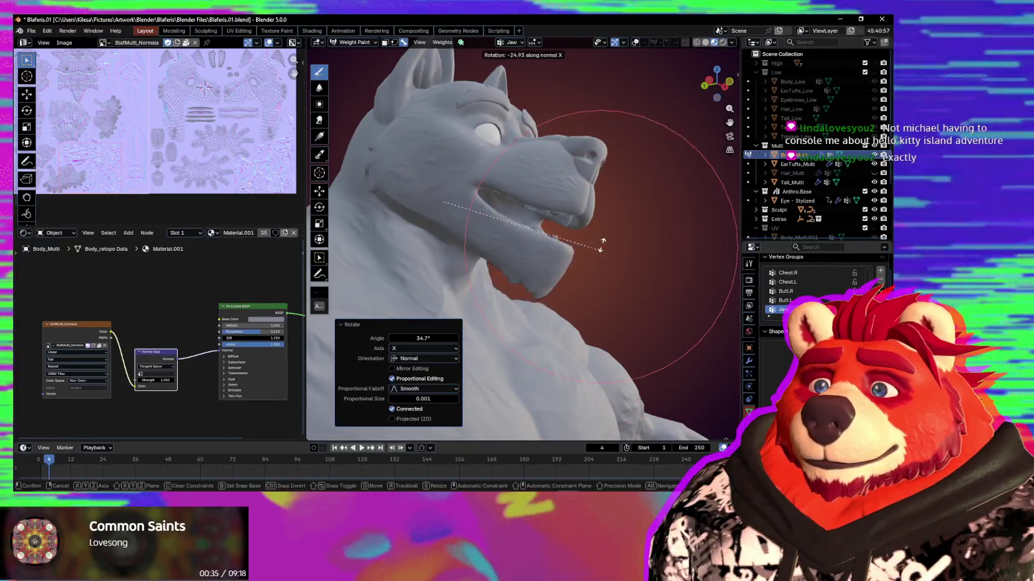
mouse_move(548, 254)
middle_down()
mouse_move(459, 269)
mouse_move(590, 281)
middle_up()
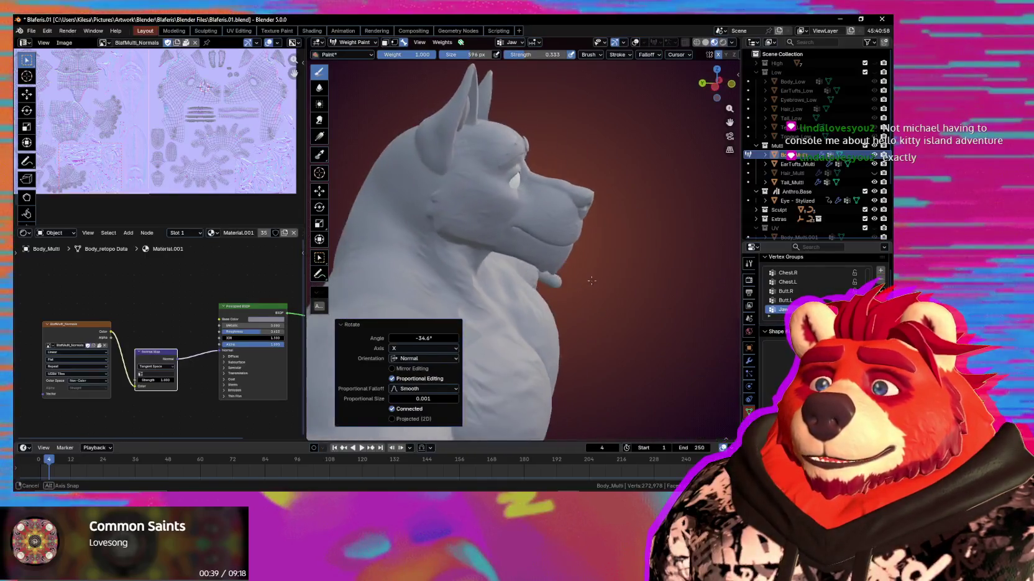
scroll(592, 273, up, 3)
key(r)
key(x)
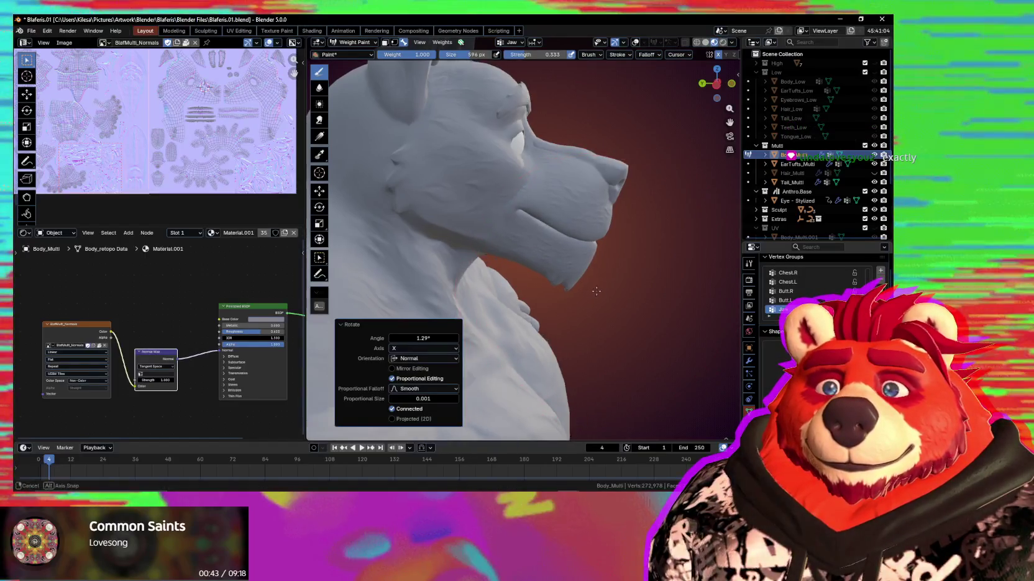
scroll(576, 296, up, 3)
mouse_move(576, 296)
middle_down()
mouse_move(534, 289)
mouse_move(492, 258)
middle_up()
scroll(514, 285, up, 3)
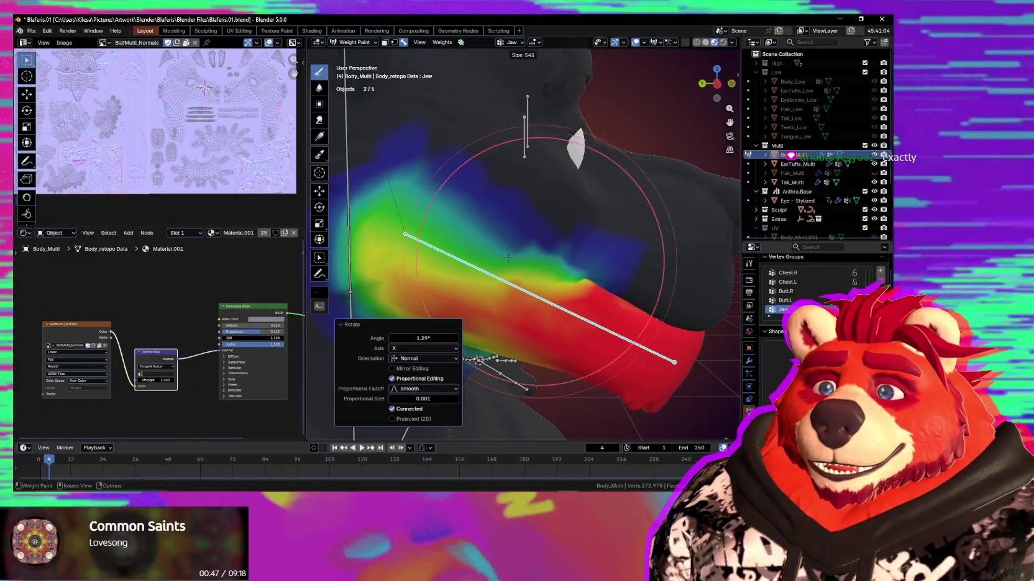
scroll(486, 256, up, 2)
scroll(528, 212, up, 2)
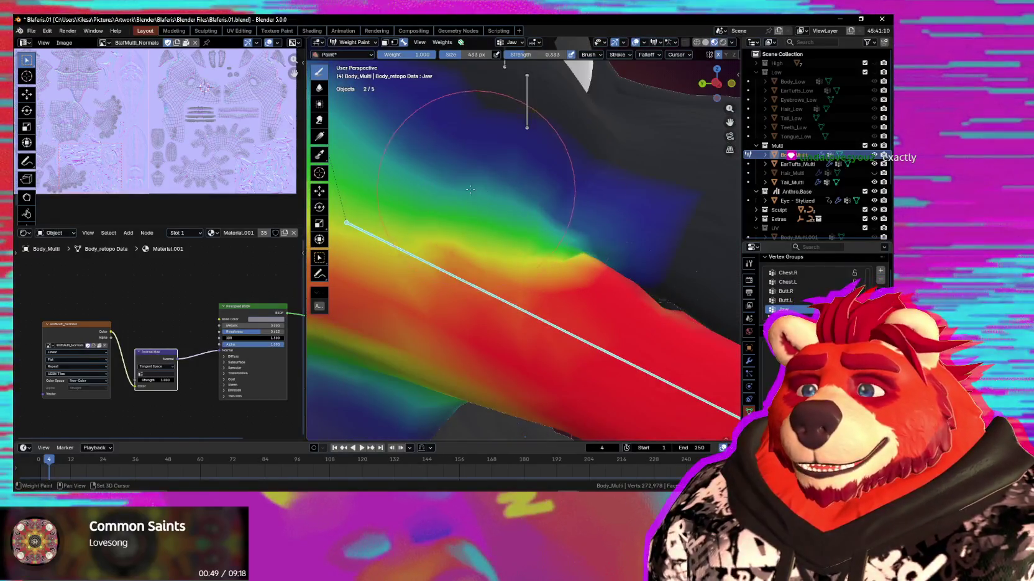
mouse_move(509, 238)
middle_down()
mouse_move(582, 313)
mouse_move(577, 295)
middle_up()
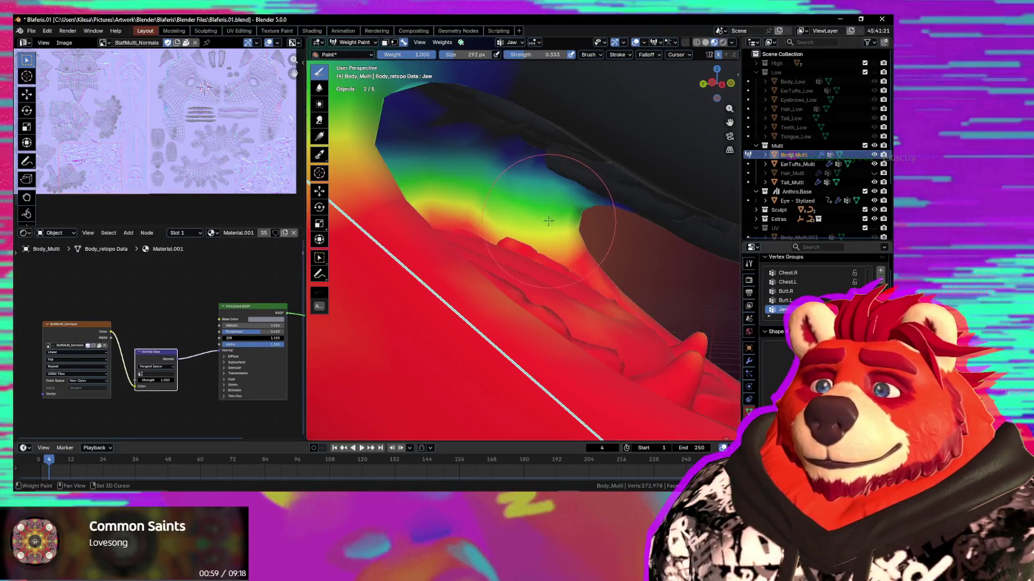
middle_drag(518, 221, 501, 218)
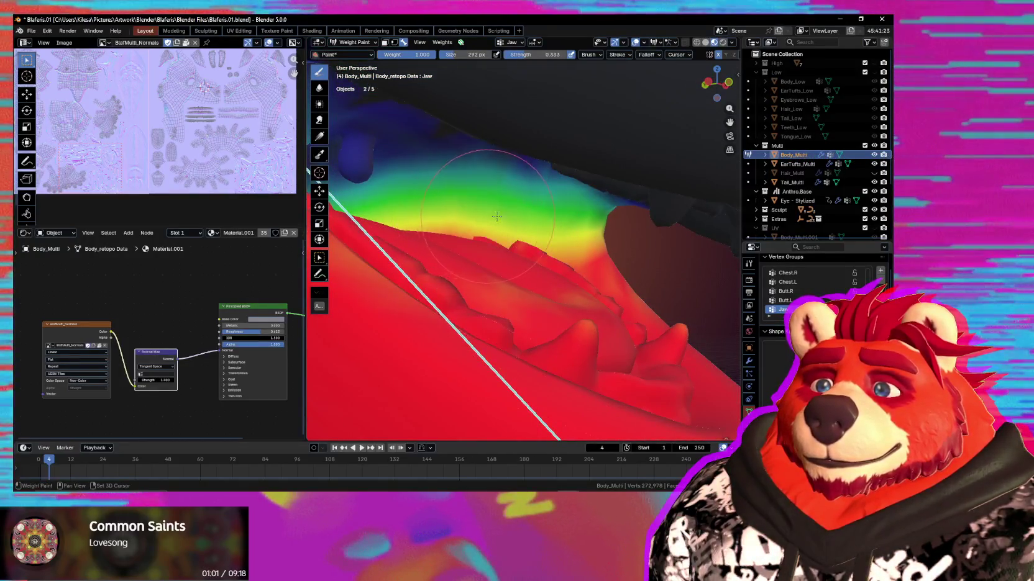
Flex the jaw twice and look inside the mouth at the deformation
mouse_move(517, 187)
middle_down()
mouse_move(590, 262)
mouse_move(535, 277)
middle_up()
key(r)
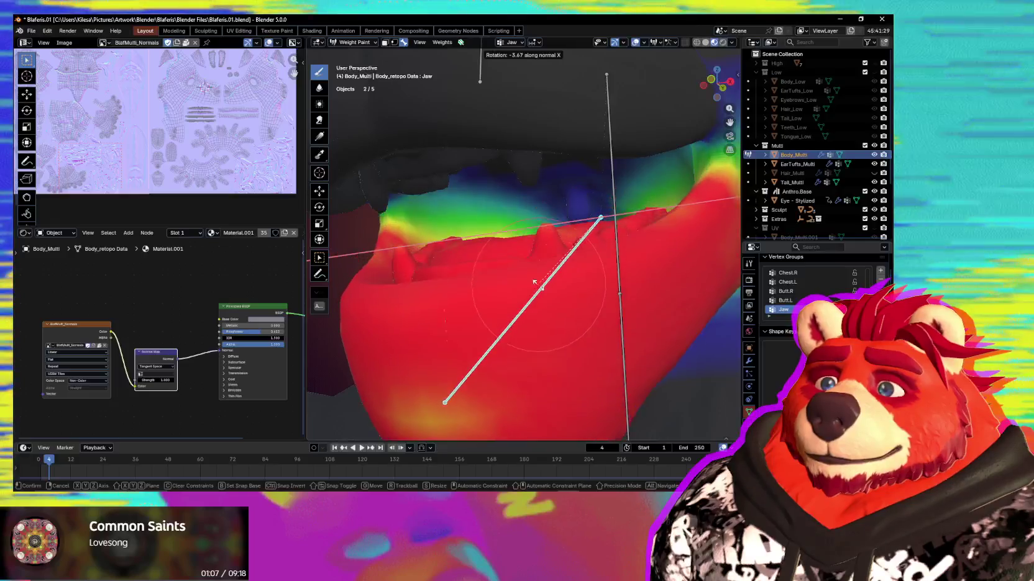
click(501, 257)
middle_drag(501, 256, 565, 280)
key(r)
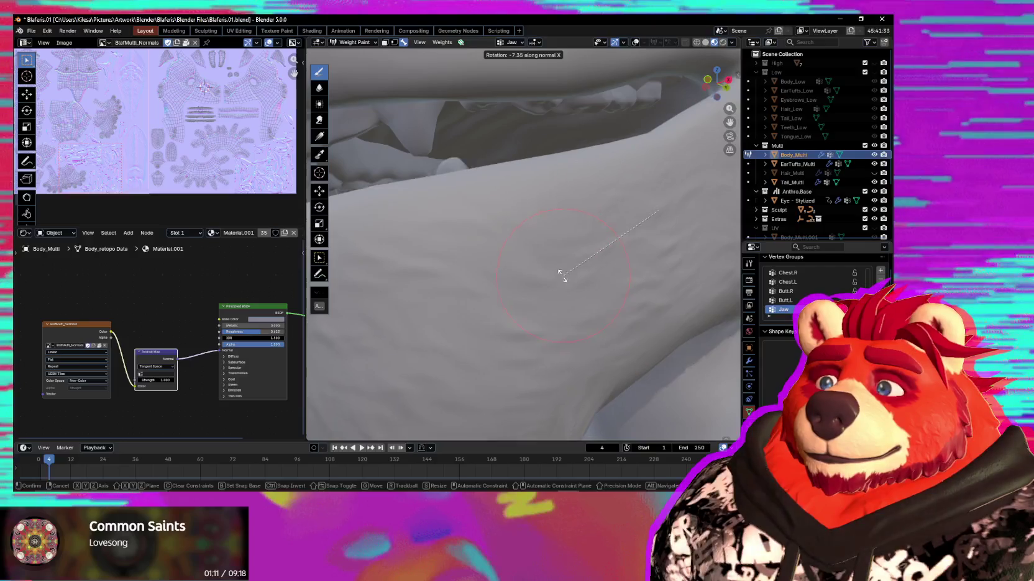
click(554, 273)
mouse_move(553, 272)
middle_down()
mouse_move(595, 307)
mouse_move(570, 294)
mouse_move(532, 337)
middle_up()
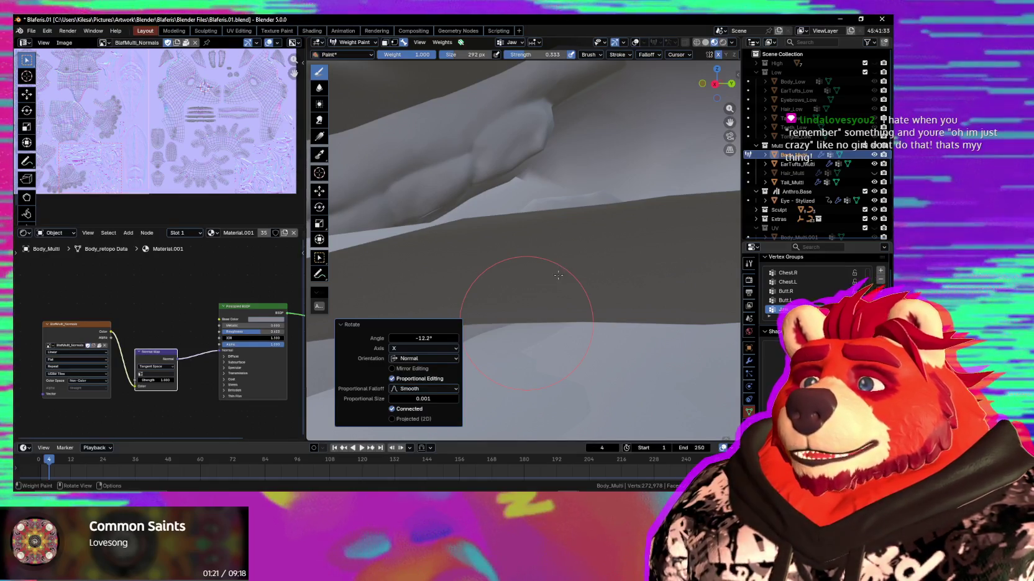
Inspect the jaw close up, rotate it again, and view it from the front and snout side
middle_drag(578, 289, 557, 301)
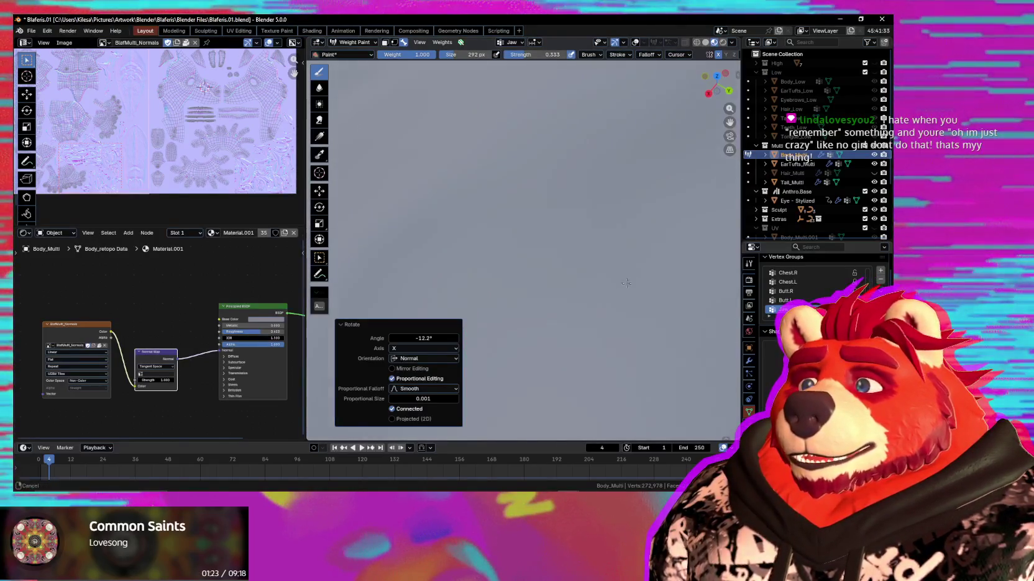
mouse_move(626, 252)
middle_down()
mouse_move(528, 227)
mouse_move(550, 280)
middle_up()
mouse_move(533, 222)
middle_down()
mouse_move(711, 233)
mouse_move(342, 233)
middle_up()
scroll(560, 249, down, 3)
scroll(608, 273, down, 3)
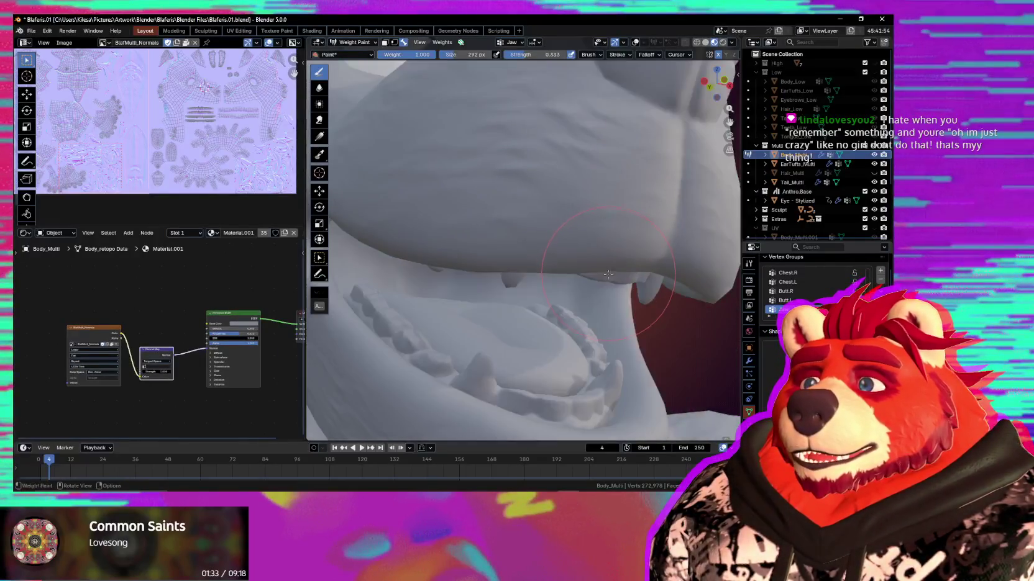
middle_drag(601, 292, 608, 287)
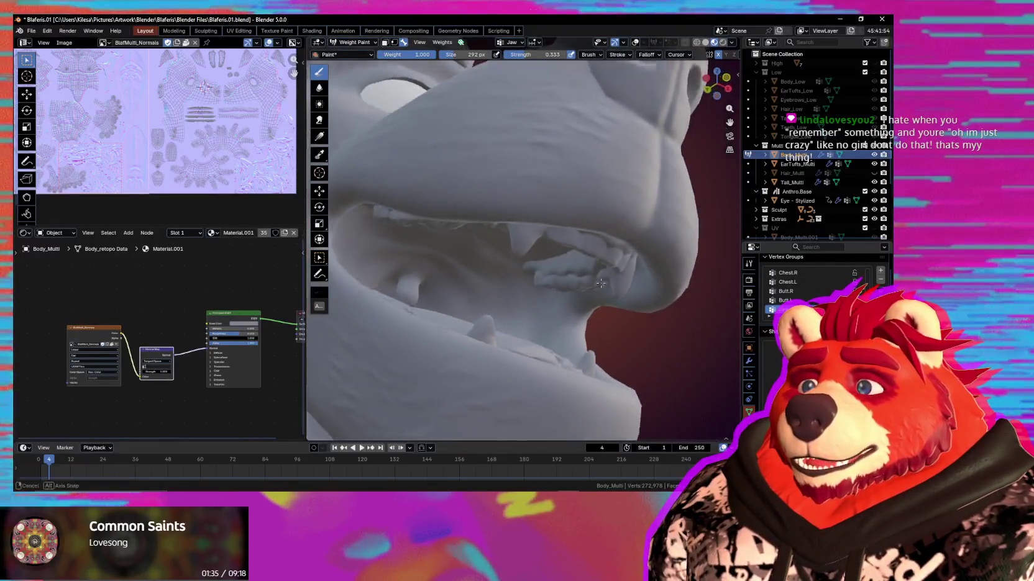
key(r)
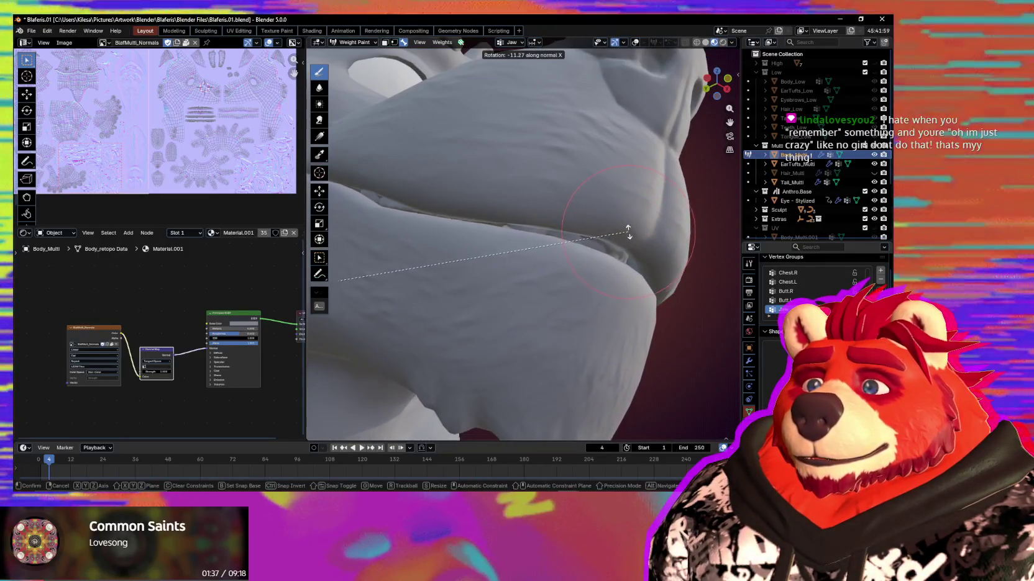
click(628, 237)
mouse_move(629, 236)
middle_down()
mouse_move(483, 348)
mouse_move(564, 308)
middle_up()
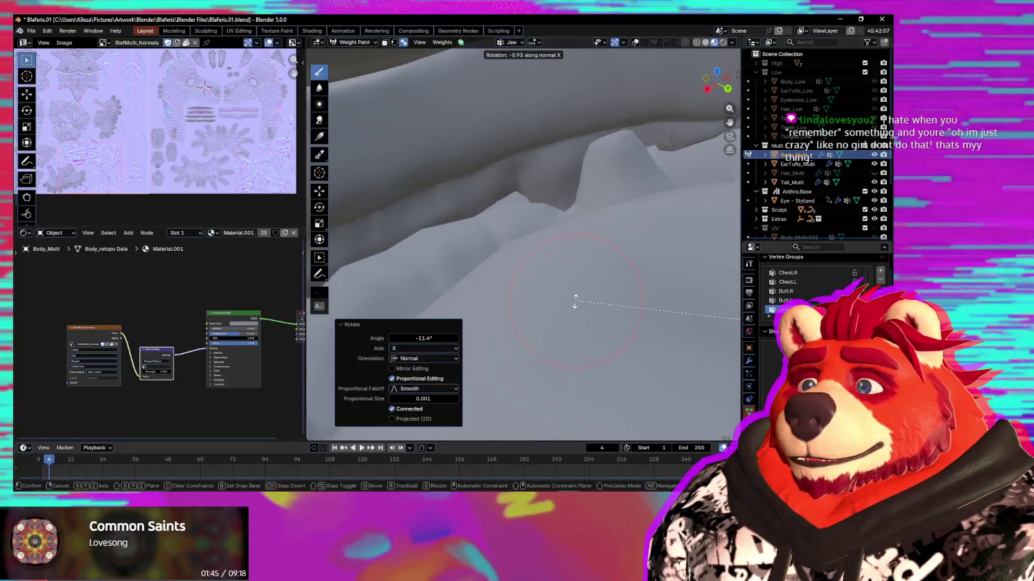
mouse_move(577, 305)
middle_down()
mouse_move(437, 253)
mouse_move(600, 321)
middle_up()
Make several small X rotations of the jaw, ending near -1.04°, checking under the chin
key(r)
key(x)
scroll(583, 323, up, 3)
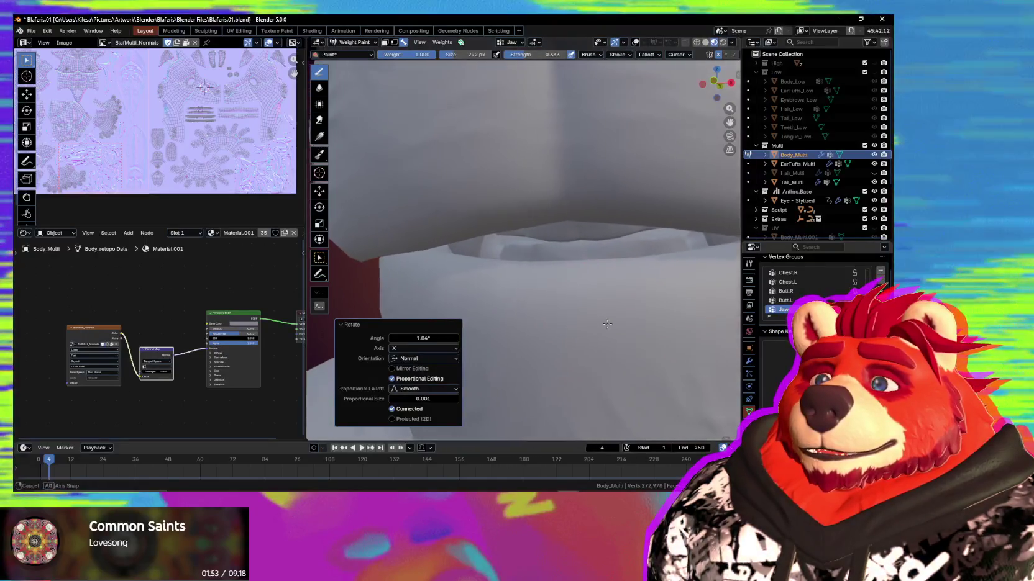
key(r)
key(x)
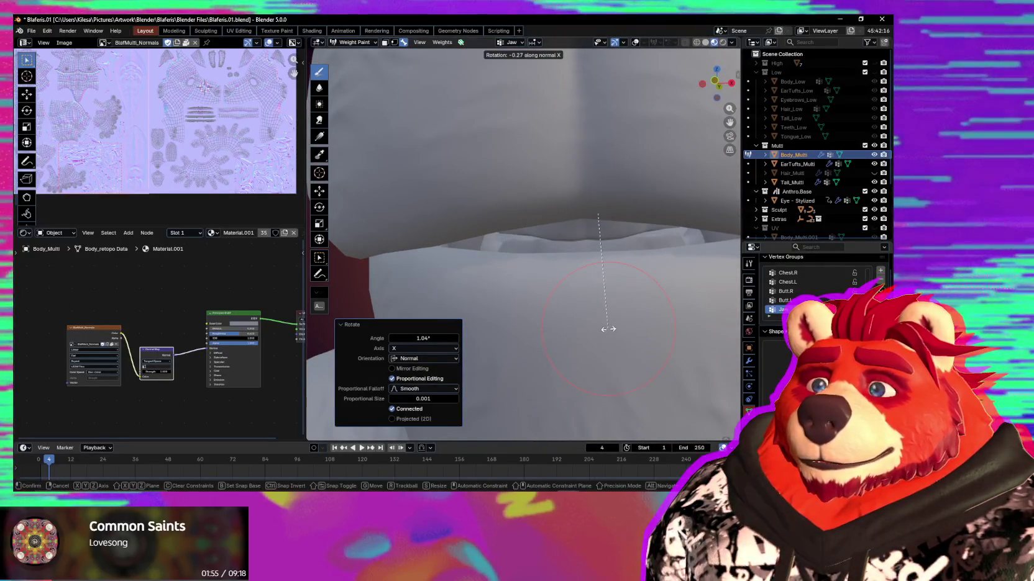
middle_drag(589, 322, 473, 371)
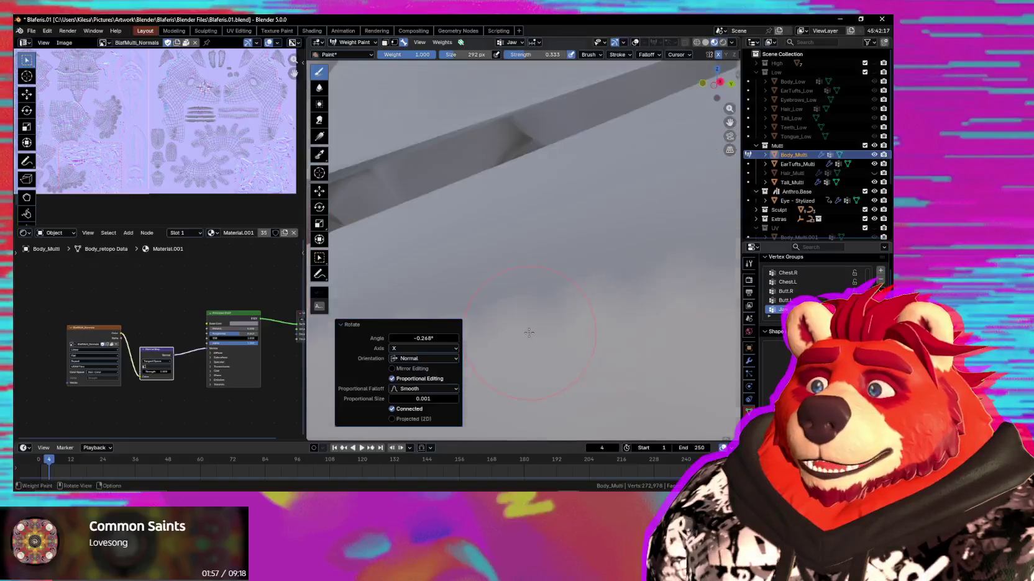
middle_drag(501, 328, 572, 306)
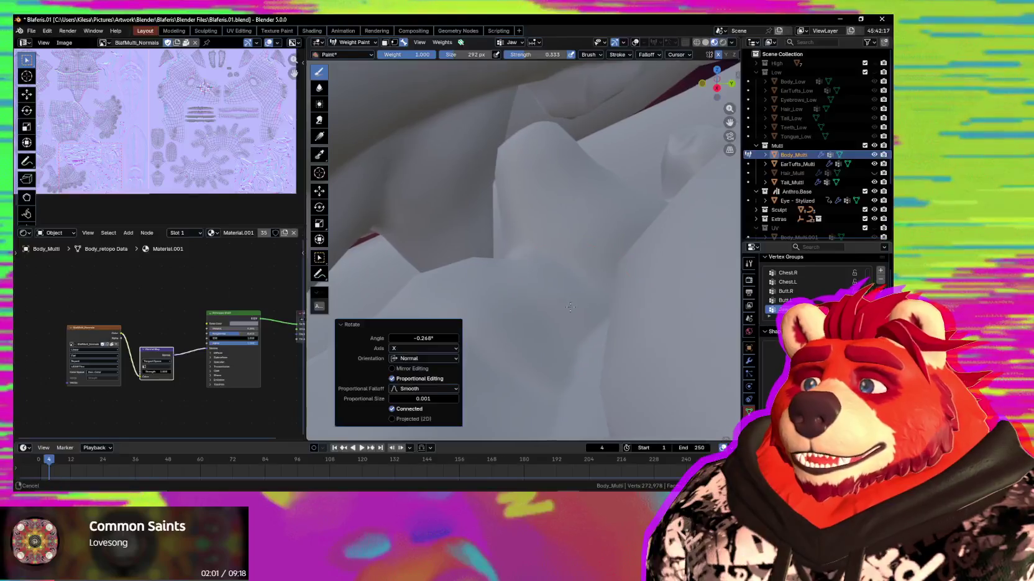
middle_drag(572, 307, 594, 296)
key(r)
key(x)
key(x)
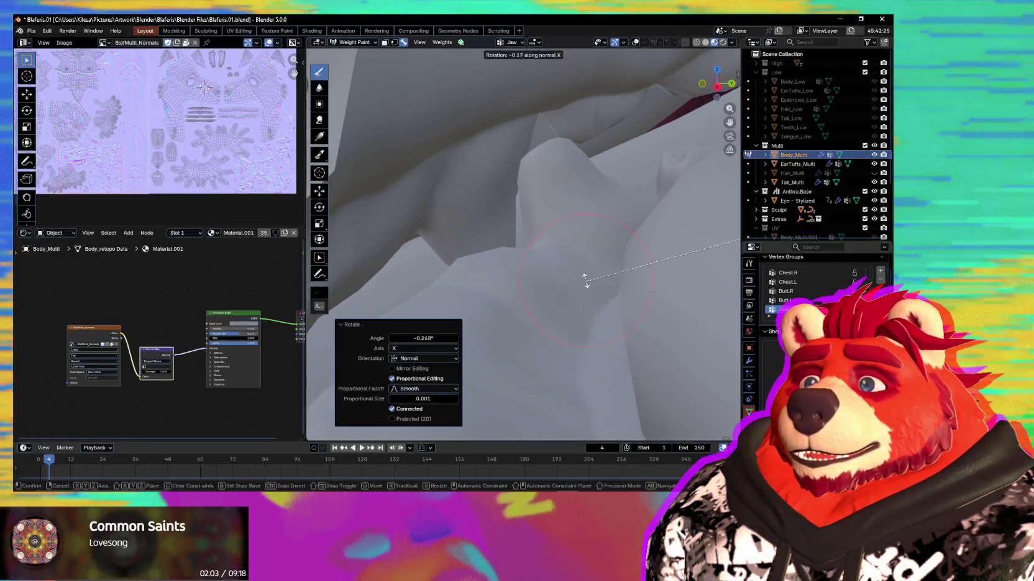
click(538, 210)
mouse_move(537, 210)
middle_down()
mouse_move(585, 206)
mouse_move(637, 266)
mouse_move(611, 231)
middle_up()
Spread the Jaw weights further down toward the neck
scroll(612, 230, down, 3)
key(shift+alt+z)
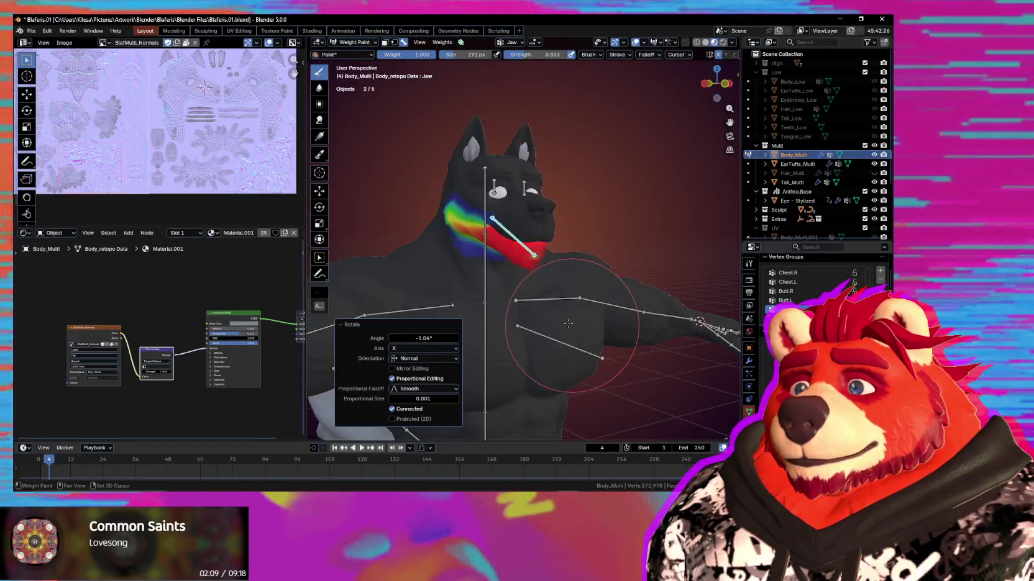
middle_drag(580, 305, 554, 343)
scroll(464, 168, up, 4)
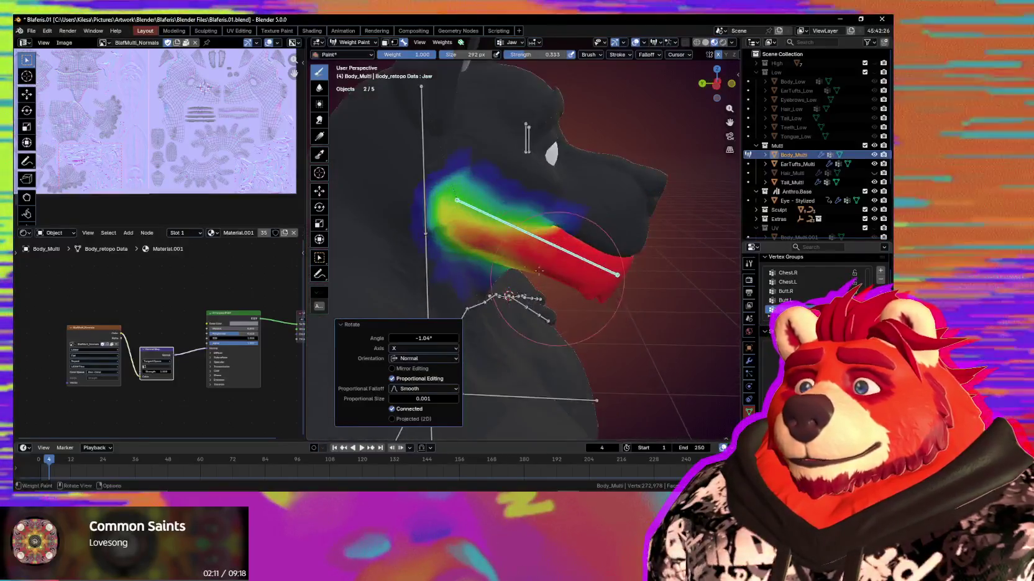
mouse_move(463, 167)
mouse_down()
mouse_move(482, 196)
mouse_move(434, 234)
mouse_up()
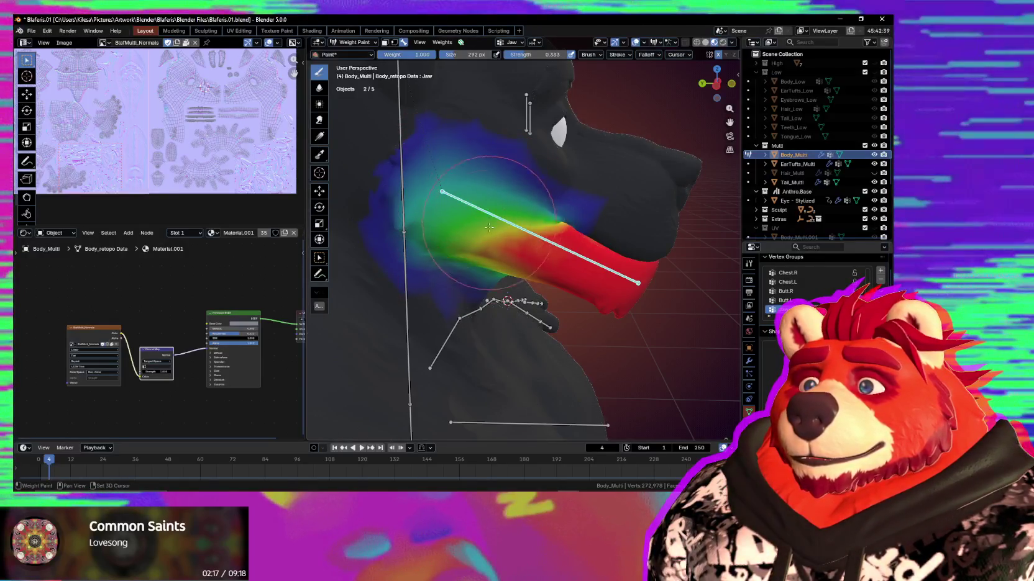
middle_drag(489, 223, 454, 214)
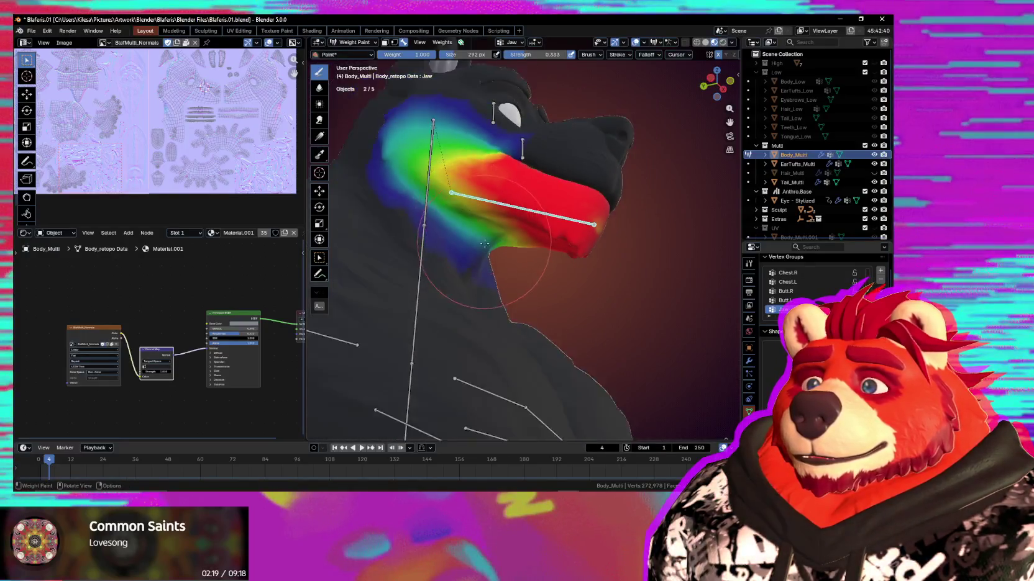
scroll(434, 197, down, 3)
Test-open the jaw, cancel so it closes, and review the model from behind and front
key(r)
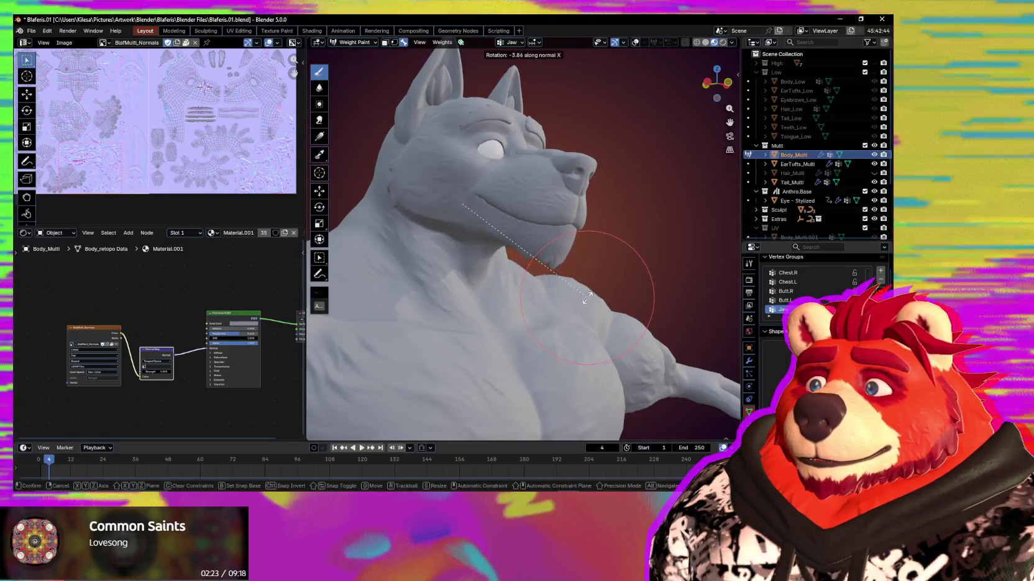
right_click(561, 352)
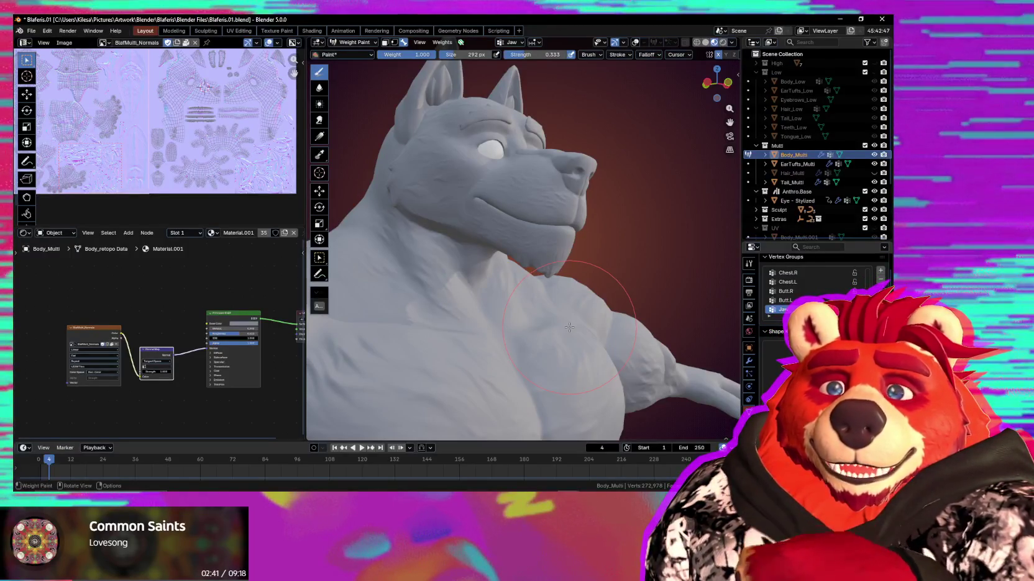
mouse_move(531, 312)
middle_down()
mouse_move(647, 313)
mouse_move(577, 343)
mouse_move(488, 298)
mouse_move(514, 303)
middle_up()
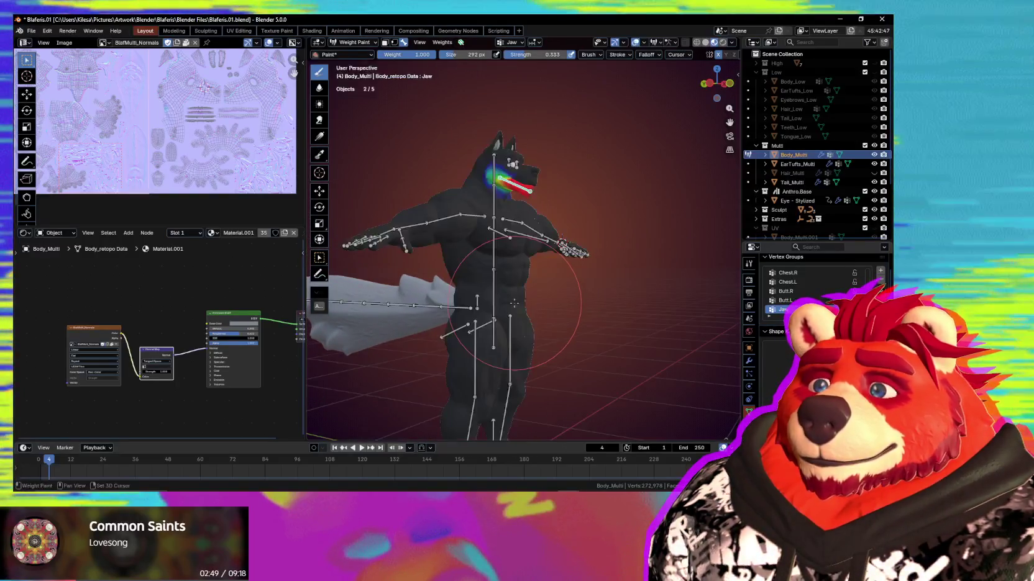
key(shift+alt+z)
scroll(514, 303, up, 3)
mouse_move(514, 303)
middle_down()
mouse_move(526, 357)
mouse_move(477, 350)
middle_up()
Switch to Object Mode and isolate the body and rig in local view around the head
key(ctrl+Tab)
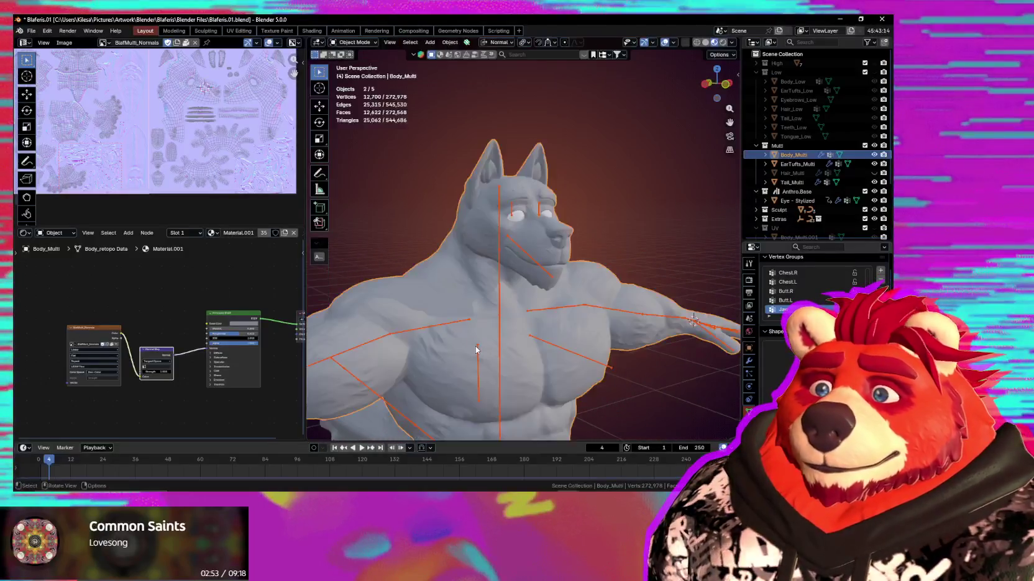
key(KP_Divide)
middle_drag(578, 305, 555, 297)
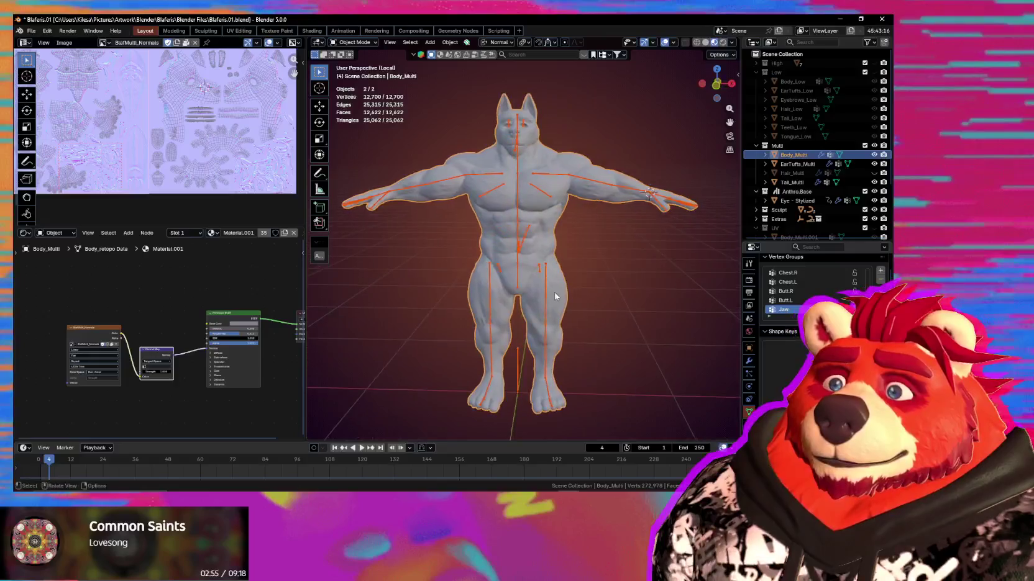
middle_drag(555, 245, 553, 257)
scroll(539, 305, up, 4)
mouse_move(539, 305)
middle_down()
mouse_move(576, 309)
mouse_move(499, 231)
middle_up()
scroll(575, 308, down, 2)
scroll(539, 271, down, 2)
scroll(538, 271, up, 3)
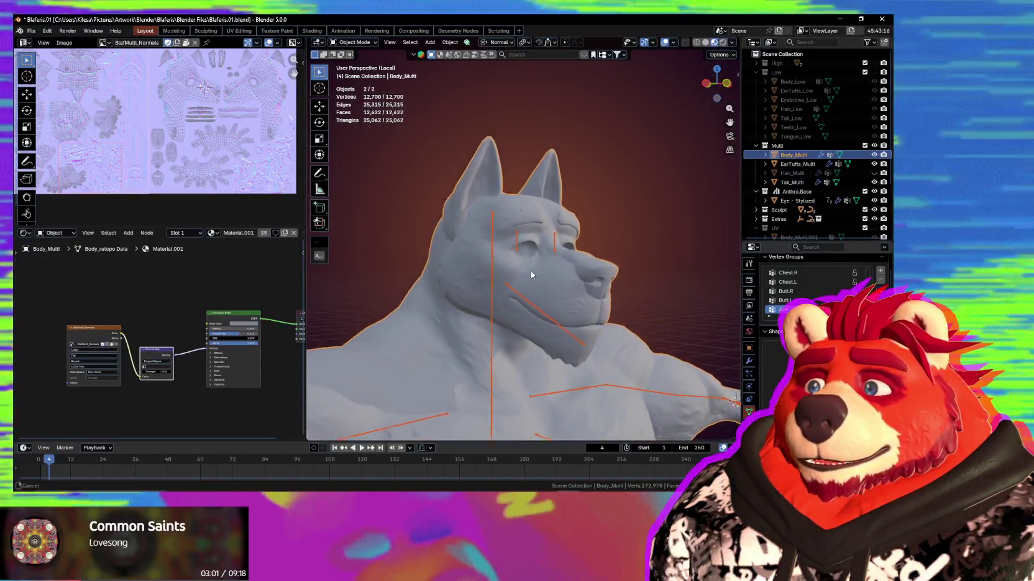
scroll(523, 264, up, 3)
Select the body mesh, then the armature, and enter the armature's Edit Mode
click(501, 243)
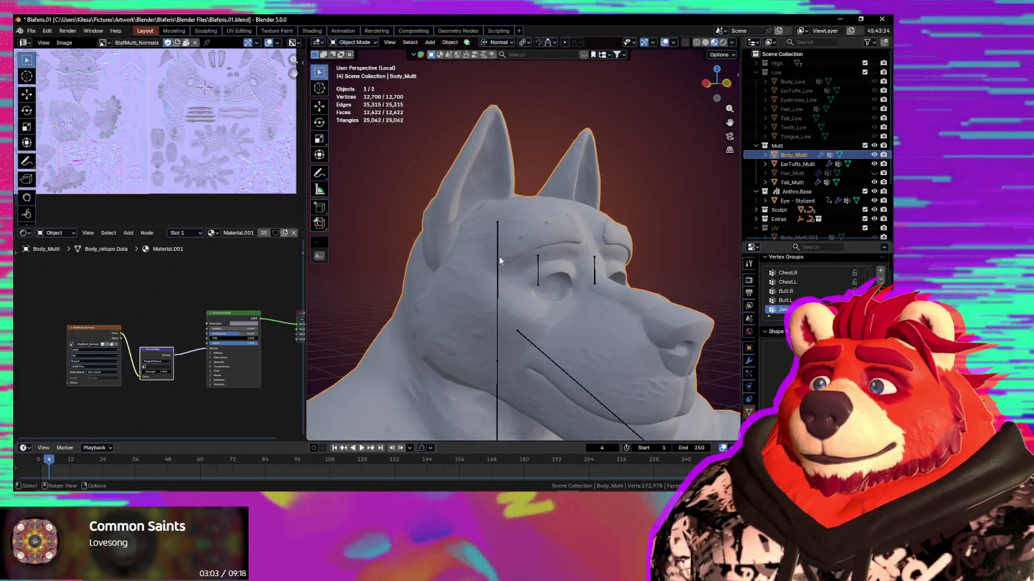
click(498, 256)
key(Tab)
Duplicate the eye.R bone, slide it along Y to the ear base, and rename it Ear.R
click(537, 268)
middle_drag(537, 269, 532, 280)
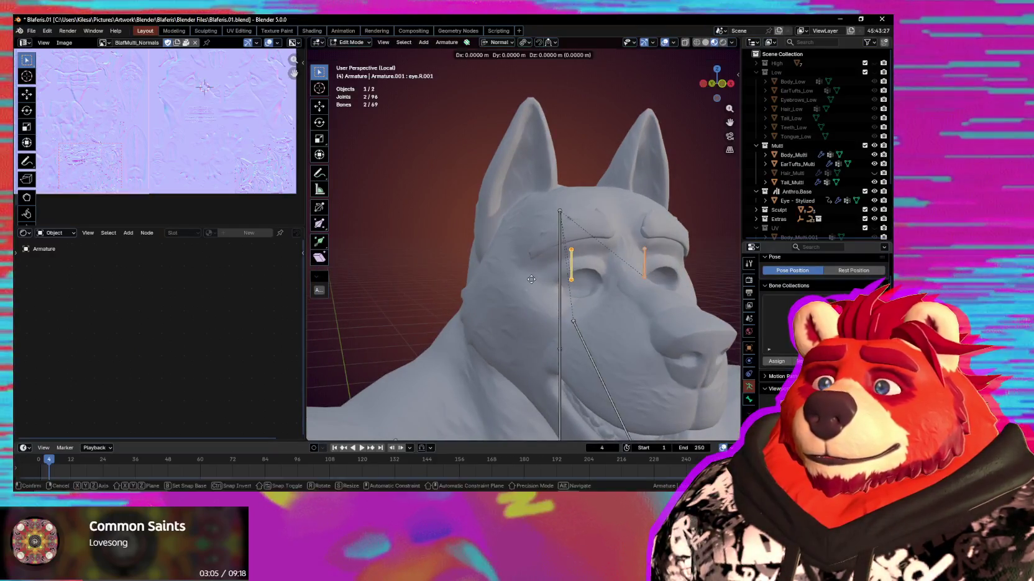
click(474, 186)
middle_drag(475, 185, 630, 271)
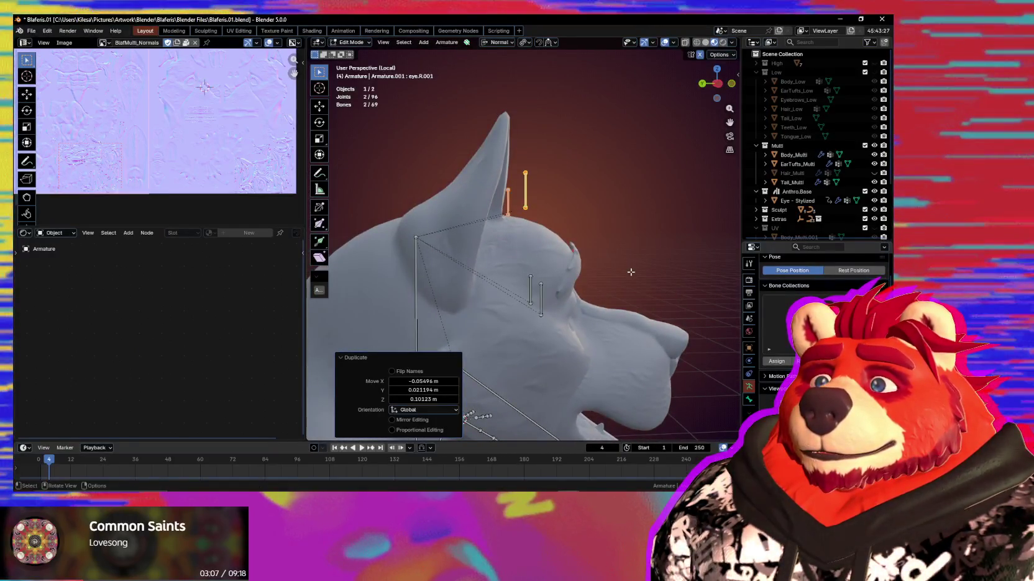
key(g)
key(y)
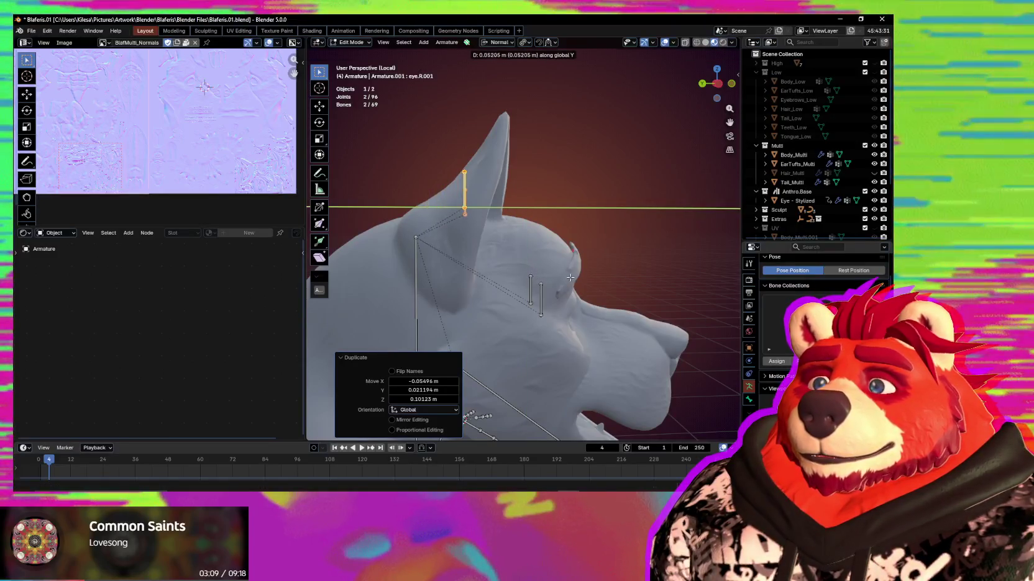
click(570, 278)
middle_drag(570, 278, 489, 198)
key(F2)
text(Ear.R)
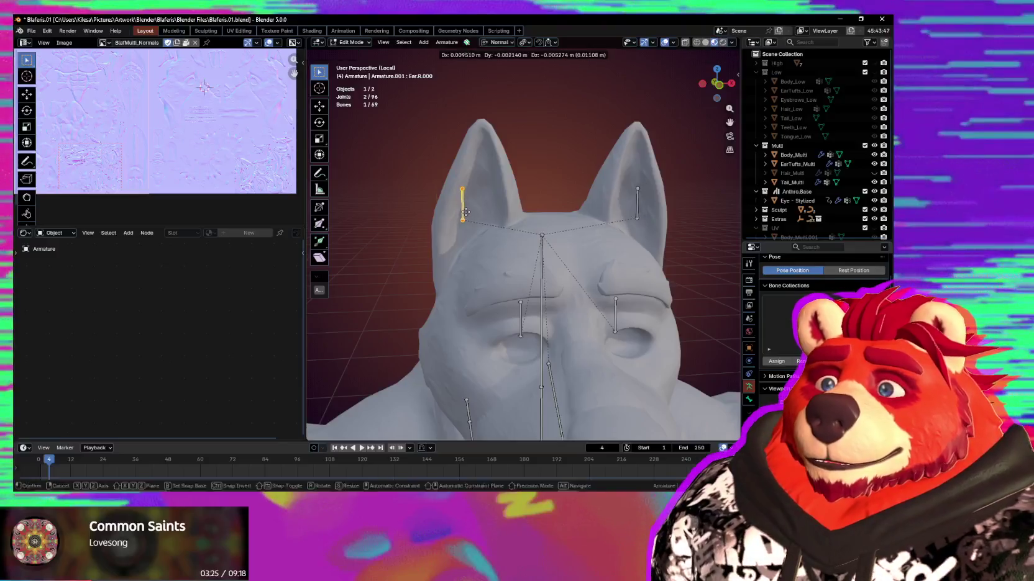
Shrink Ear.R to about a quarter and lower it slightly along Z into the ear
click(478, 224)
middle_drag(478, 223, 528, 242)
key(s)
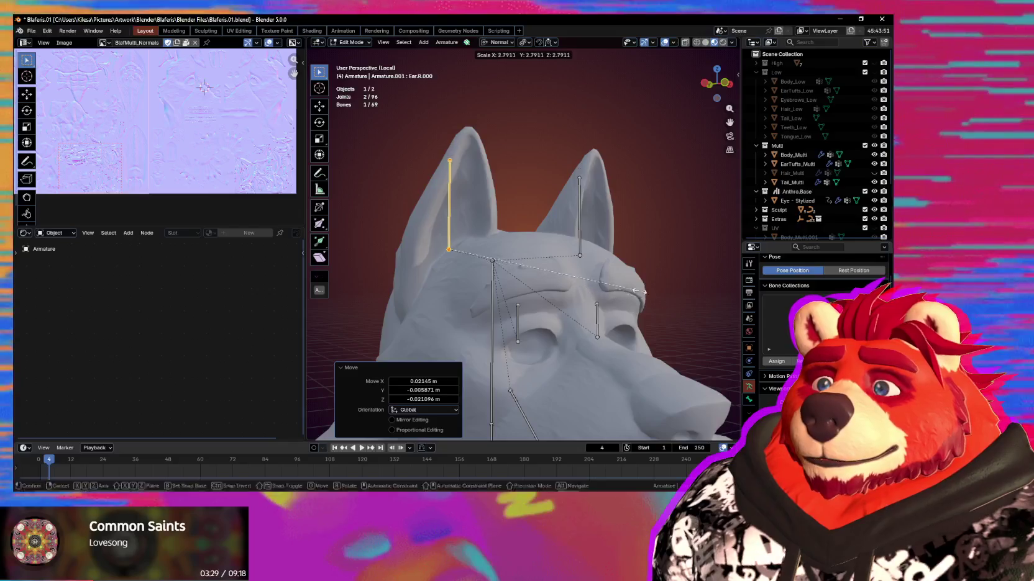
click(449, 231)
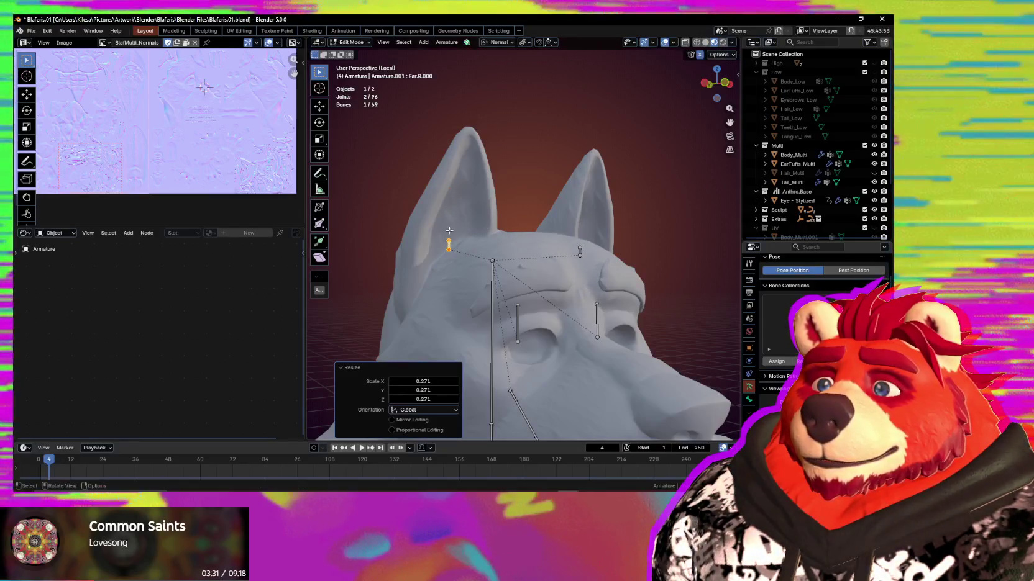
key(s)
mouse_move(513, 238)
middle_down()
mouse_move(556, 261)
mouse_move(499, 281)
middle_up()
key(g)
key(z)
click(557, 261)
Extrude a second bone from Ear.R's upper joint up to the ear tip
click(464, 238)
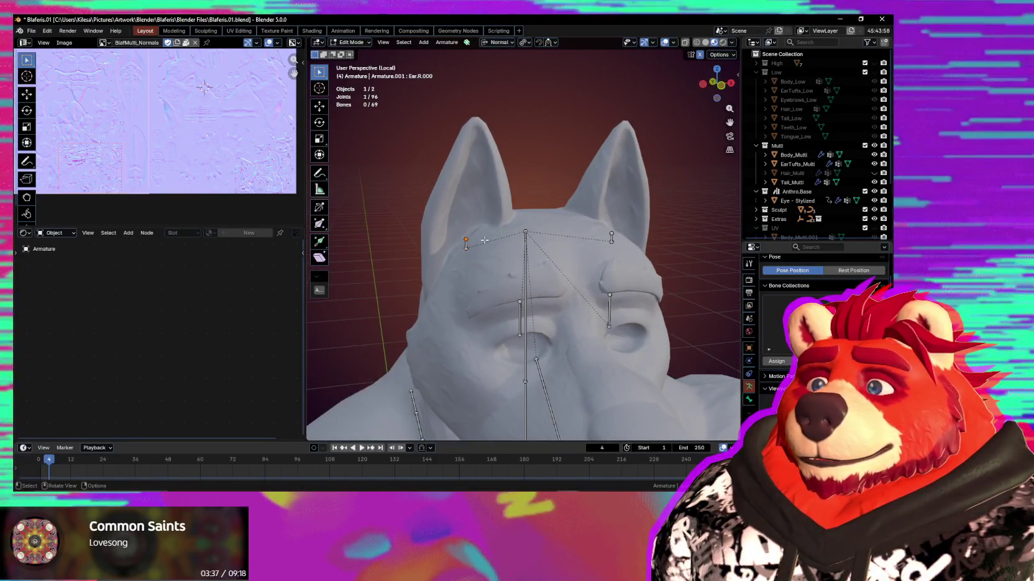
click(492, 130)
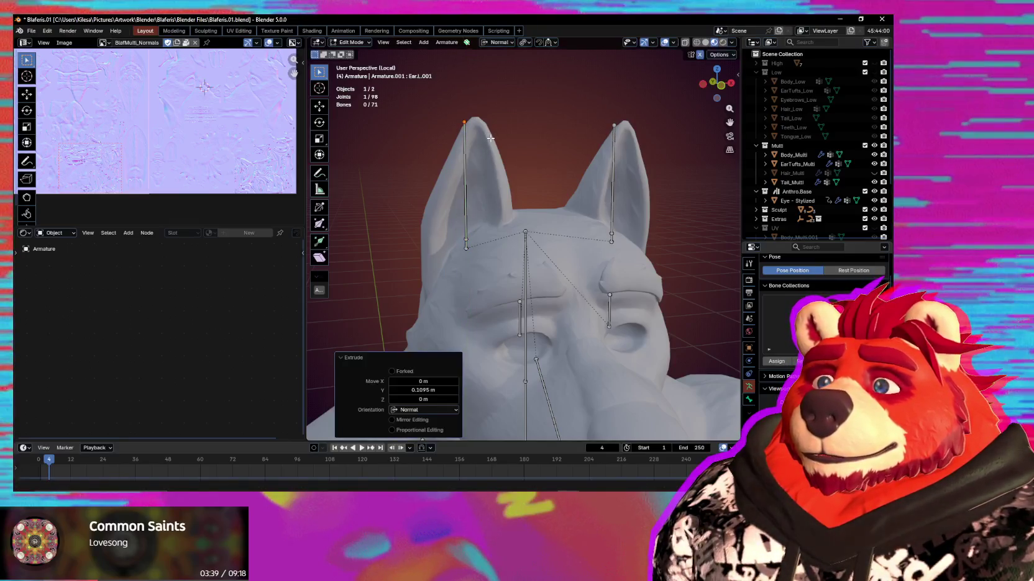
middle_drag(479, 167, 484, 174)
click(475, 152)
right_click(475, 193)
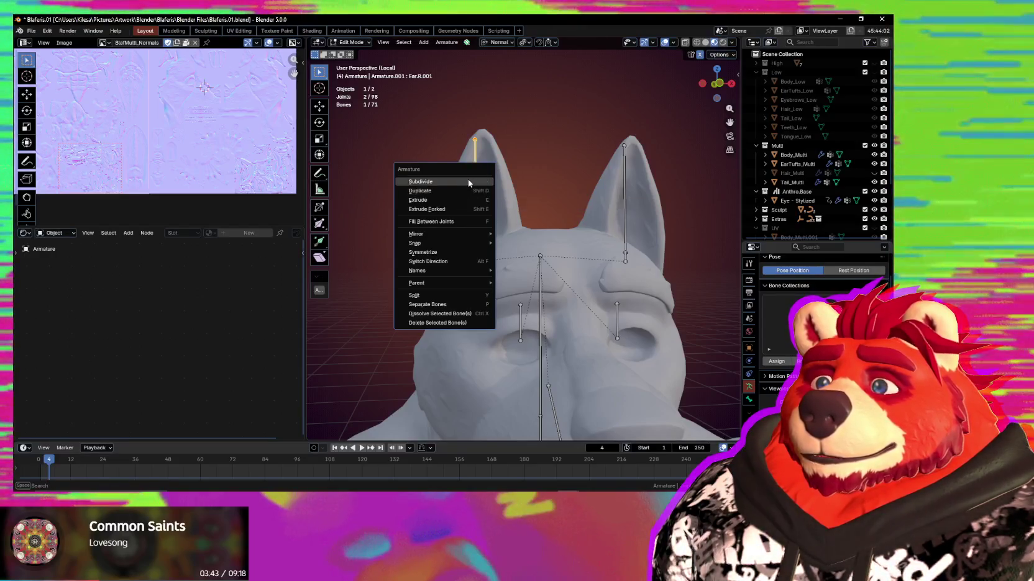
Subdivide the upper ear bone with 2 cuts
click(468, 181)
click(457, 432)
mouse_move(510, 302)
middle_down()
mouse_move(544, 302)
mouse_move(454, 266)
mouse_move(579, 247)
mouse_move(554, 246)
mouse_move(521, 286)
middle_up()
scroll(554, 246, up, 3)
Rotate the ear bones -15° about X around Individual Origins to follow the ear's lean
click(497, 269)
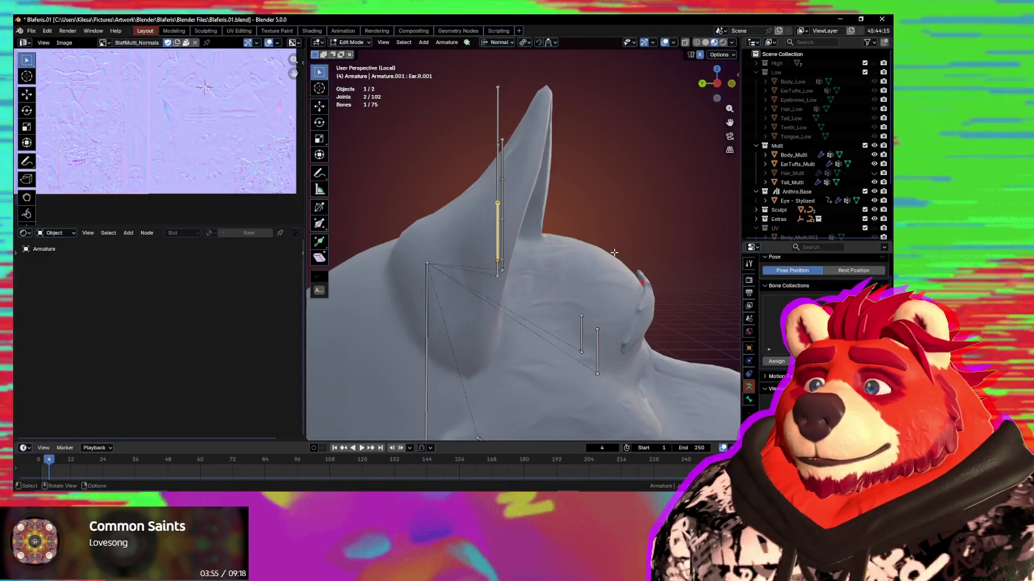
click(501, 205)
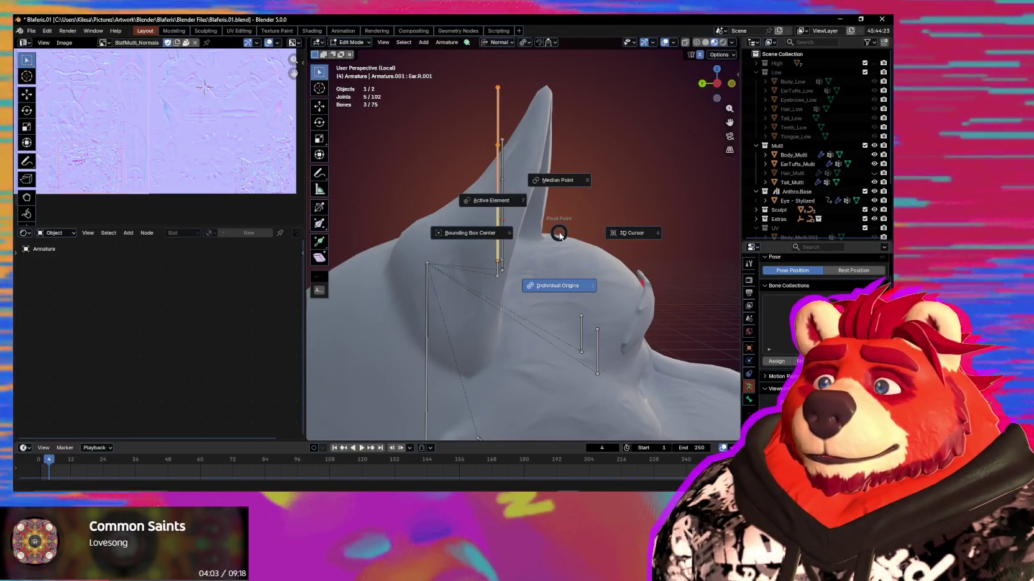
click(515, 206)
key(r)
key(x)
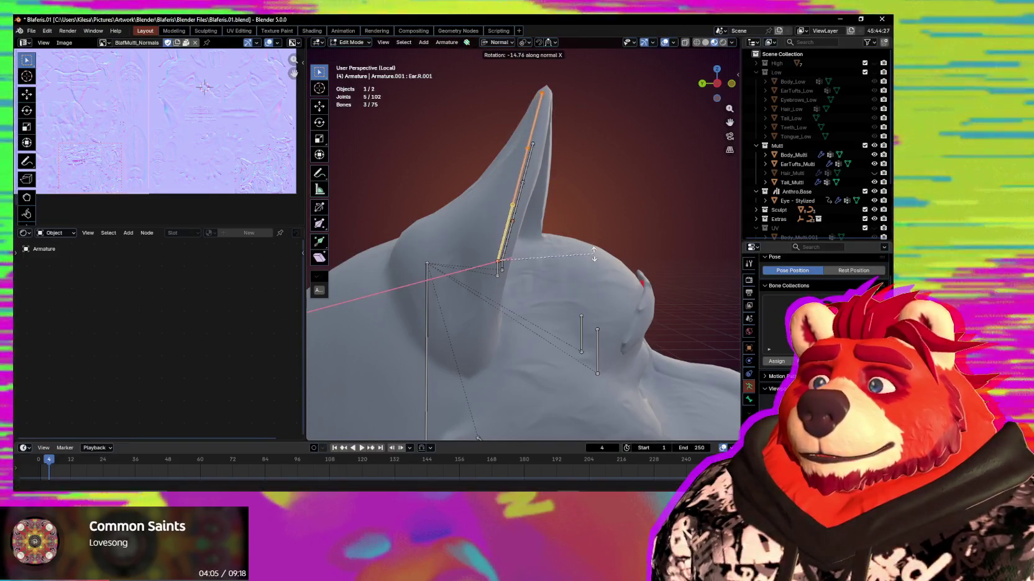
click(594, 255)
Check the tilted ear chain from the front and return to Object Mode
mouse_move(594, 254)
middle_down()
mouse_move(531, 287)
mouse_move(657, 292)
mouse_move(700, 277)
middle_up()
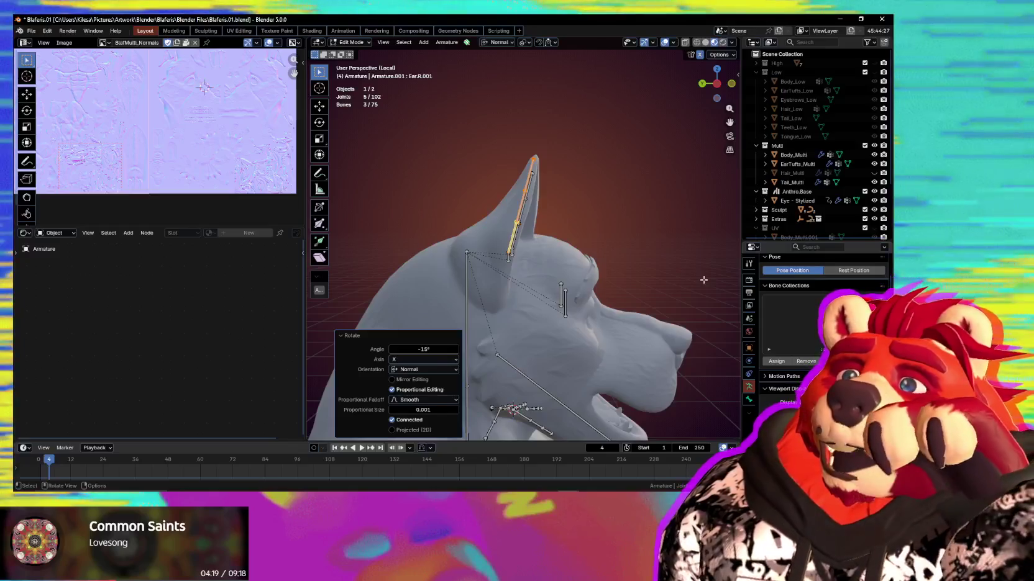
middle_drag(703, 280, 486, 202)
scroll(573, 269, down, 2)
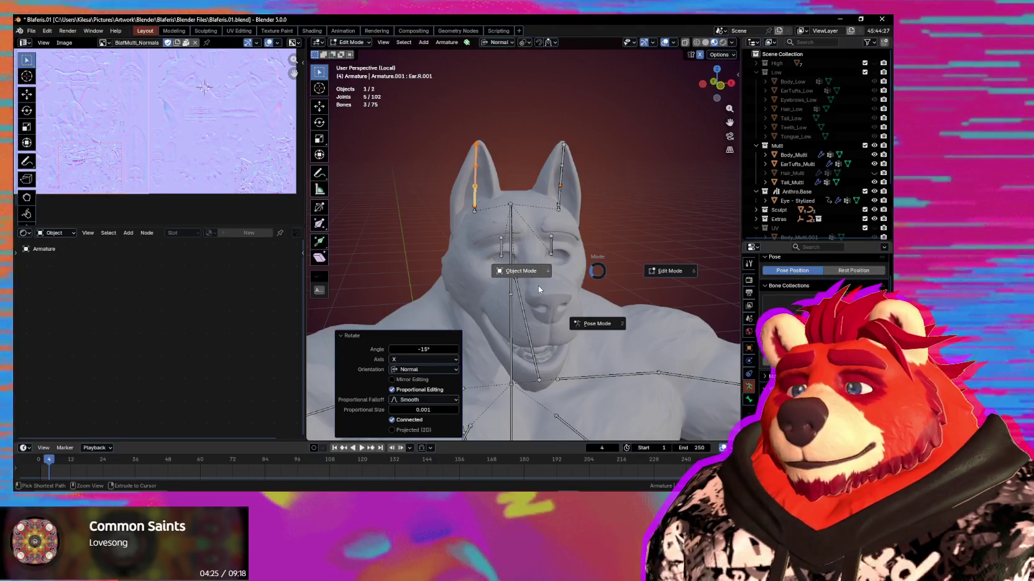
click(538, 286)
scroll(543, 290, up, 4)
In Edit Mode, move a copied head bone along Y and disconnect it from its parent
middle_drag(543, 290, 555, 228)
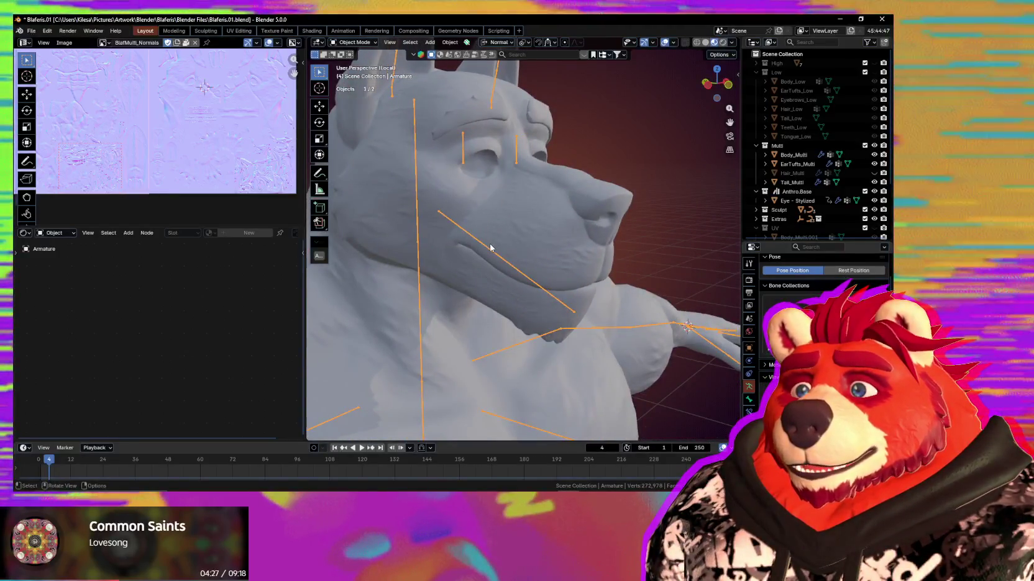
key(Tab)
middle_drag(481, 253, 569, 312)
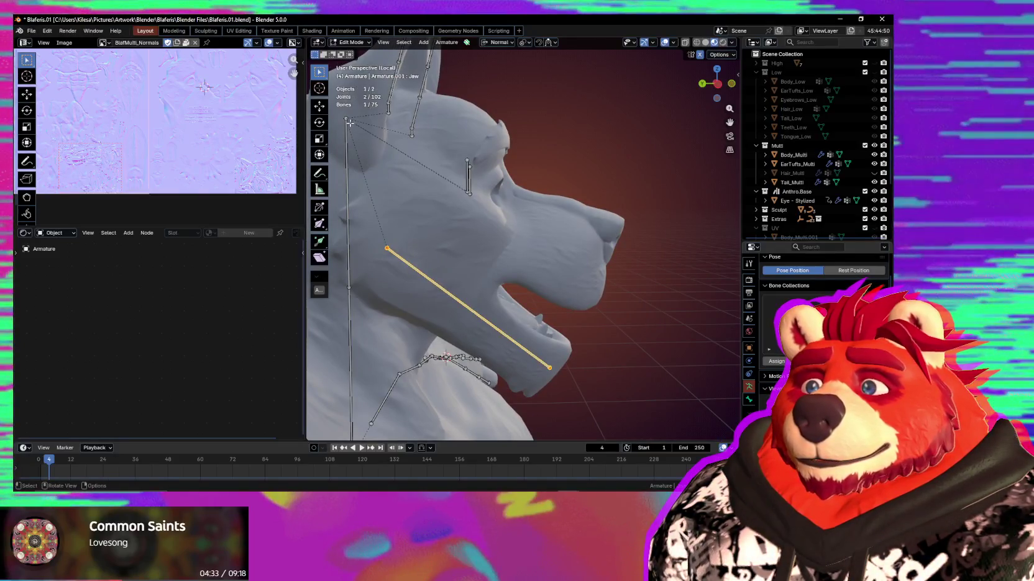
key(y)
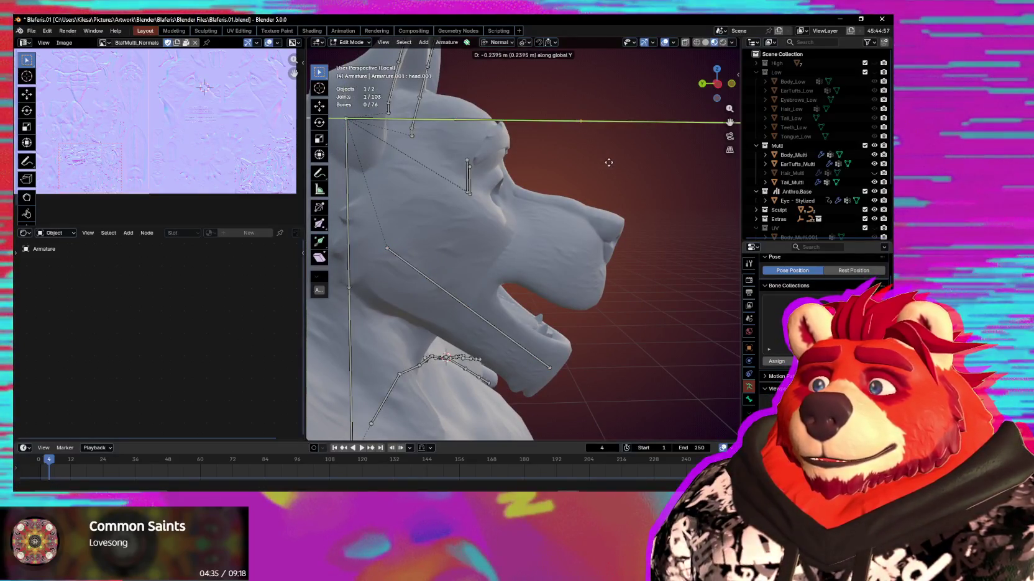
click(426, 150)
key(alt+p)
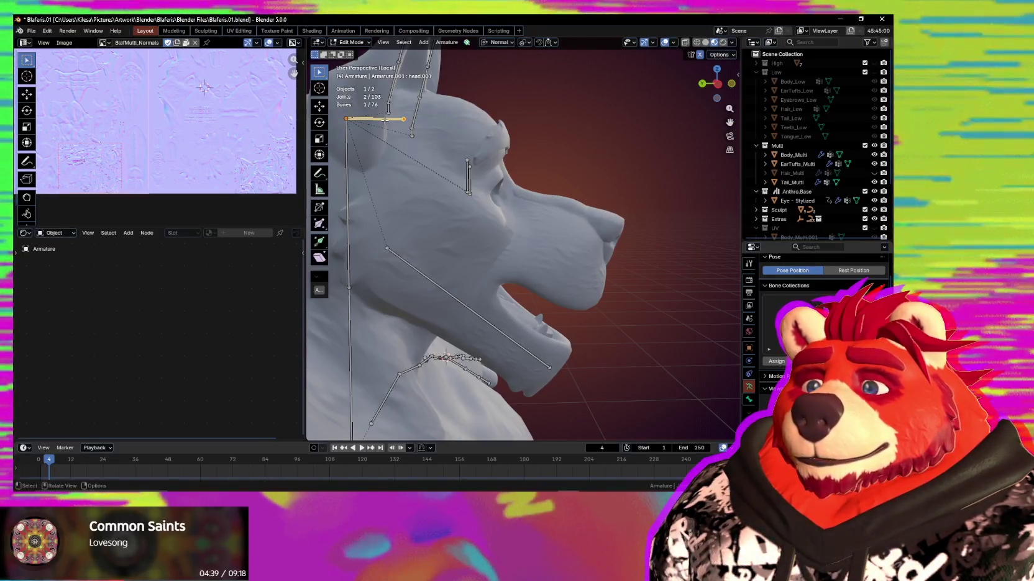
click(385, 121)
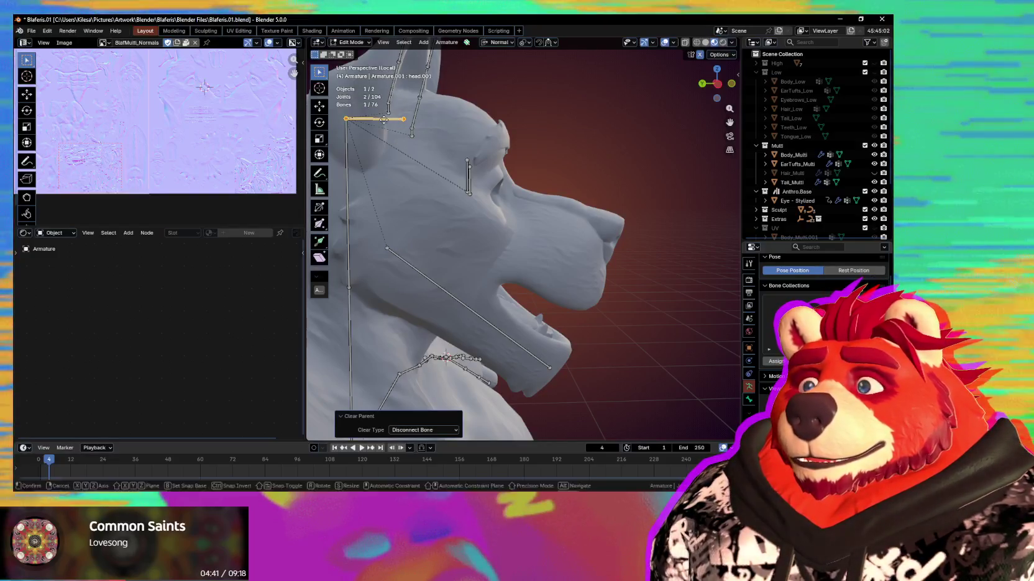
Place the bone along the top of the snout, angled about X and slightly shortened
click(604, 225)
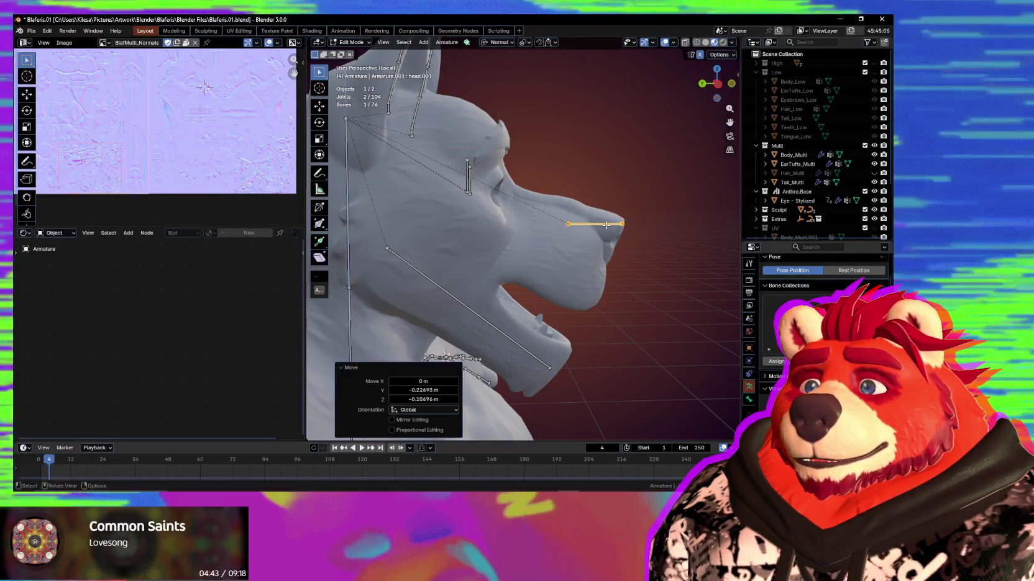
key(r)
key(x)
key(x)
click(664, 264)
scroll(664, 264, up, 3)
key(s)
click(581, 272)
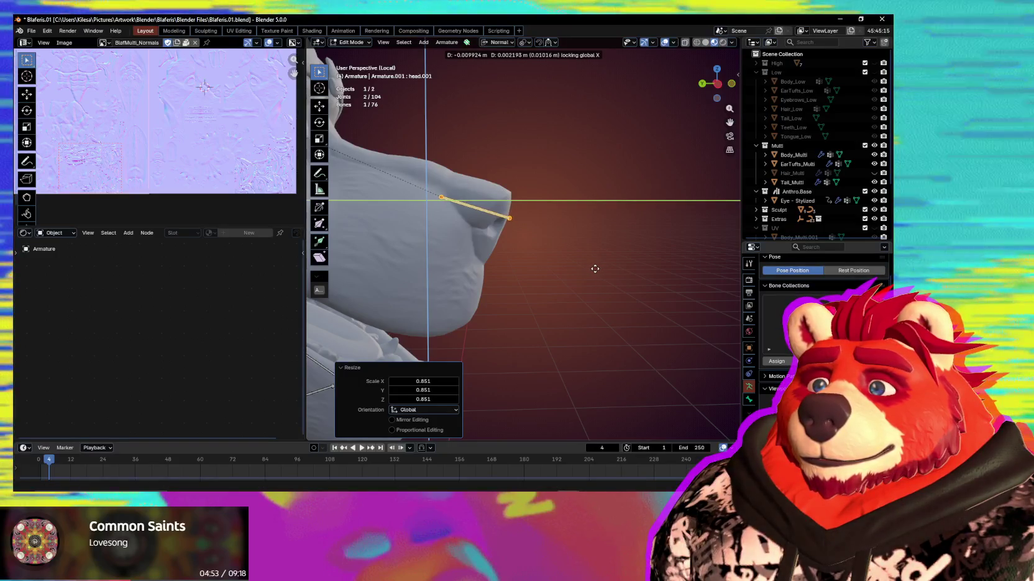
click(595, 268)
Check the rig in Object Mode, then back in Edit Mode rename the bone Nose
right_click(469, 210)
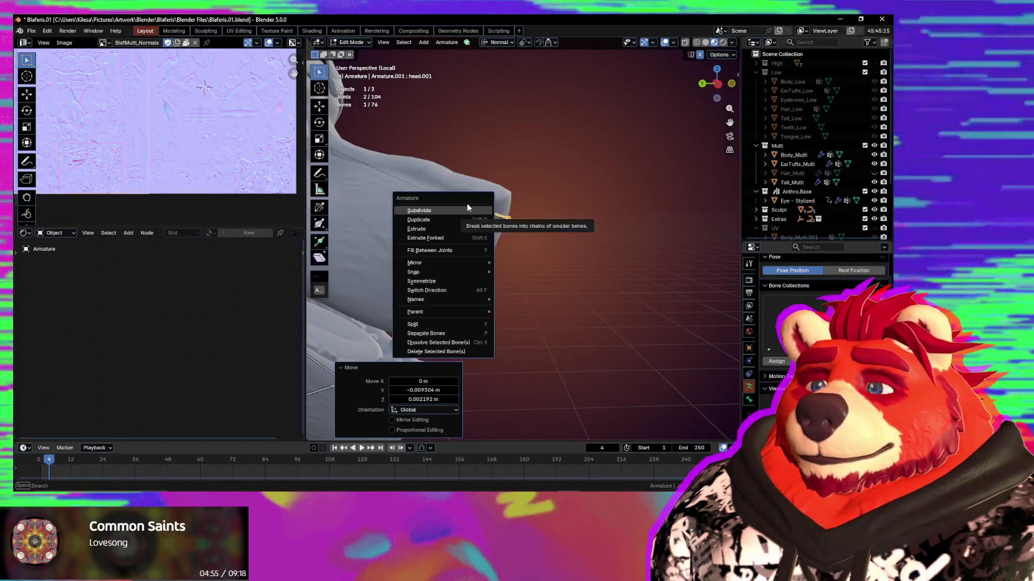
key(Escape)
mouse_move(521, 194)
middle_down()
mouse_move(432, 225)
mouse_move(555, 266)
middle_up()
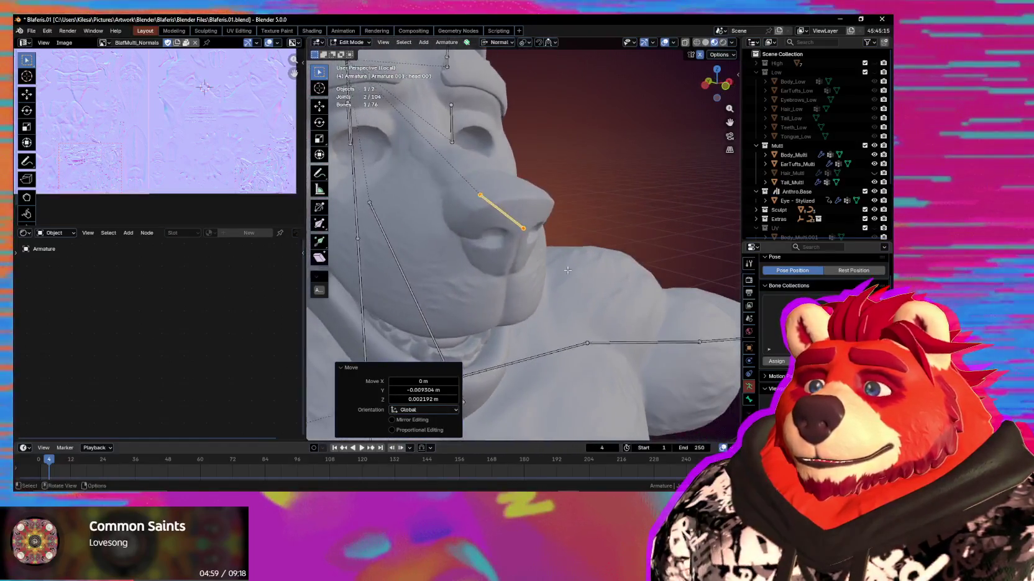
key(Tab)
scroll(514, 230, down, 3)
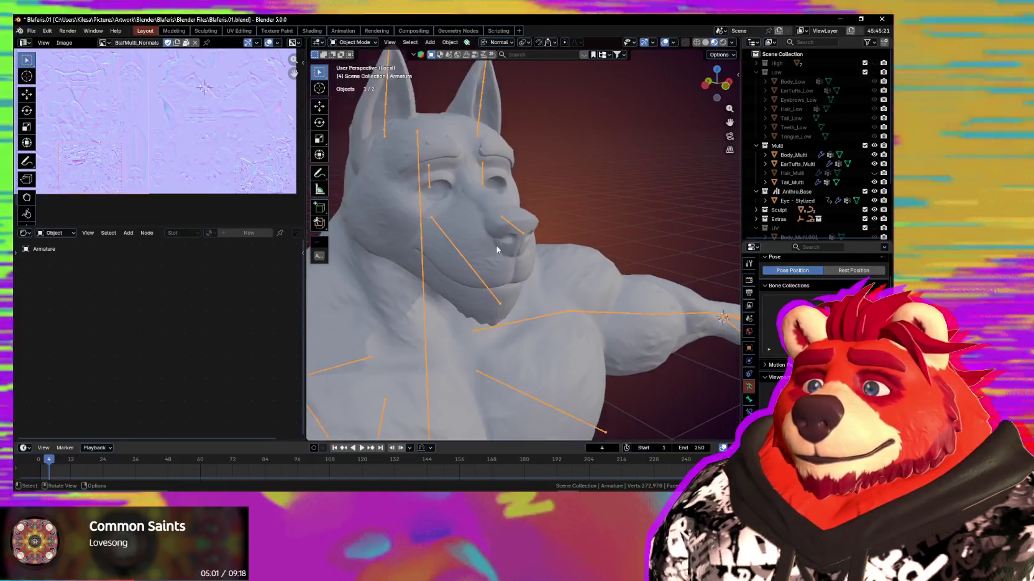
key(Tab)
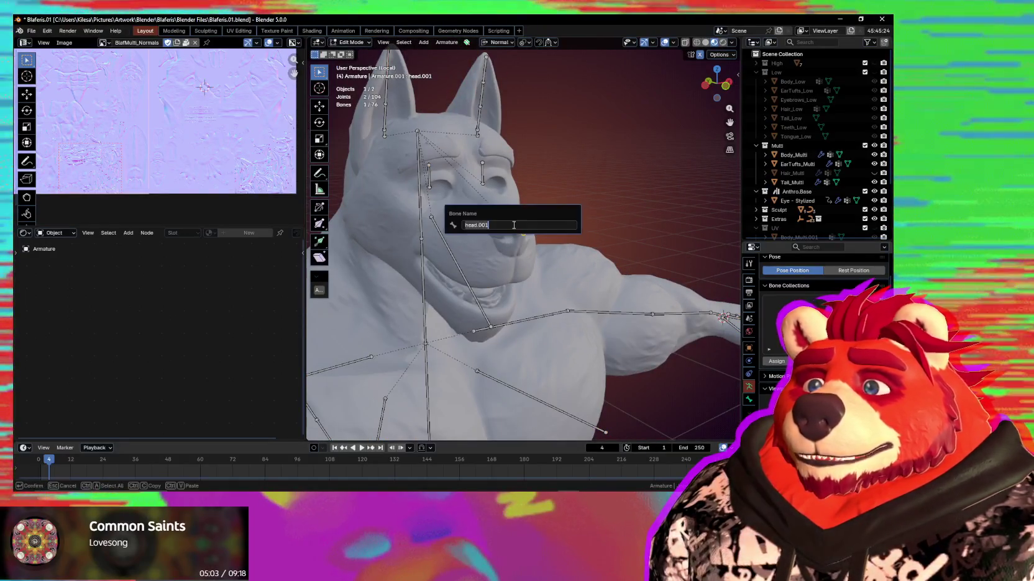
text(Nose)
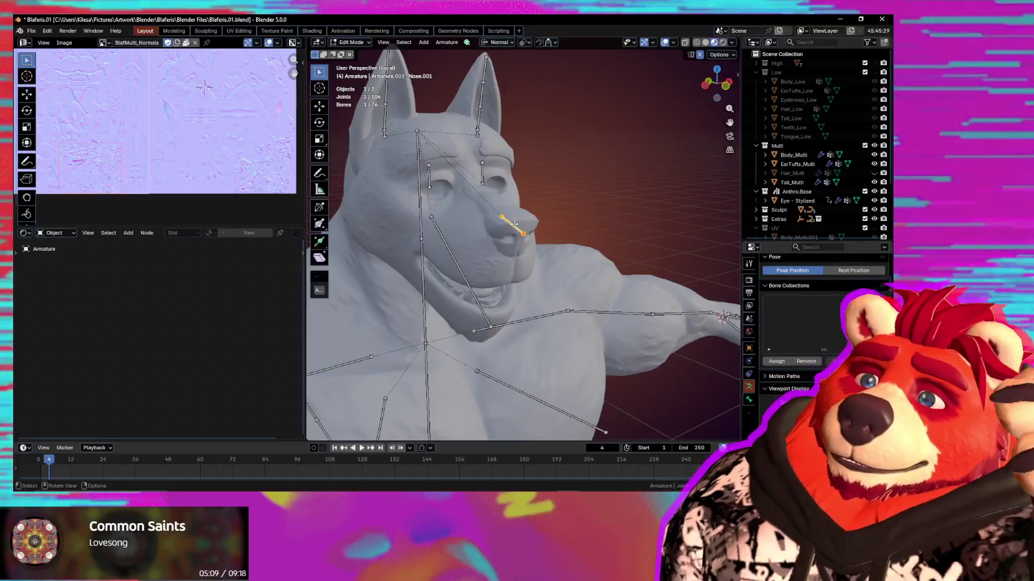
mouse_move(520, 205)
middle_down()
mouse_move(488, 272)
mouse_move(473, 246)
mouse_move(552, 202)
middle_up()
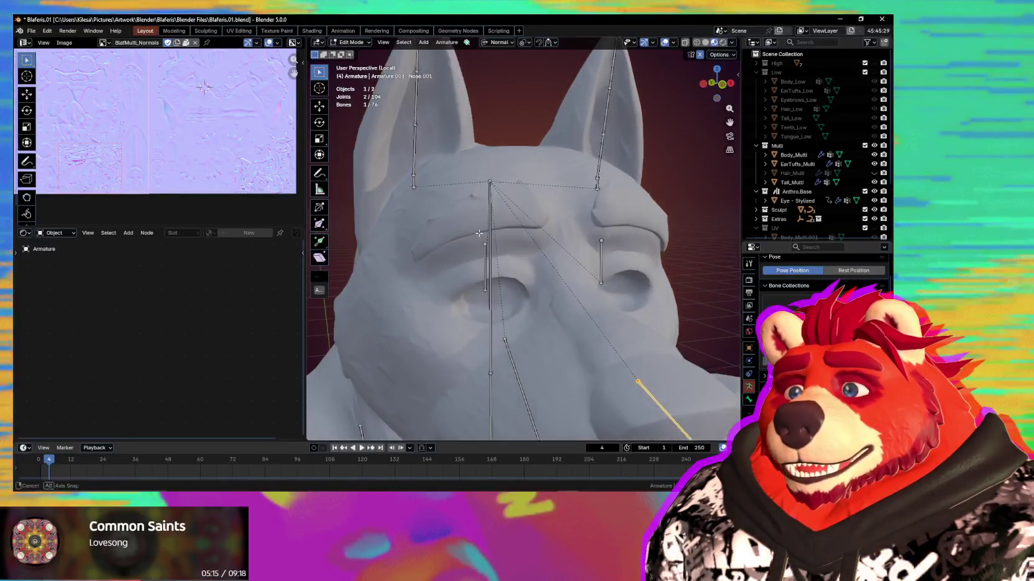
scroll(552, 202, up, 2)
Select the right ear's base bone and turn the view to frame the chest
click(475, 180)
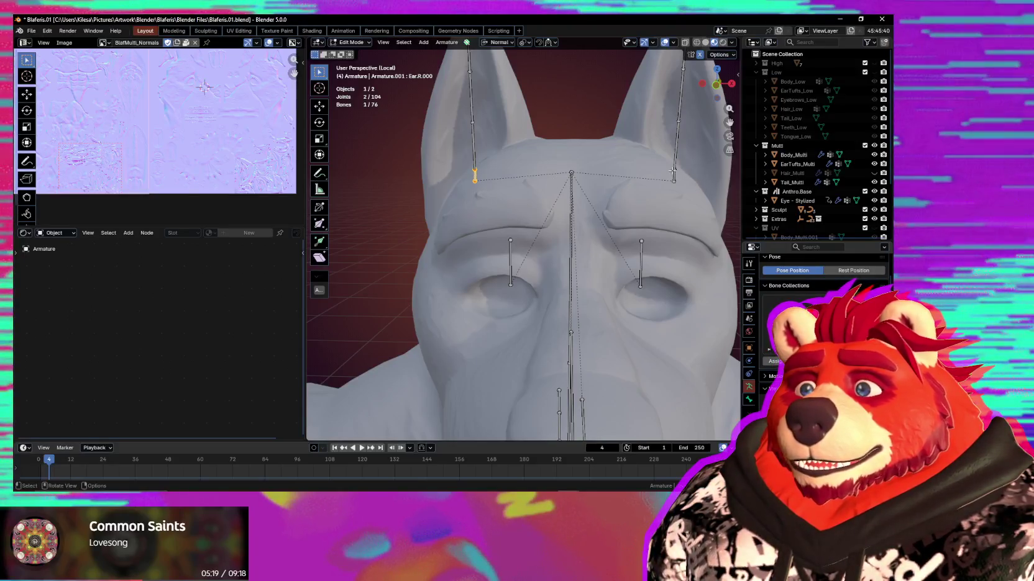
mouse_move(673, 178)
middle_down()
mouse_move(564, 199)
mouse_move(544, 246)
middle_up()
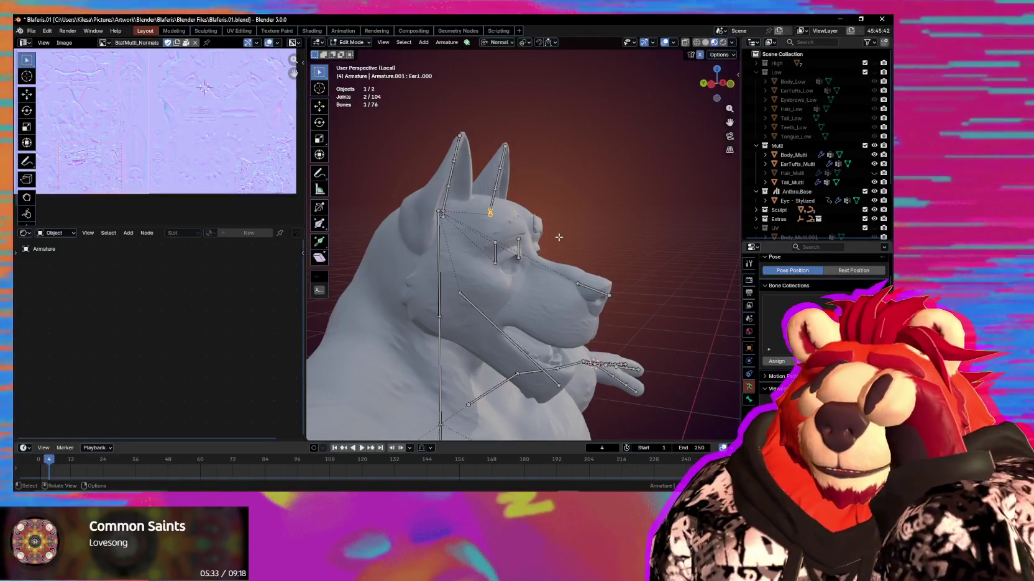
mouse_move(558, 236)
shift+middle_down()
mouse_move(495, 198)
mouse_move(451, 255)
shift+middle_up()
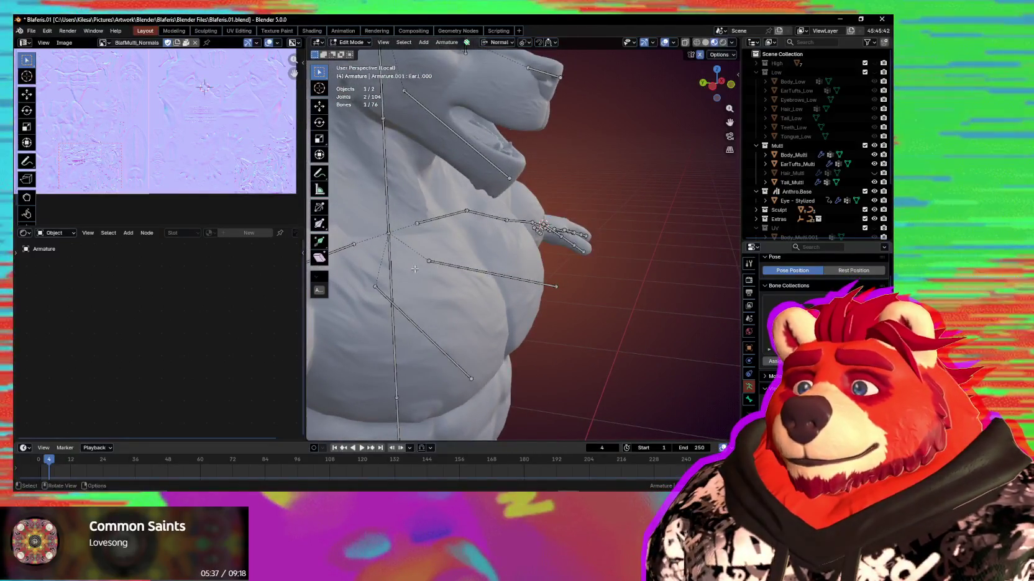
Duplicate the neck bone, shrink the copy to 0.202, and slide it along Y to the chest
click(386, 215)
middle_drag(387, 215, 415, 264)
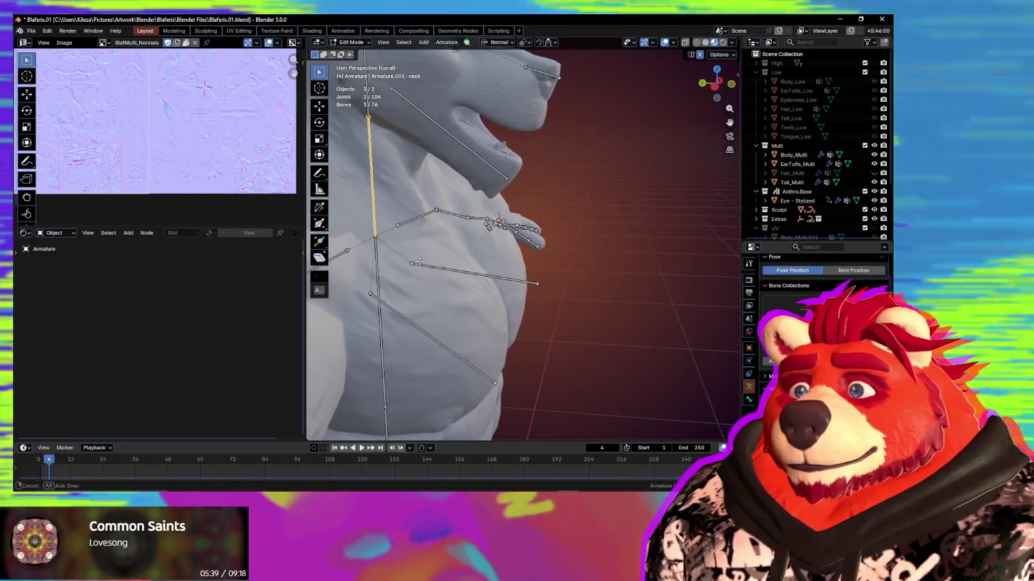
key(shift+d)
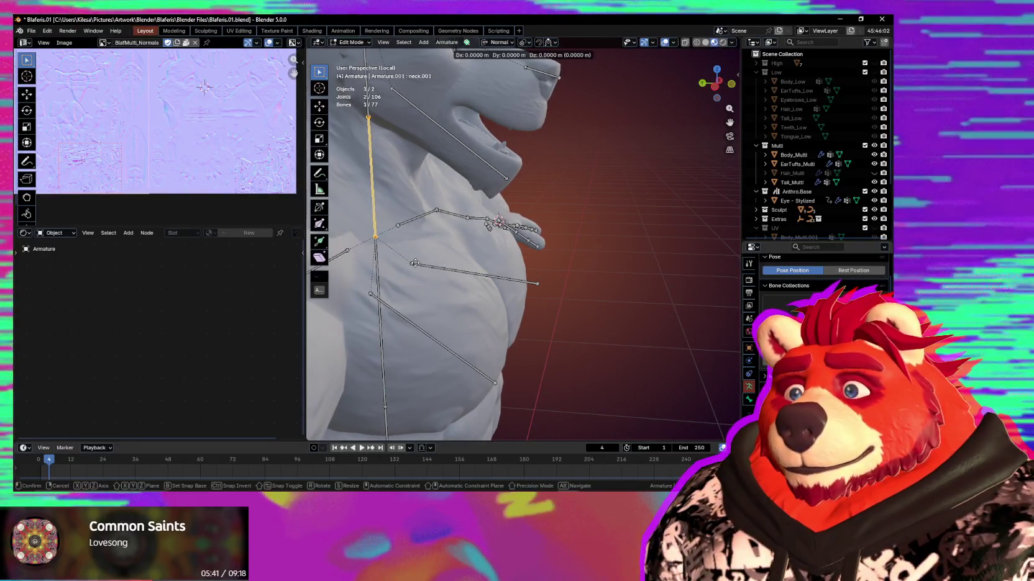
key(y)
click(426, 267)
key(s)
click(393, 263)
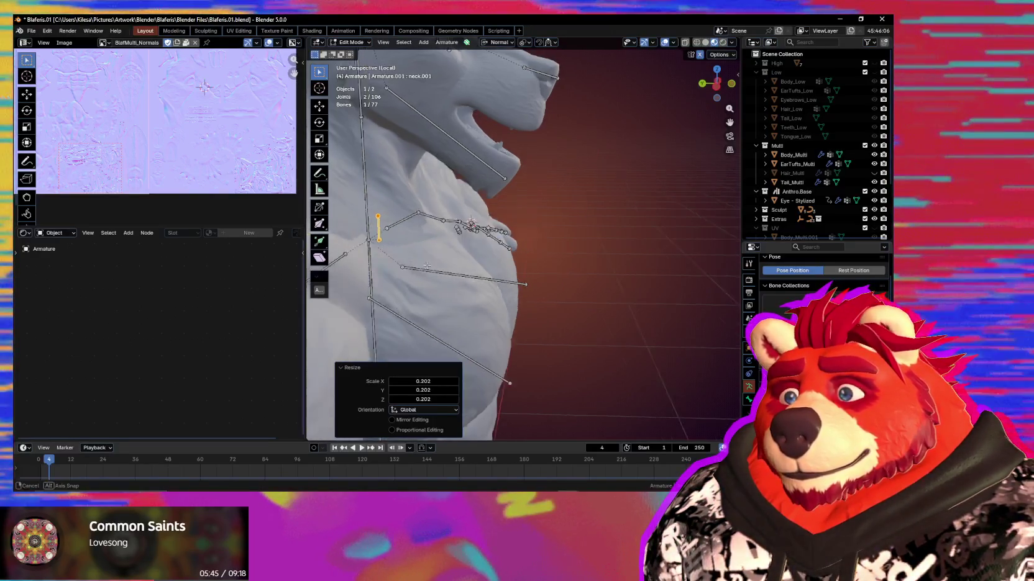
scroll(410, 279, down, 1)
key(g)
key(y)
key(y)
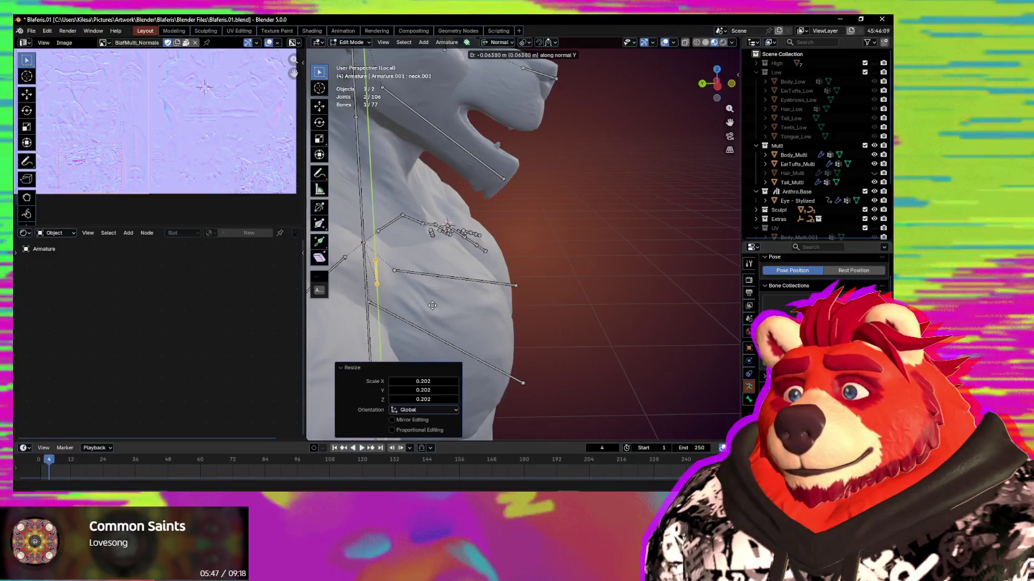
Parent Chest.R to the small bone with Keep Offset and rename it Chest.Parent
click(411, 319)
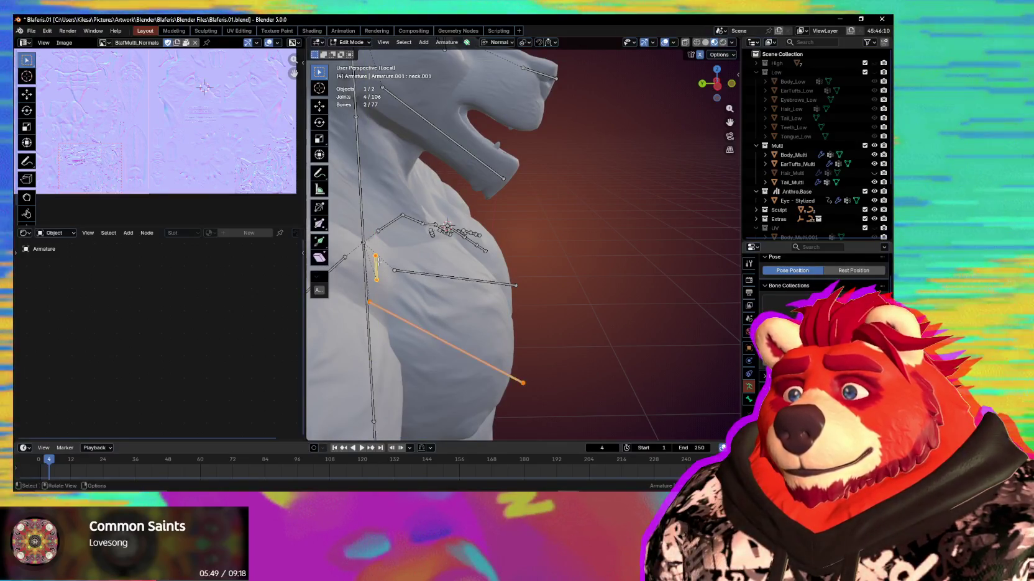
key(ctrl+p)
click(438, 307)
middle_drag(438, 308, 399, 284)
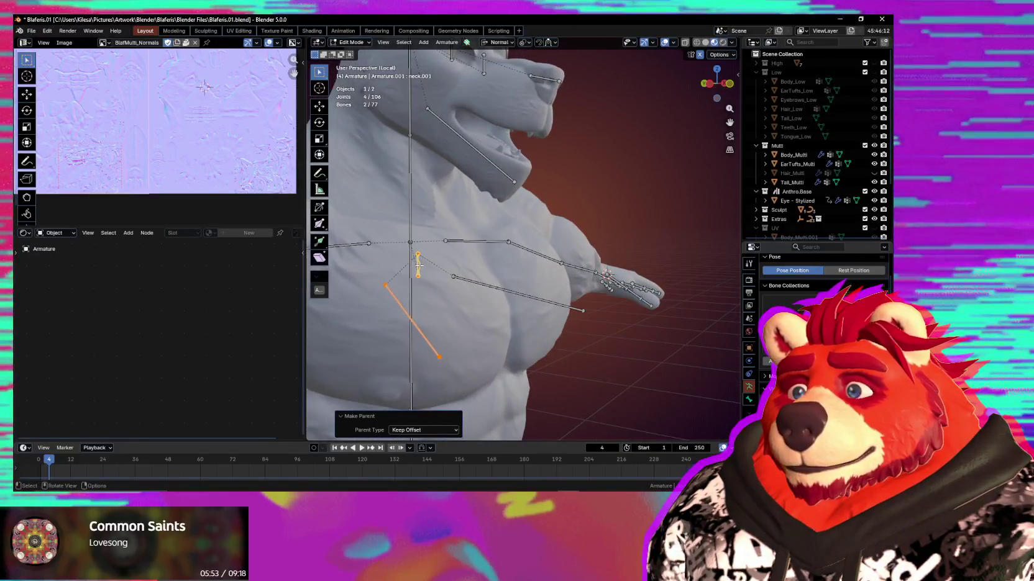
click(419, 265)
key(F2)
text(Chest.Parent)
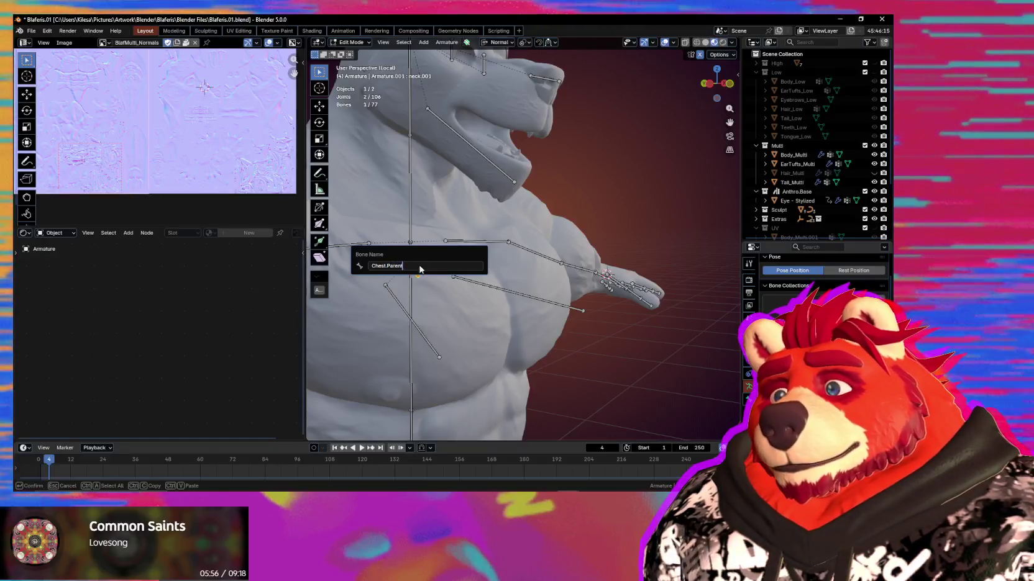
key(Return)
middle_drag(420, 269, 552, 283)
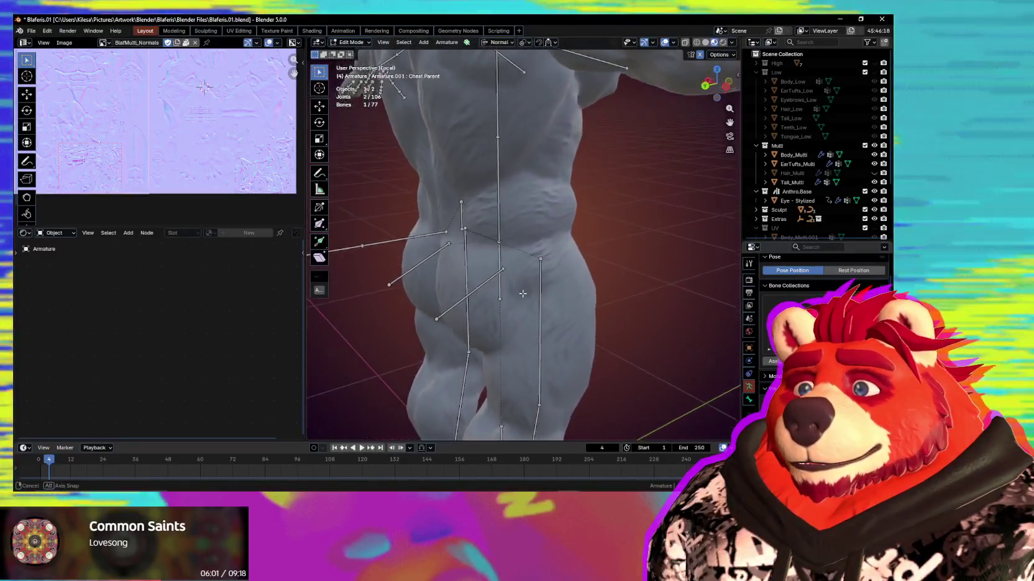
middle_drag(553, 282, 537, 291)
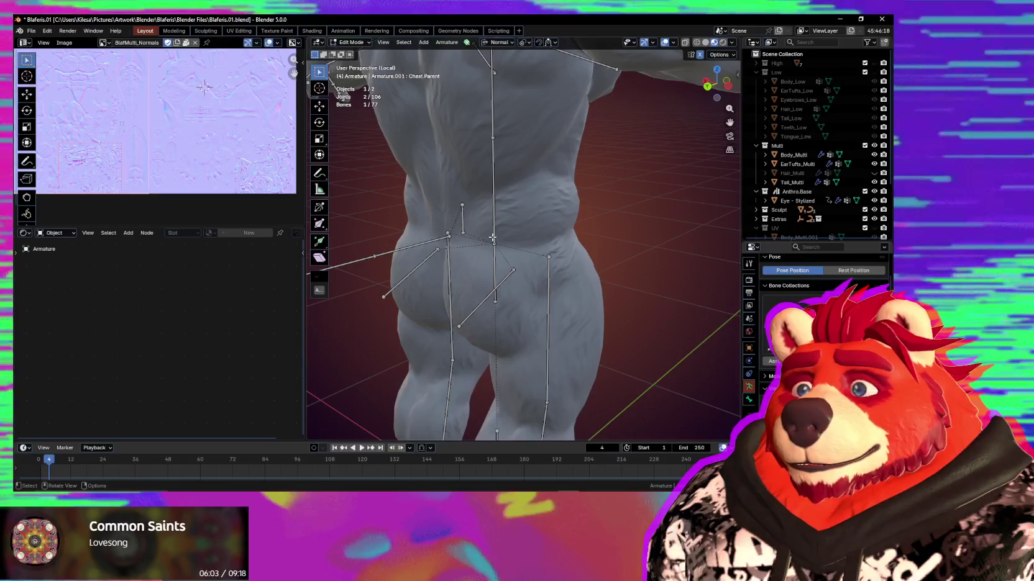
Duplicate the spine bone, shrink the copy to 0.173, and rename it Butt.Parent
key(shift+d)
key(y)
click(538, 272)
key(s)
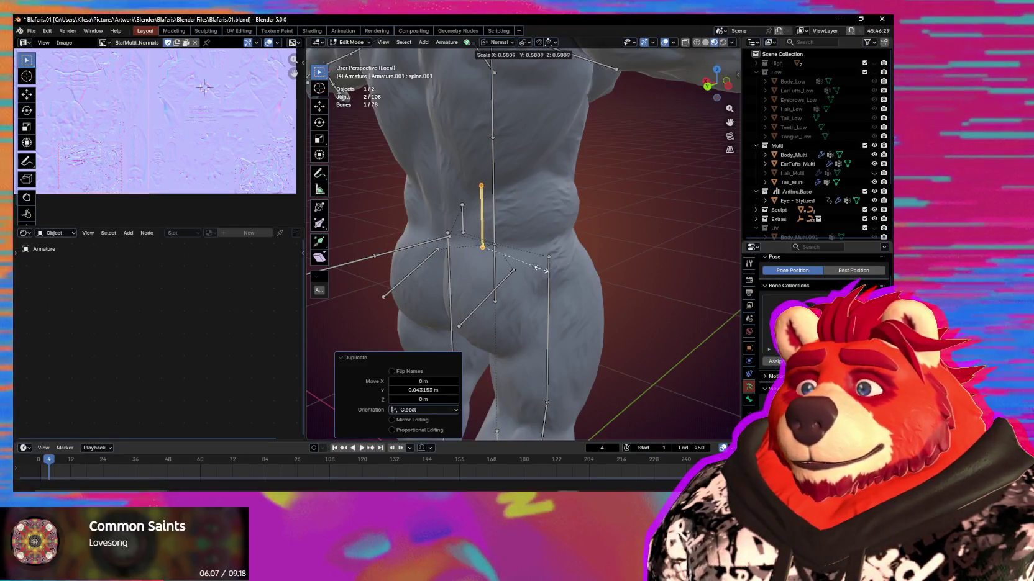
click(503, 262)
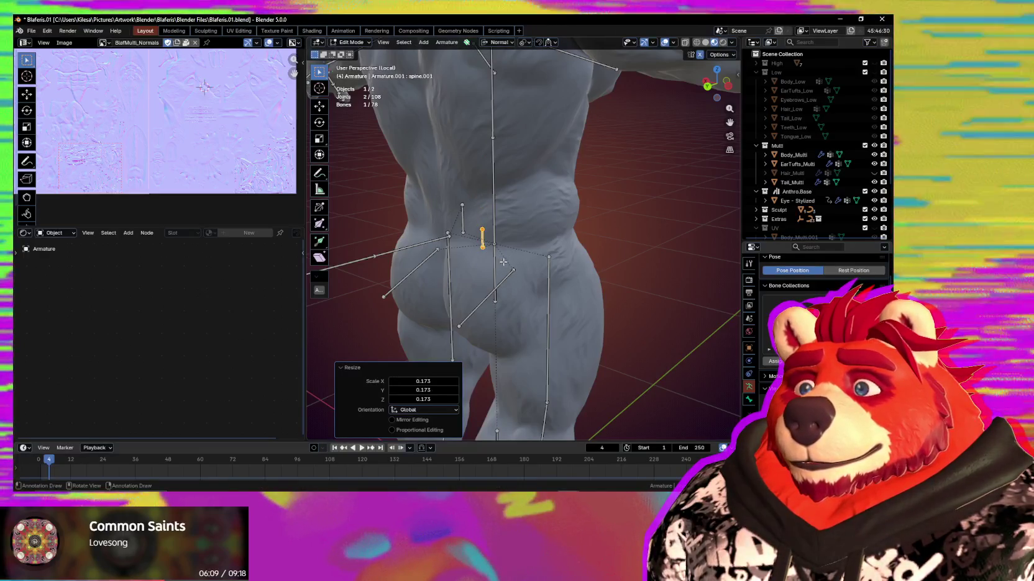
key(F2)
text(Butt.P)
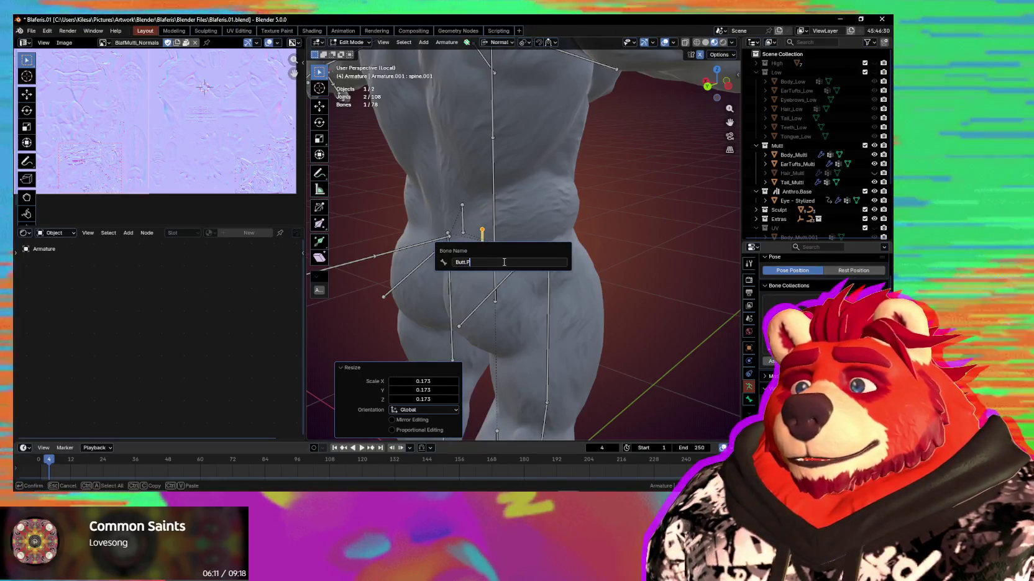
key(Return)
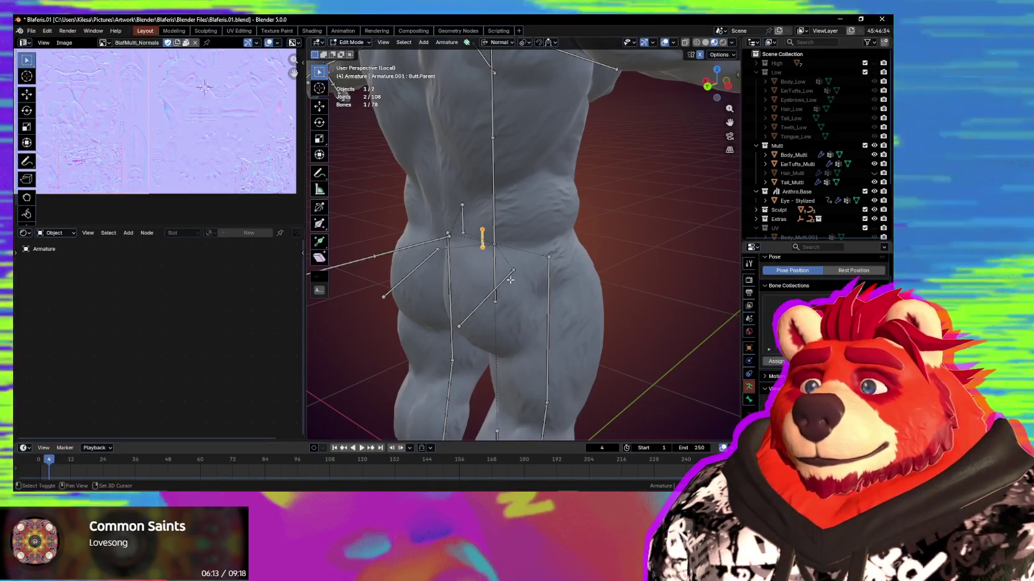
Parent the diagonal butt bone to Butt.Parent with Keep Offset
click(490, 293)
shift+click(487, 241)
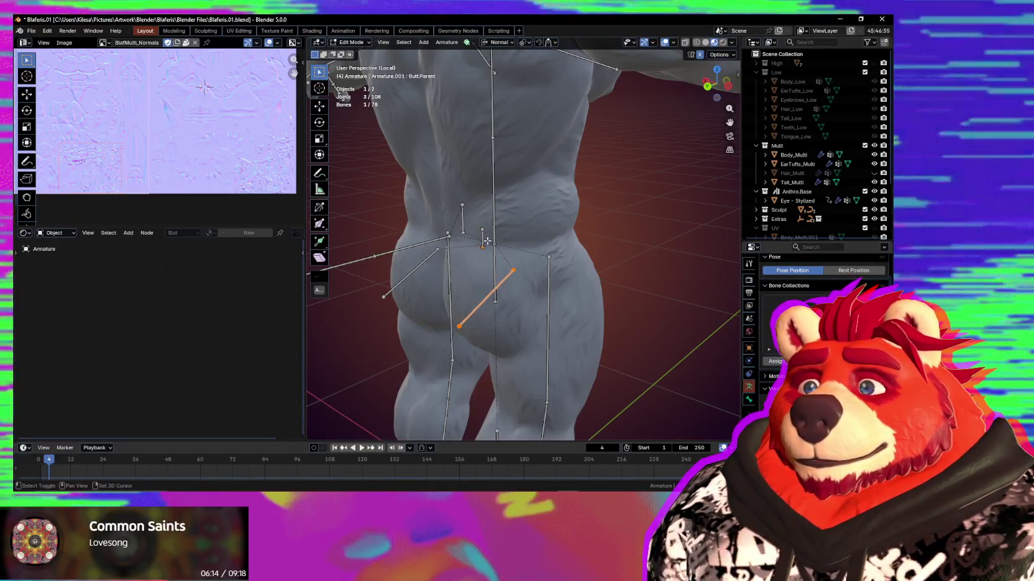
key(ctrl+p)
click(547, 322)
mouse_move(547, 322)
middle_down()
mouse_move(521, 298)
mouse_move(528, 313)
mouse_move(619, 315)
middle_up()
Switch the armature to Object Mode and add the body mesh to the selection
key(ctrl+Tab)
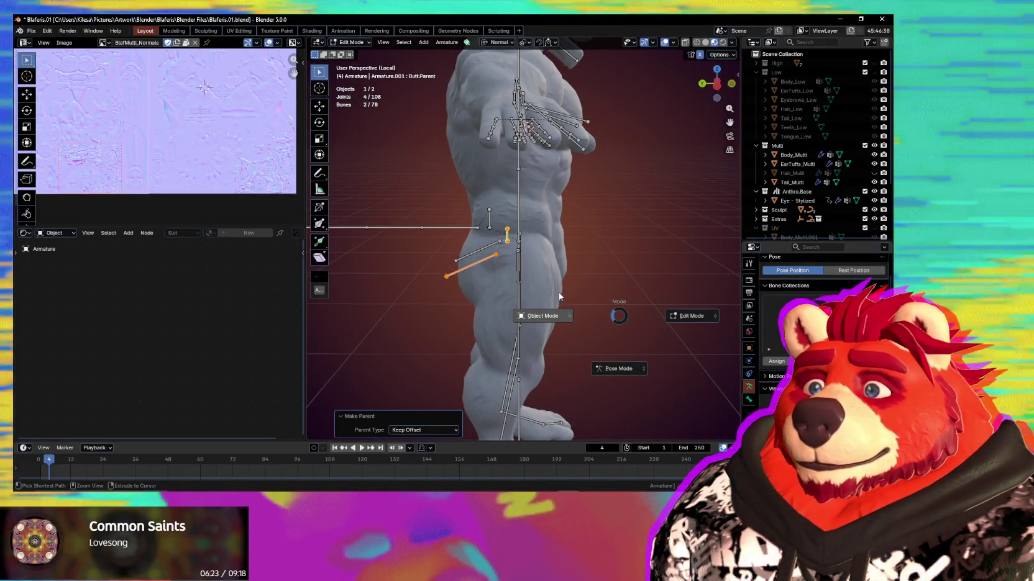
click(539, 278)
mouse_move(580, 261)
middle_down()
mouse_move(555, 316)
mouse_move(531, 326)
middle_up()
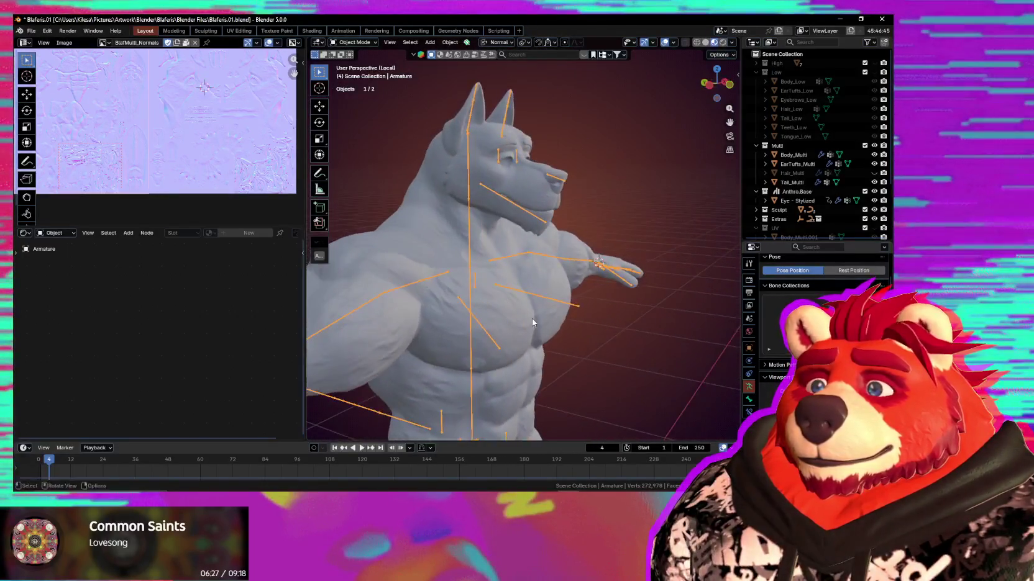
mouse_move(518, 217)
middle_down()
mouse_move(514, 210)
mouse_move(537, 215)
mouse_move(532, 241)
middle_up()
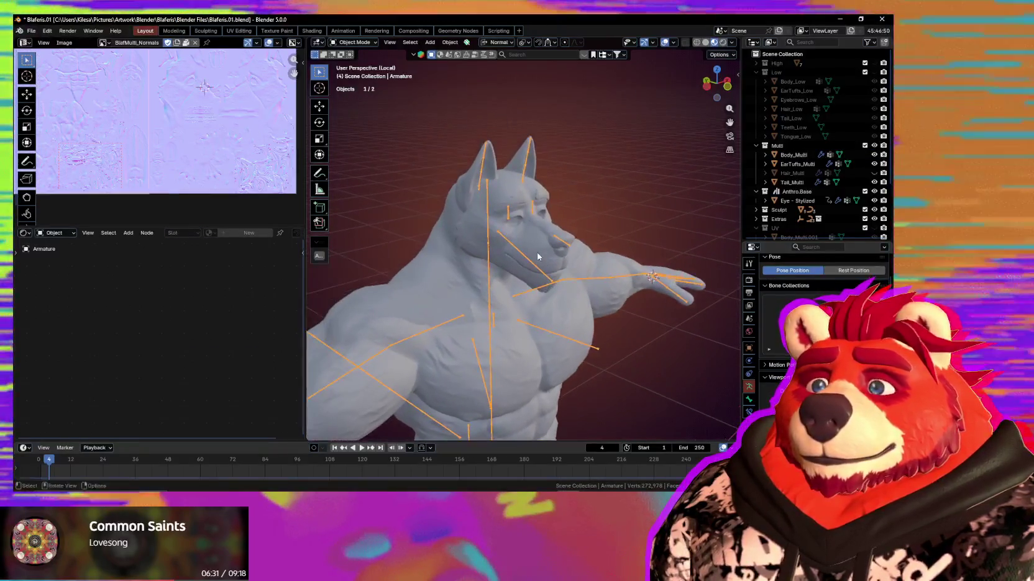
shift+click(536, 246)
Enter Weight Paint mode with the Ear.R.001 vertex group active and zoom to the head
key(ctrl+Tab)
click(546, 266)
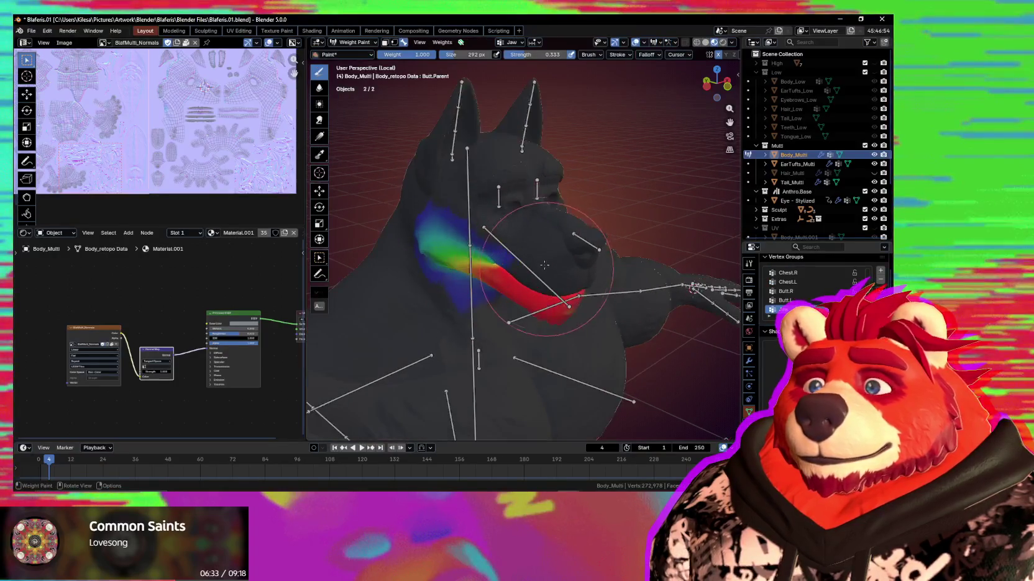
ctrl+click(453, 145)
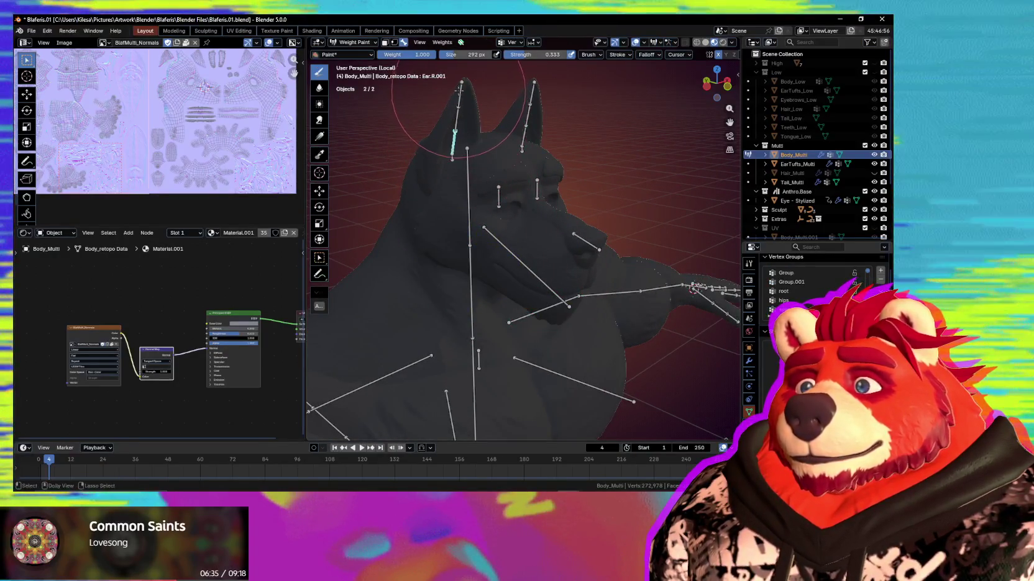
scroll(545, 217, down, 5)
scroll(545, 216, up, 3)
scroll(544, 216, up, 3)
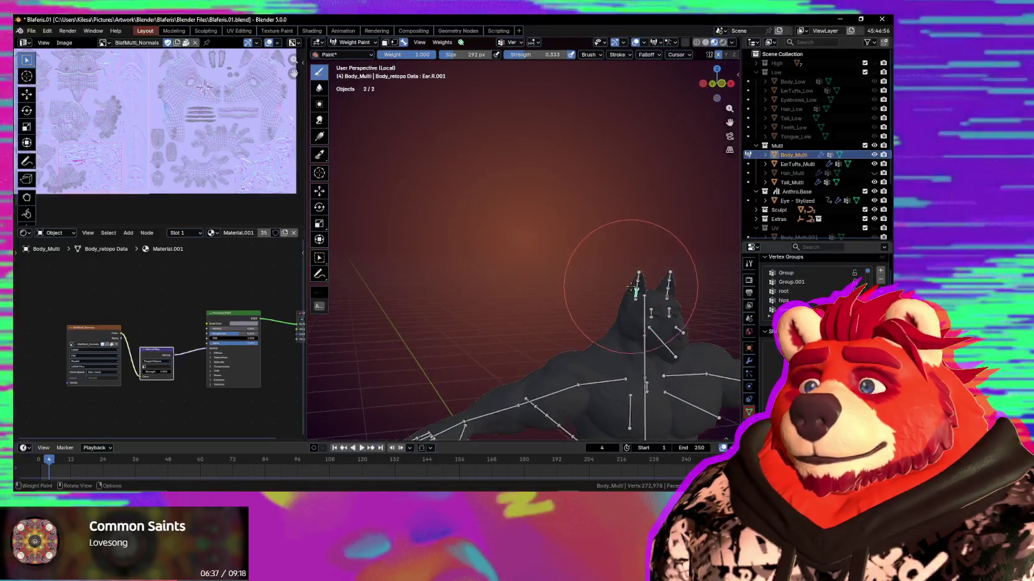
scroll(545, 216, up, 2)
mouse_move(545, 216)
middle_down()
mouse_move(478, 232)
mouse_move(519, 197)
middle_up()
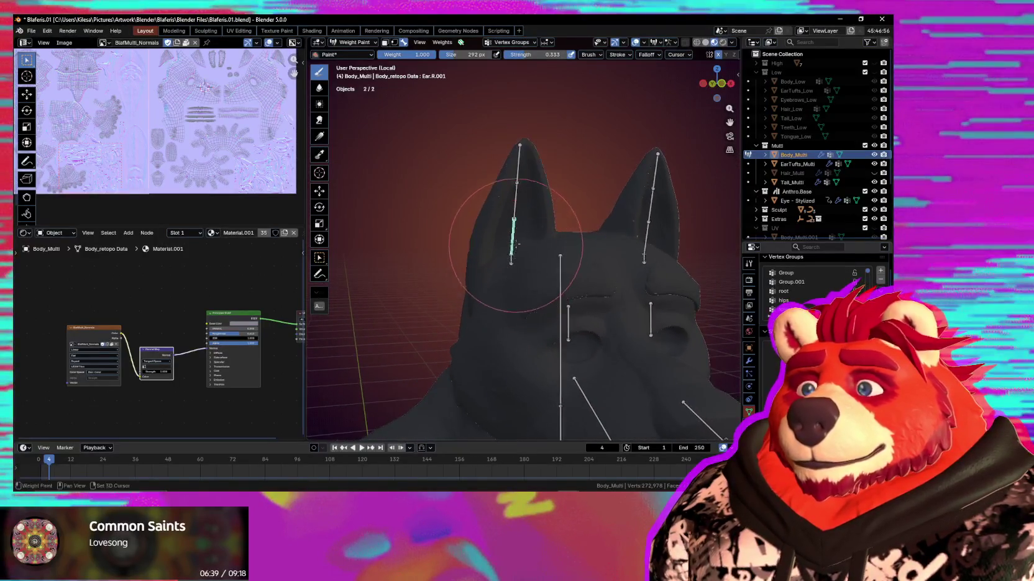
Paint the right ear solid red for Ear.R.001 with a smaller brush at strength 1.000
click(649, 55)
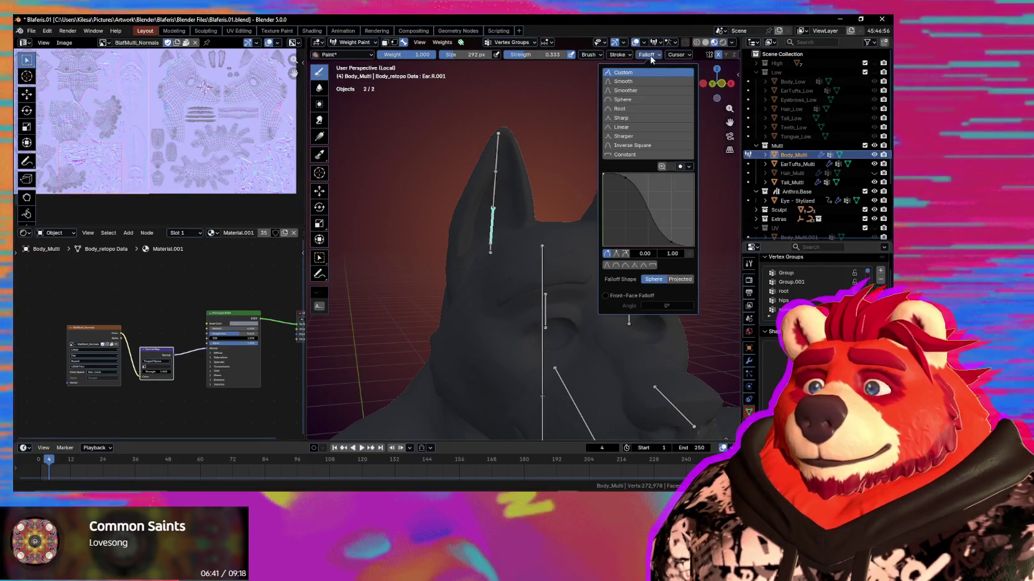
middle_drag(487, 208, 503, 203)
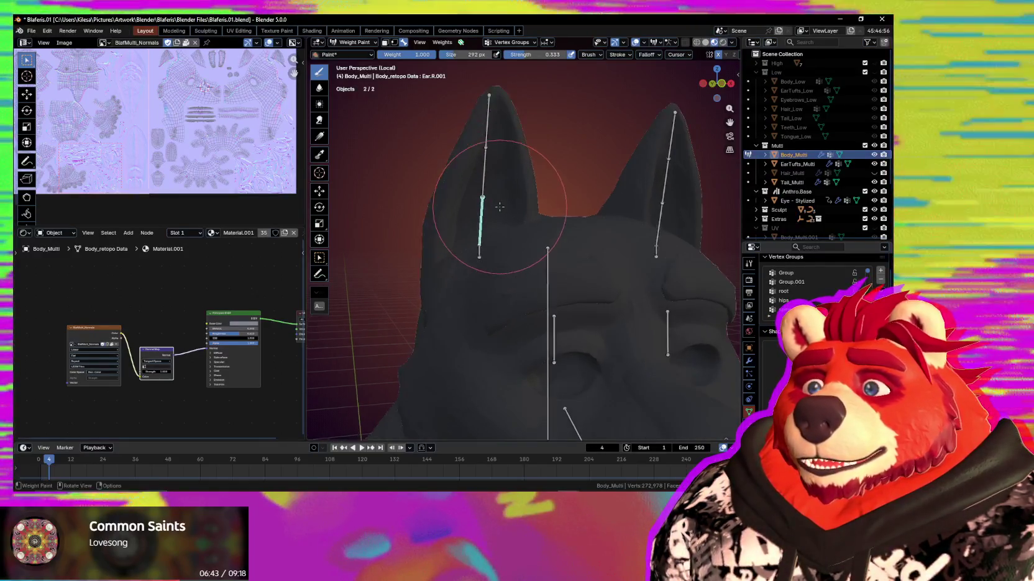
key(bracketleft)
key(bracketleft)
key(bracketleft)
key(bracketleft)
key(bracketleft)
key(bracketleft)
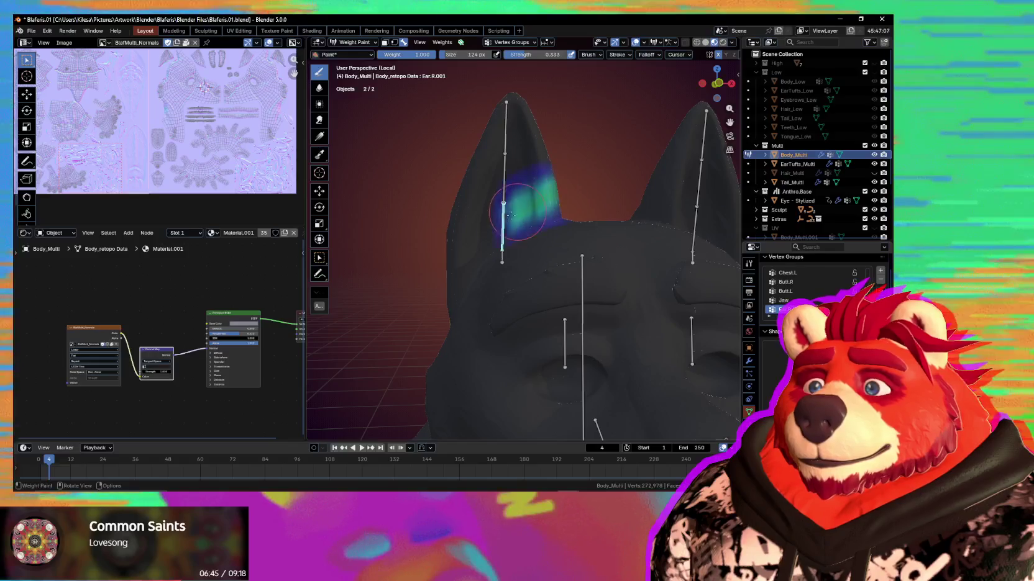
drag(514, 214, 442, 245)
key(ctrl+z)
key(shift+f)
click(572, 225)
drag(547, 199, 452, 249)
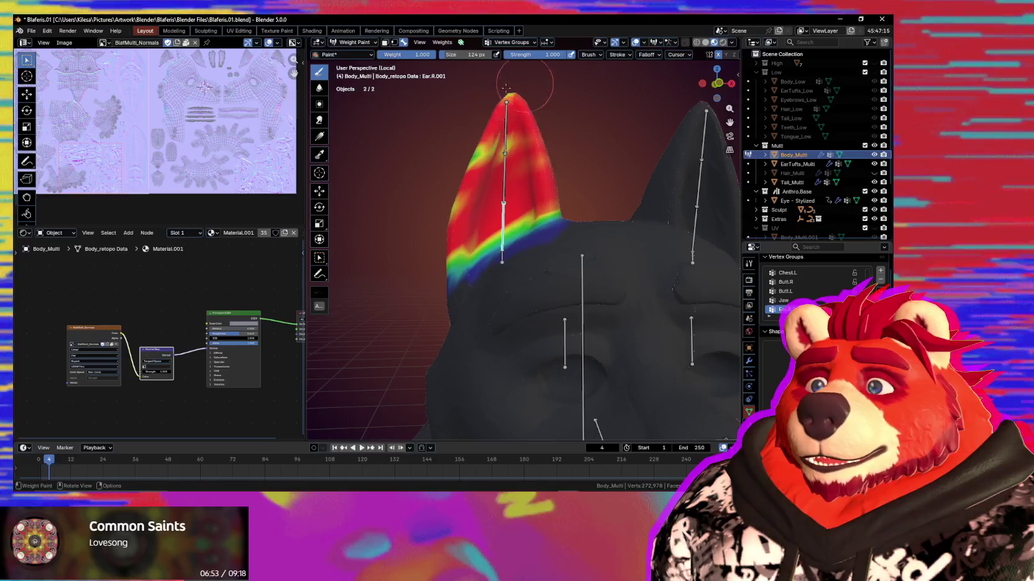
drag(525, 82, 508, 189)
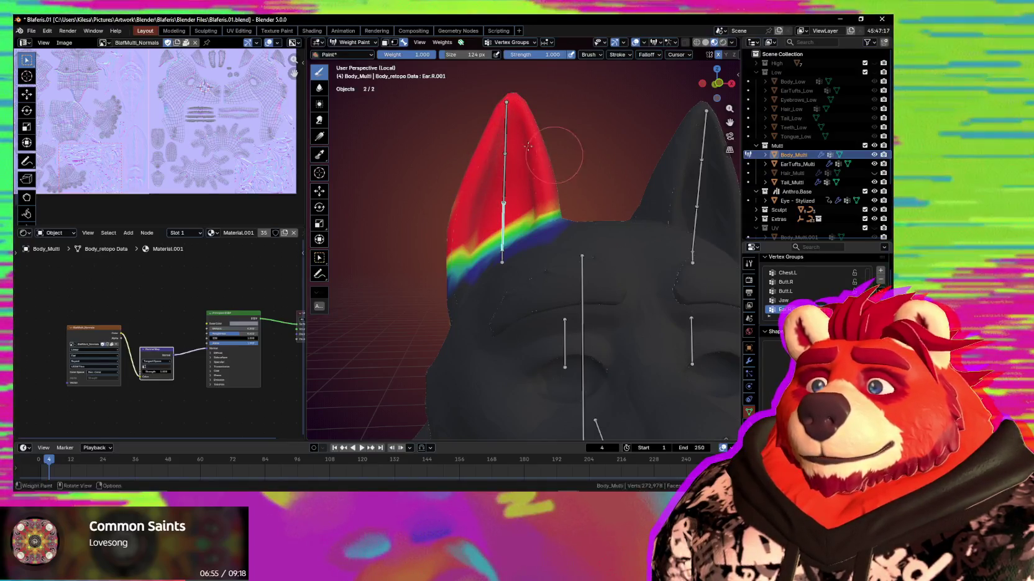
Resize the weight brush larger, then smaller for finer ear work
key(f)
click(590, 149)
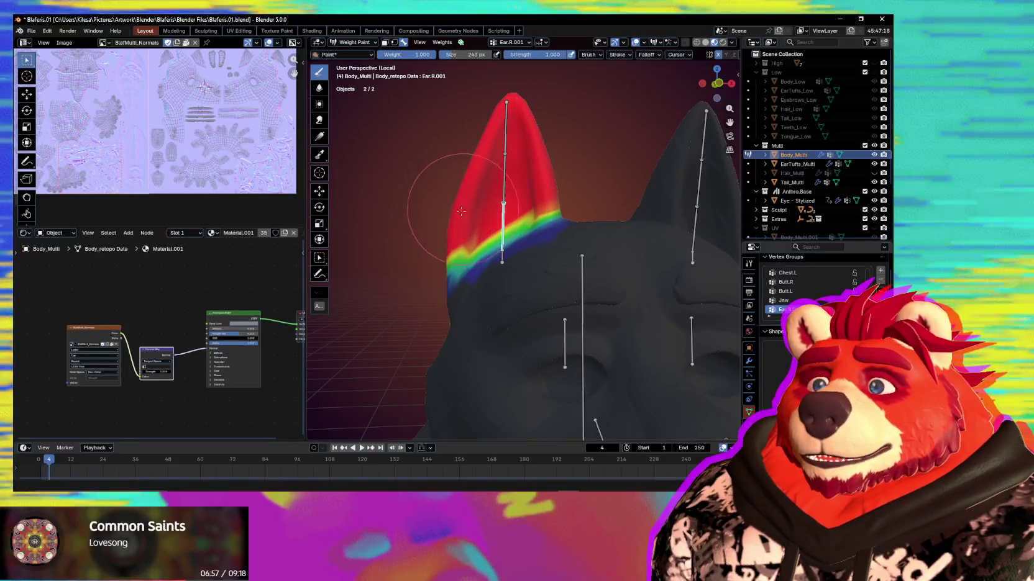
key(f)
click(422, 223)
middle_drag(422, 223, 433, 238)
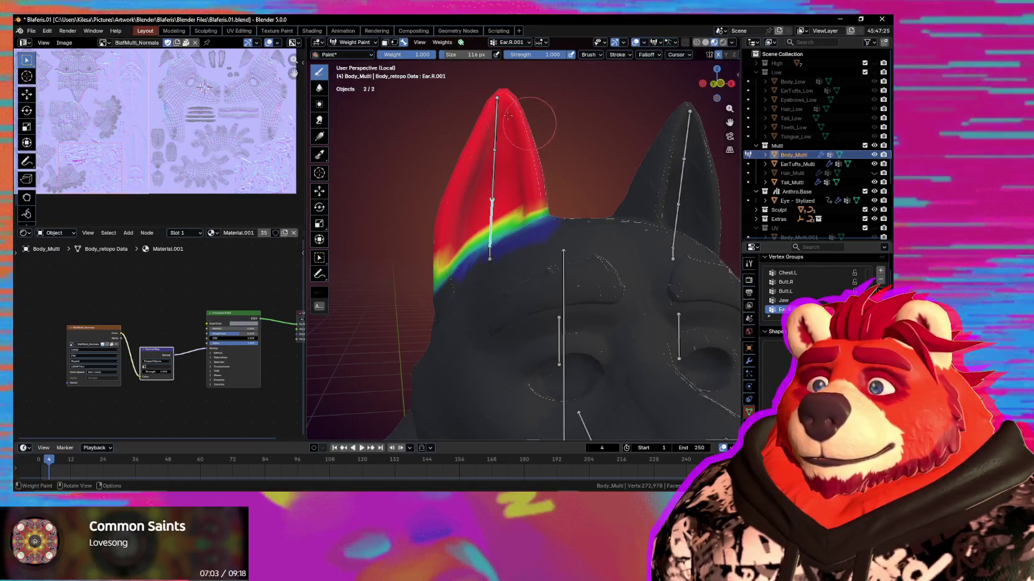
Blur the Ear.R.001 weights, then spread weight over the lower ear
mouse_move(476, 152)
middle_down()
mouse_move(494, 282)
mouse_move(484, 310)
middle_up()
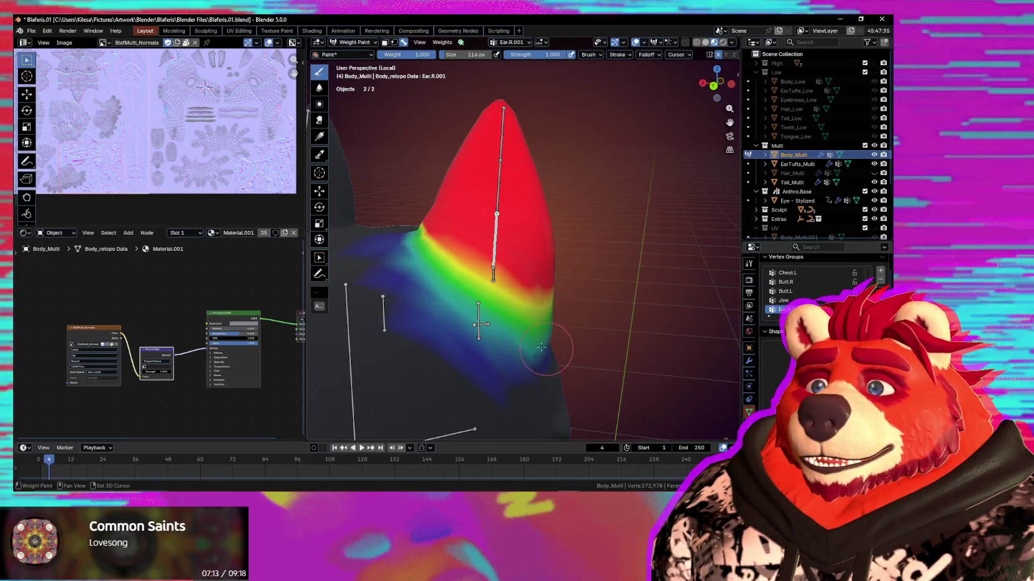
mouse_move(541, 348)
middle_down()
mouse_move(560, 269)
mouse_move(481, 306)
middle_up()
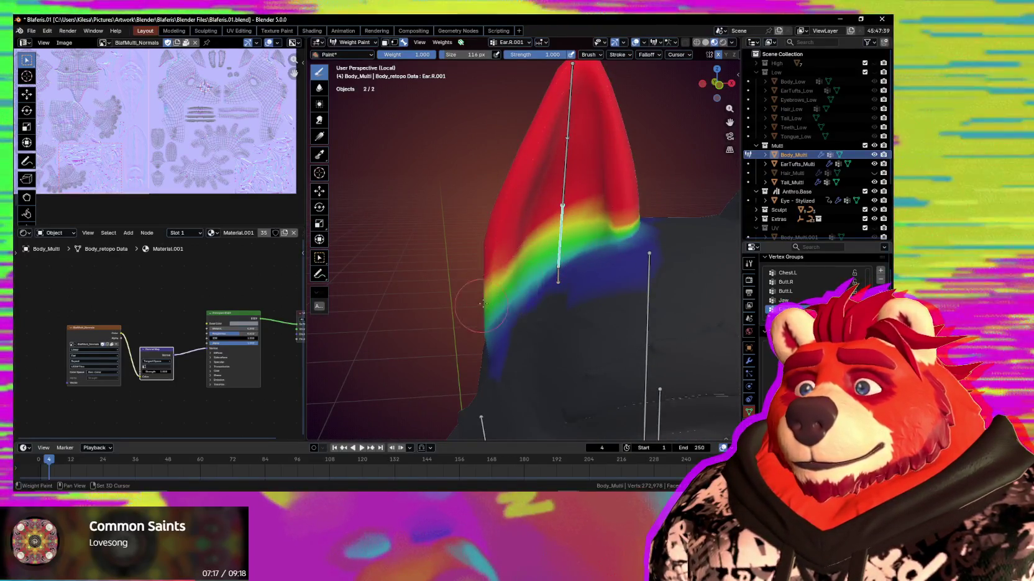
key(shift+b)
middle_drag(480, 306, 505, 271)
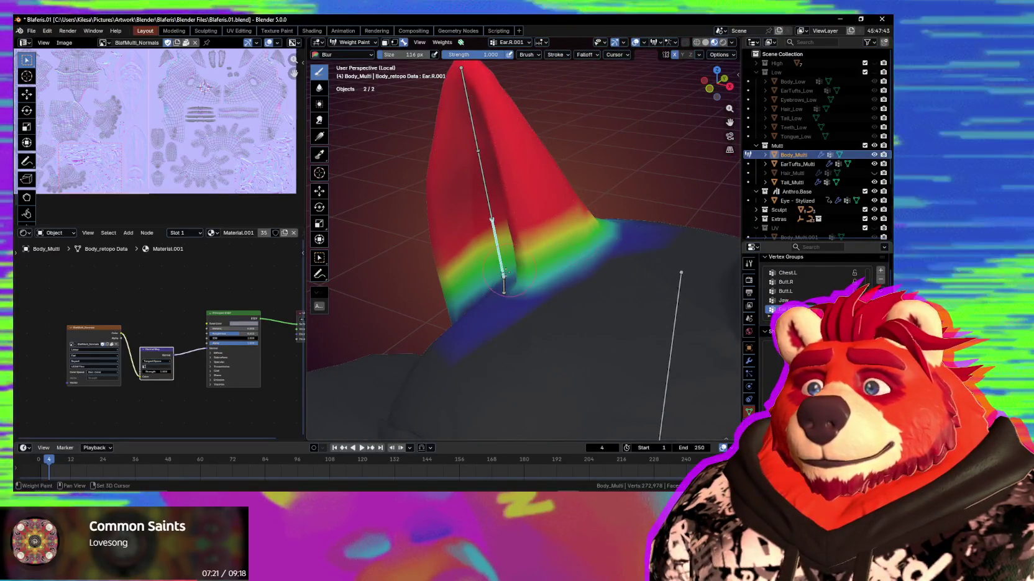
middle_drag(505, 273, 430, 307)
key(shift+b)
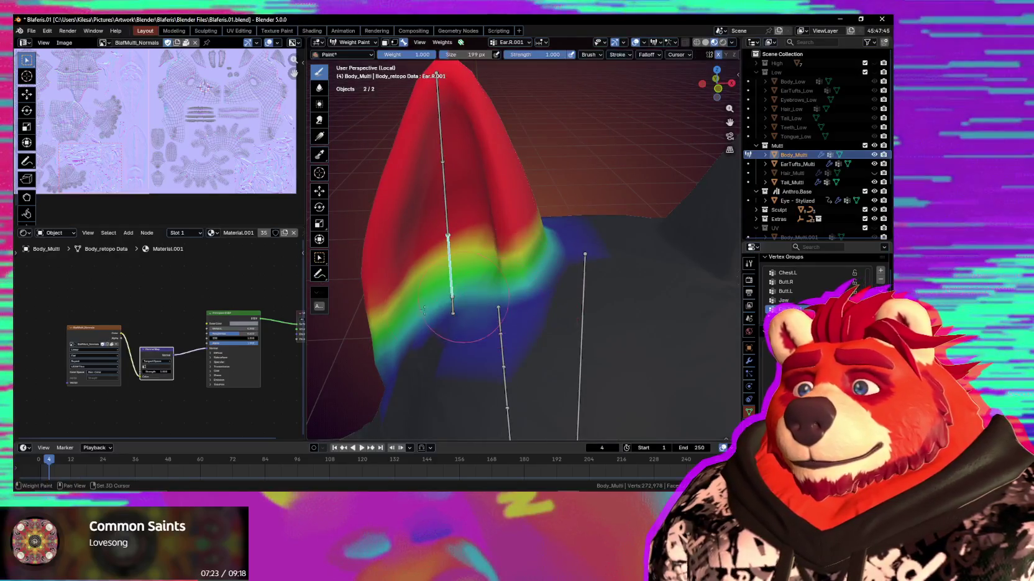
drag(398, 328, 412, 335)
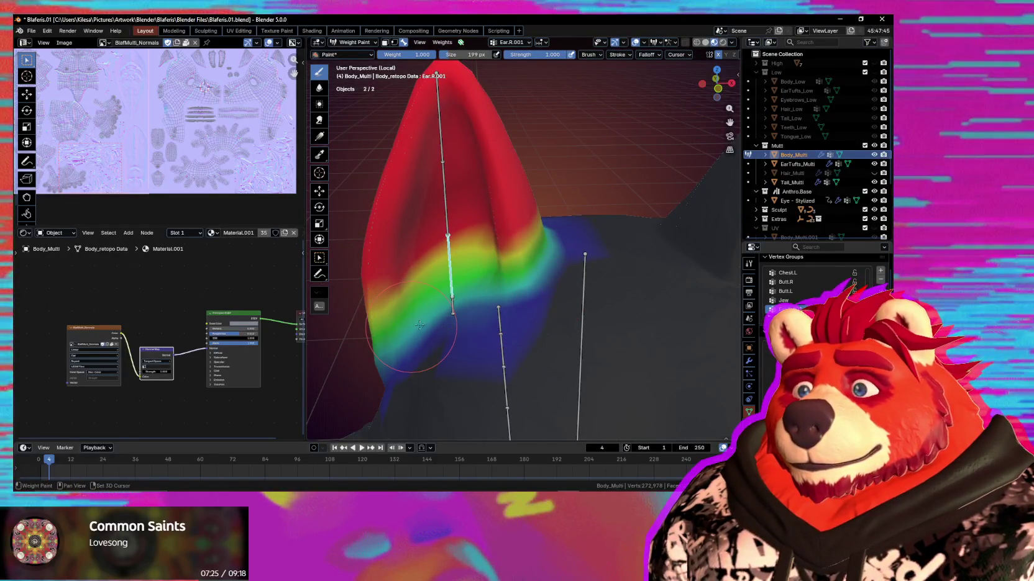
Paint the ear tip into the Ear.R.003 group, then switch to YouTube Music to like the song
mouse_move(485, 323)
middle_down()
mouse_move(451, 284)
mouse_move(470, 319)
middle_up()
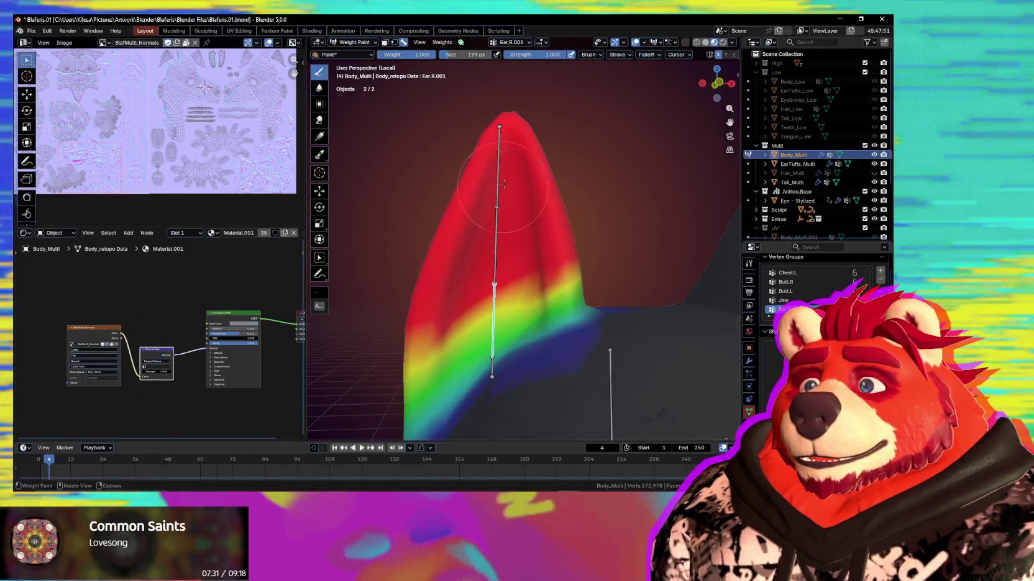
ctrl+click(498, 141)
mouse_move(535, 116)
mouse_down()
mouse_move(500, 159)
mouse_move(518, 164)
mouse_up()
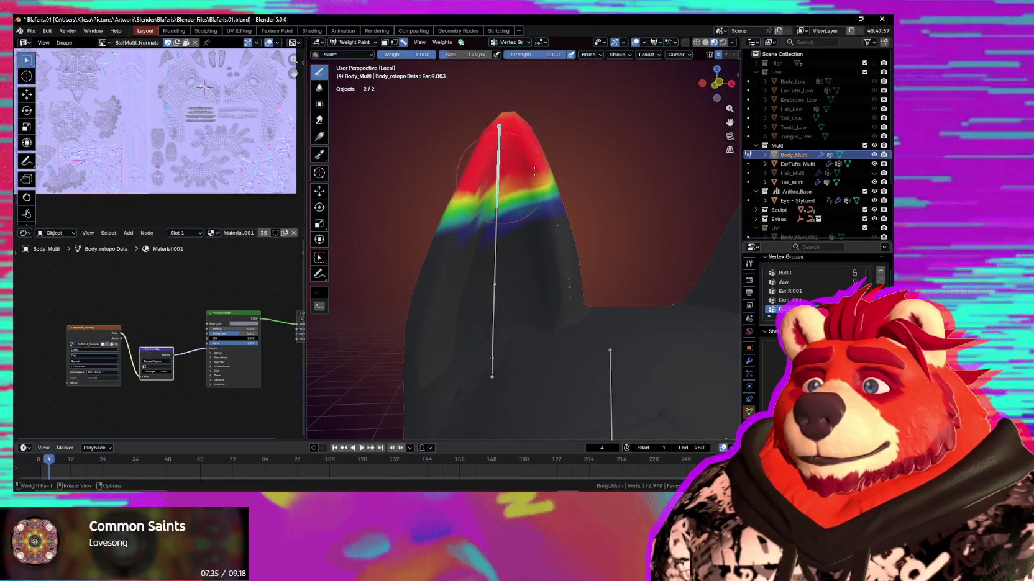
middle_drag(438, 182, 498, 184)
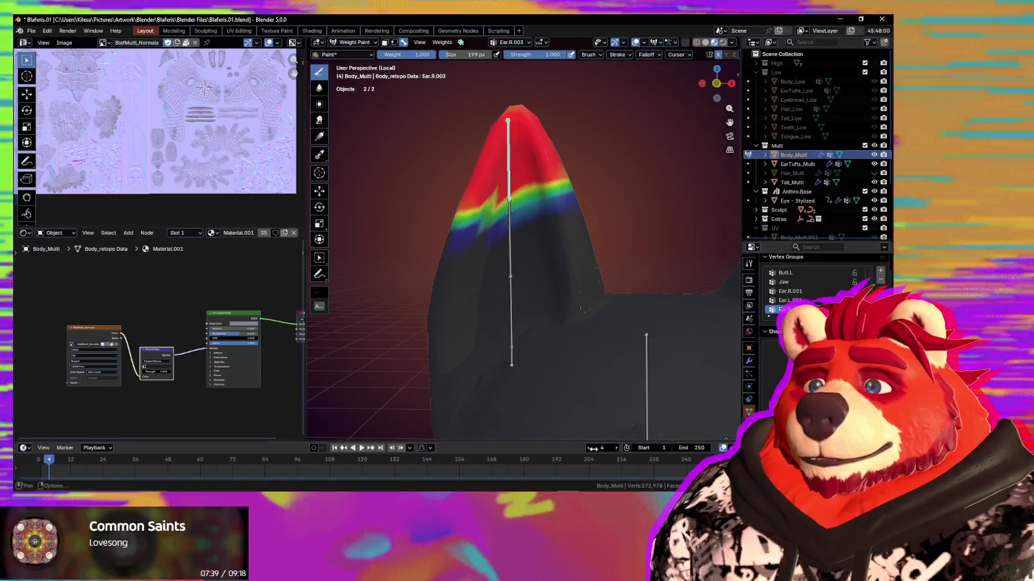
key(alt+Tab)
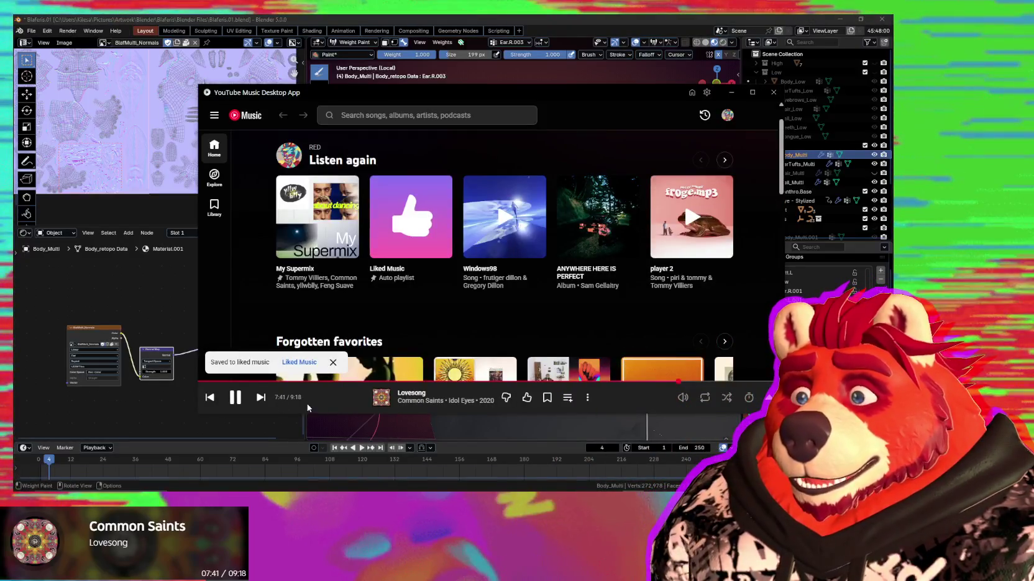
Skip past Lovesong to play HEARTBEAT from the YouTube Music Up Next queue, then return to Blender
click(297, 407)
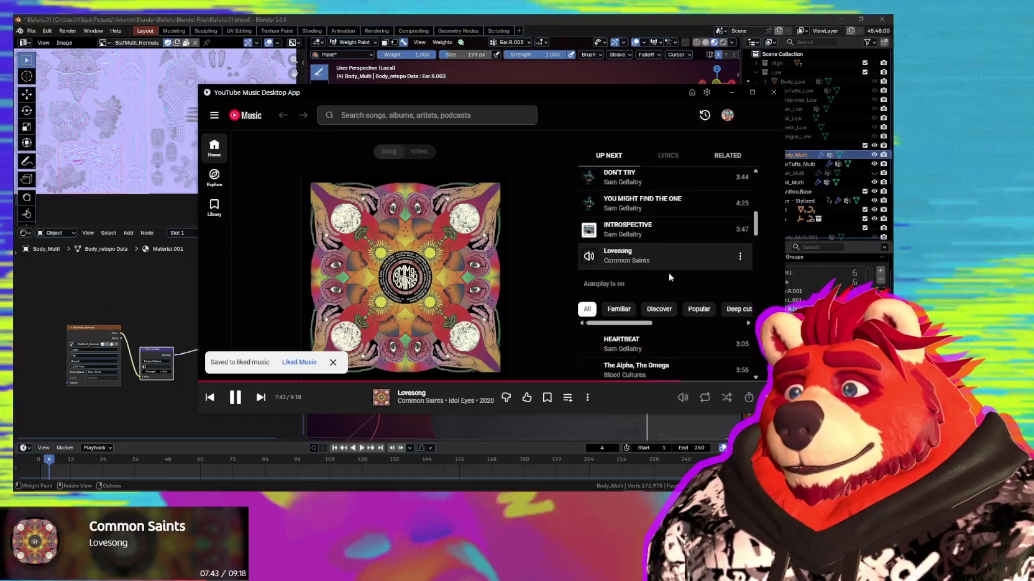
scroll(668, 276, down, 3)
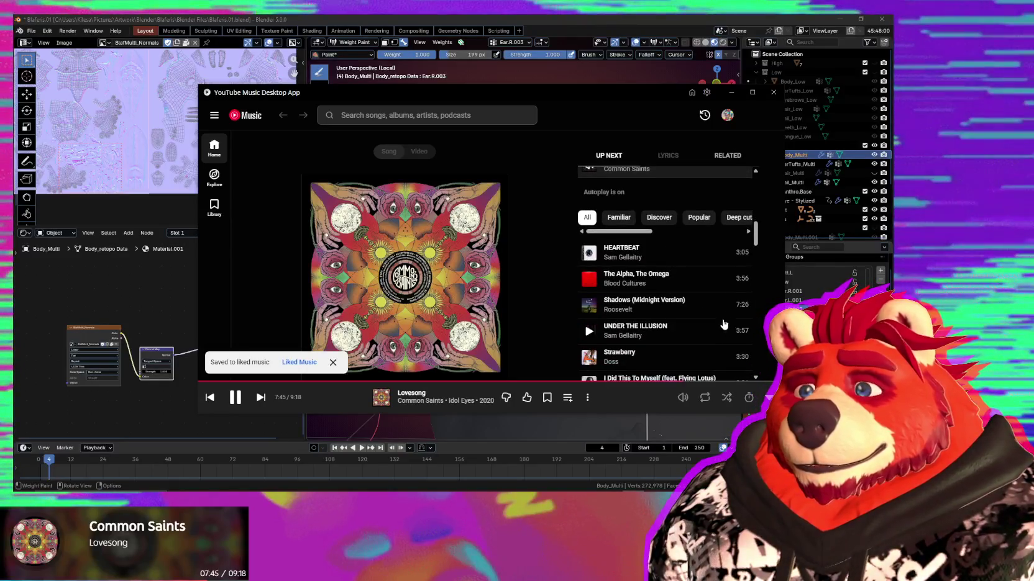
key(XF86AudioNext)
click(557, 416)
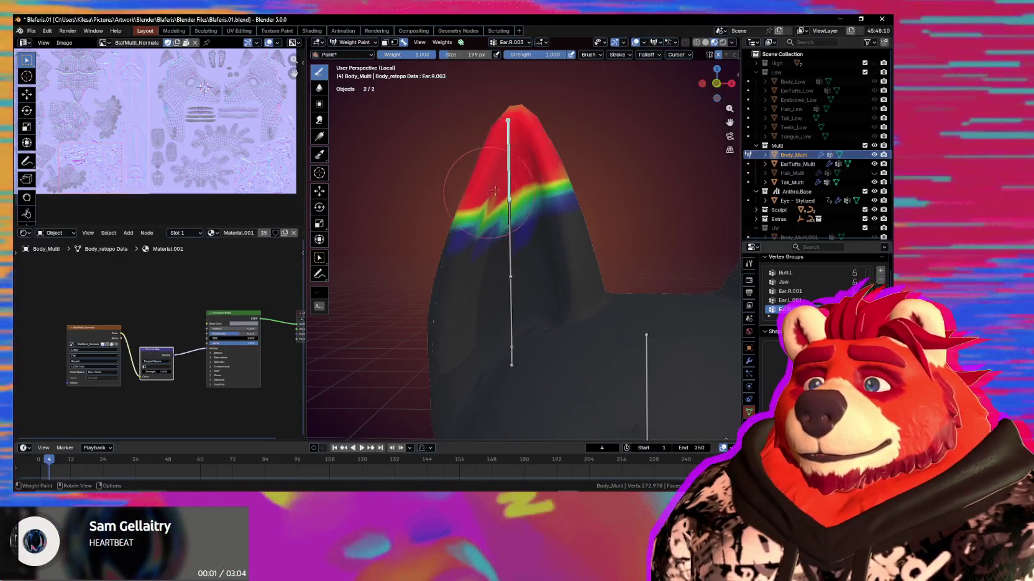
Extend the Ear.R.003 weight across the right side of the right ear
drag(489, 193, 586, 196)
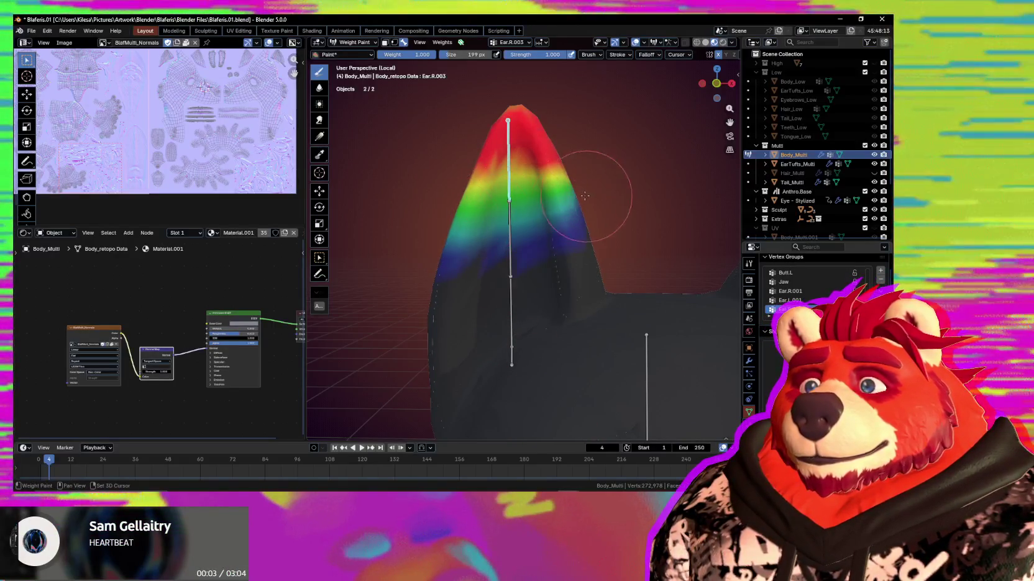
middle_drag(509, 219, 500, 215)
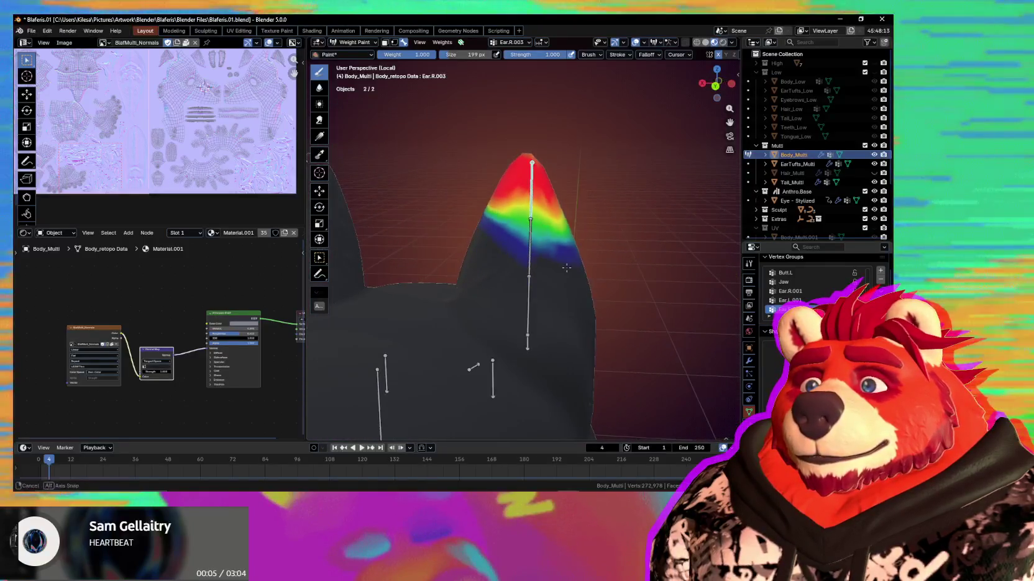
drag(500, 214, 542, 223)
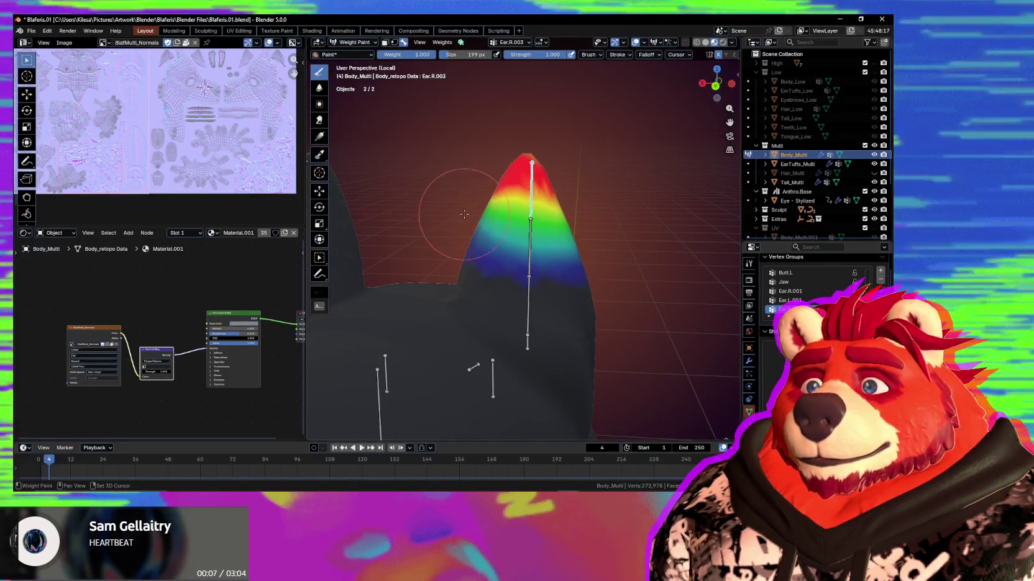
Paint a red Ear.R.002 weight band across the ear and soften it into surrounding weights
ctrl+click(530, 248)
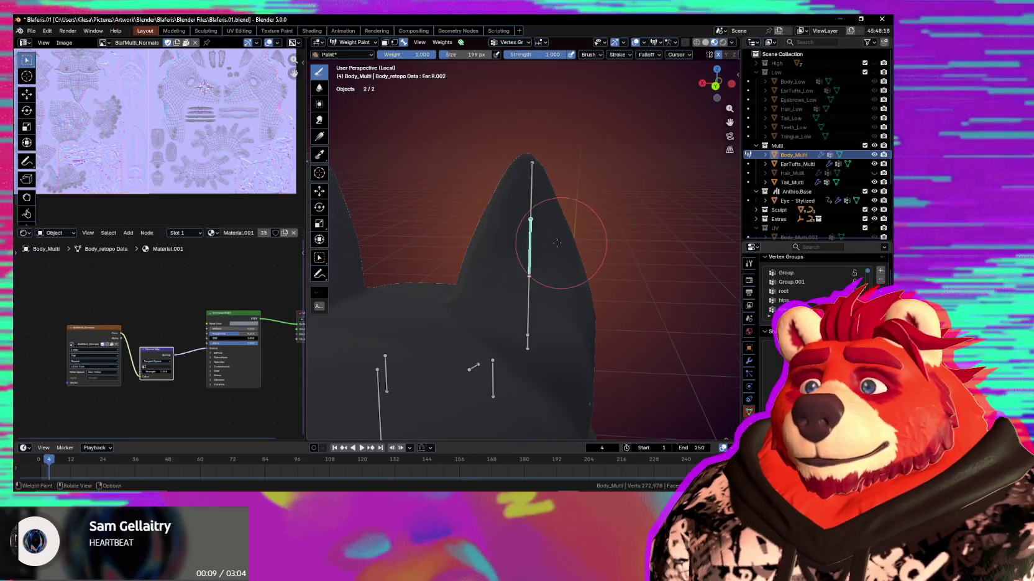
middle_drag(530, 249, 441, 239)
mouse_move(436, 244)
mouse_down()
mouse_move(438, 253)
mouse_move(562, 200)
mouse_up()
drag(485, 221, 474, 246)
middle_drag(474, 246, 482, 256)
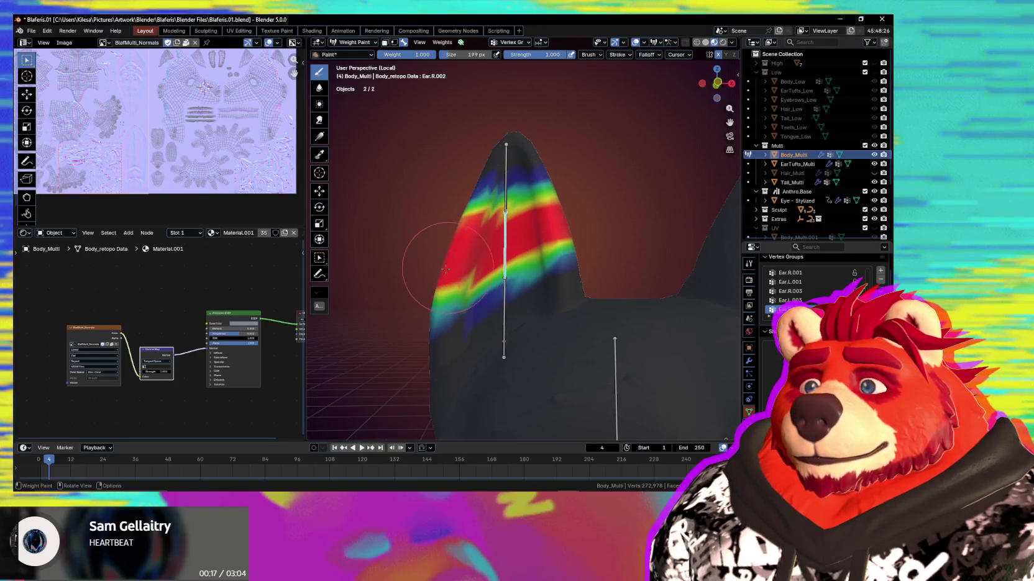
shift+drag(448, 267, 587, 257)
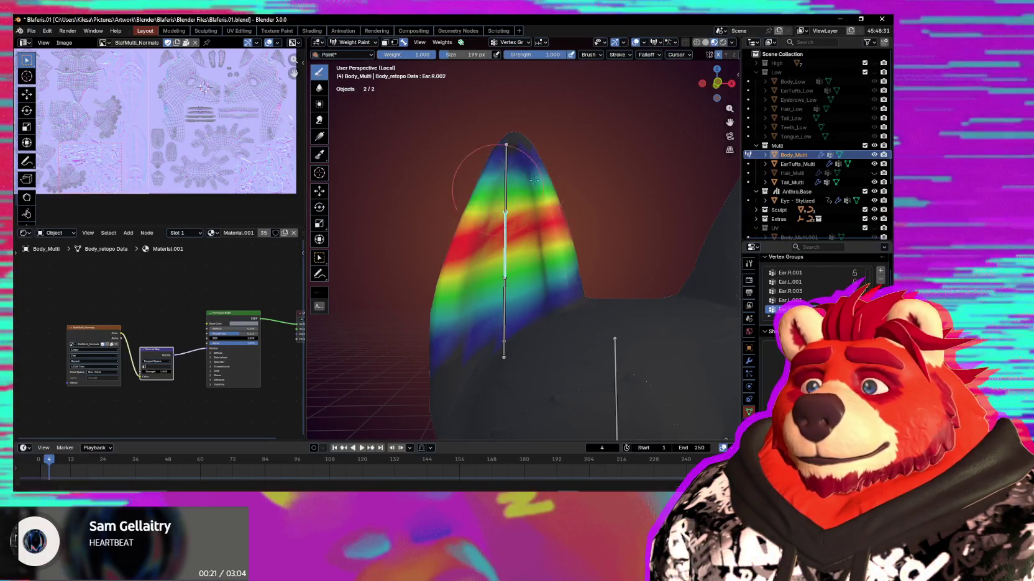
Reduce the upper-right Ear.R.002 weight and repaint a broad red band across the ear's middle
drag(528, 182, 492, 203)
middle_drag(538, 195, 507, 227)
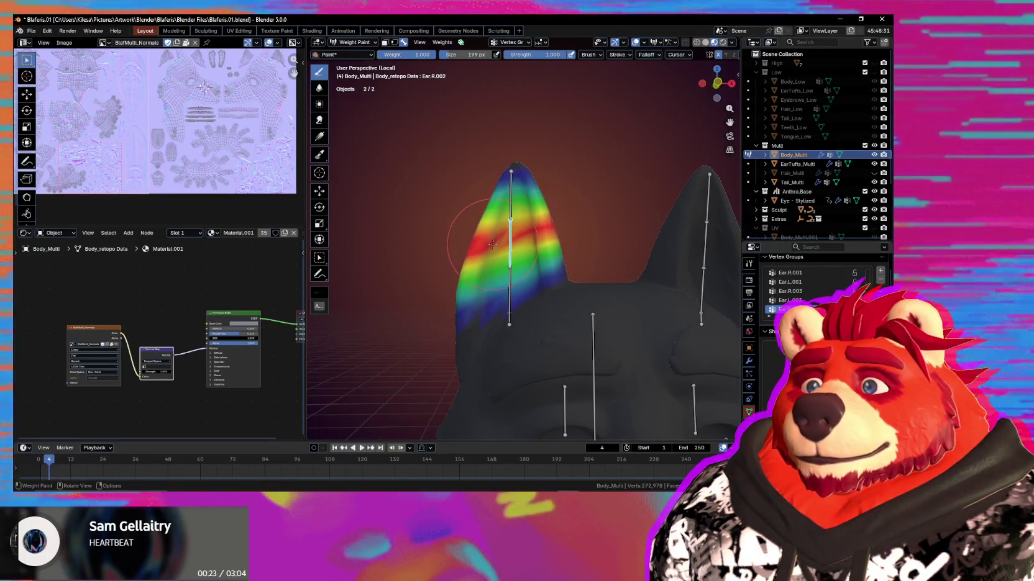
drag(514, 251, 439, 248)
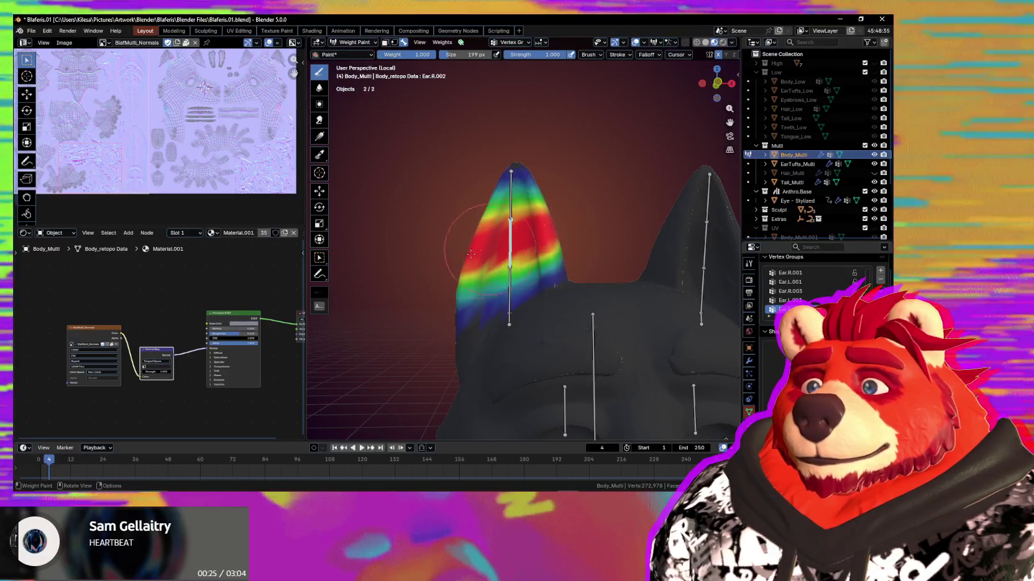
drag(504, 255, 549, 251)
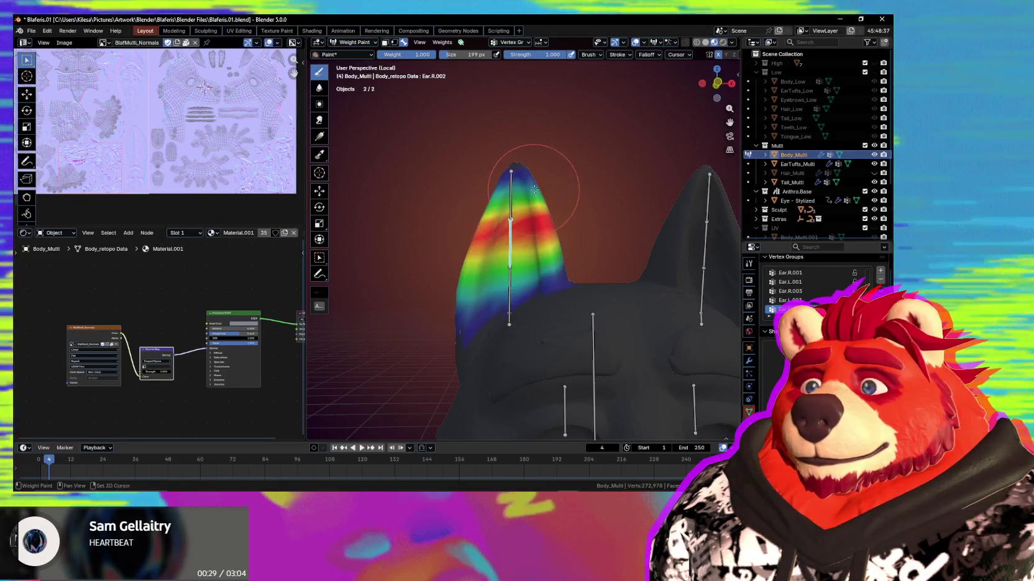
shift+drag(524, 174, 539, 204)
Check the Ear.R.003 and Ear.R.001 weights, then show the head group's weights
ctrl+click(510, 195)
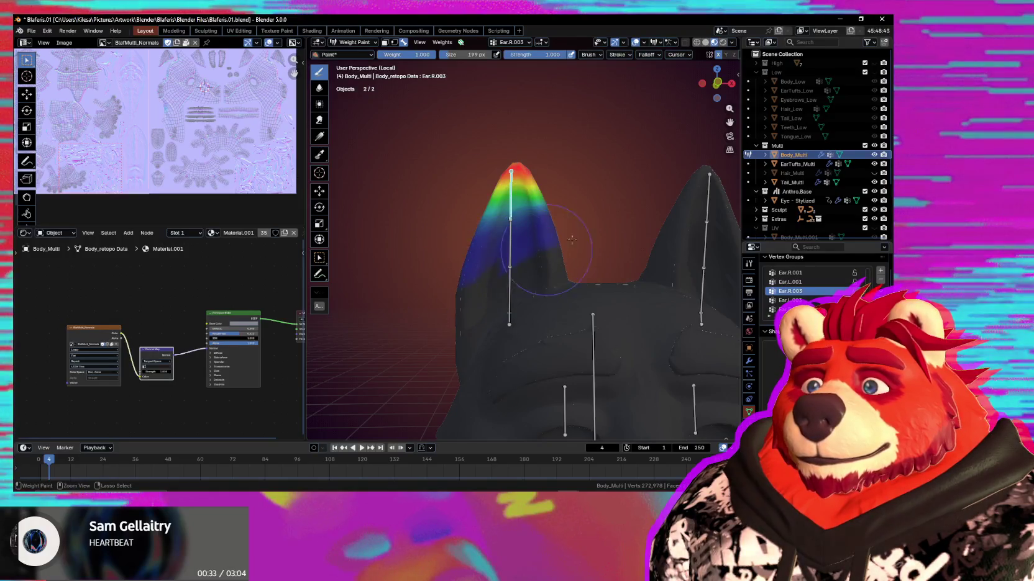
middle_drag(489, 270, 577, 280)
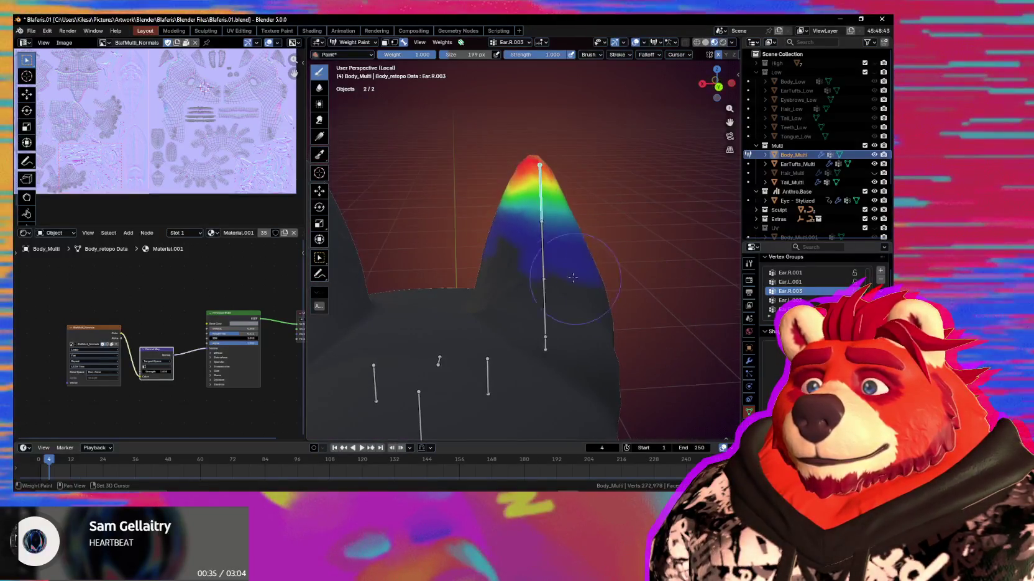
mouse_move(578, 262)
middle_down()
mouse_move(476, 247)
mouse_move(545, 267)
middle_up()
ctrl+click(510, 281)
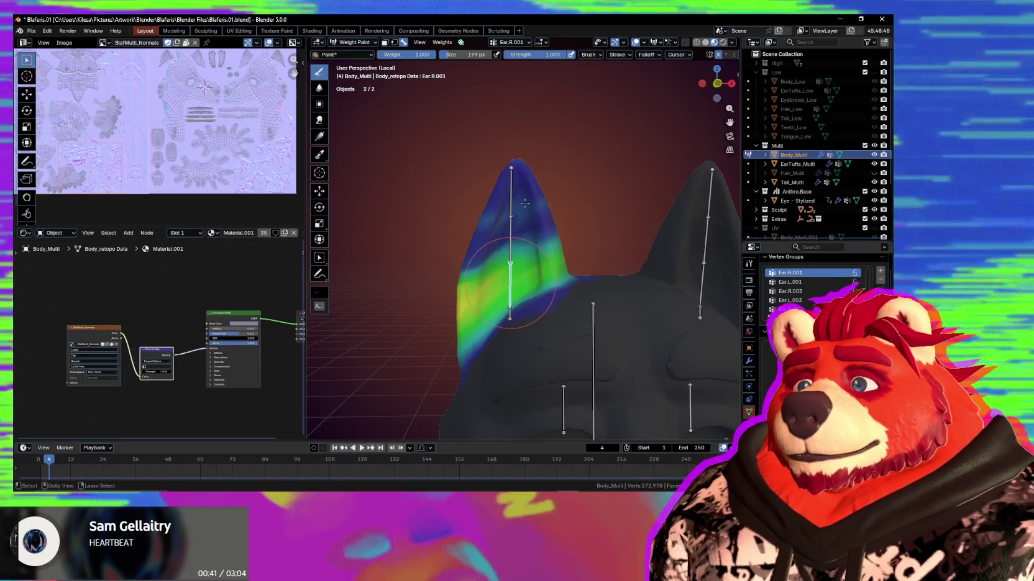
mouse_move(518, 194)
middle_down()
mouse_move(541, 247)
mouse_move(547, 320)
mouse_move(489, 240)
middle_up()
ctrl+click(596, 310)
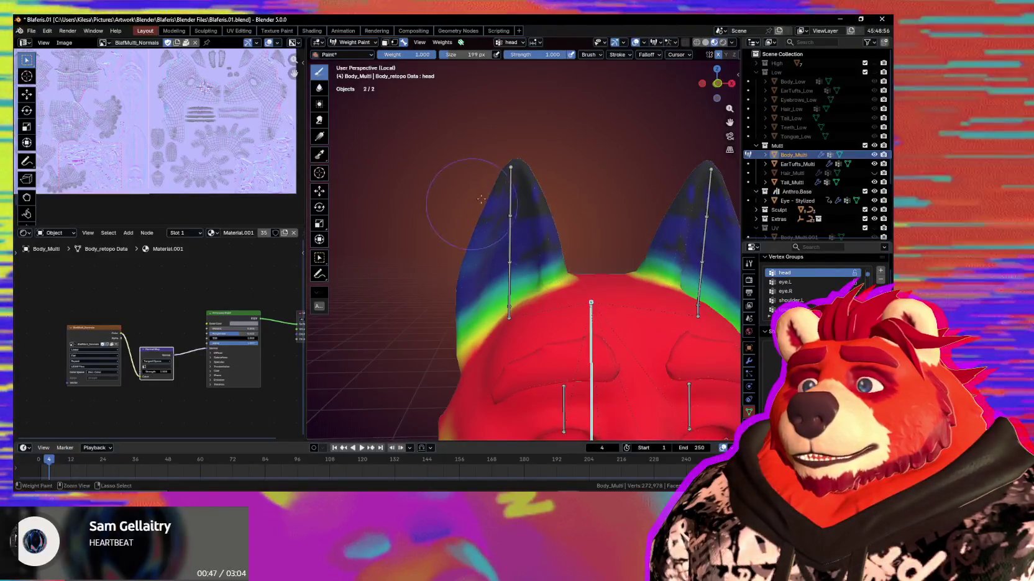
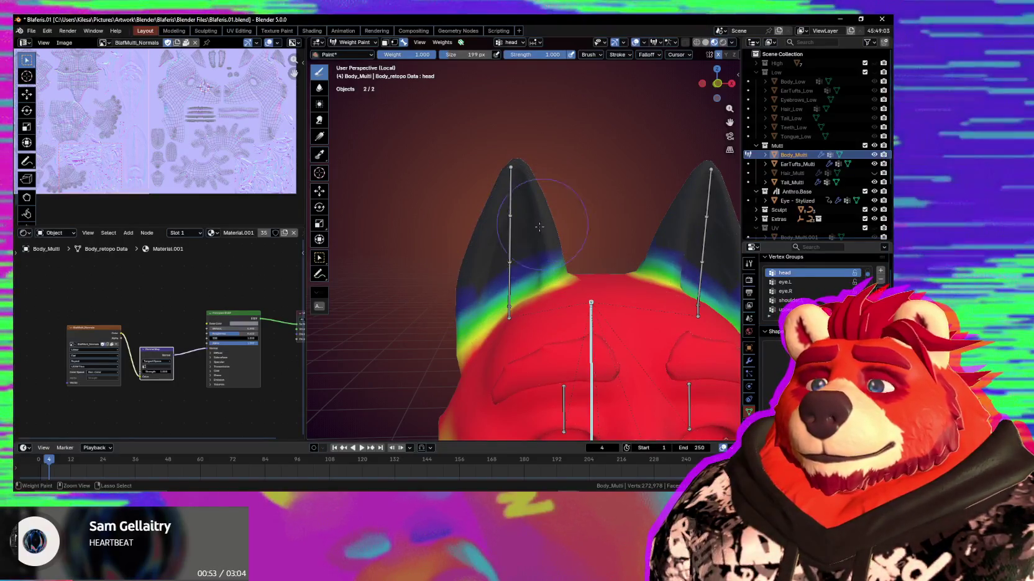
Subtract Ear.R.001 weight near the ear base, then test-rotate the ear bone and cancel
middle_drag(538, 281, 546, 312)
ctrl+click(504, 298)
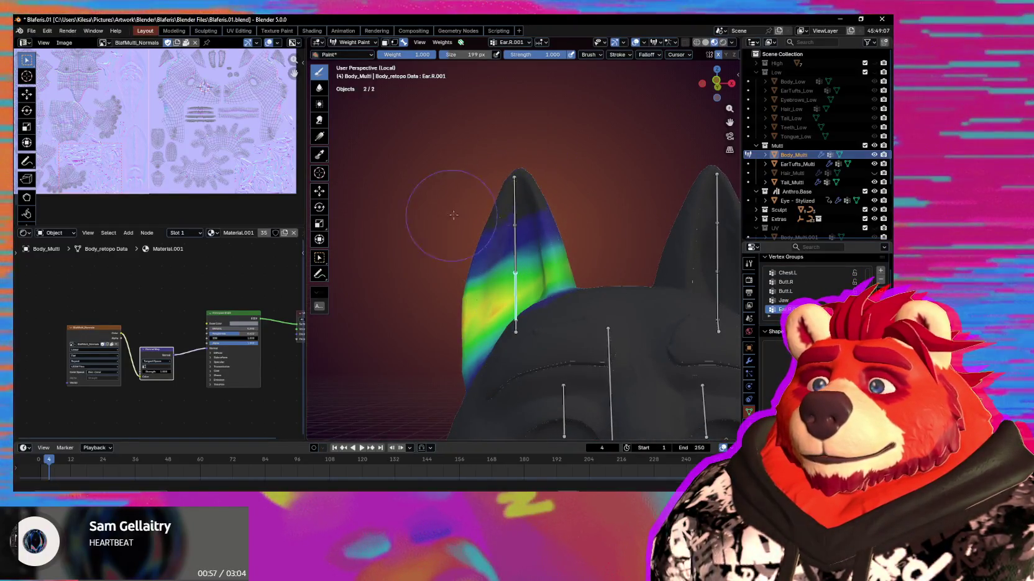
drag(600, 277, 573, 296)
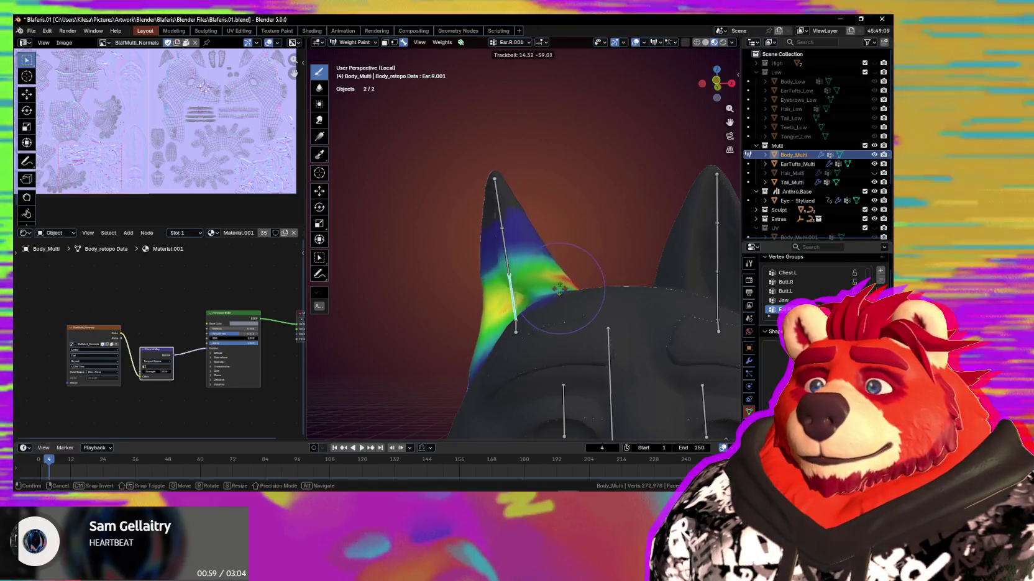
middle_drag(564, 308, 614, 230)
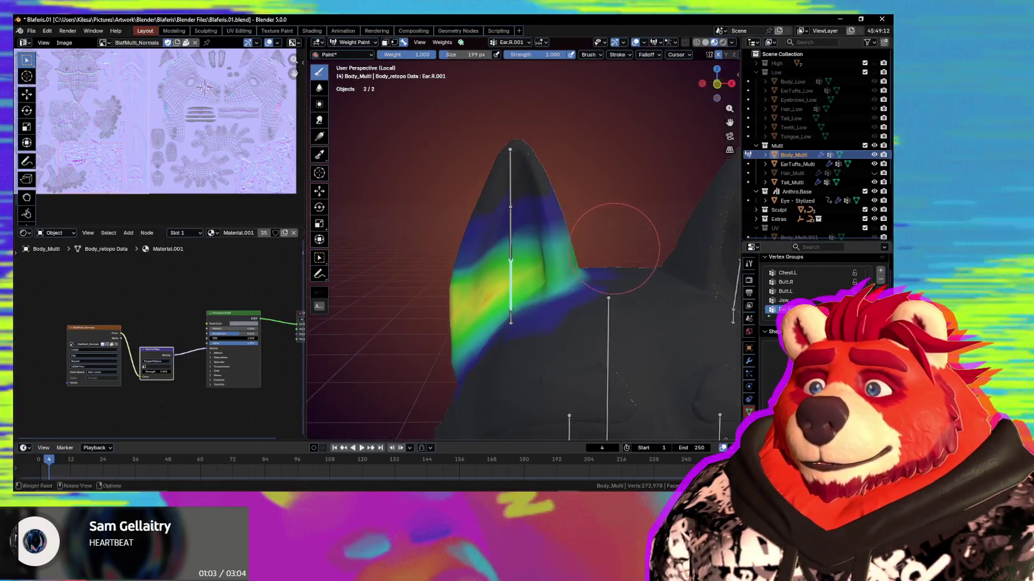
key(r)
key(r)
key(Escape)
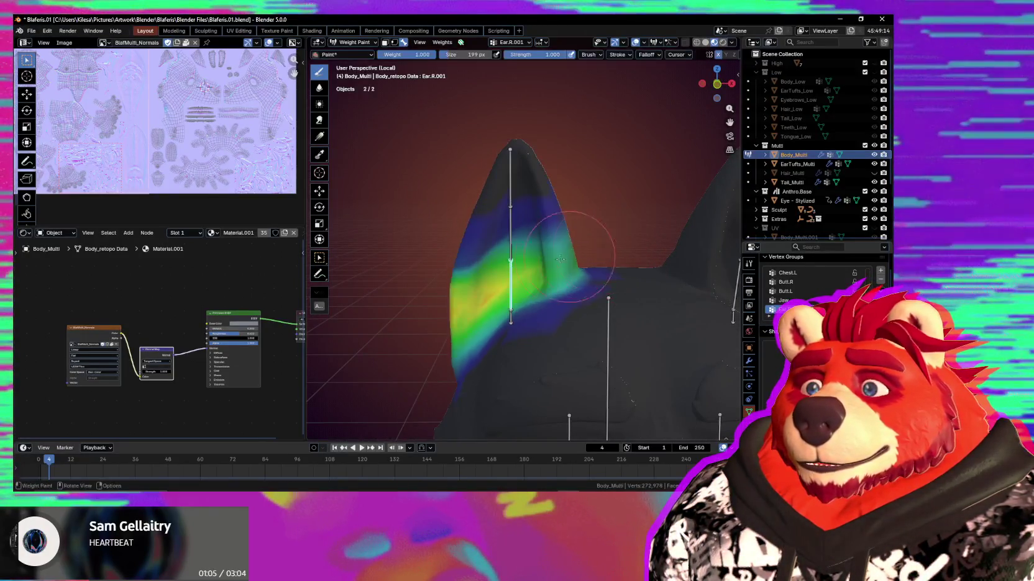
With Ear.R.002 weights shown, adjust brush falloff and rotate the ear bone to test bending
ctrl+click(515, 246)
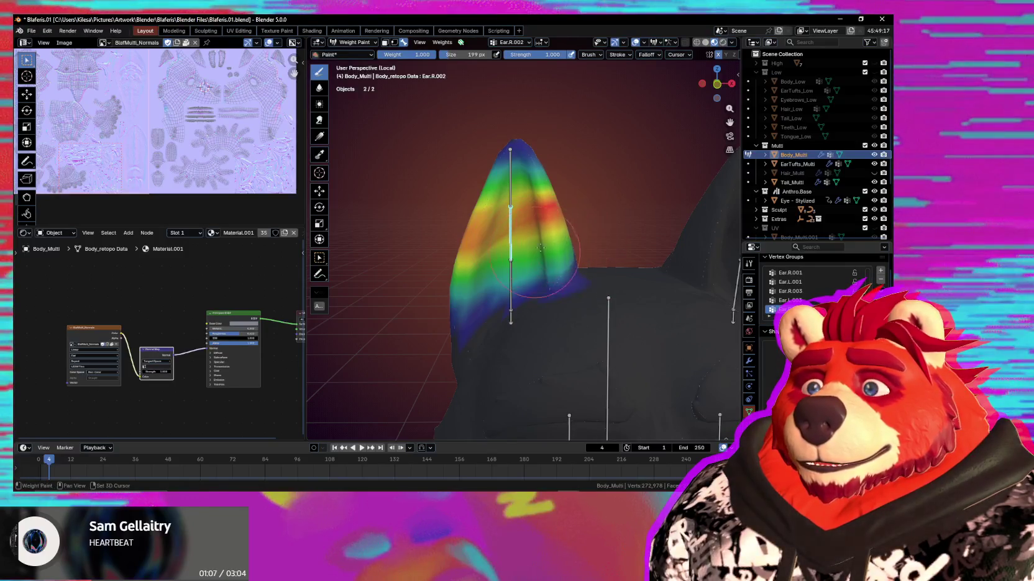
click(646, 55)
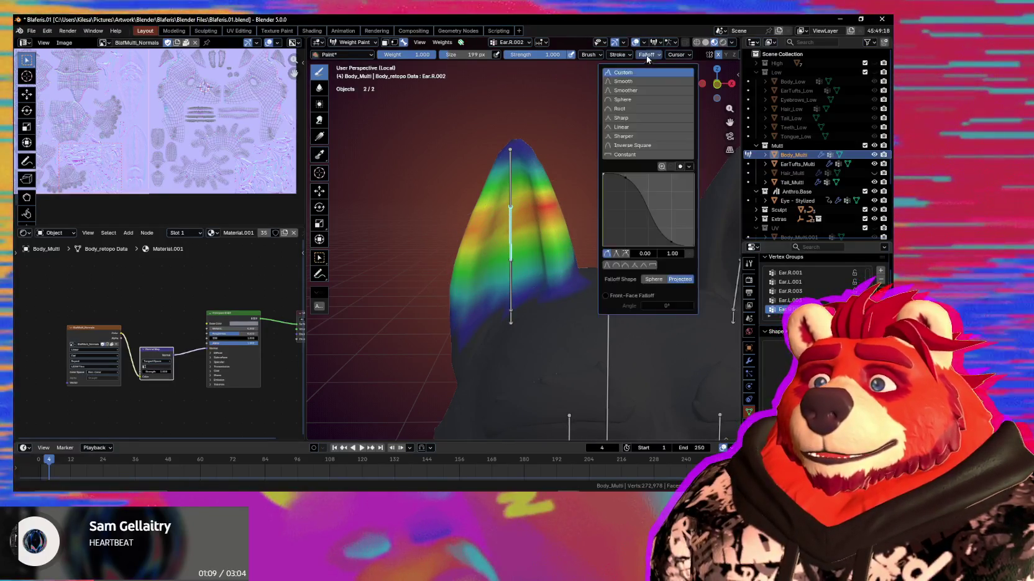
middle_drag(493, 242, 581, 295)
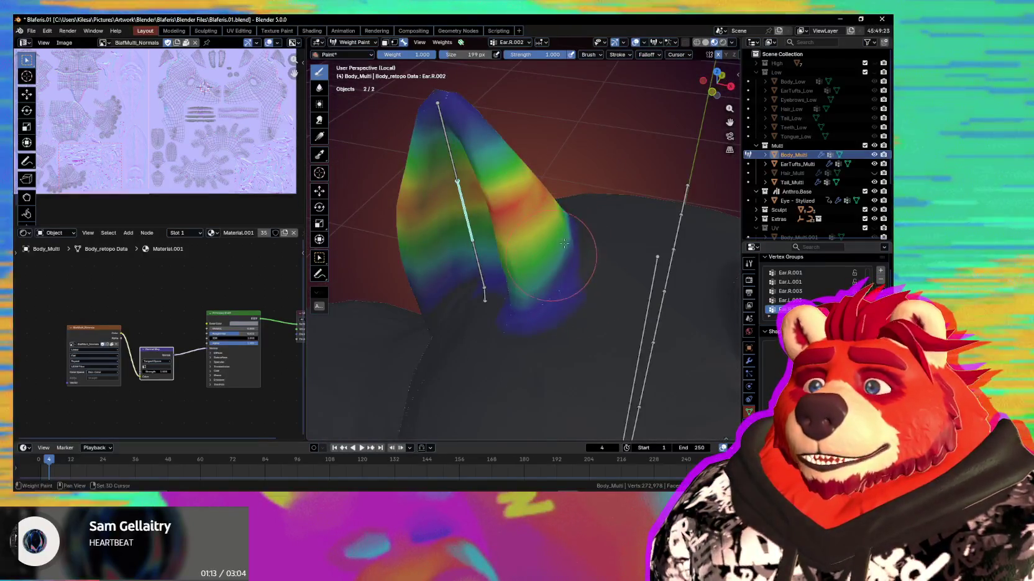
middle_drag(566, 234, 596, 257)
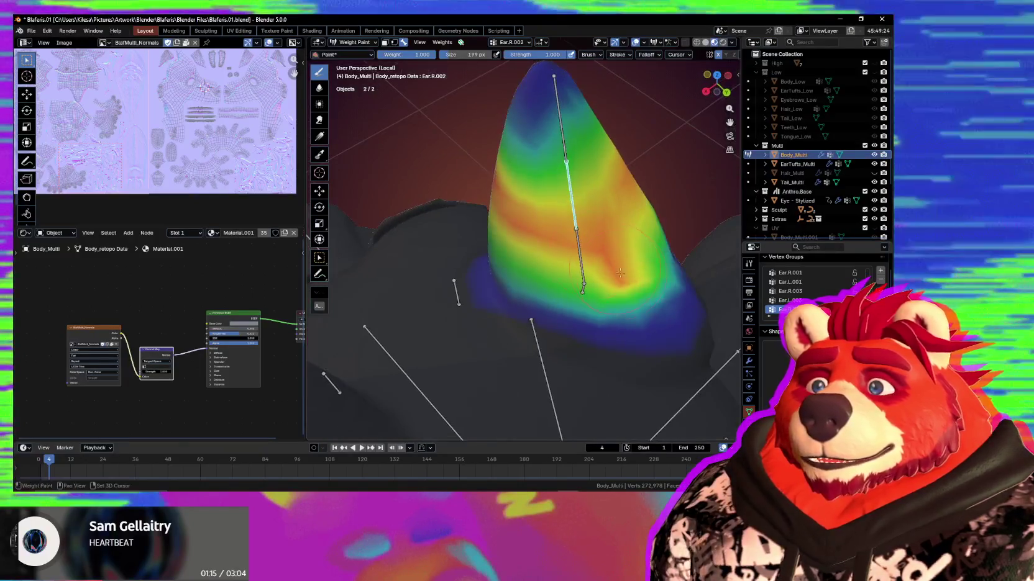
middle_drag(507, 251, 535, 241)
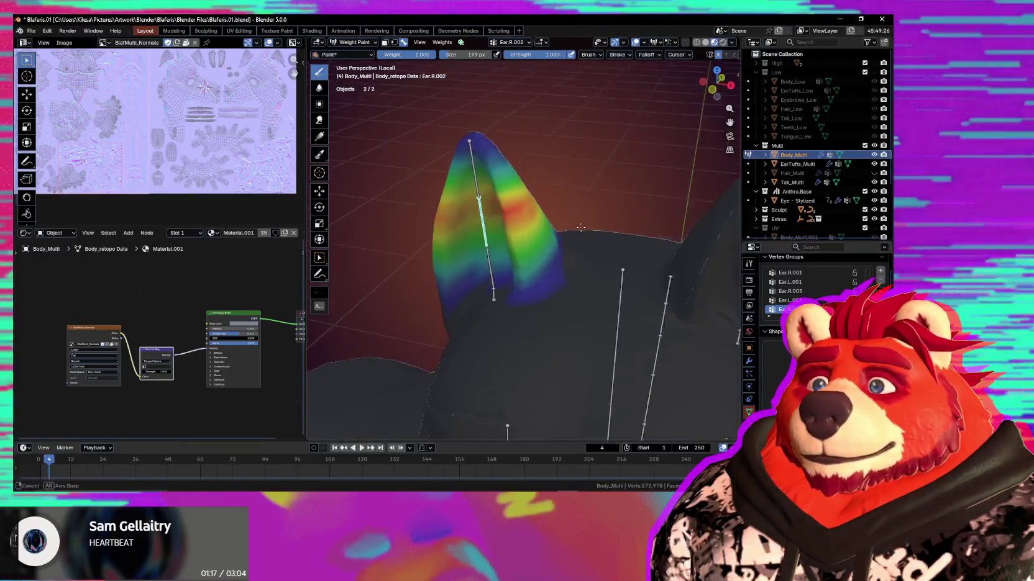
key(r)
key(r)
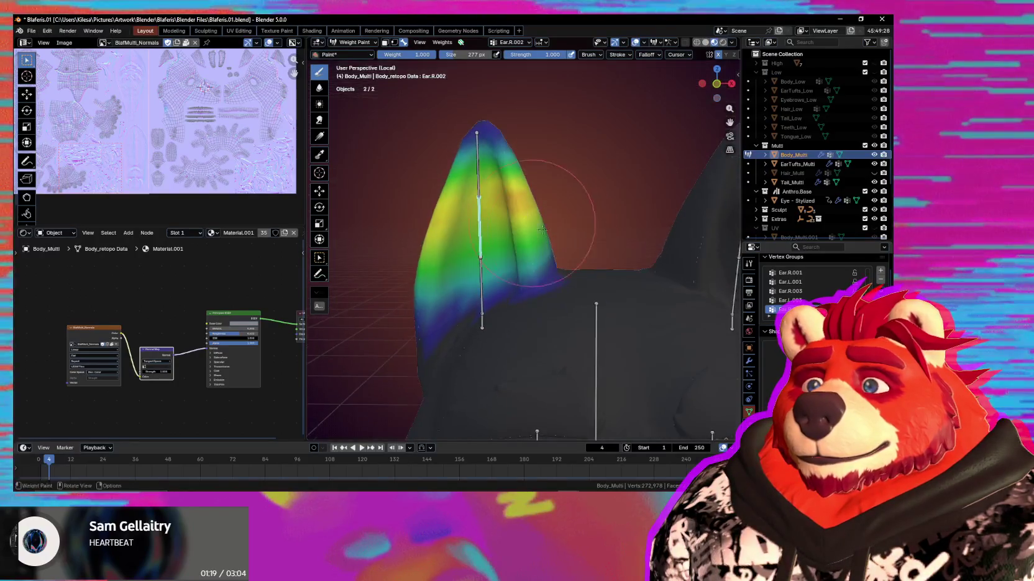
click(577, 252)
Compare the Ear.R.001, Ear.R.002 and Ear.R.003 weight groups around the ear
ctrl+click(482, 287)
mouse_move(481, 287)
middle_down()
mouse_move(500, 284)
mouse_move(436, 269)
mouse_move(464, 306)
middle_up()
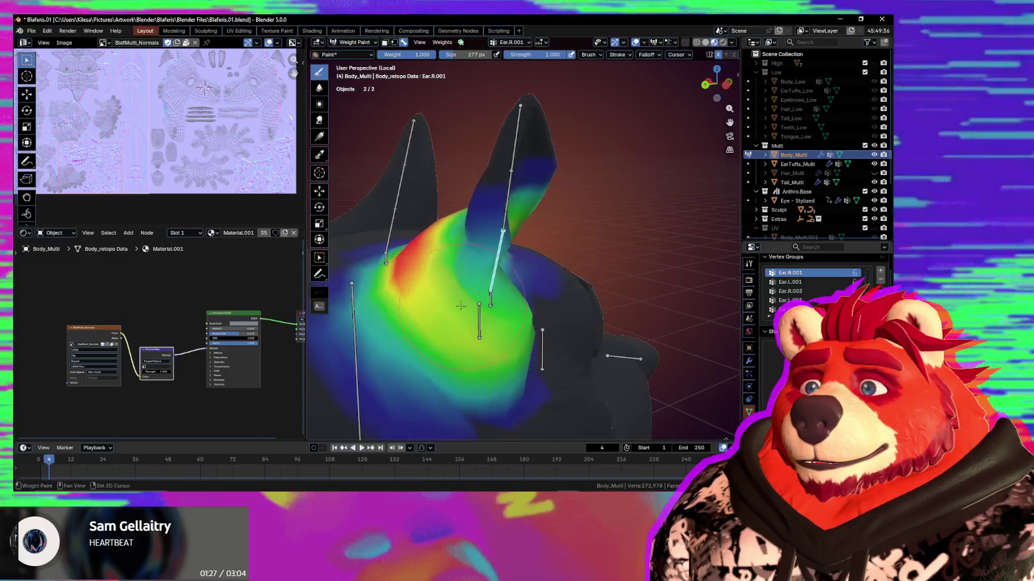
mouse_move(399, 275)
middle_down()
mouse_move(517, 272)
mouse_move(534, 242)
middle_up()
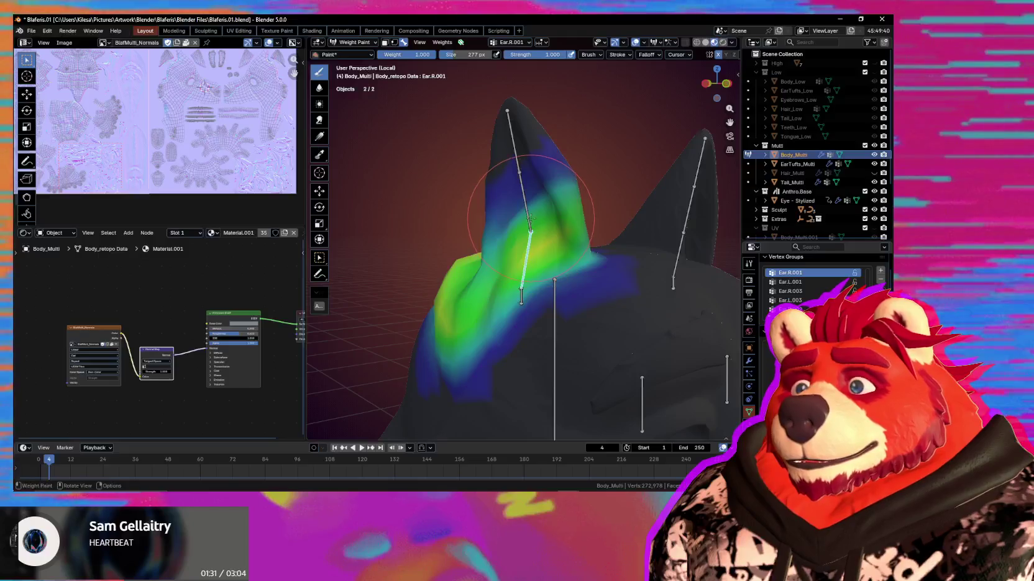
ctrl+click(523, 219)
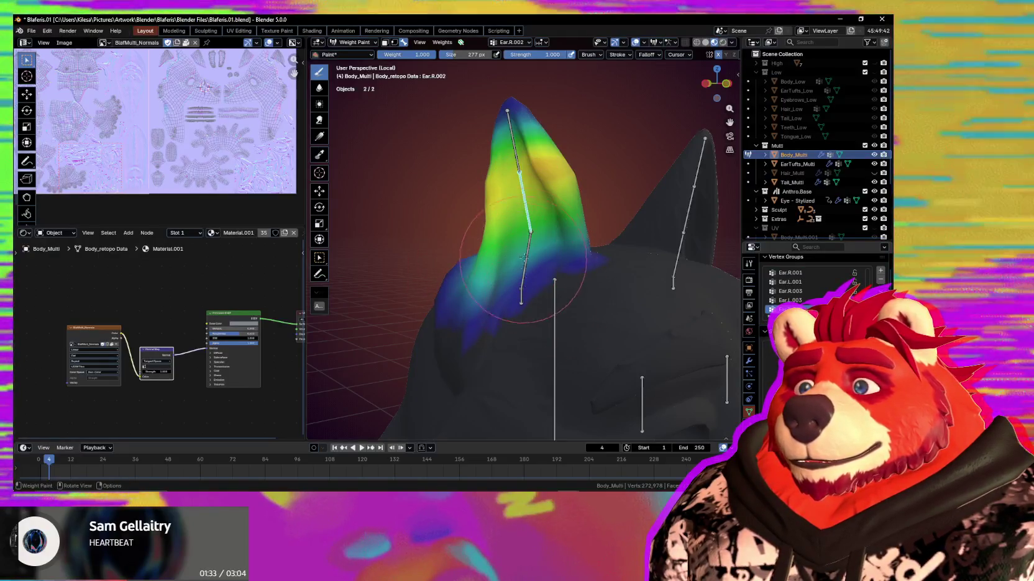
ctrl+click(519, 161)
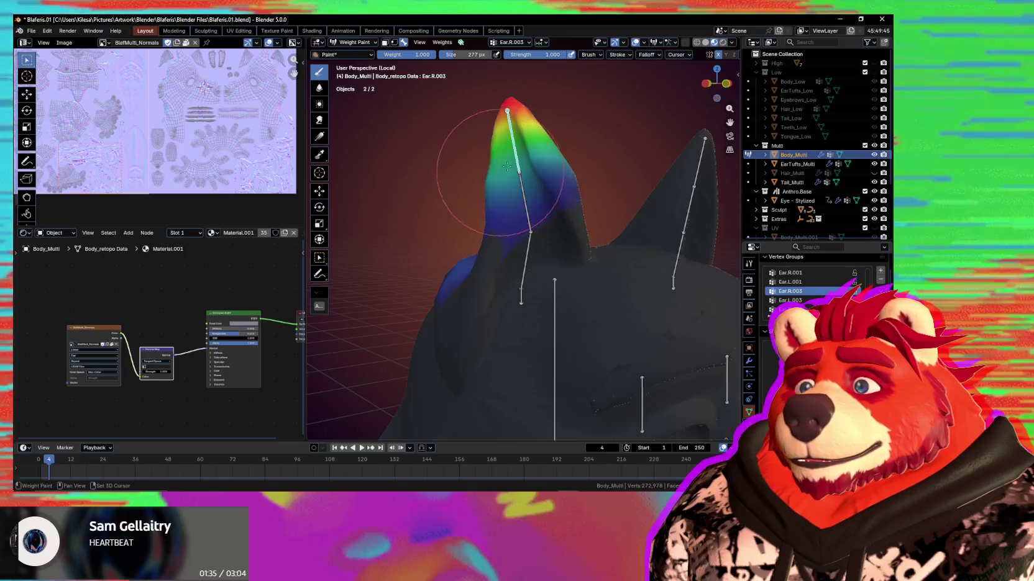
ctrl+click(525, 208)
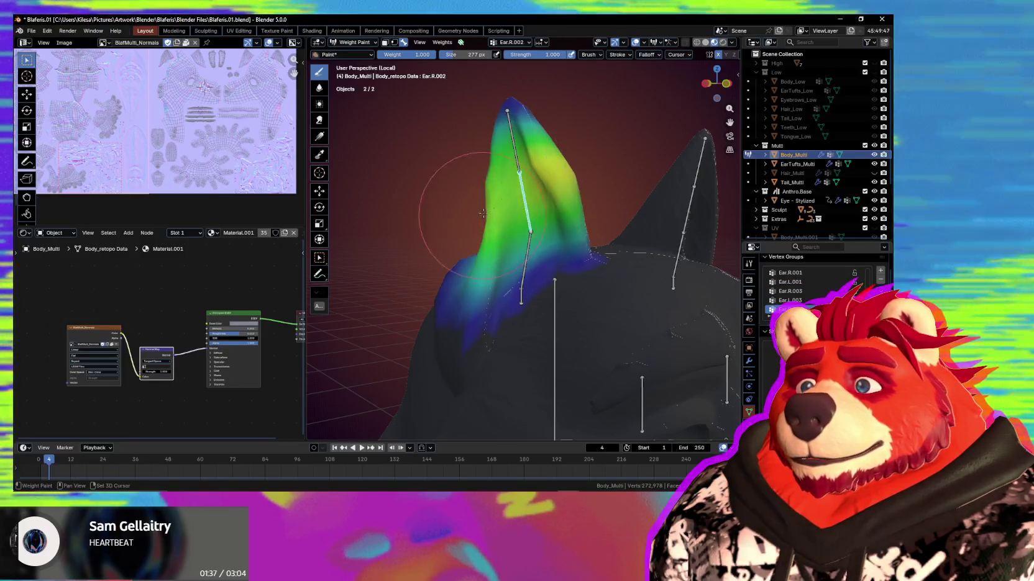
ctrl+click(522, 246)
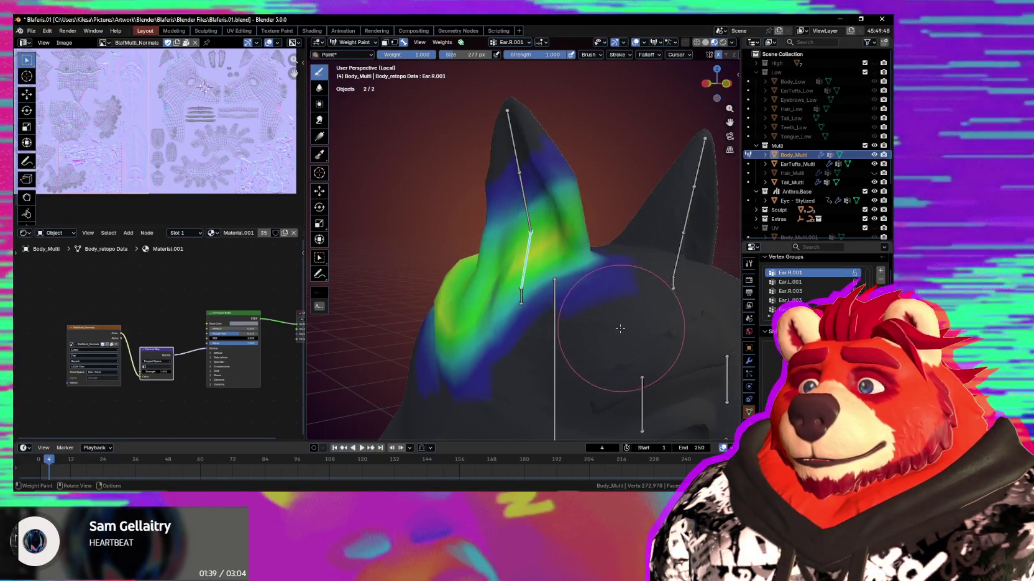
Review the head weights around the ears, then return to the Ear.R.001 group
ctrl+click(550, 300)
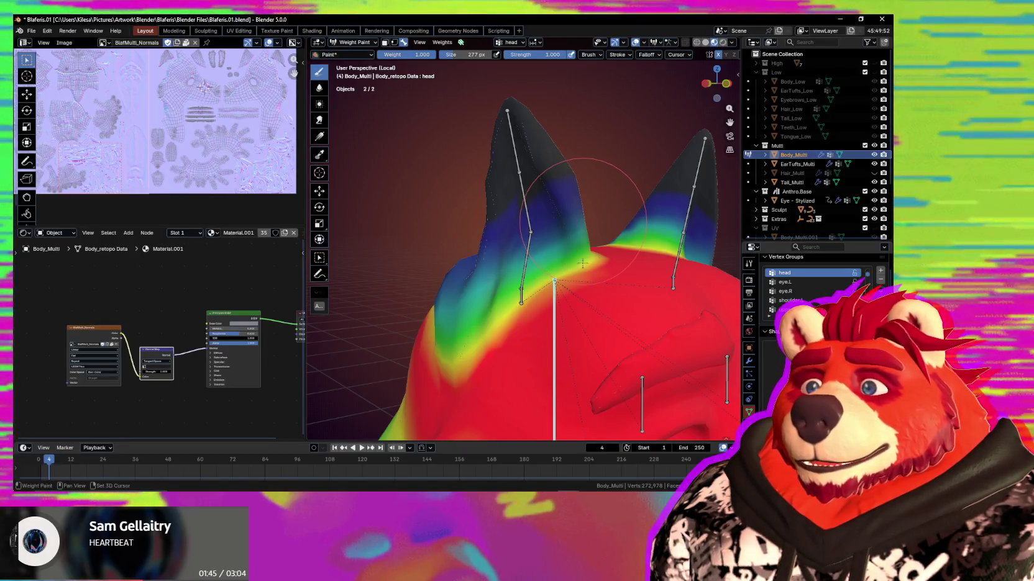
mouse_move(576, 264)
middle_down()
mouse_move(601, 263)
mouse_move(586, 301)
mouse_move(437, 261)
mouse_move(442, 307)
middle_up()
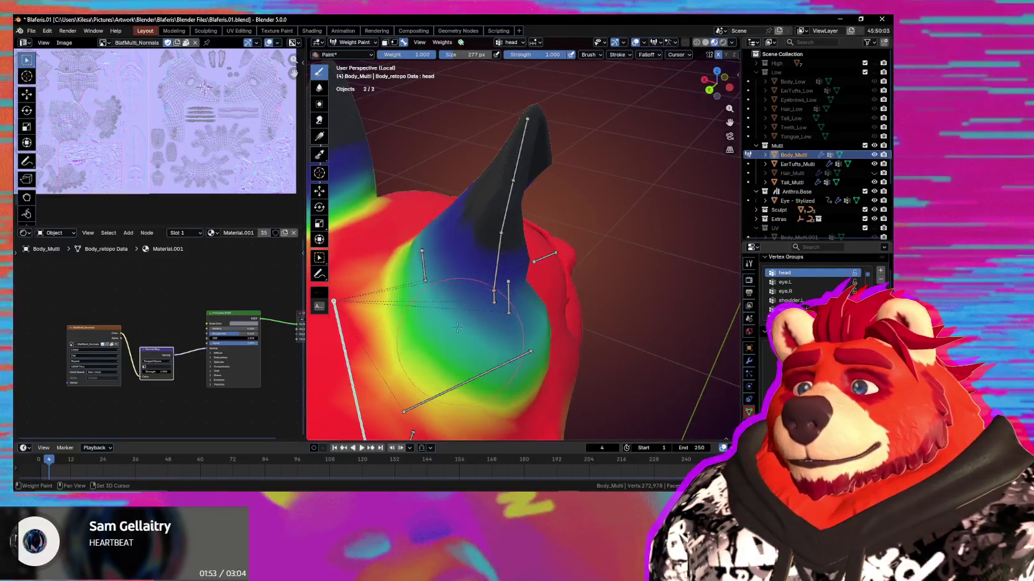
key(ctrl+shift+l)
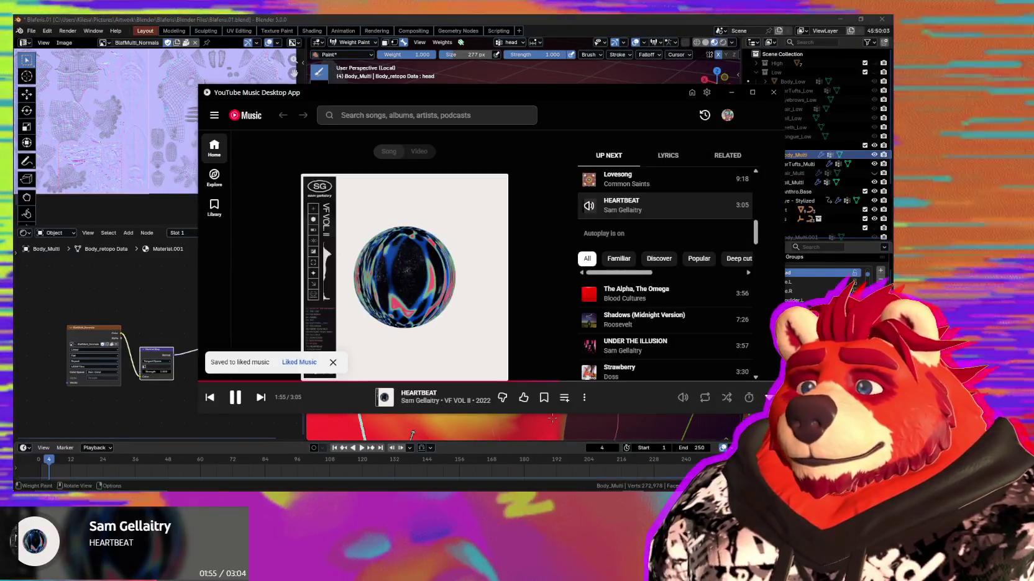
mouse_move(516, 420)
middle_down()
mouse_move(371, 336)
mouse_move(514, 281)
mouse_move(541, 218)
middle_up()
ctrl+click(539, 218)
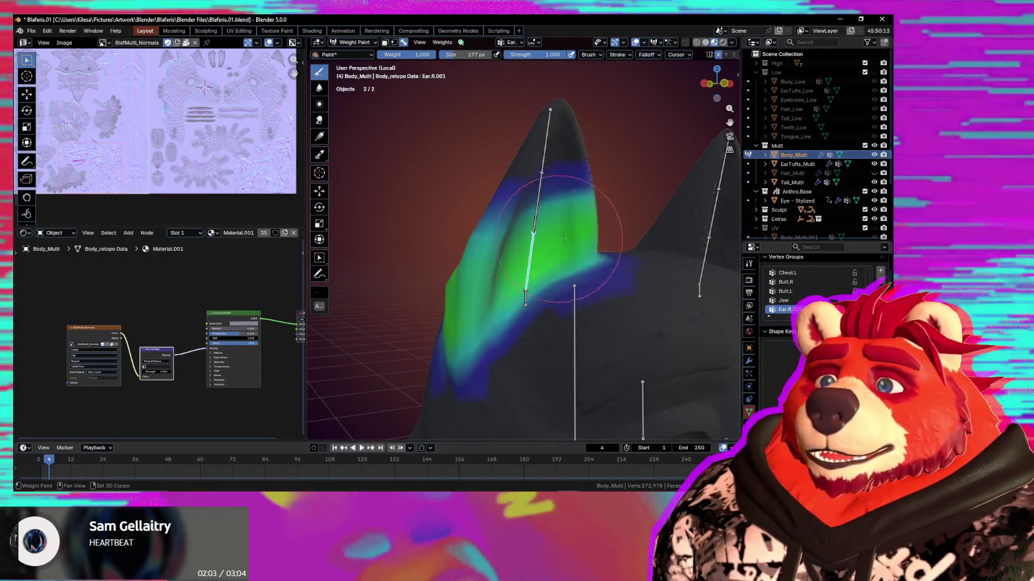
Paint down the Ear.R.002 weights at the ear tip and lower right side with a smaller brush
middle_drag(541, 198, 545, 194)
ctrl+click(545, 193)
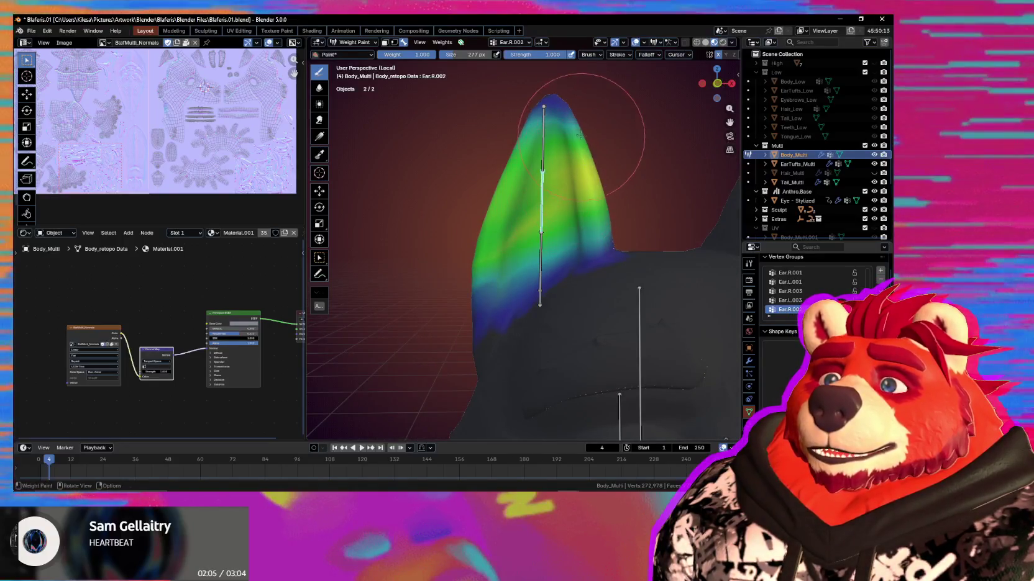
ctrl+click(513, 130)
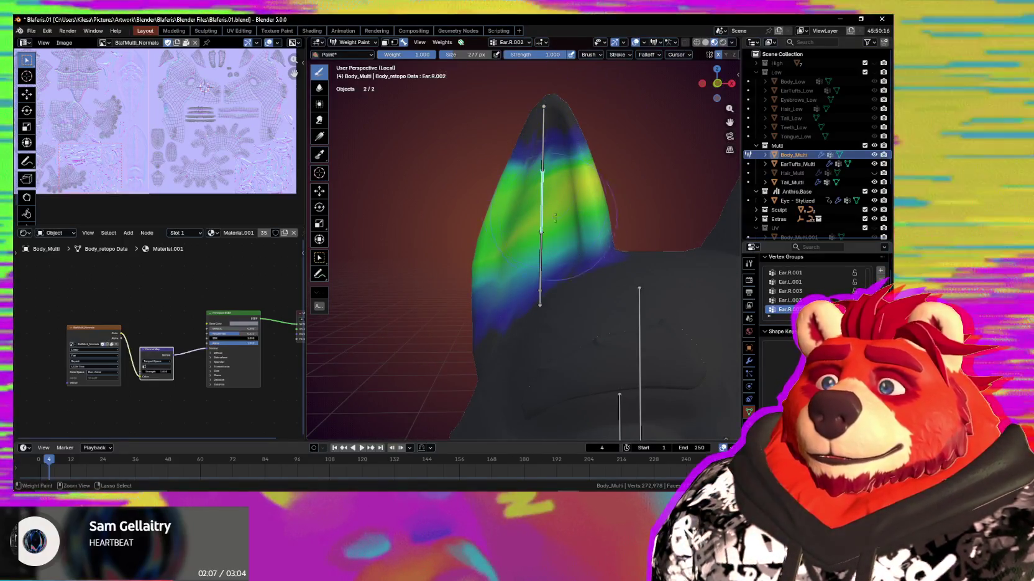
click(511, 260)
ctrl+drag(511, 261, 493, 268)
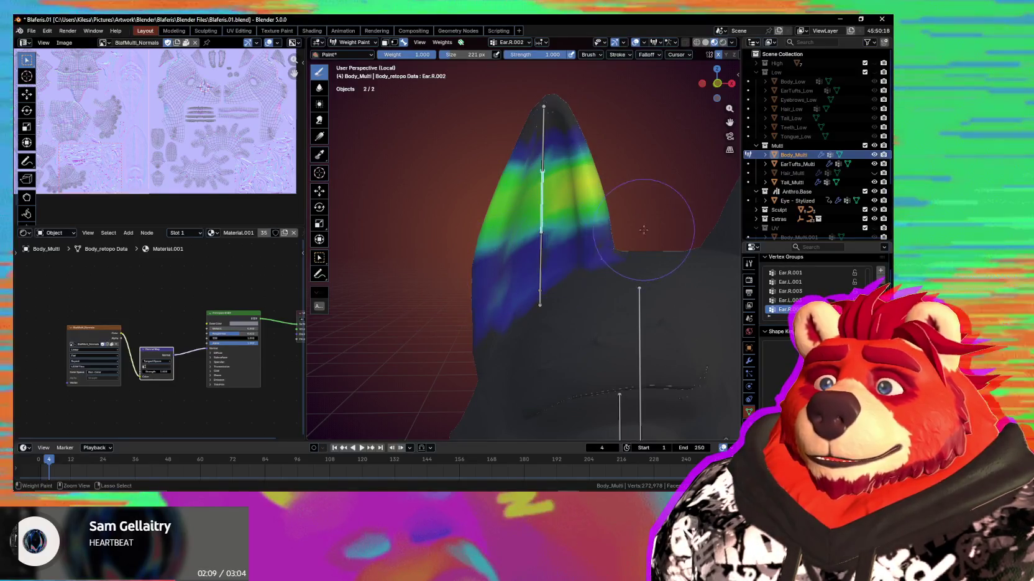
ctrl+drag(596, 218, 563, 272)
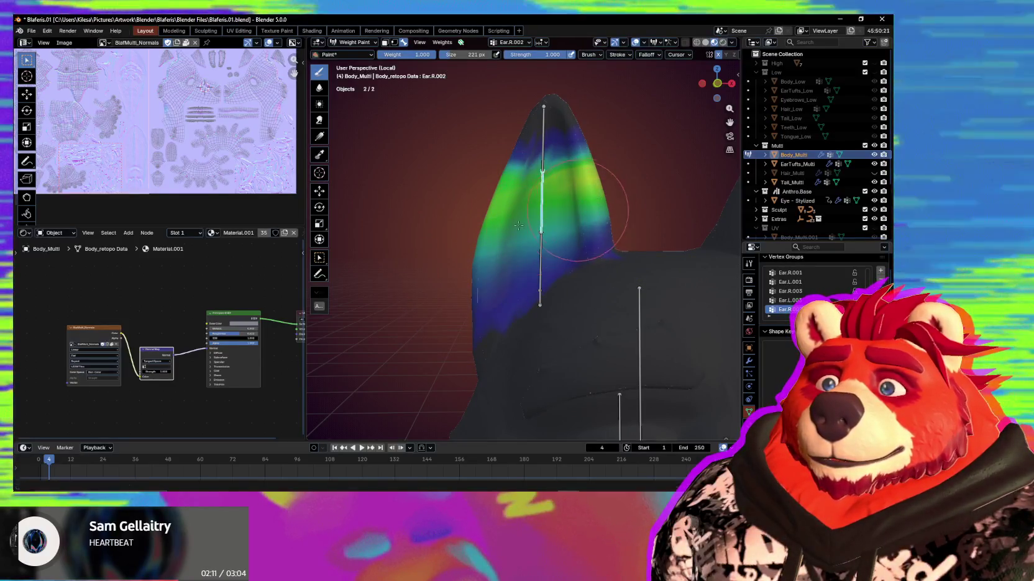
Inspect the Ear.R.001 and head weights from several angles around the head
ctrl+click(535, 270)
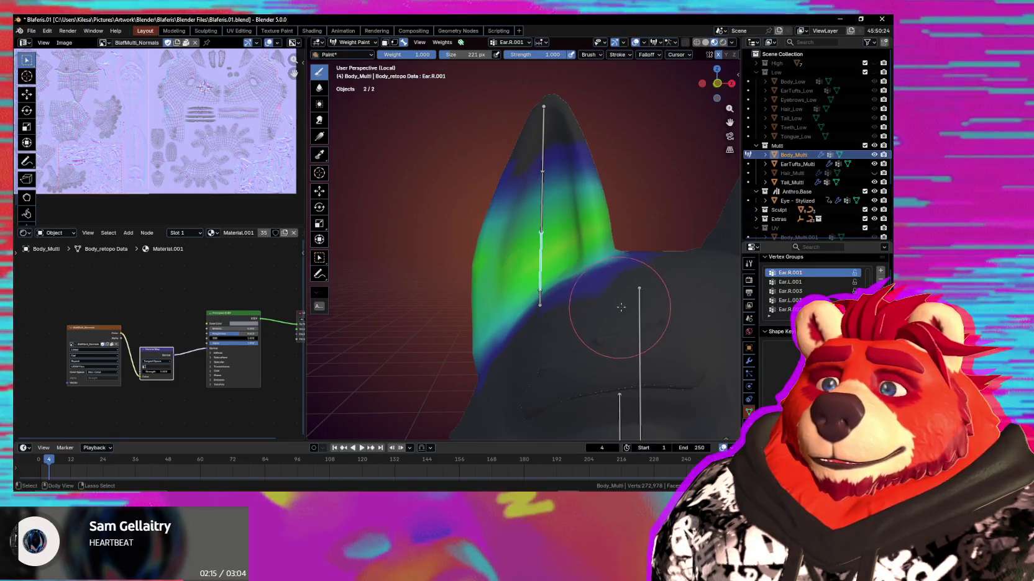
ctrl+click(638, 300)
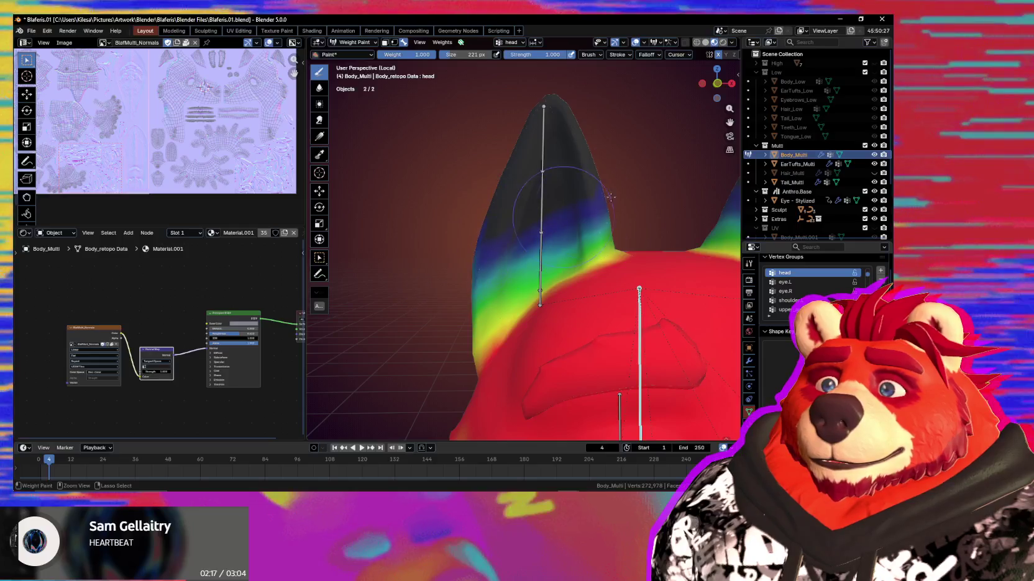
mouse_move(602, 200)
middle_down()
mouse_move(524, 283)
mouse_move(543, 288)
middle_up()
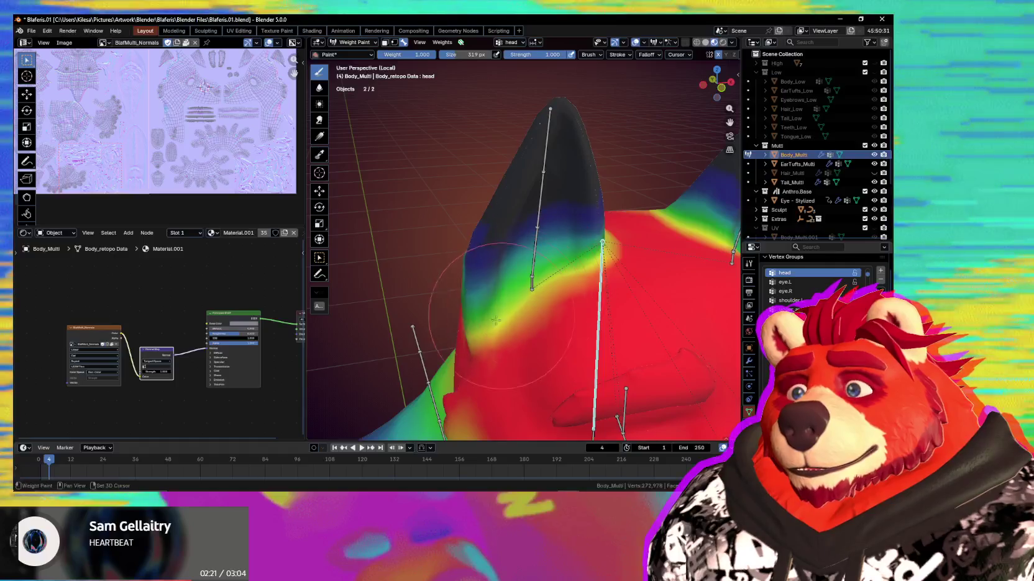
middle_drag(494, 321, 444, 295)
middle_drag(411, 349, 428, 229)
middle_drag(452, 278, 536, 278)
mouse_move(441, 210)
middle_down()
mouse_move(521, 275)
mouse_move(535, 248)
mouse_move(515, 198)
mouse_move(565, 205)
mouse_move(531, 160)
middle_up()
Check Ear.R.003 and Ear.R.002, then erase Ear.R.001 weight from the ear tip
ctrl+click(515, 199)
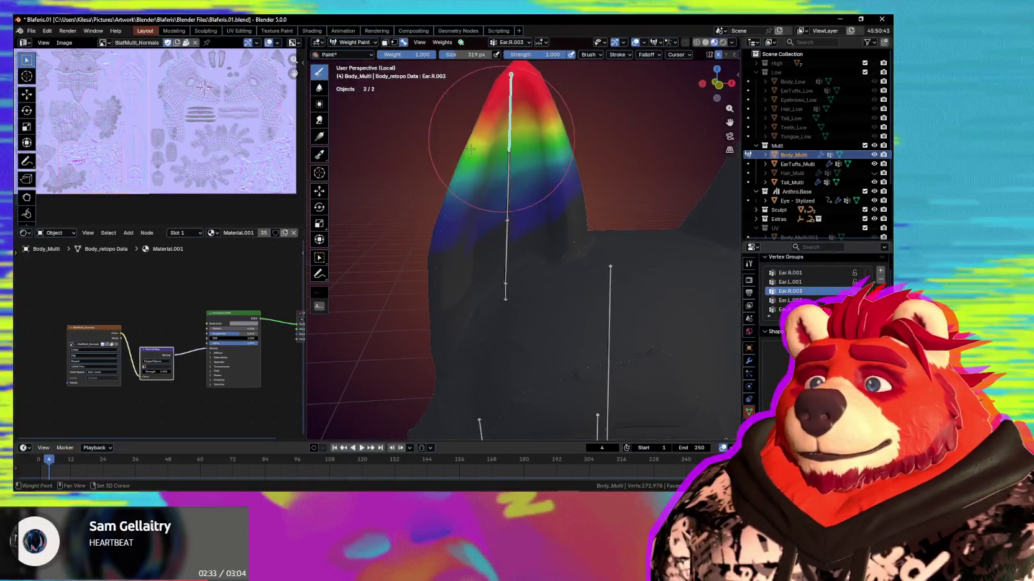
ctrl+click(528, 181)
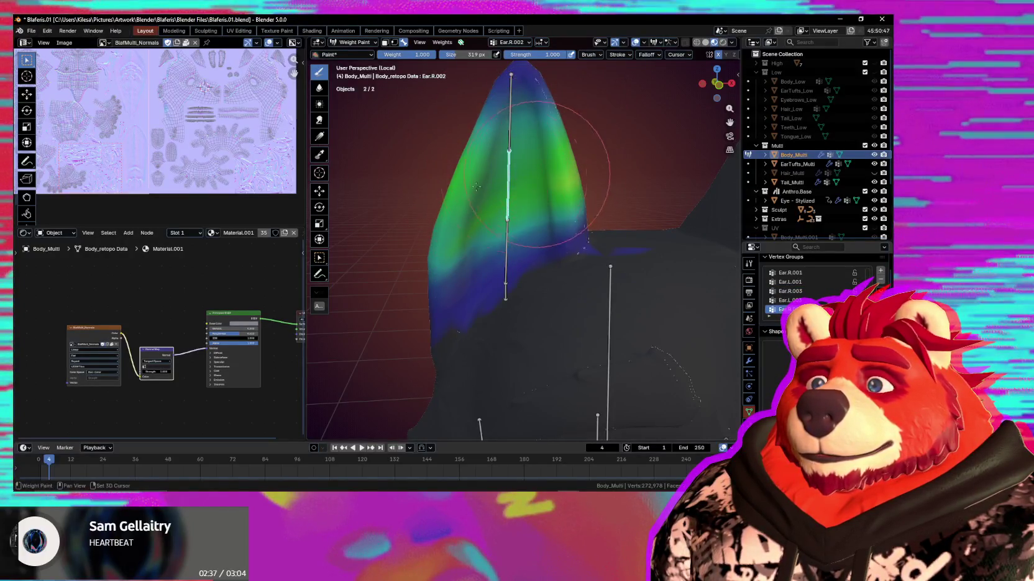
ctrl+click(504, 256)
middle_drag(505, 257, 526, 157)
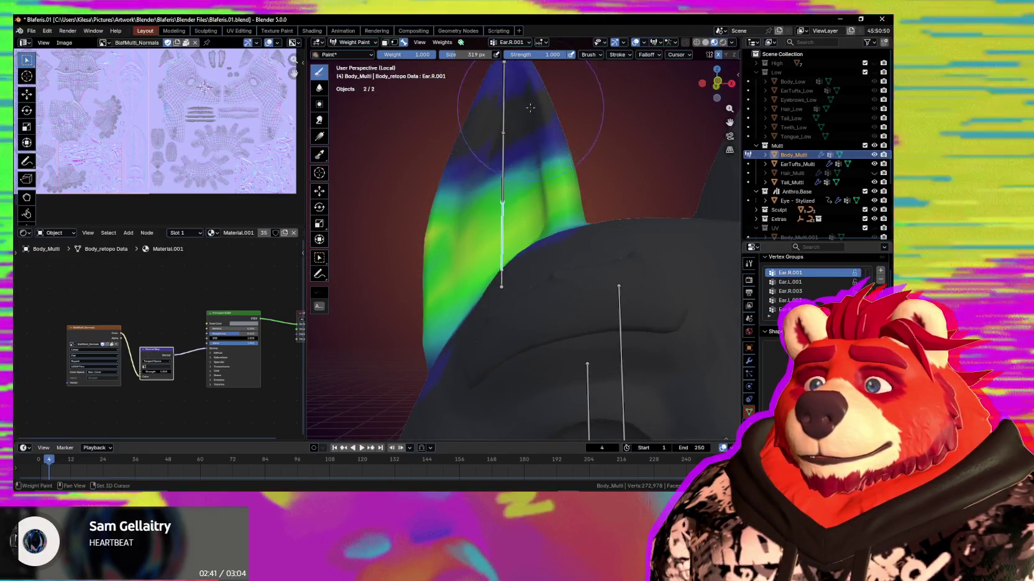
middle_drag(539, 78, 543, 114)
ctrl+drag(543, 114, 486, 111)
mouse_move(502, 174)
middle_down()
mouse_move(515, 196)
mouse_move(515, 279)
middle_up()
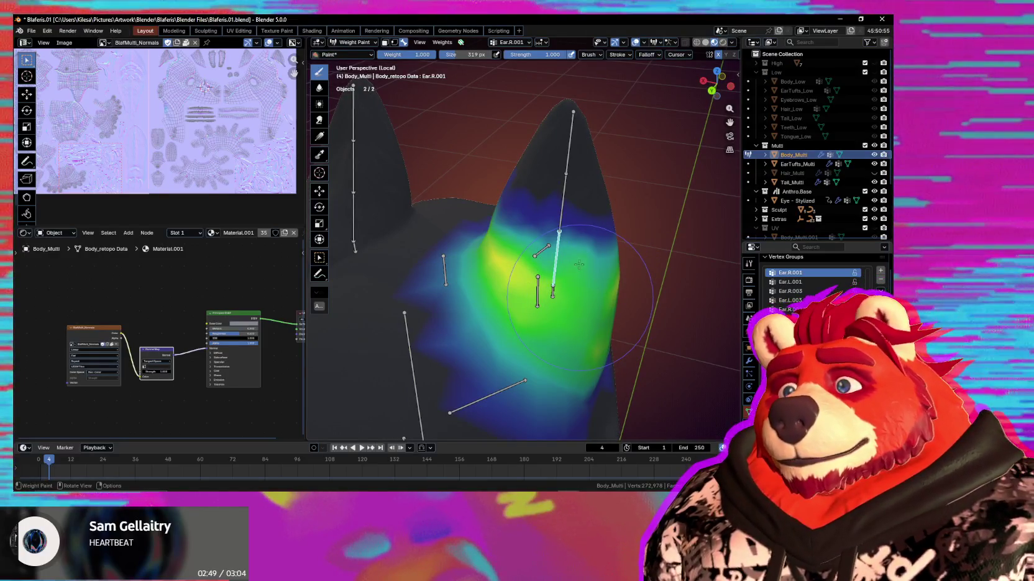
mouse_move(571, 279)
middle_down()
mouse_move(560, 277)
mouse_move(586, 264)
middle_up()
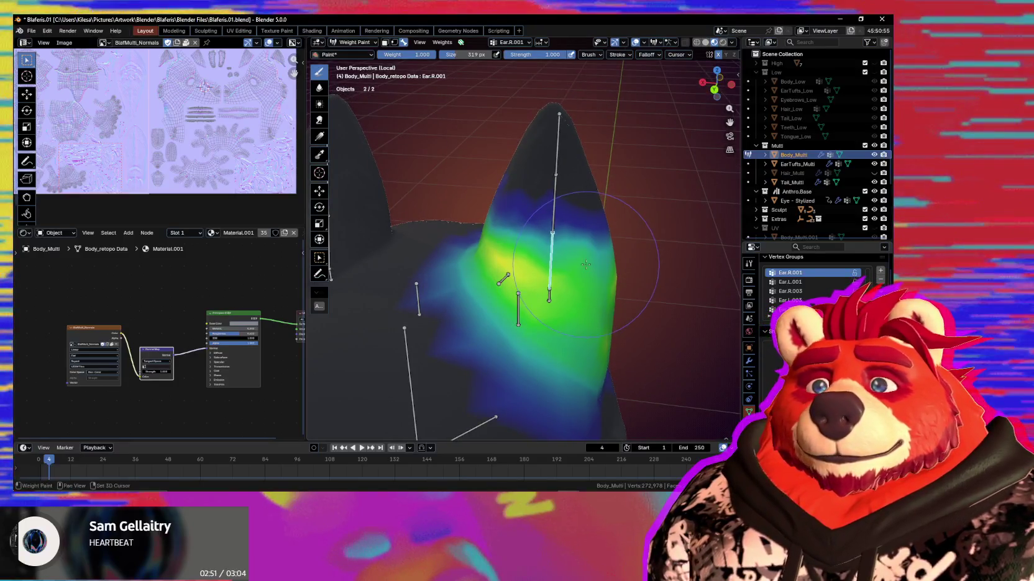
Set brush strength to 0.267 and paint Ear.R.001 weight onto the ear
key(shift+f)
click(581, 280)
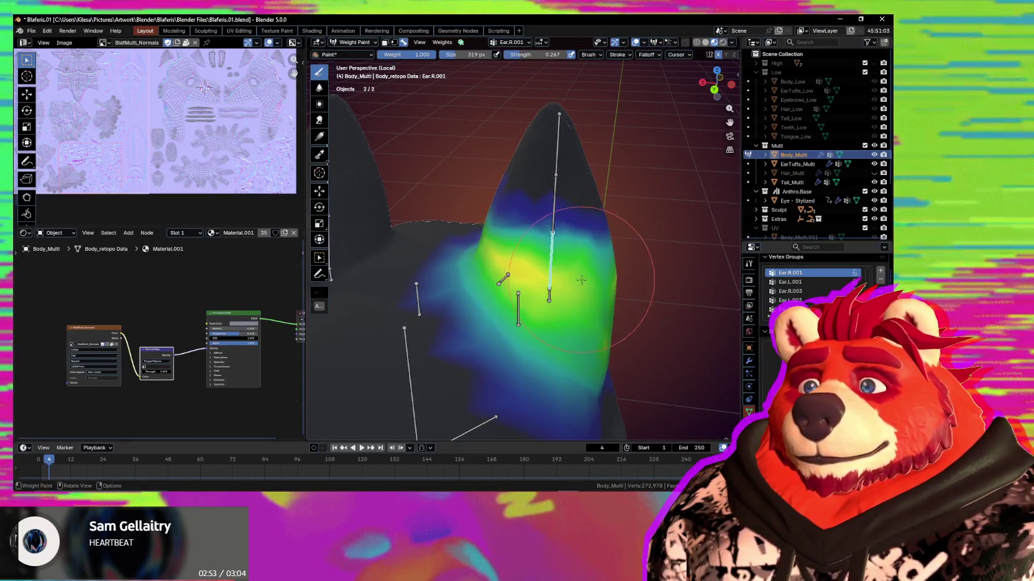
drag(581, 279, 534, 275)
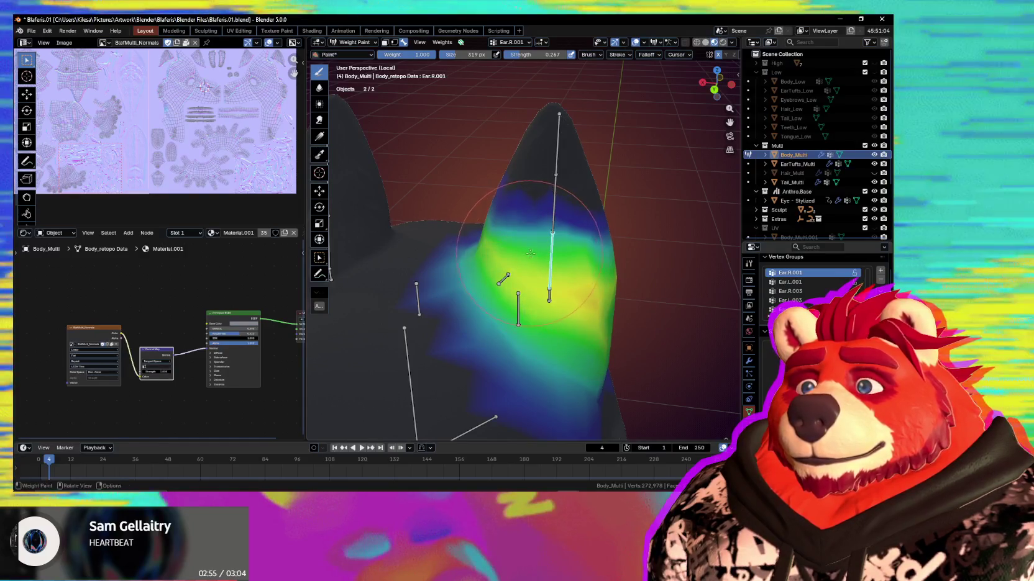
middle_drag(528, 253, 574, 279)
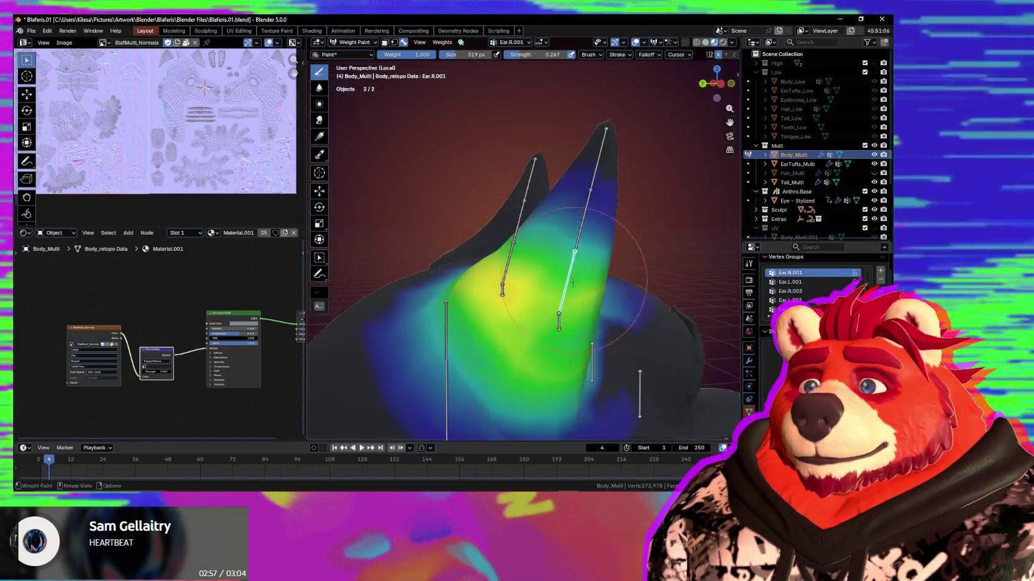
middle_drag(521, 309, 653, 373)
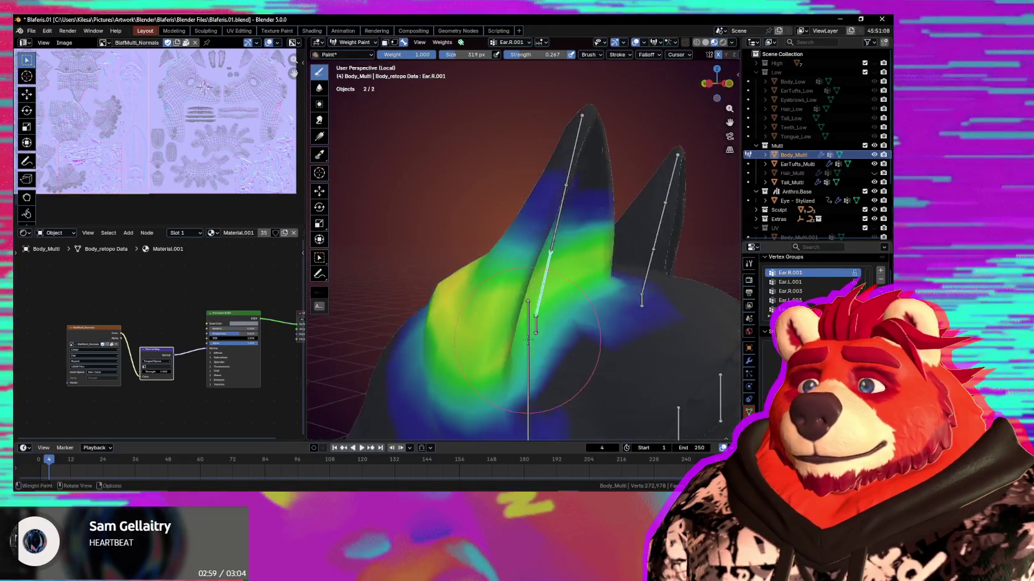
Rotate the ear bone to test the deformation, then display the eye.R weights
key(r)
key(r)
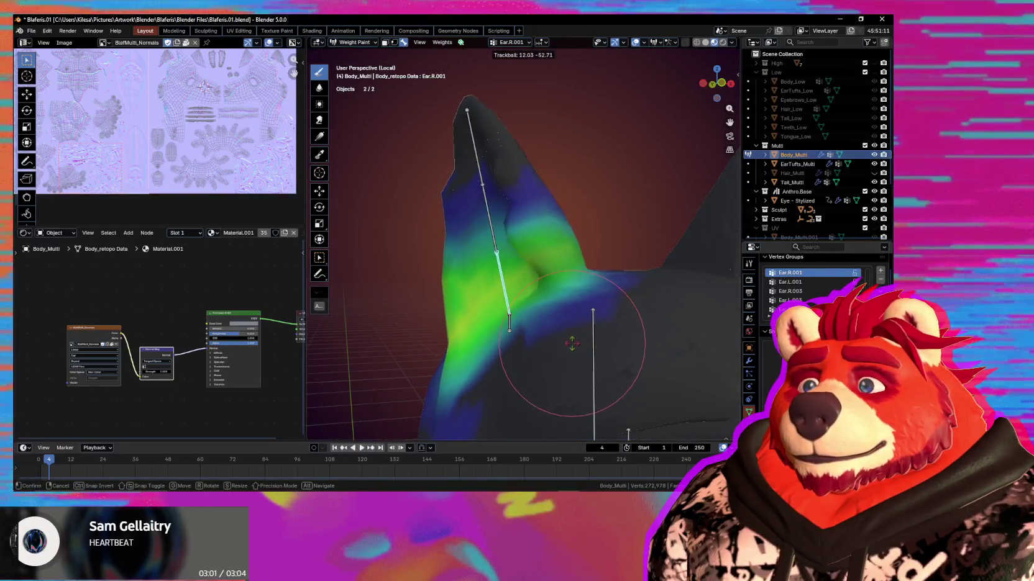
click(570, 348)
mouse_move(570, 348)
middle_down()
mouse_move(563, 336)
mouse_move(635, 339)
mouse_move(544, 210)
middle_up()
ctrl+click(576, 348)
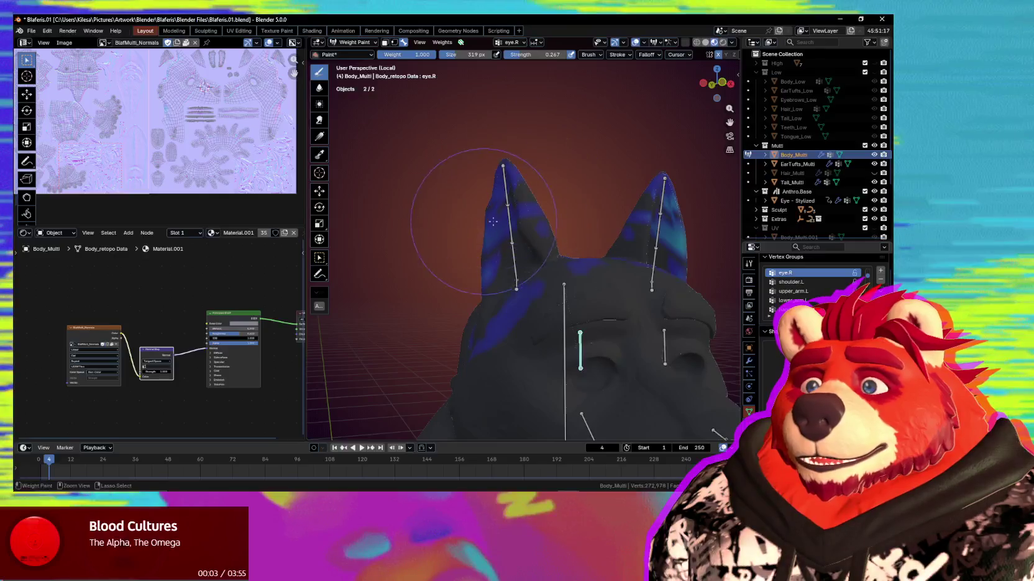
Restore brush strength to 1.0 and wipe the eye.R weight off the ears and ear base
click(641, 55)
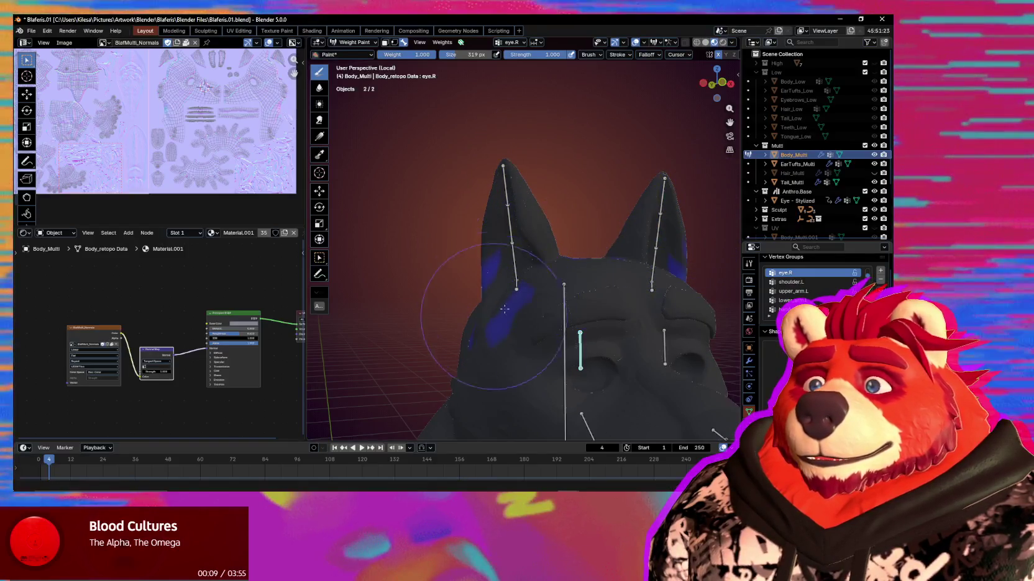
drag(507, 254, 497, 266)
mouse_move(497, 266)
middle_down()
mouse_move(489, 280)
mouse_move(482, 211)
middle_up()
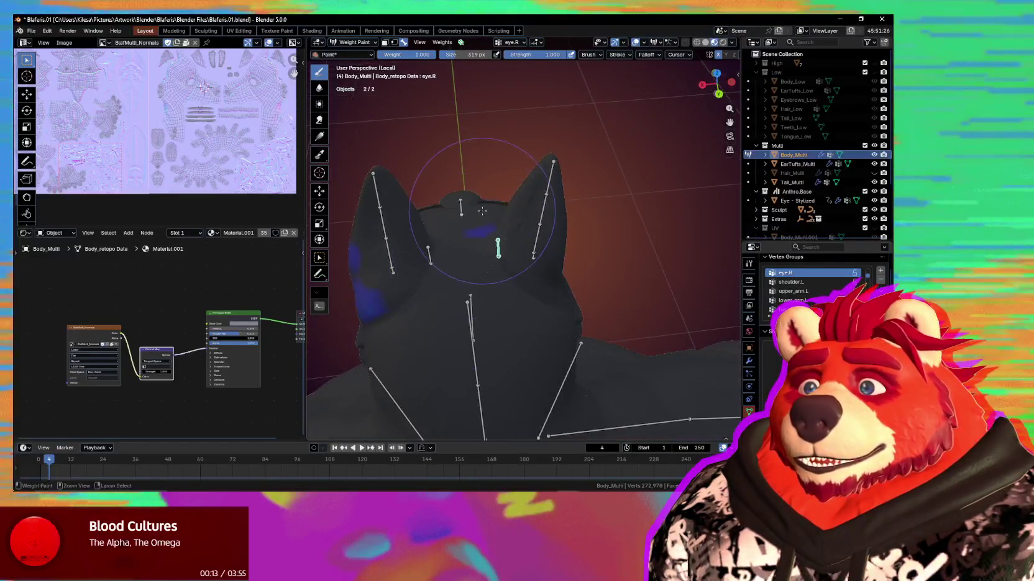
middle_drag(452, 252, 482, 205)
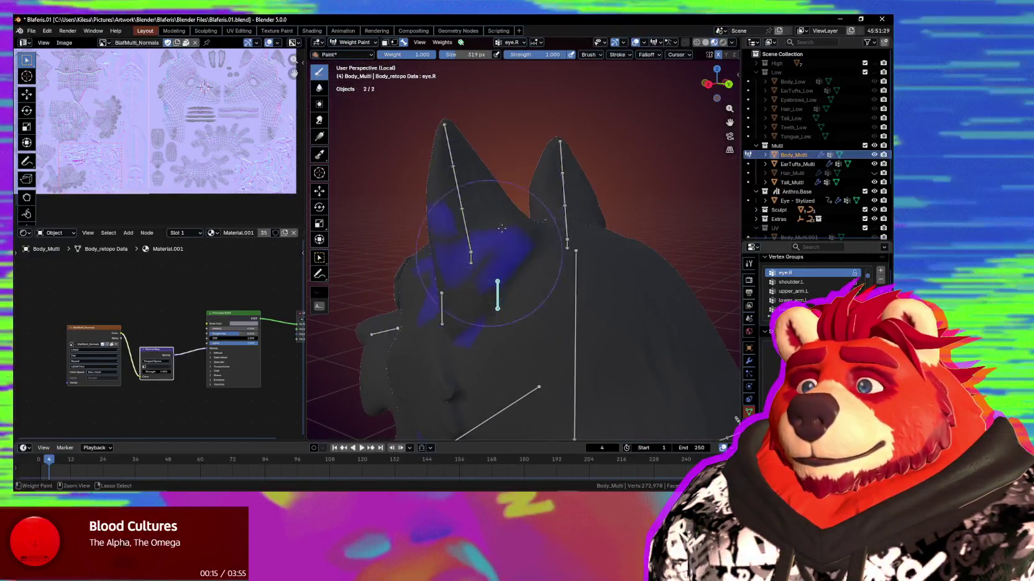
ctrl+drag(482, 205, 518, 311)
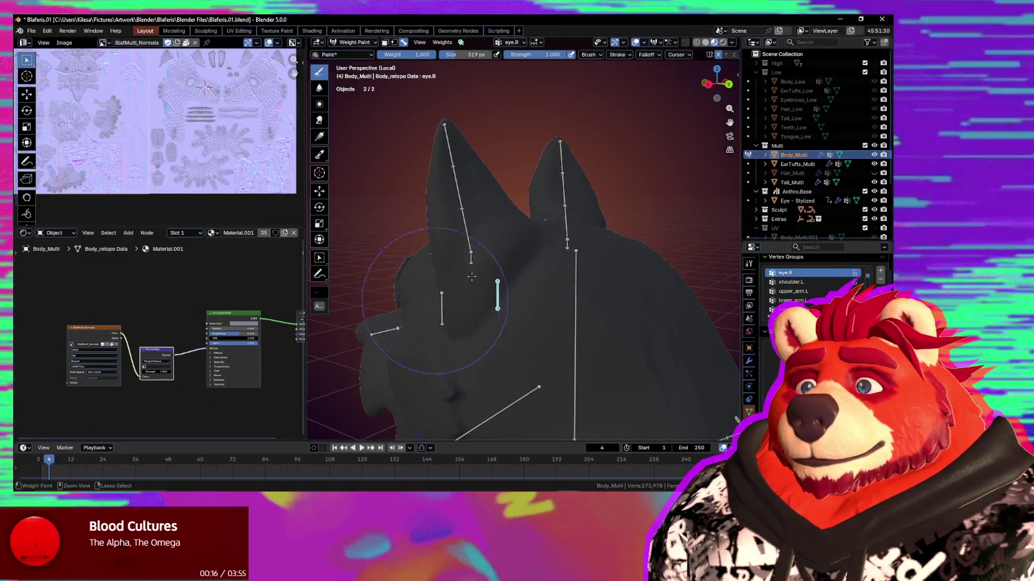
Inspect the head from front and side views for leftover eye.R weight
middle_drag(471, 276, 506, 321)
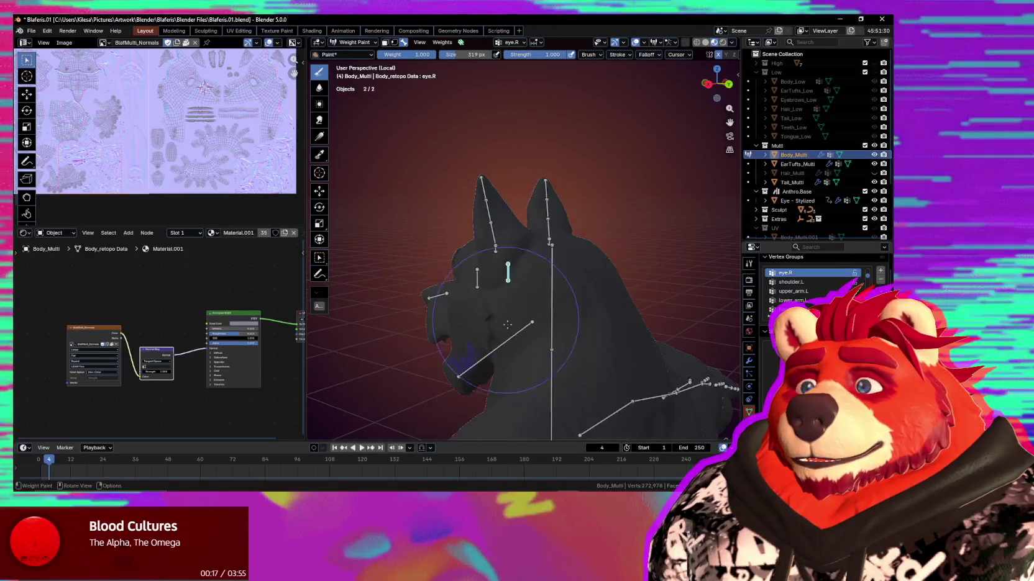
middle_drag(459, 382, 637, 333)
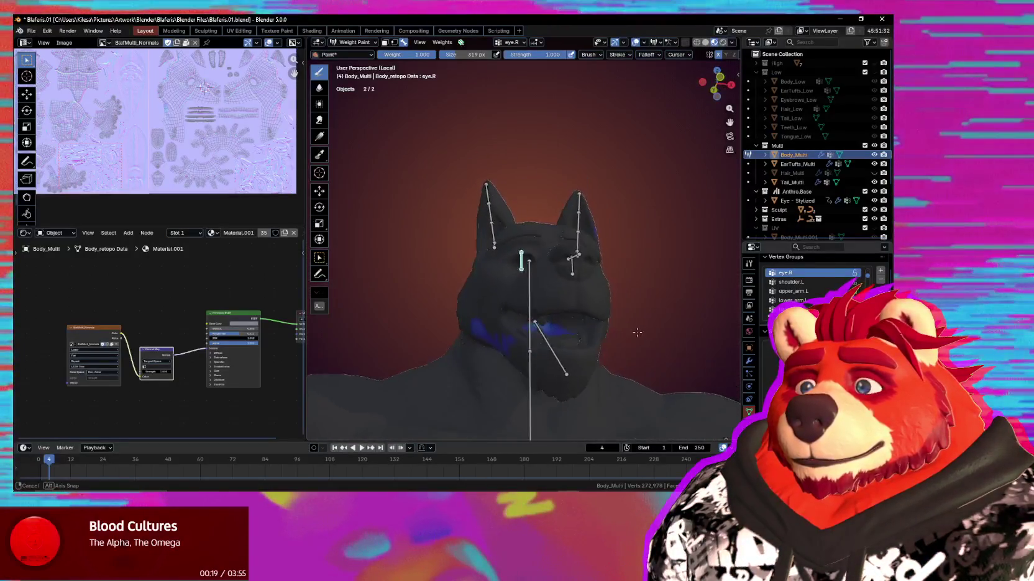
scroll(476, 342, down, 2)
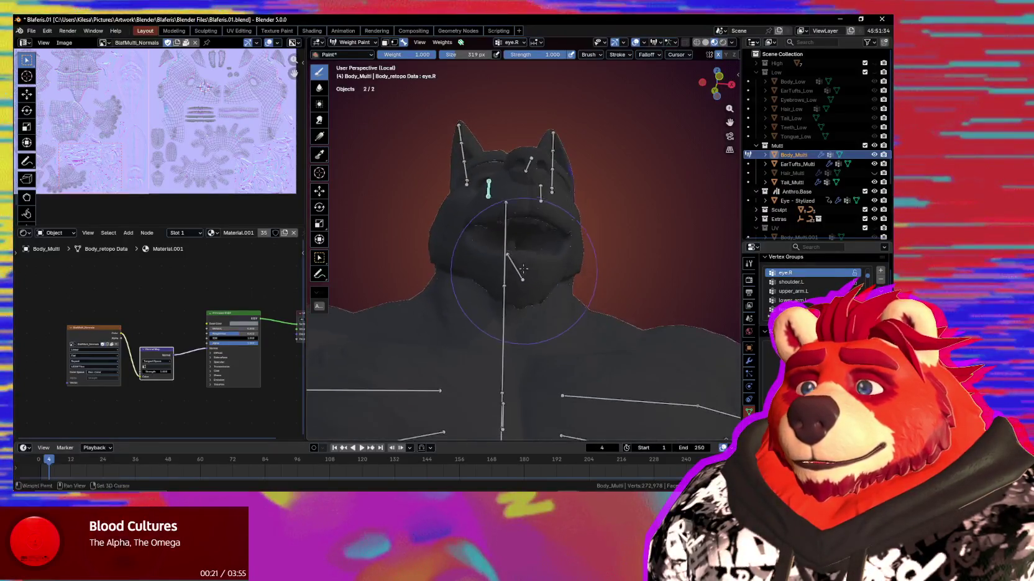
scroll(497, 311, up, 5)
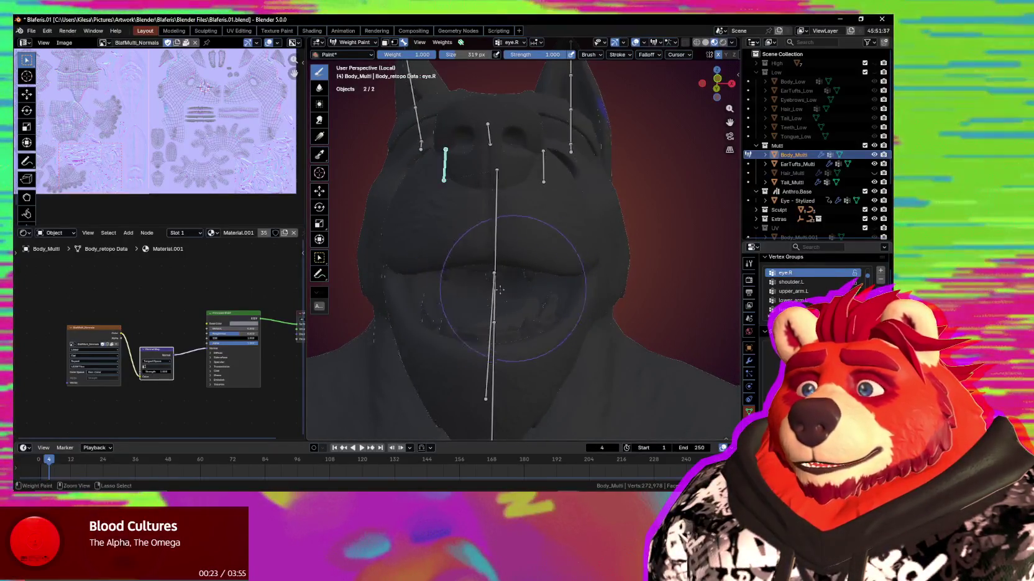
middle_drag(579, 141, 579, 184)
mouse_move(573, 225)
middle_down()
mouse_move(550, 231)
mouse_move(523, 347)
mouse_move(579, 201)
middle_up()
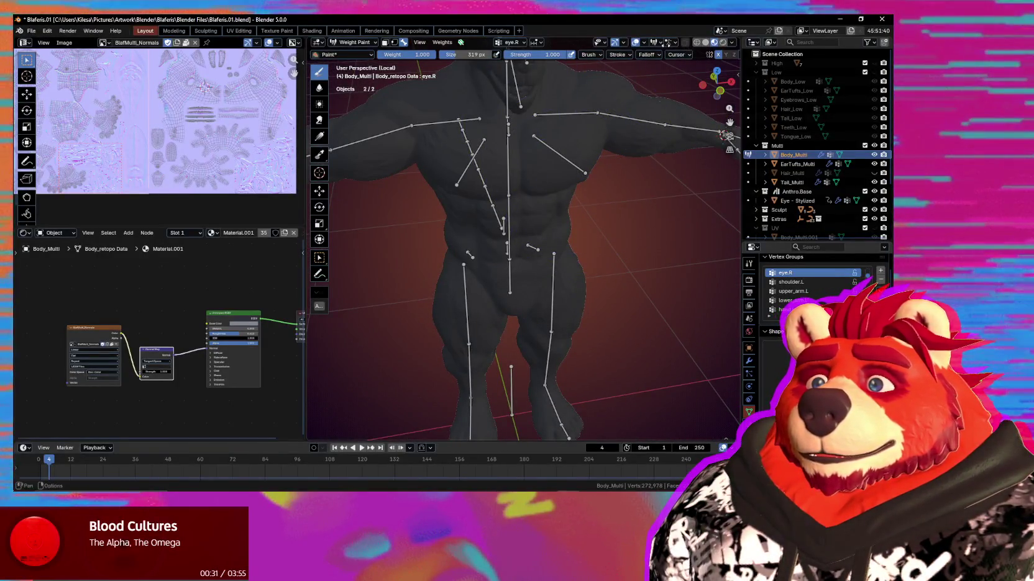
click(660, 42)
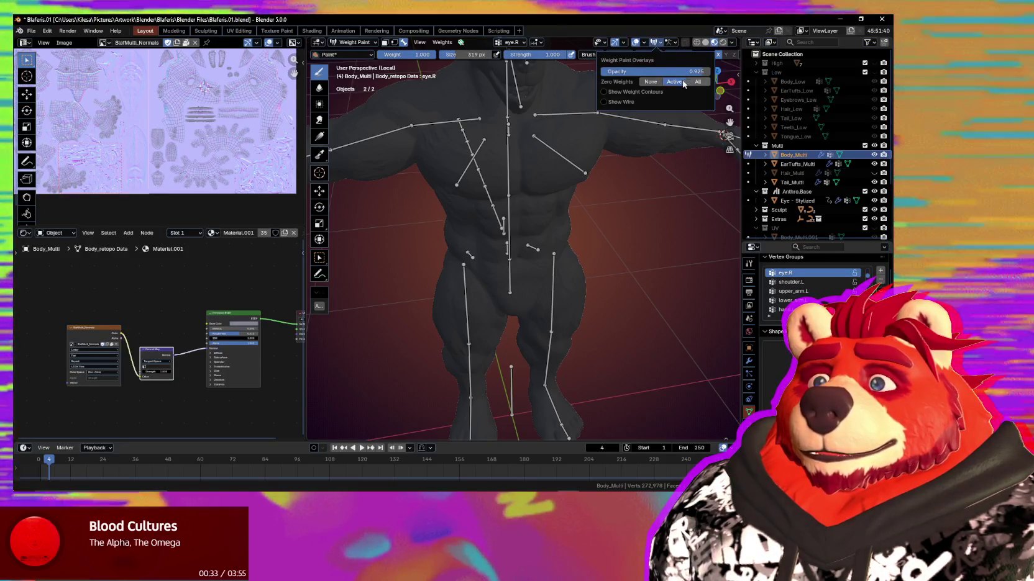
Enable Show Weight Contours and view the full body
click(634, 92)
mouse_move(522, 134)
middle_down()
mouse_move(692, 330)
mouse_move(435, 317)
mouse_move(578, 304)
middle_up()
scroll(578, 304, up, 5)
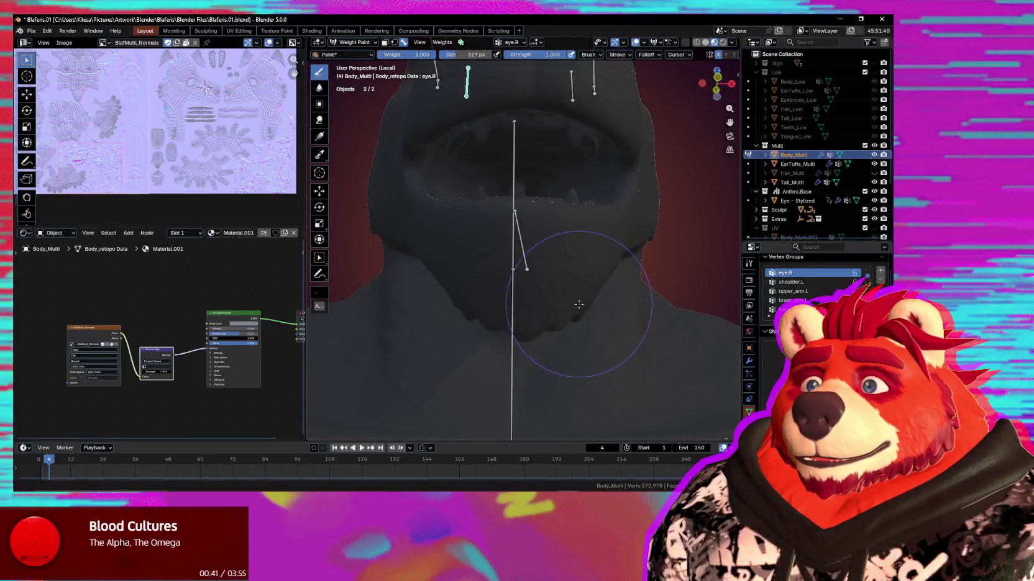
scroll(579, 304, down, 5)
mouse_move(579, 304)
middle_down()
mouse_move(525, 209)
mouse_move(588, 260)
mouse_move(534, 202)
middle_up()
scroll(587, 261, up, 4)
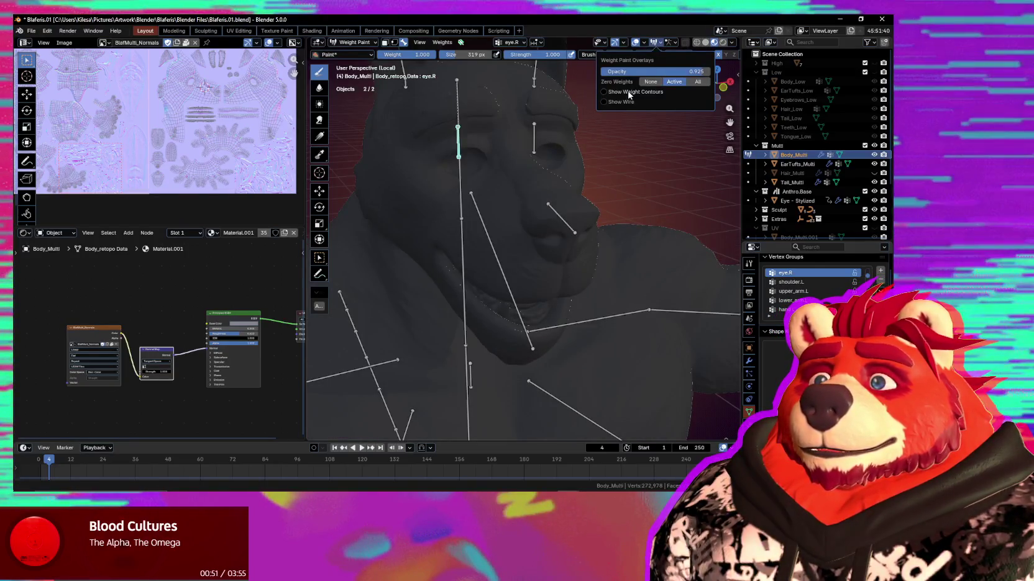
Display the ear bone's weights, then the head bone's weights
mouse_move(479, 133)
middle_down()
mouse_move(456, 203)
mouse_move(572, 253)
mouse_move(544, 247)
mouse_move(495, 267)
mouse_move(475, 167)
middle_up()
ctrl+click(456, 203)
scroll(571, 253, up, 3)
scroll(533, 281, down, 3)
ctrl+click(495, 271)
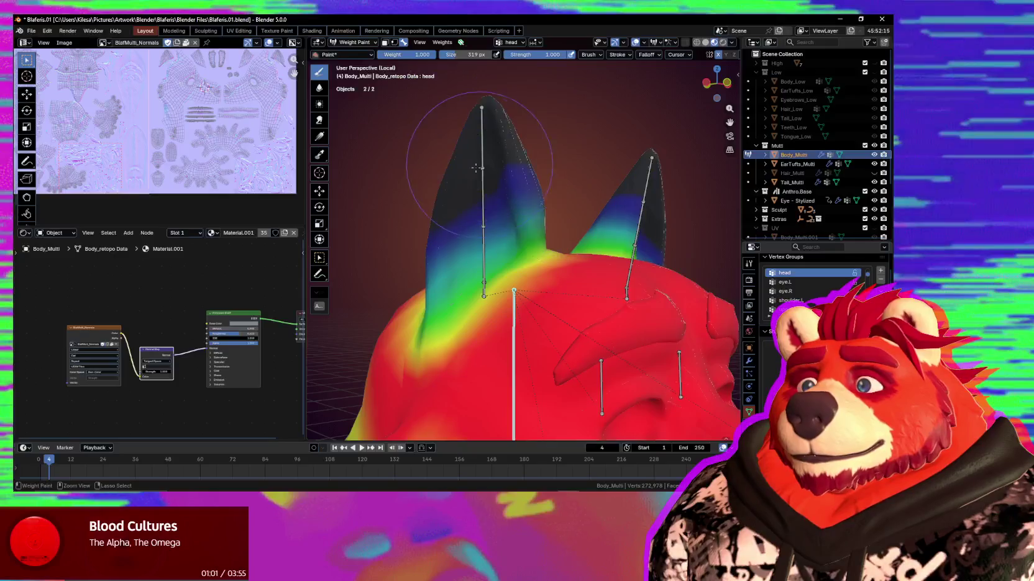
Reduce head weight at the left ear base, softening it at brush strength 0.352
mouse_move(488, 195)
middle_down()
mouse_move(579, 228)
mouse_move(579, 253)
middle_up()
ctrl+drag(574, 254, 564, 247)
key(shift+f)
click(530, 247)
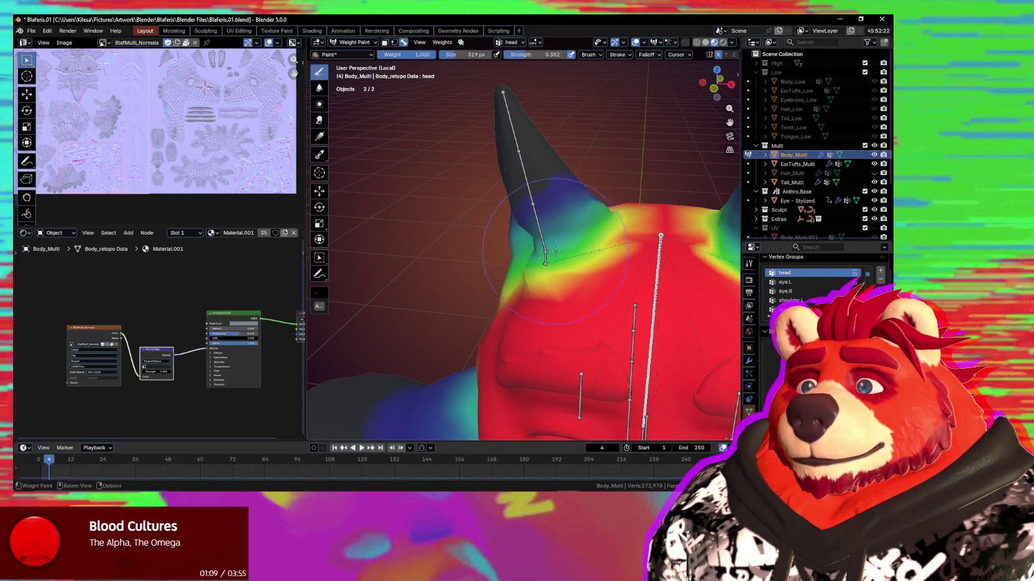
middle_drag(555, 251, 535, 255)
ctrl+drag(541, 250, 544, 265)
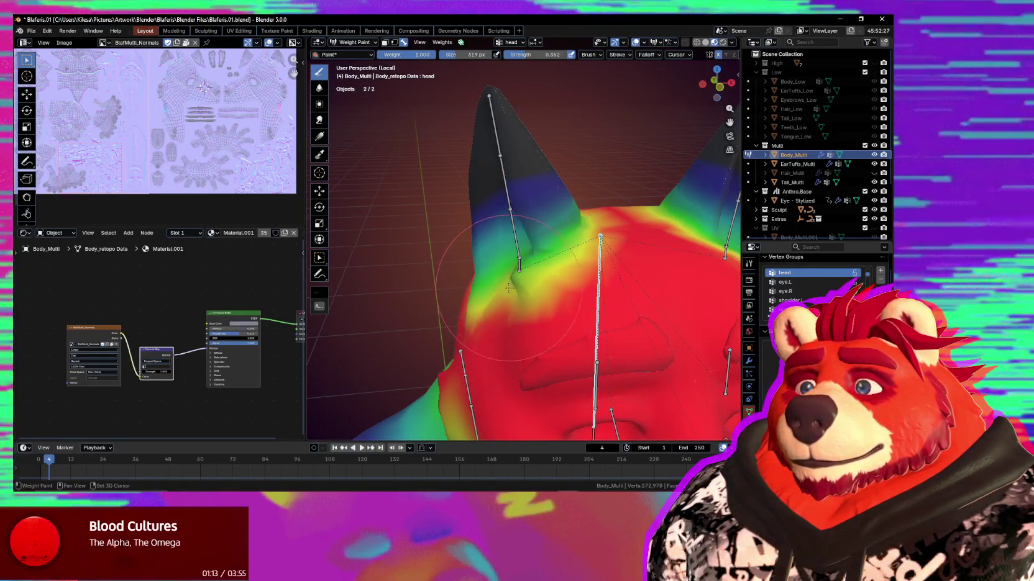
Lower brush strength to 0.164 and display the Ear.R.001 weights
middle_drag(521, 278, 510, 290)
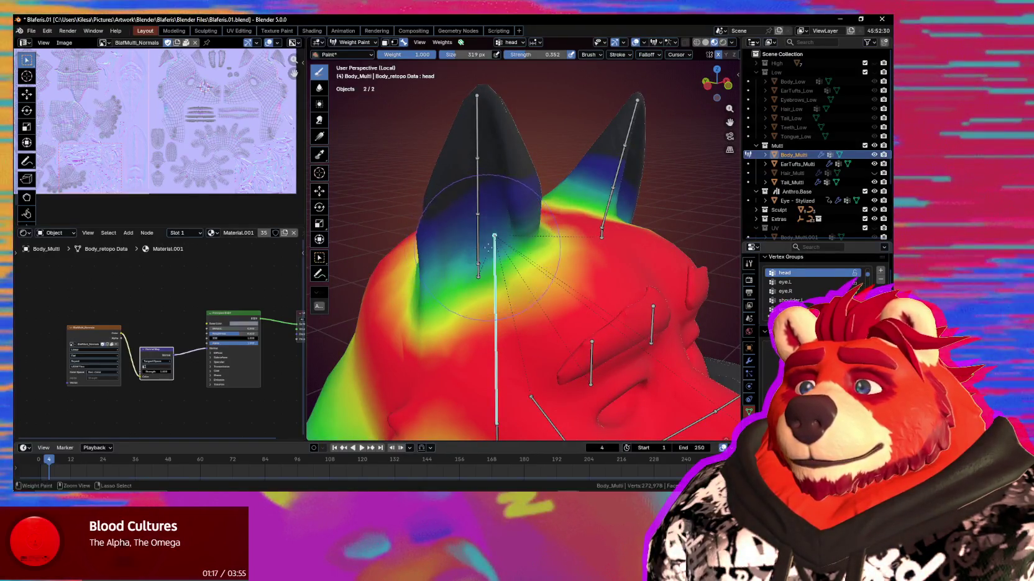
key(shift+f)
click(513, 234)
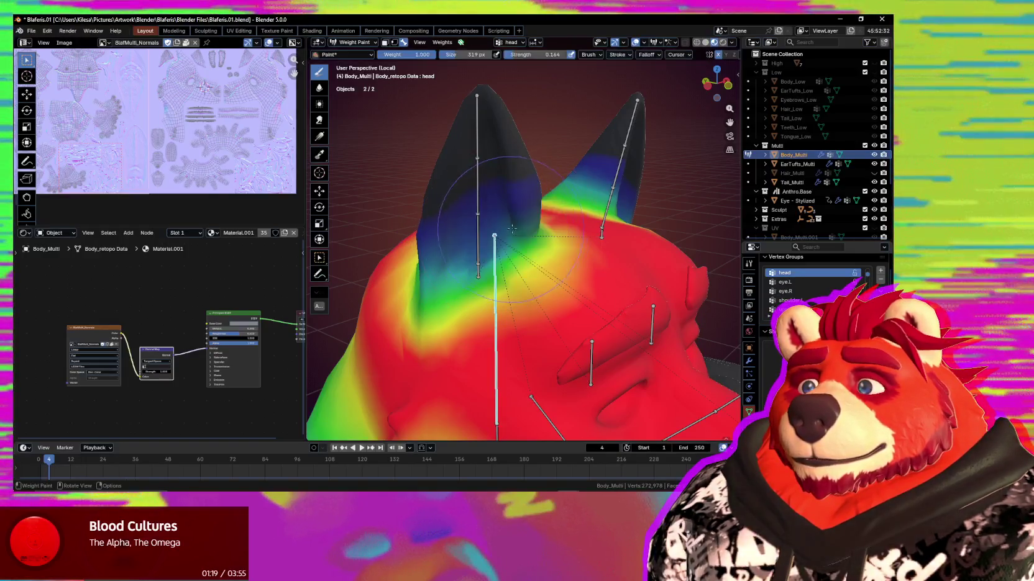
mouse_move(534, 239)
middle_down()
mouse_move(566, 225)
mouse_move(503, 276)
mouse_move(528, 265)
middle_up()
ctrl+click(529, 265)
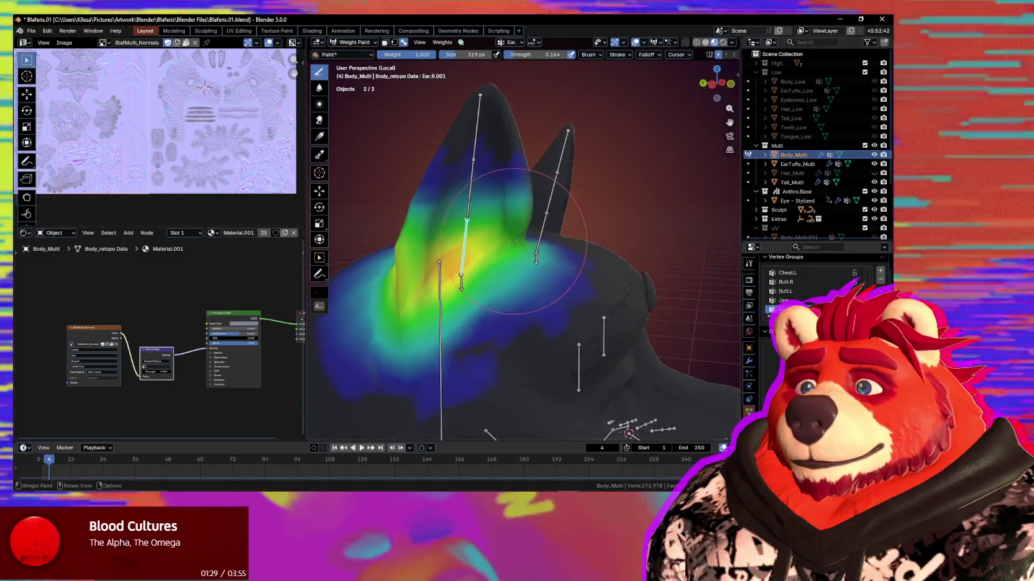
View the Ear.R.002 then eye.R weights frontally, and set brush strength back to 1.000
middle_drag(520, 250, 519, 214)
ctrl+click(519, 214)
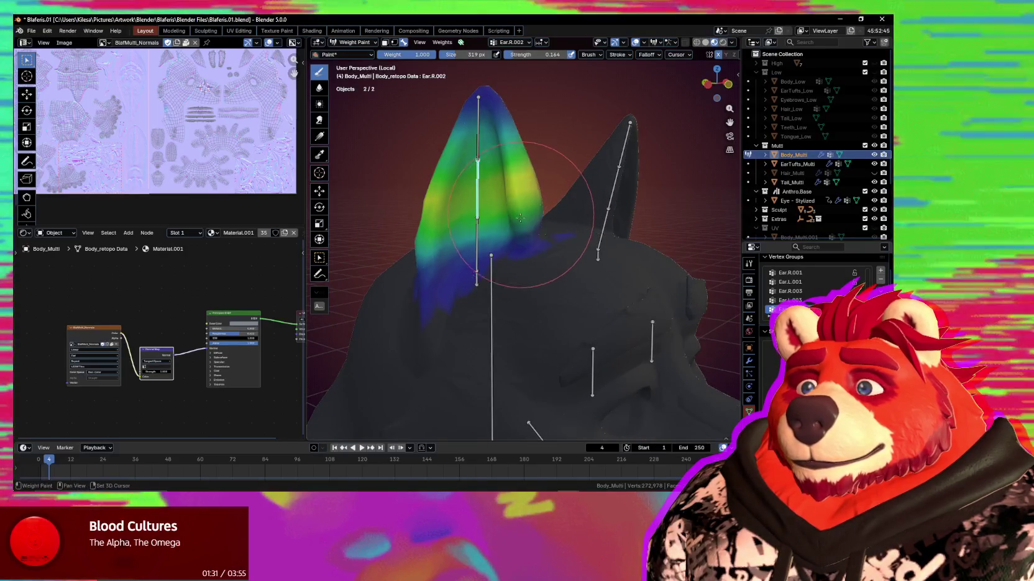
ctrl+click(593, 359)
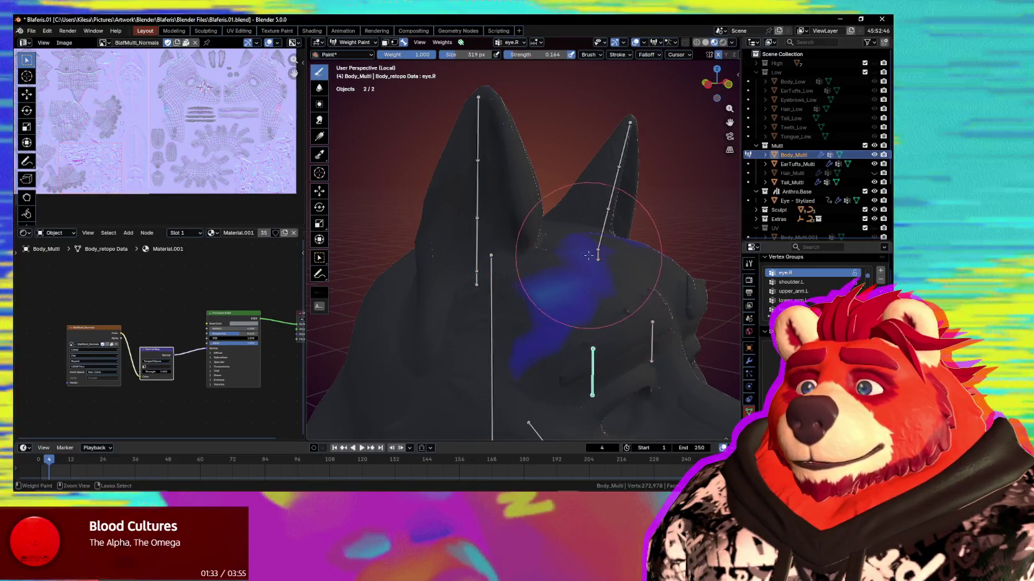
mouse_move(546, 297)
middle_down()
mouse_move(559, 321)
mouse_move(542, 244)
middle_up()
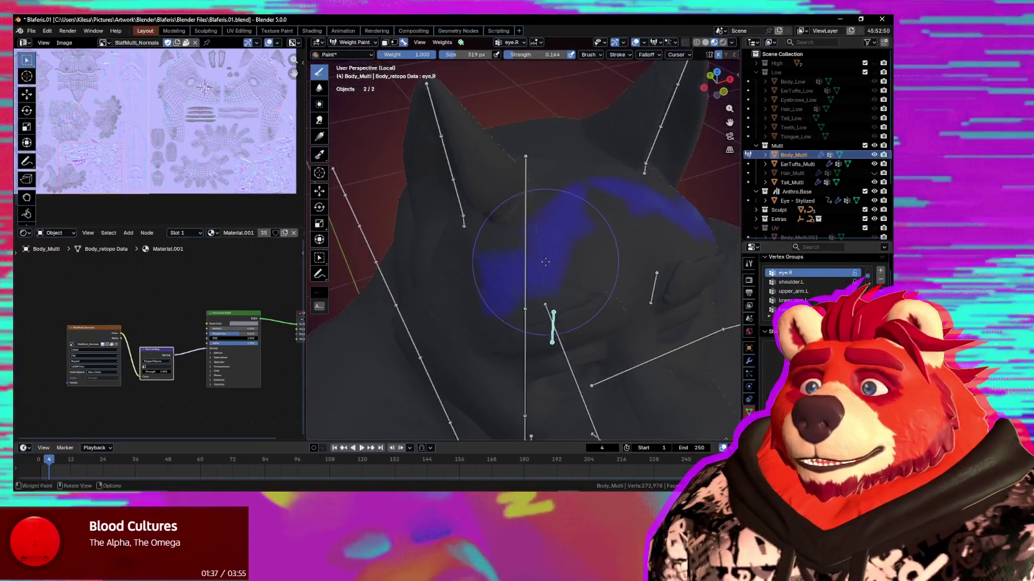
key(shift+f)
click(542, 244)
mouse_move(630, 219)
middle_down()
mouse_move(580, 210)
mouse_move(576, 309)
middle_up()
In armature Edit Mode, clear the eye bone's parent and return to Object Mode
key(ctrl+Tab)
click(438, 321)
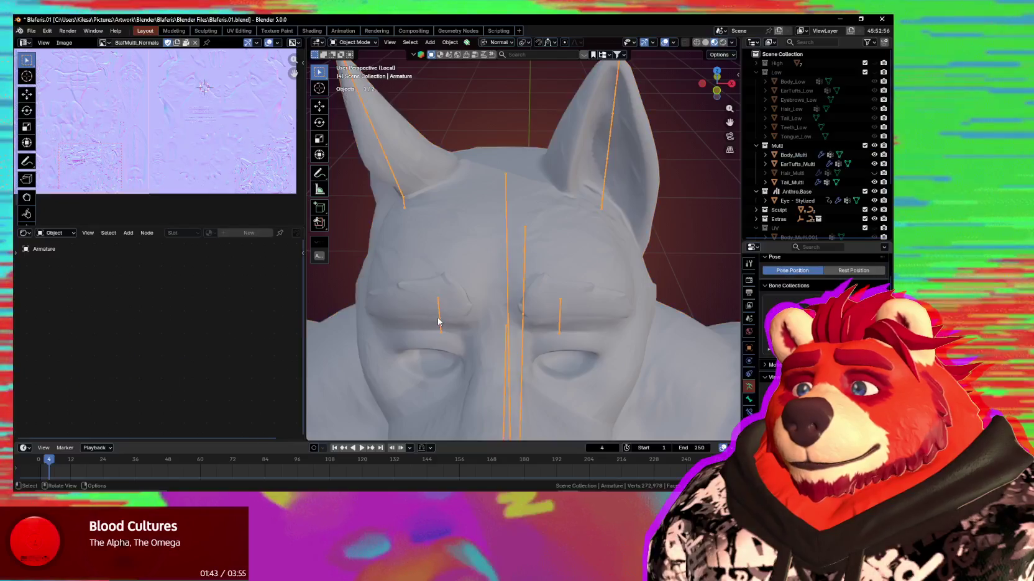
key(Tab)
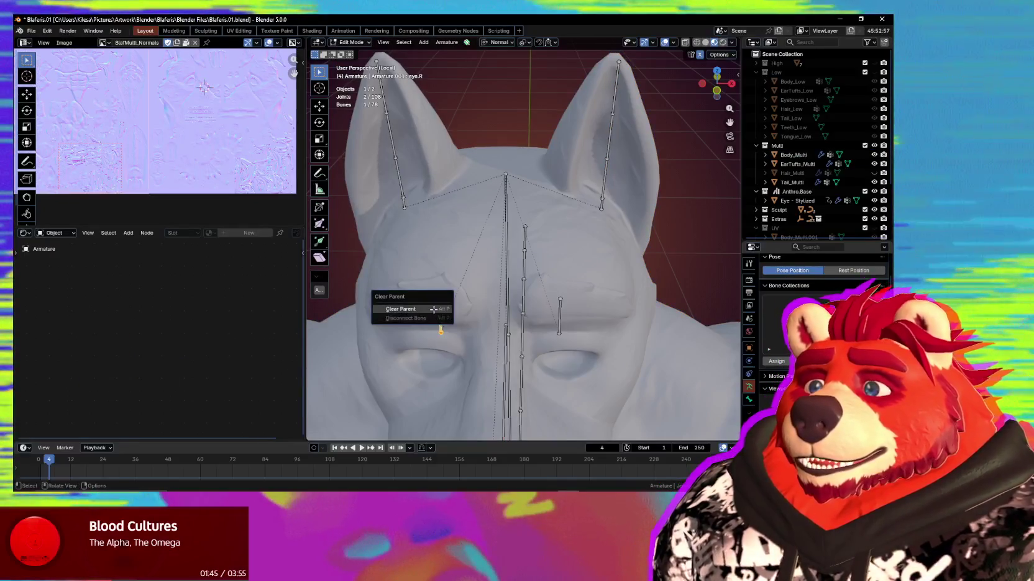
key(ctrl+Tab)
mouse_move(510, 336)
middle_down()
mouse_move(456, 271)
mouse_move(504, 281)
middle_up()
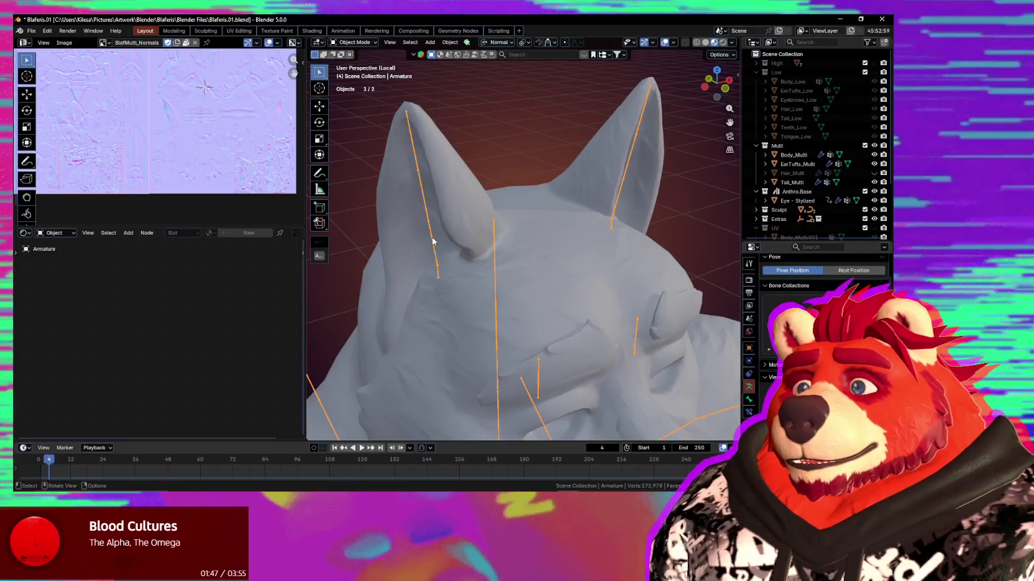
Briefly put the body mesh into Weight Paint and back to Object Mode
shift+click(451, 225)
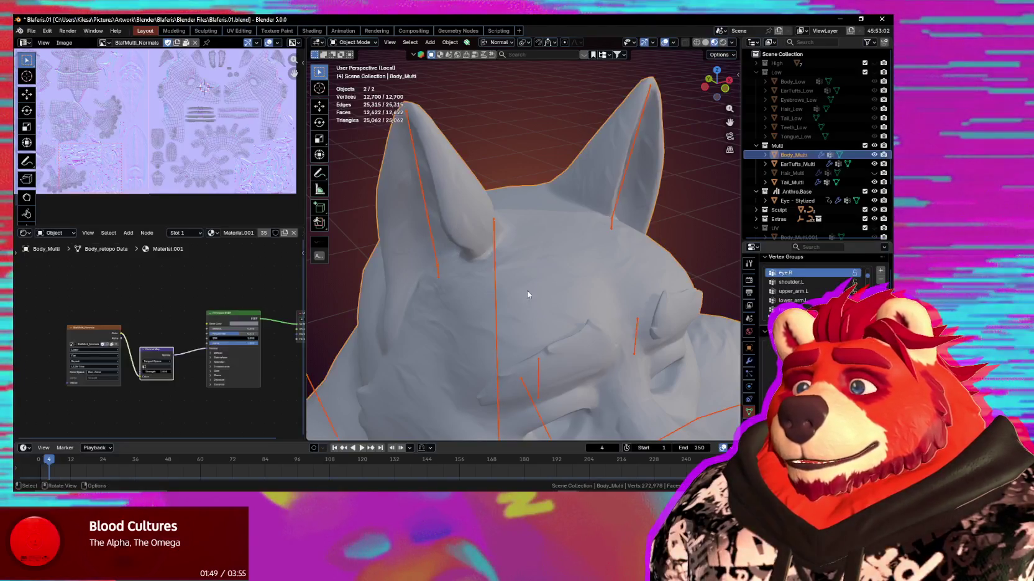
key(ctrl+Tab)
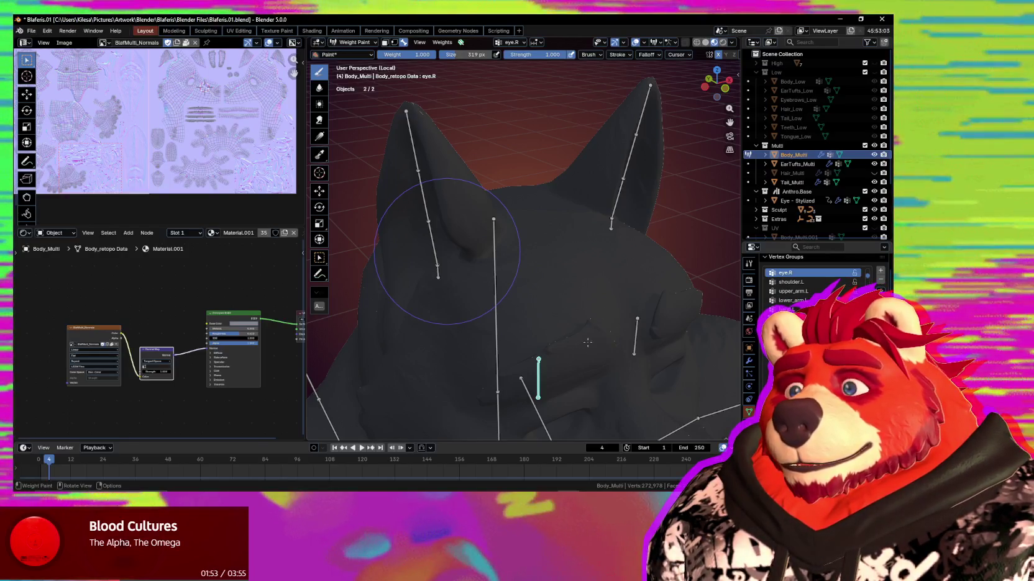
middle_drag(590, 349, 537, 373)
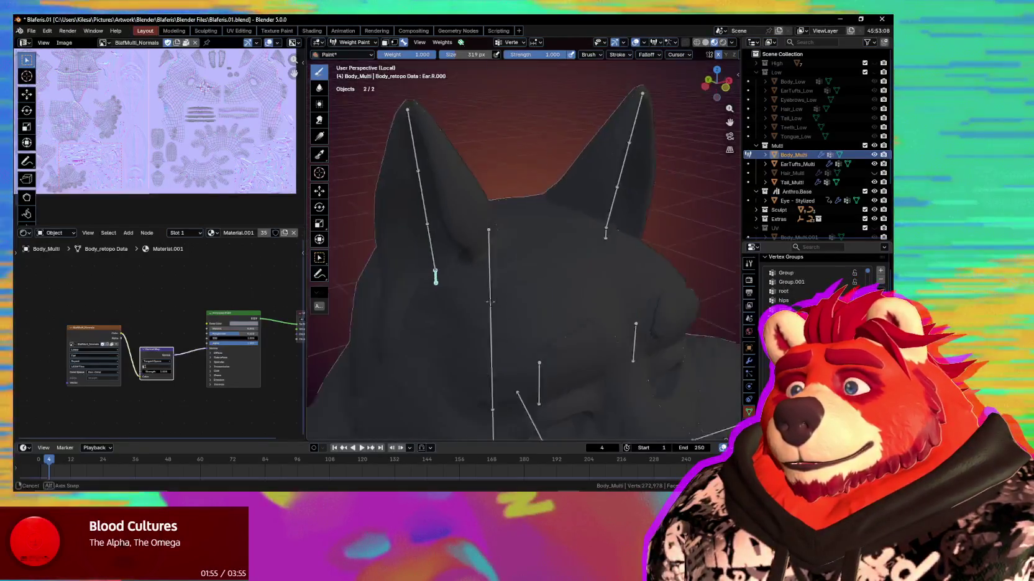
key(ctrl+Tab)
Separate the eye.R and eye.L bones from the armature into their own armature with P
click(537, 373)
key(Tab)
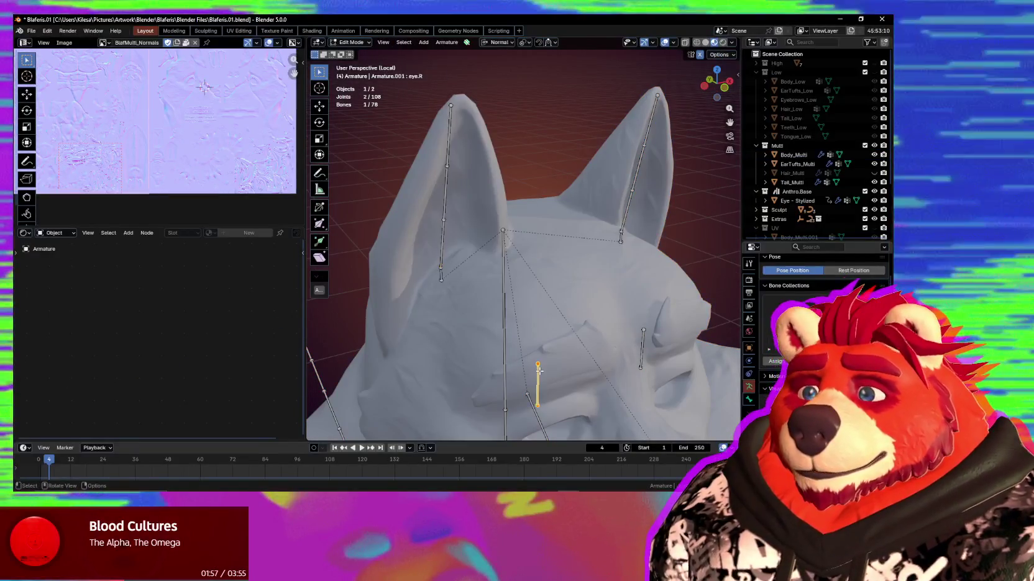
key(p)
middle_drag(539, 371, 644, 362)
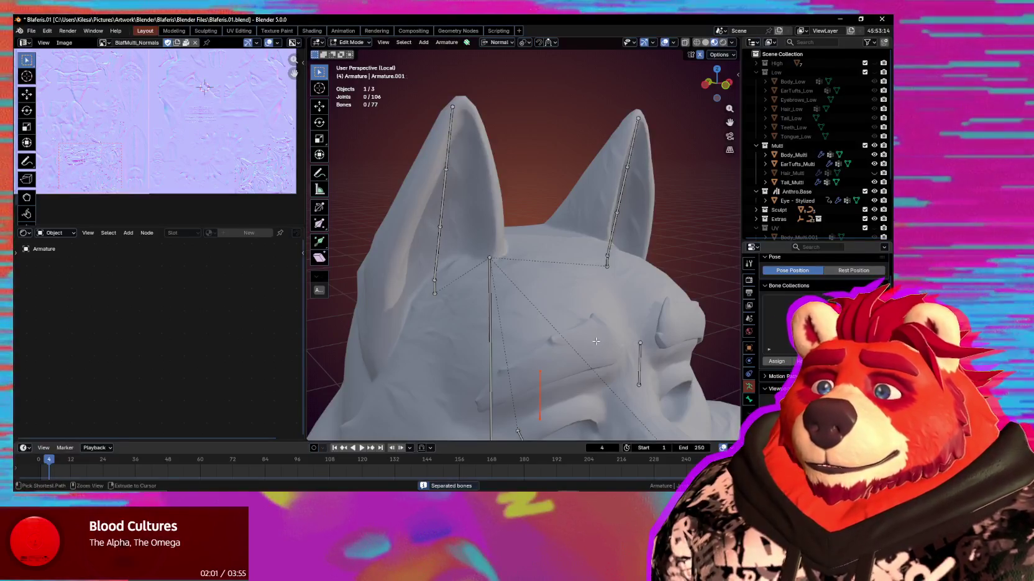
click(540, 394)
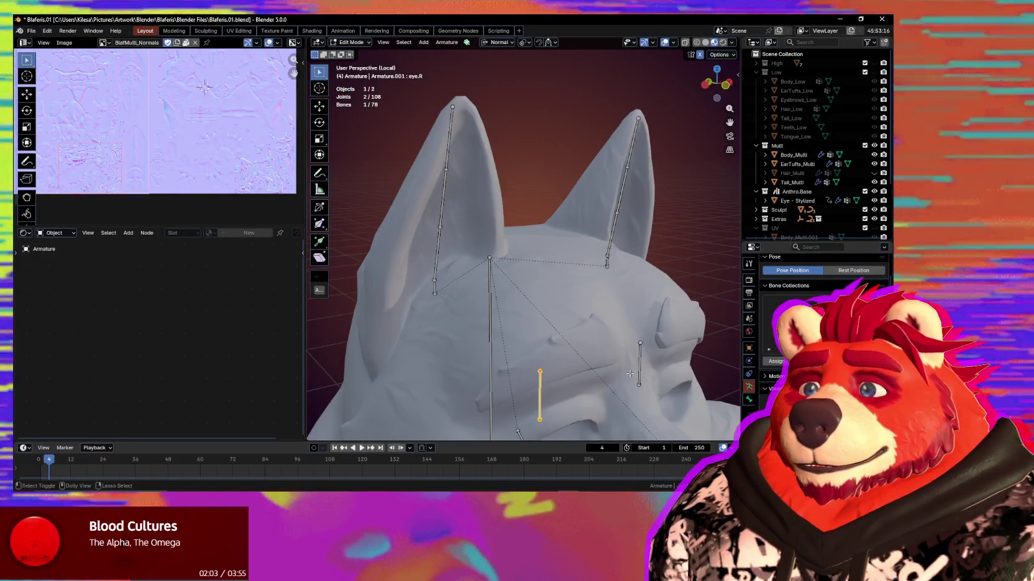
shift+click(639, 371)
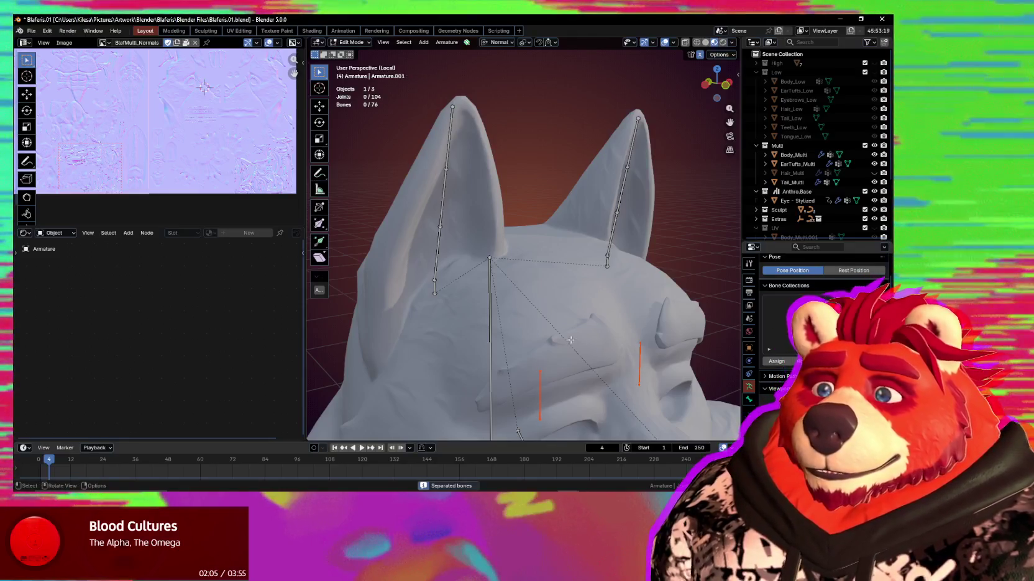
key(Tab)
Put Body_Multi back into Weight Paint mode showing the Ear.R.001 weights
shift+click(463, 223)
key(ctrl+Tab)
click(528, 309)
ctrl+click(431, 253)
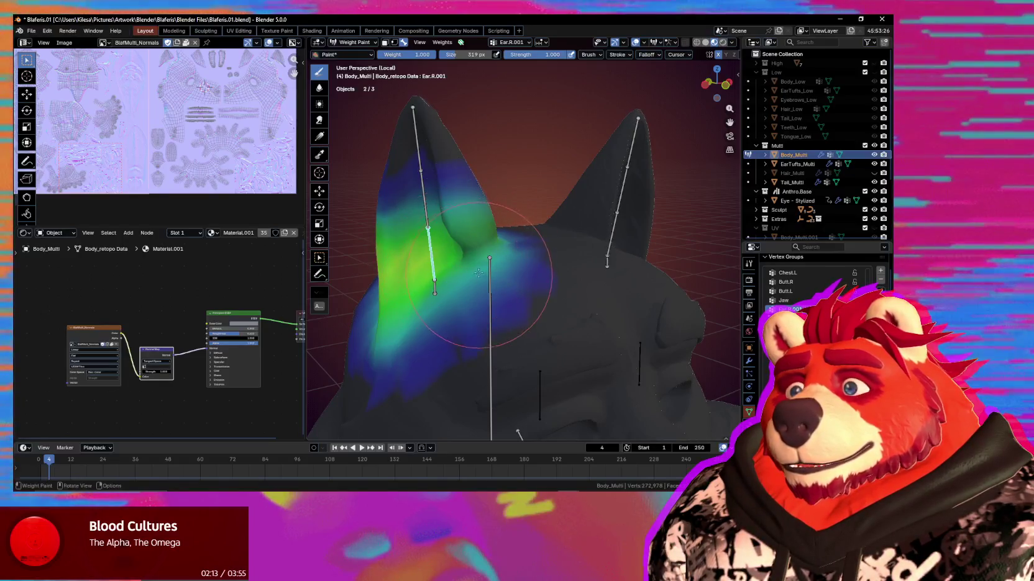
Compare Ear.R.003, Ear.R.002 and Ear.R.001 weights, then subtract Ear.R.001 weight from the lower ear
ctrl+click(416, 163)
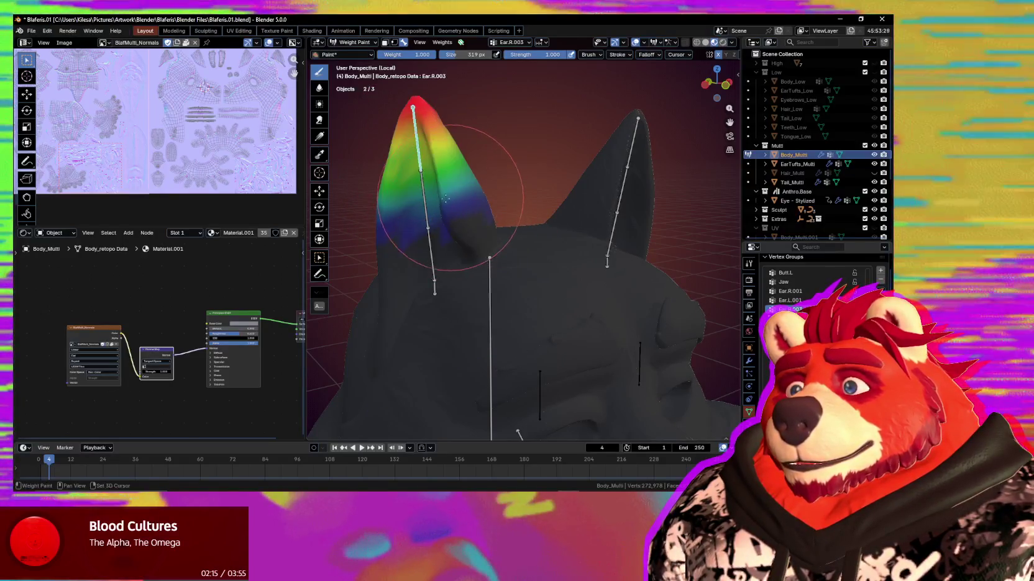
mouse_move(429, 165)
middle_down()
mouse_move(491, 214)
mouse_move(433, 225)
middle_up()
ctrl+click(418, 216)
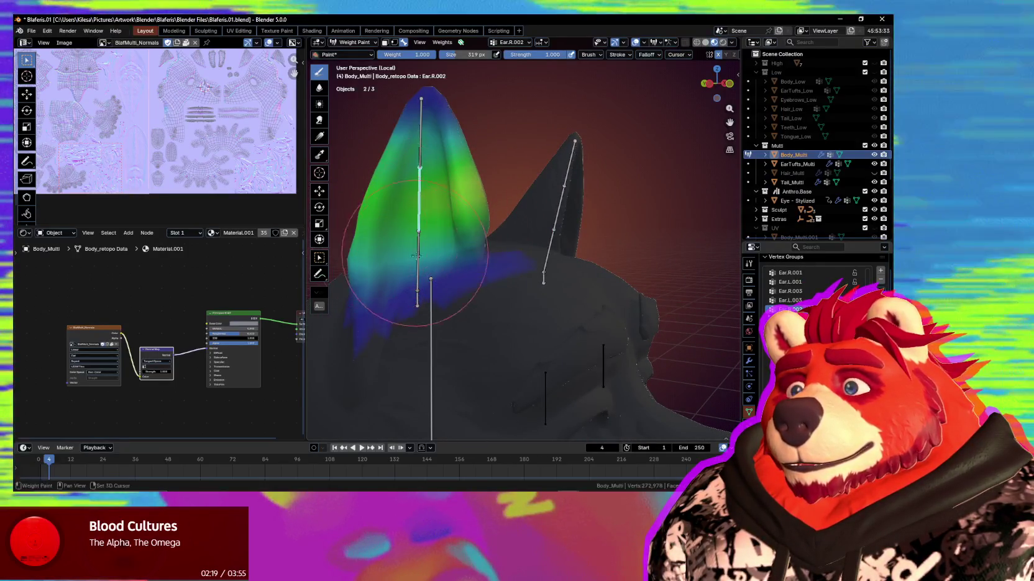
ctrl+click(413, 295)
ctrl+drag(410, 297, 485, 274)
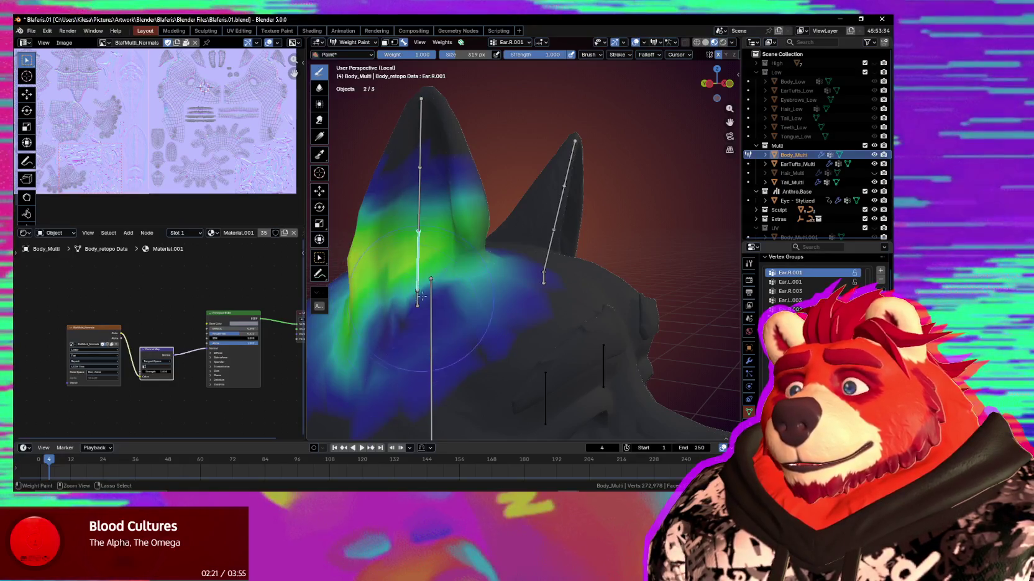
mouse_move(480, 293)
middle_down()
mouse_move(478, 256)
mouse_move(491, 263)
middle_up()
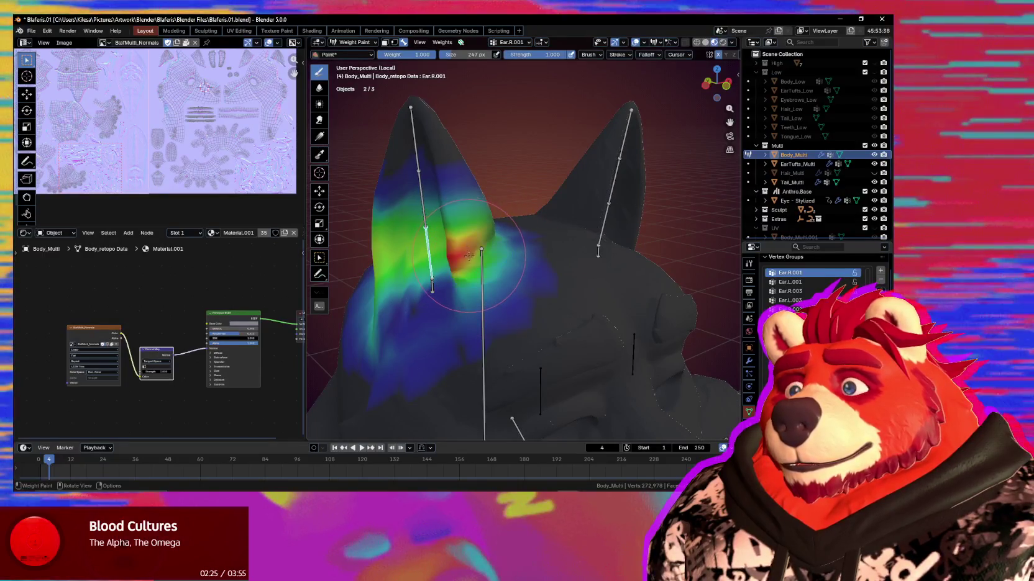
Set brush strength to 0.164 and paint soft weight onto the inner ear
ctrl+click(469, 254)
key(shift+f)
click(426, 268)
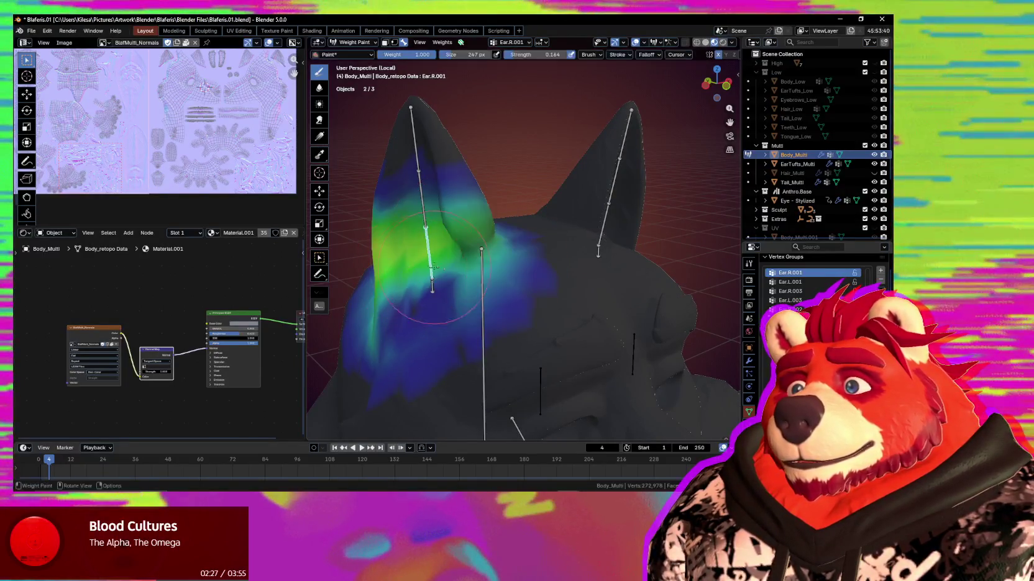
drag(426, 268, 462, 258)
mouse_move(464, 256)
middle_down()
mouse_move(390, 312)
mouse_move(484, 243)
middle_up()
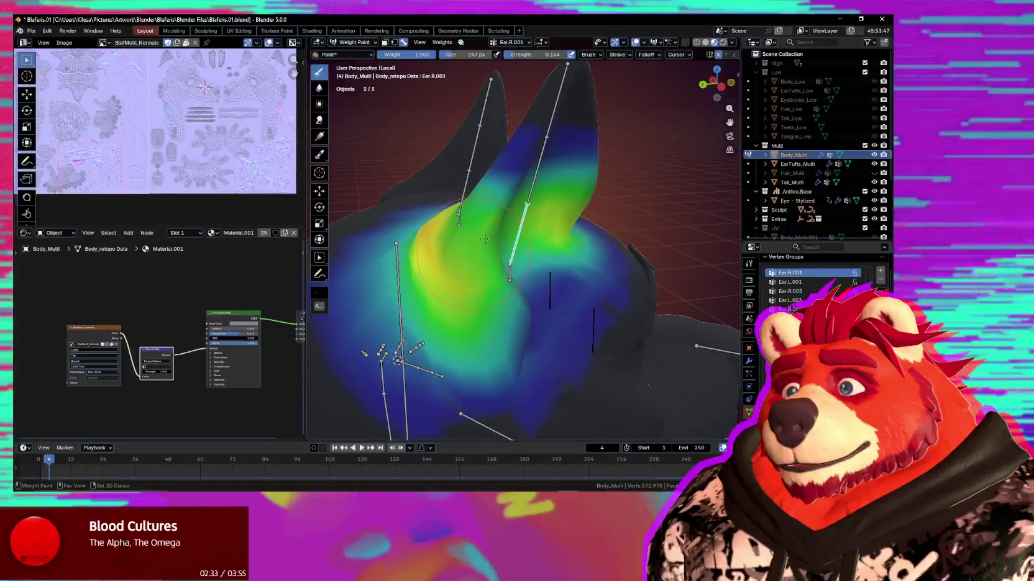
Inspect the ear from behind and the front, subtracting a little weight near the ear base
middle_drag(525, 322, 415, 283)
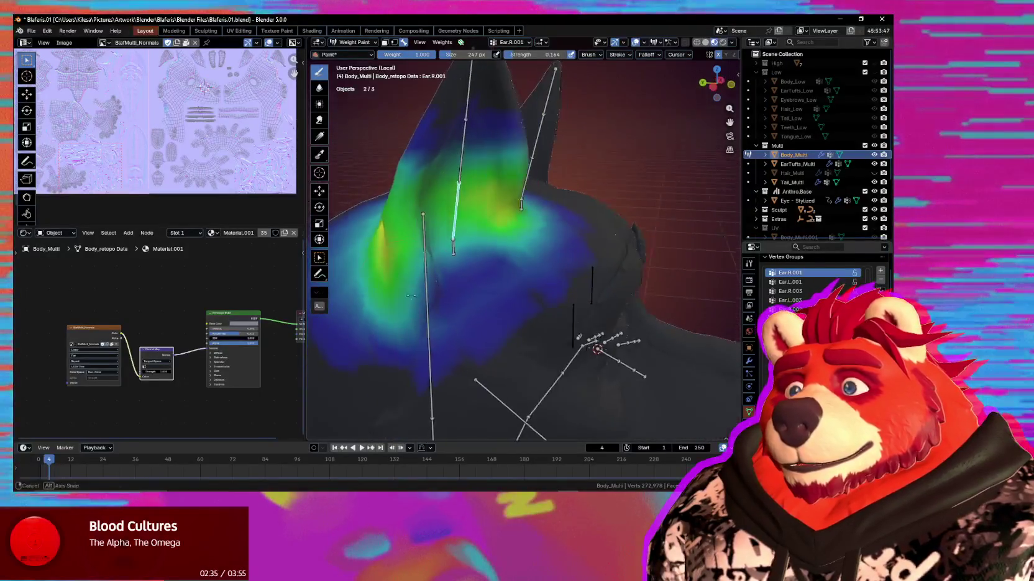
mouse_move(402, 294)
middle_down()
mouse_move(557, 245)
mouse_move(506, 230)
mouse_move(448, 255)
middle_up()
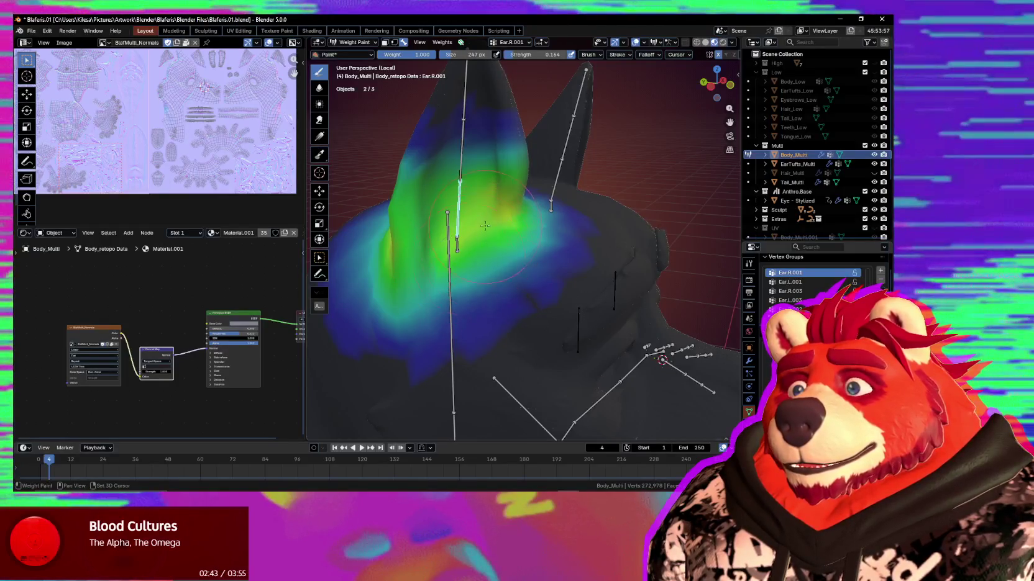
middle_drag(474, 265, 502, 235)
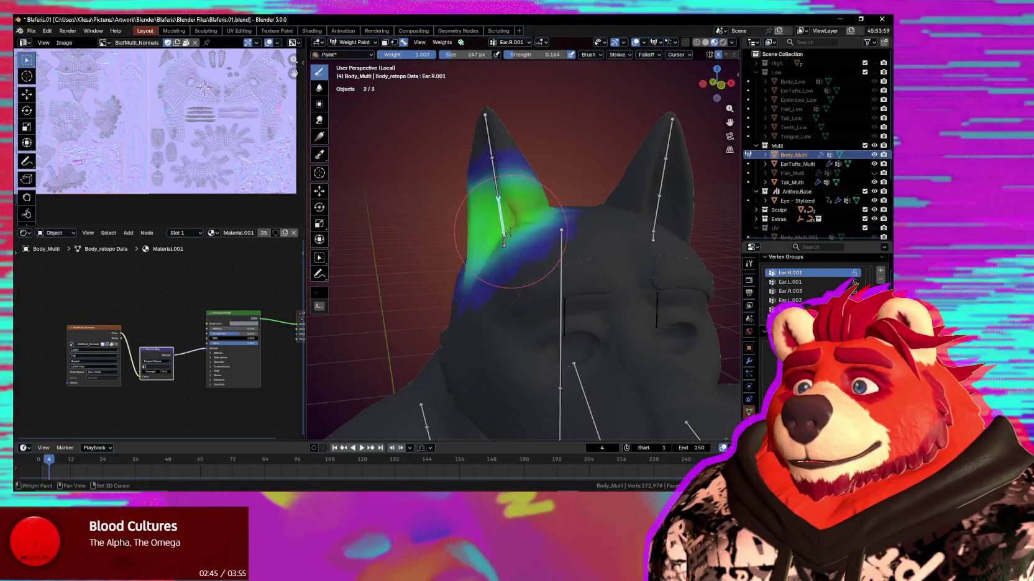
middle_drag(513, 228, 510, 242)
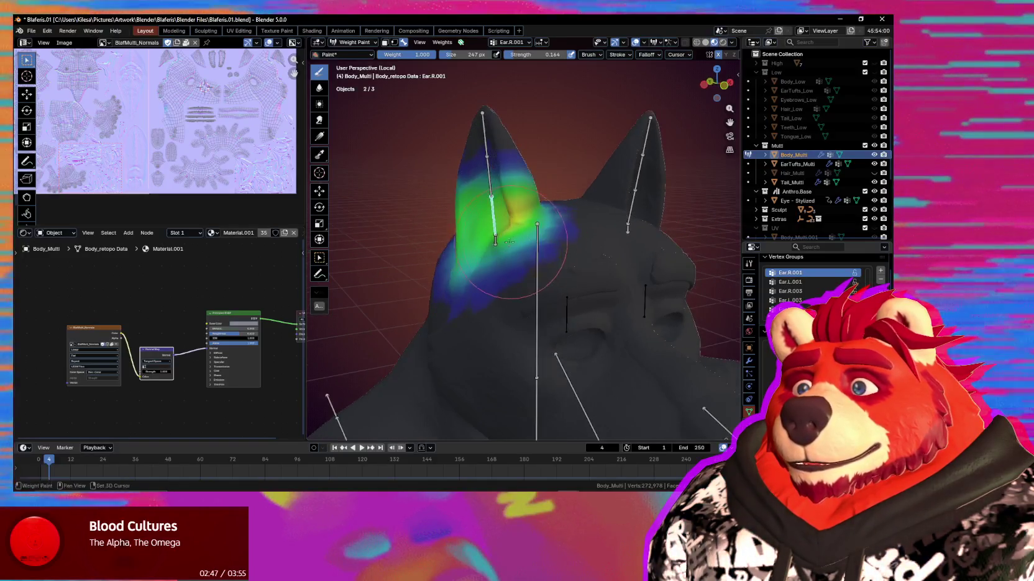
scroll(501, 251, up, 2)
scroll(491, 245, up, 3)
scroll(475, 235, up, 2)
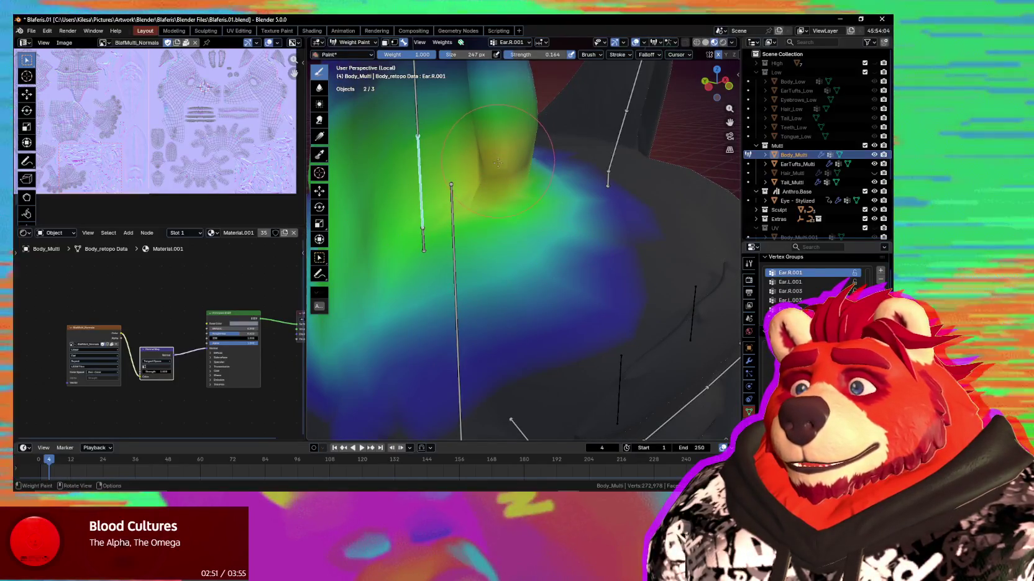
mouse_move(518, 195)
middle_down()
mouse_move(566, 235)
mouse_move(568, 215)
middle_up()
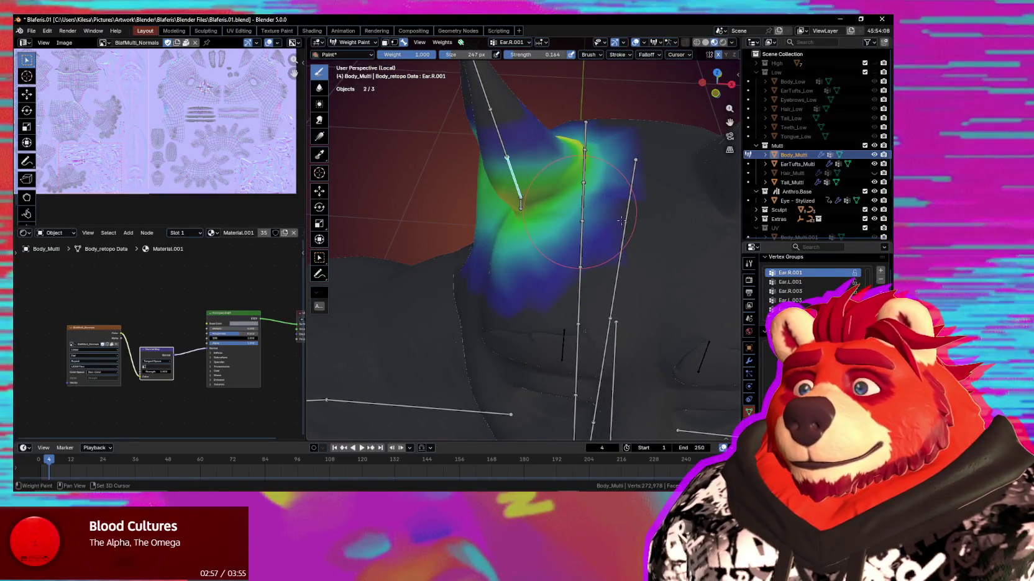
mouse_move(621, 208)
middle_down()
mouse_move(597, 202)
mouse_move(532, 302)
mouse_move(515, 233)
middle_up()
mouse_move(522, 242)
ctrl+mouse_down()
mouse_move(515, 232)
mouse_move(528, 241)
ctrl+mouse_up()
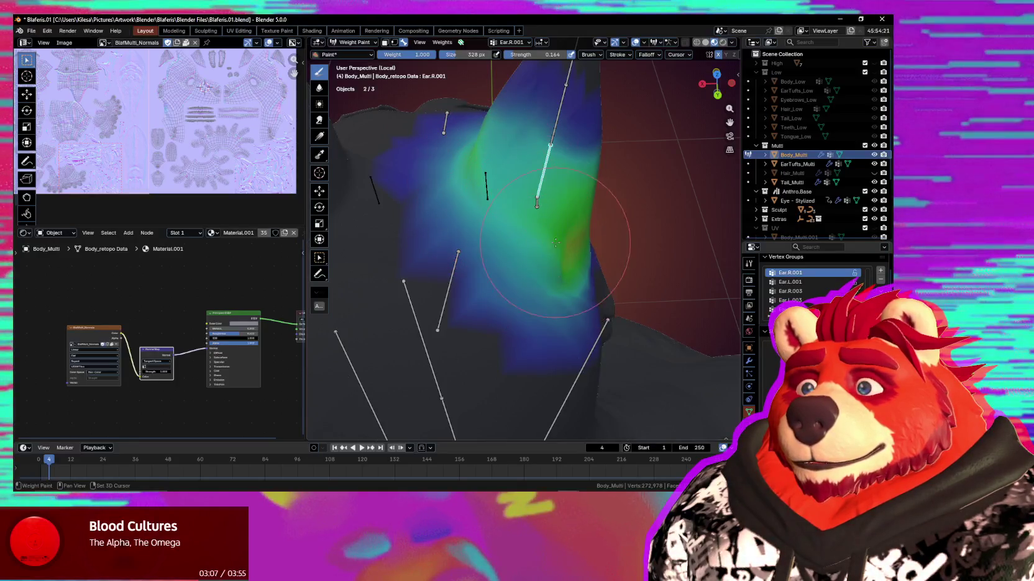
mouse_move(563, 246)
middle_down()
mouse_move(541, 237)
mouse_move(503, 272)
mouse_move(472, 267)
mouse_move(470, 239)
mouse_move(503, 217)
middle_up()
Show the head weights, then the Ear.R.002 weights, and inspect the ear from underneath
key(r)
key(r)
click(509, 274)
ctrl+click(438, 260)
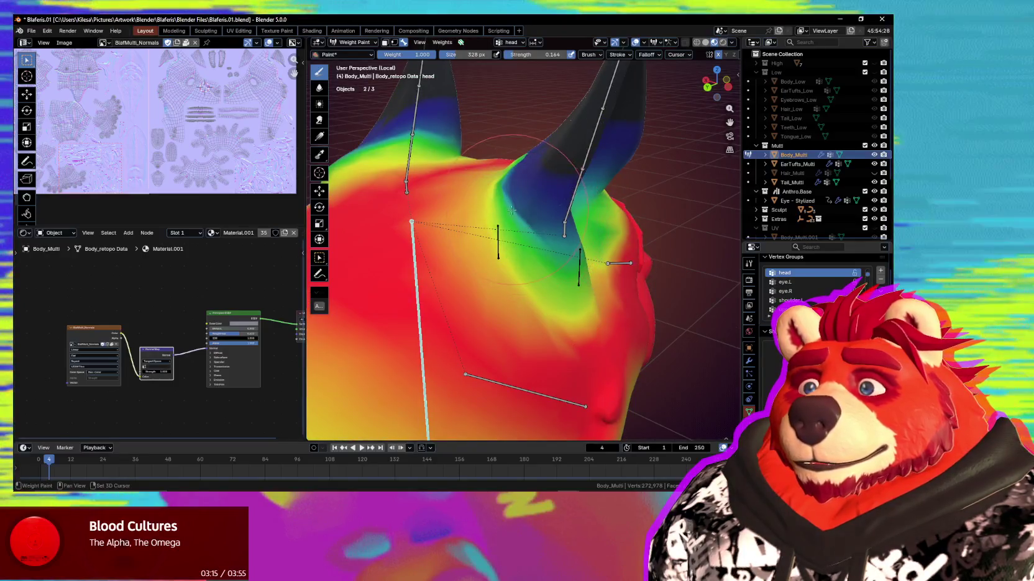
ctrl+click(579, 170)
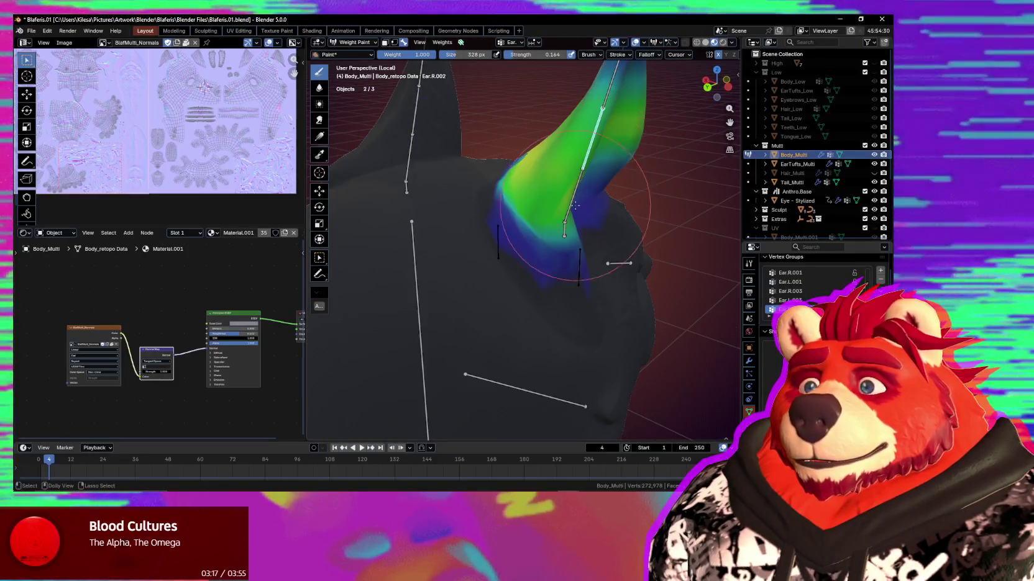
middle_drag(524, 200, 537, 210)
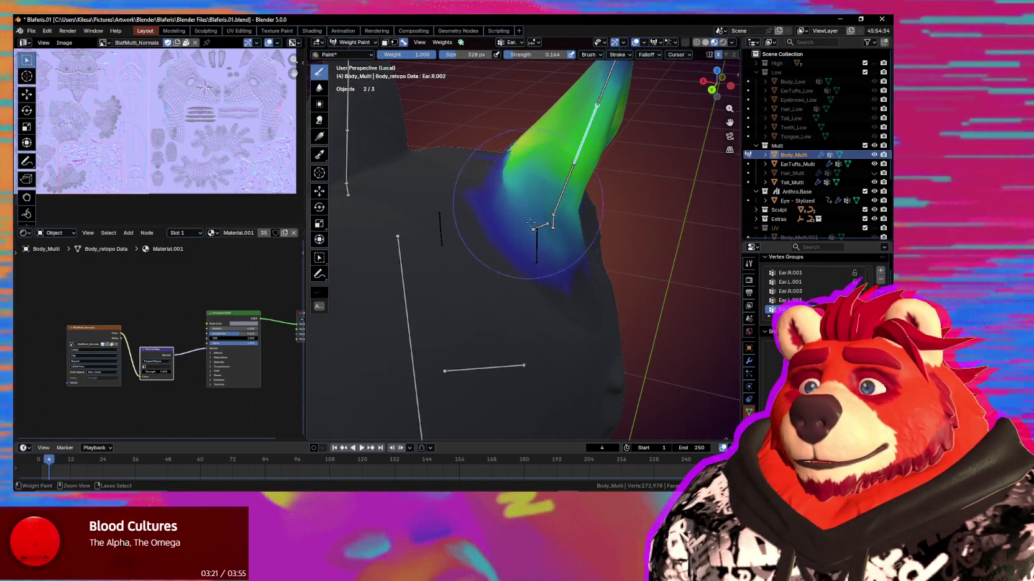
mouse_move(521, 205)
middle_down()
mouse_move(515, 172)
mouse_move(484, 214)
middle_up()
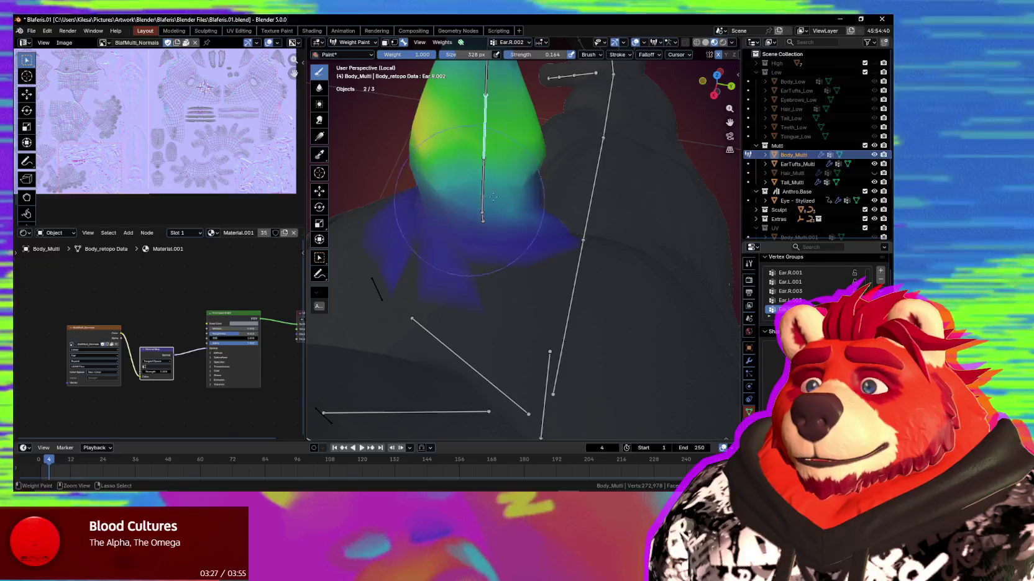
mouse_move(443, 195)
middle_down()
mouse_move(498, 199)
mouse_move(431, 216)
mouse_move(530, 237)
middle_up()
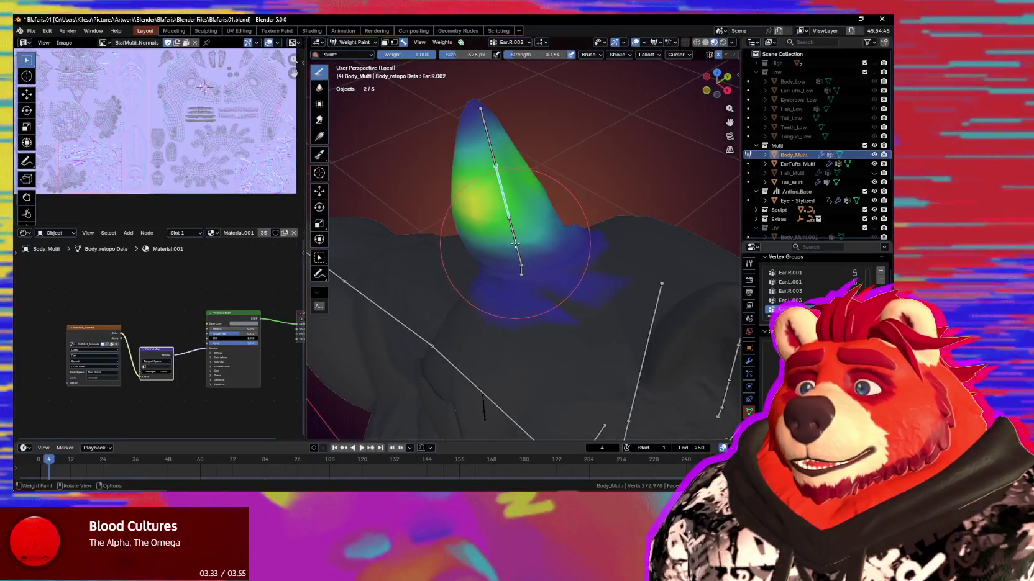
Compare the Ear.R.001 and Ear.R.002 weights at the ear base, then return to the head group
ctrl+click(515, 243)
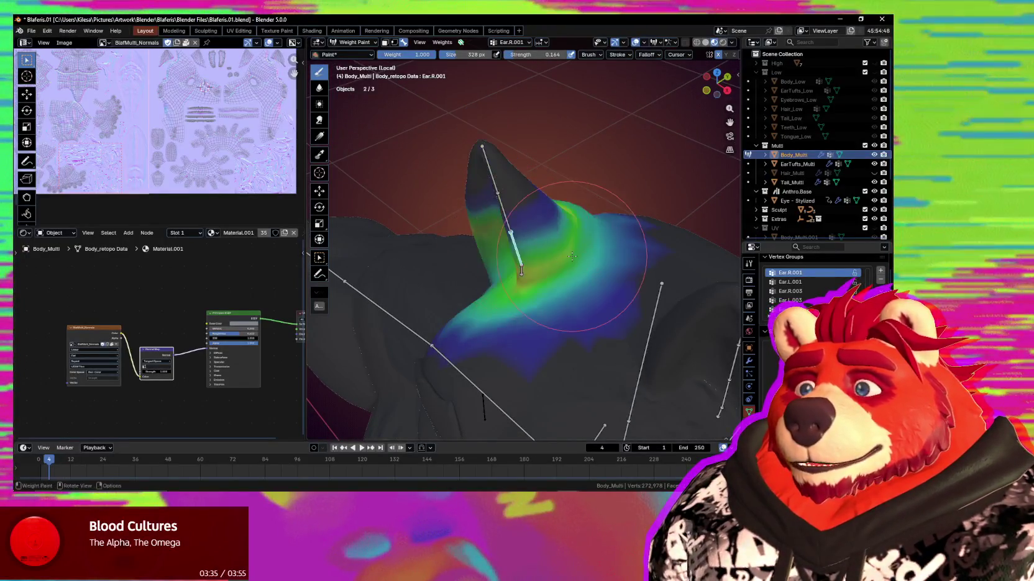
middle_drag(572, 256, 489, 238)
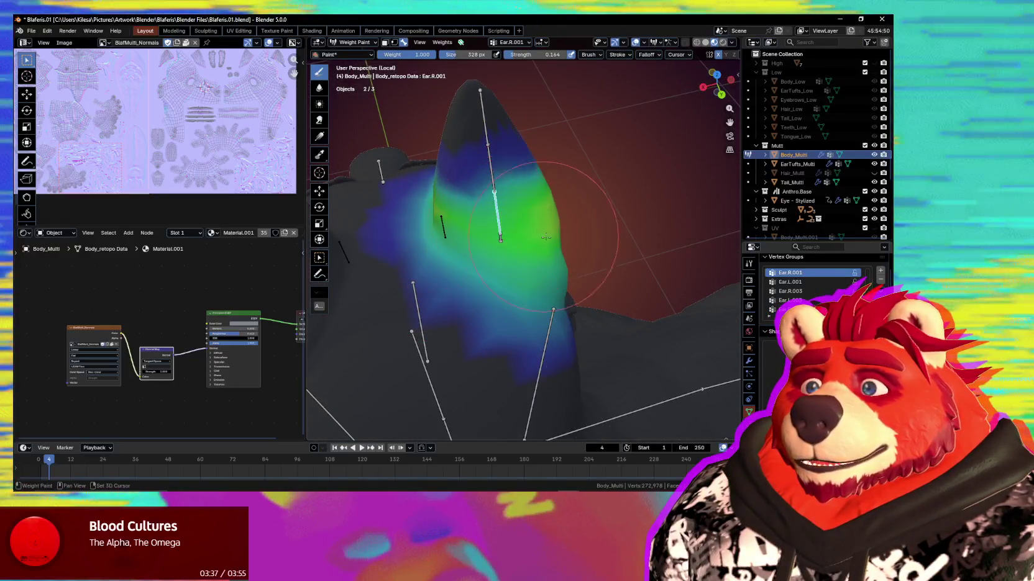
ctrl+click(489, 166)
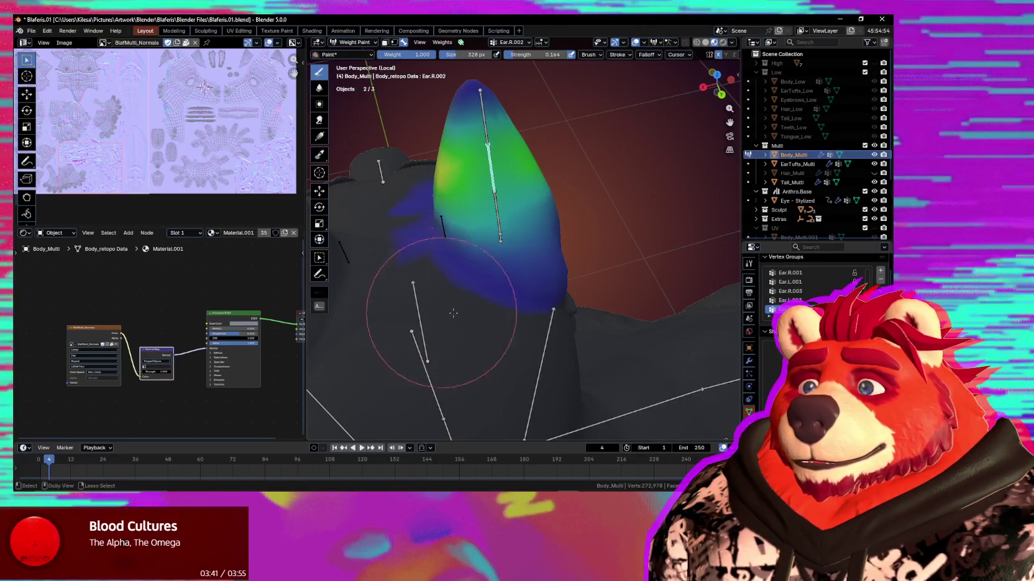
middle_drag(441, 312, 386, 349)
ctrl+click(395, 347)
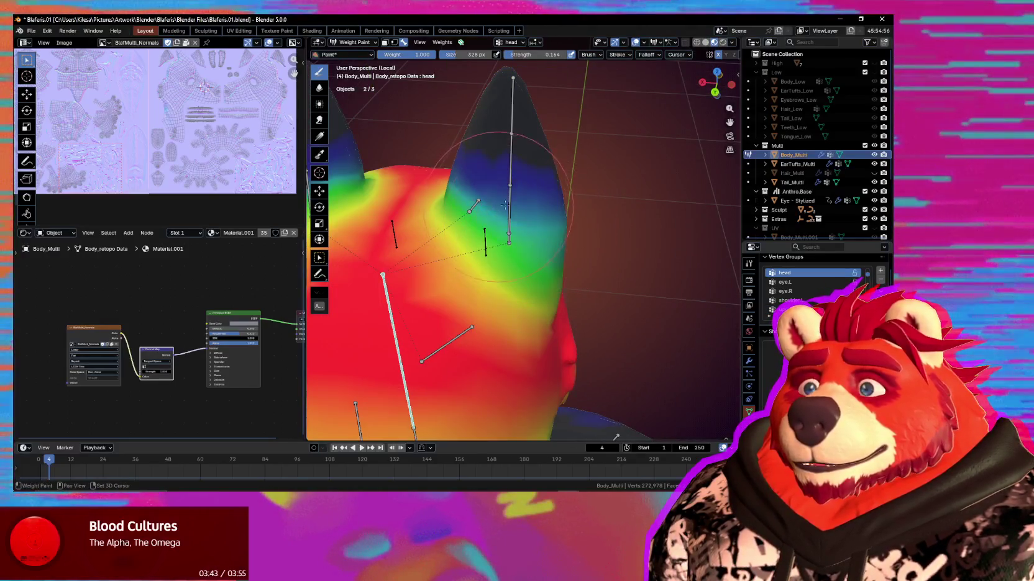
Check the head weights at both ears and under the neck, then switch to the Jaw bone's weights
mouse_move(467, 196)
middle_down()
mouse_move(533, 214)
mouse_move(469, 229)
middle_up()
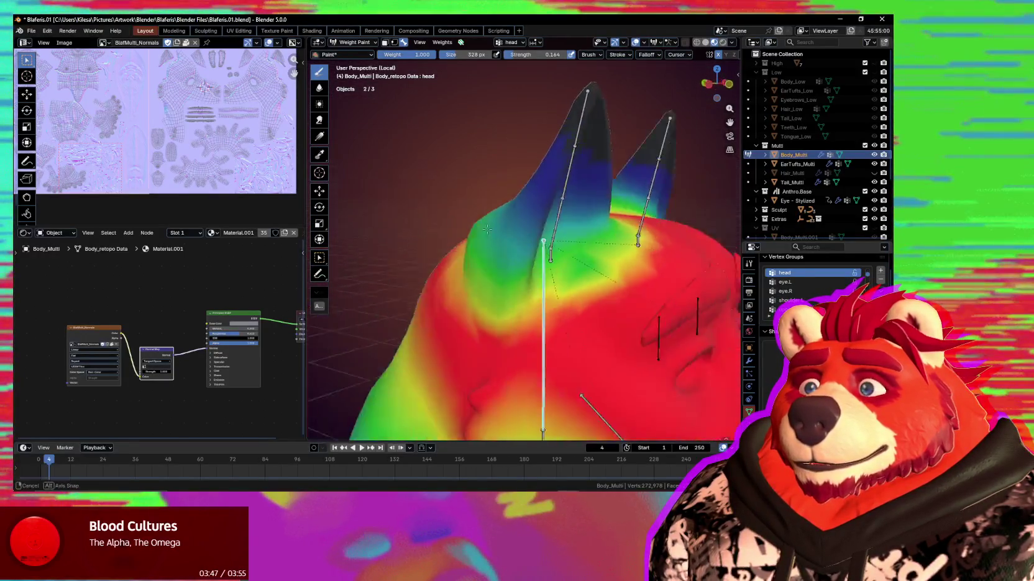
middle_drag(572, 177, 502, 250)
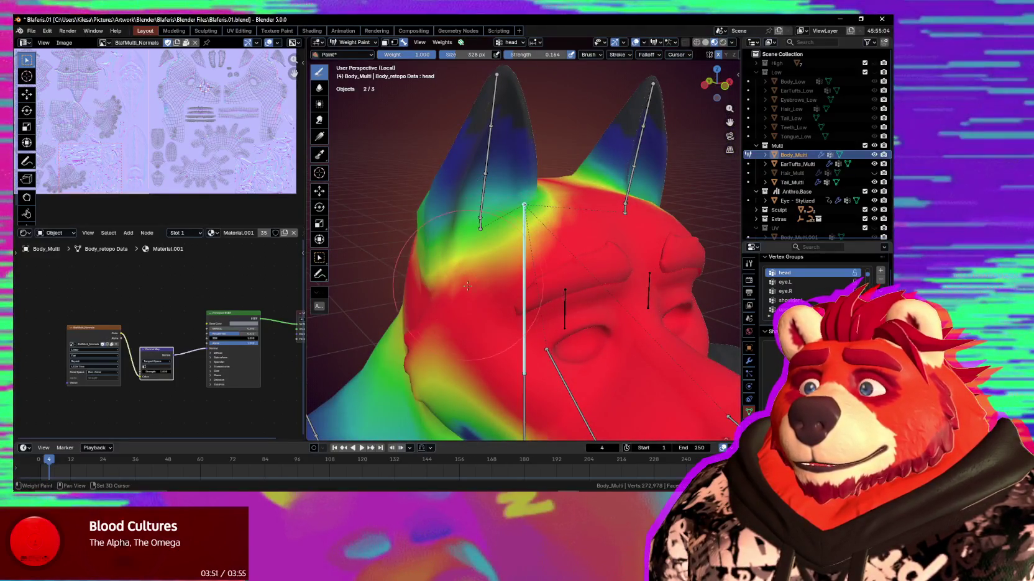
middle_drag(516, 326, 516, 251)
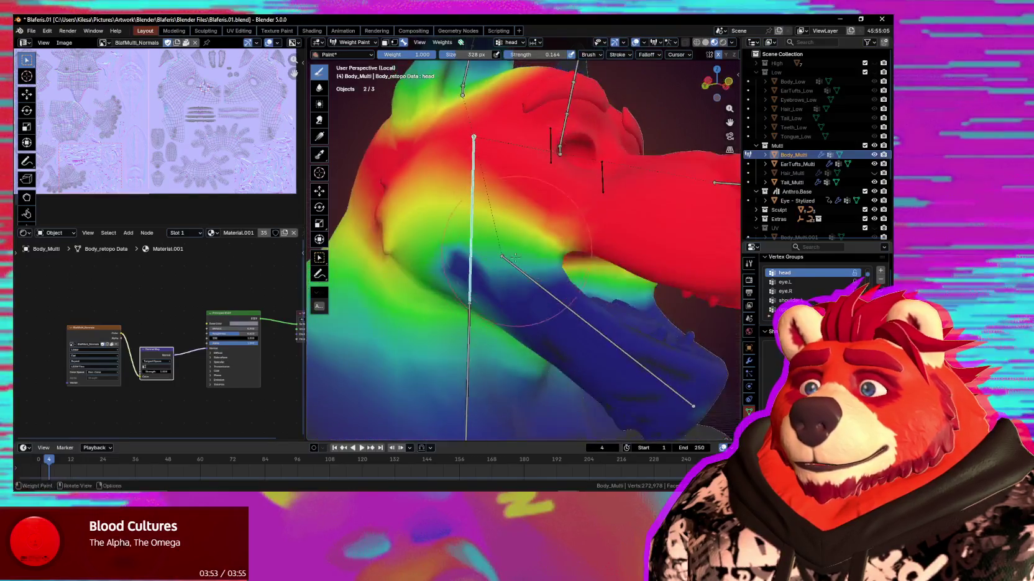
ctrl+click(548, 292)
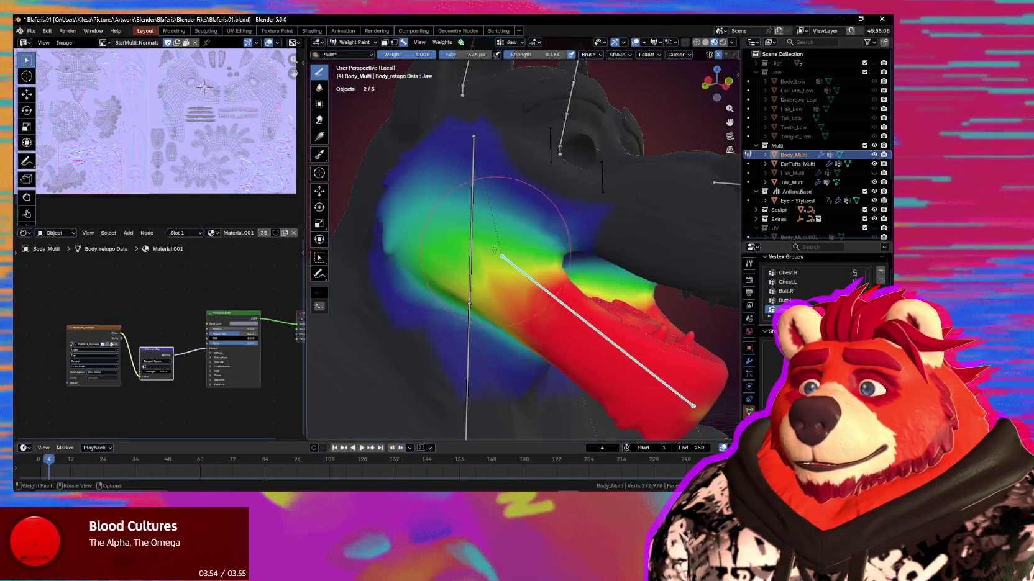
mouse_move(548, 292)
middle_down()
mouse_move(518, 159)
mouse_move(507, 233)
middle_up()
Select Ear.R.001 and rotate its bone outward to test how the ear bends
ctrl+click(518, 158)
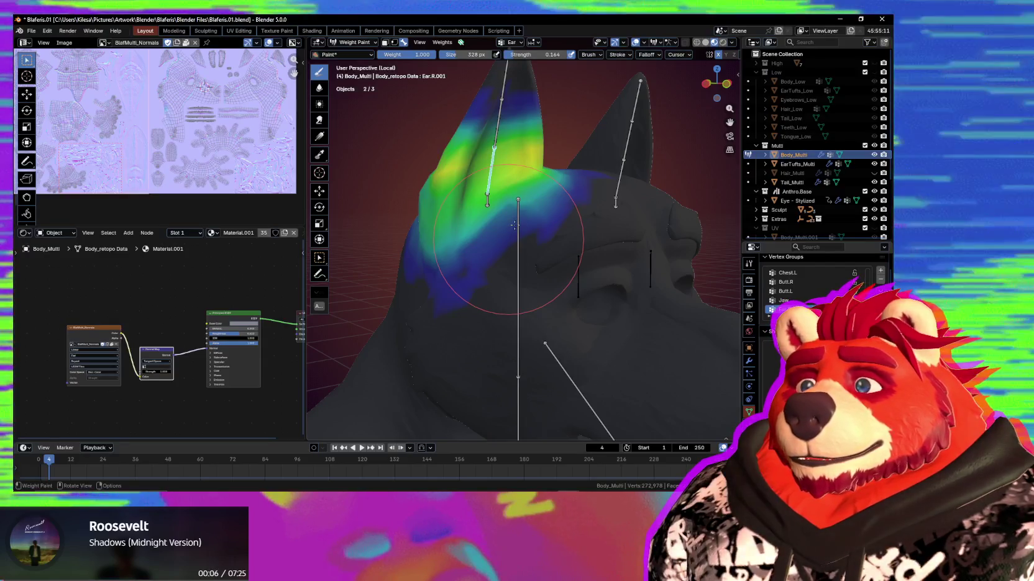
middle_drag(513, 239, 525, 286)
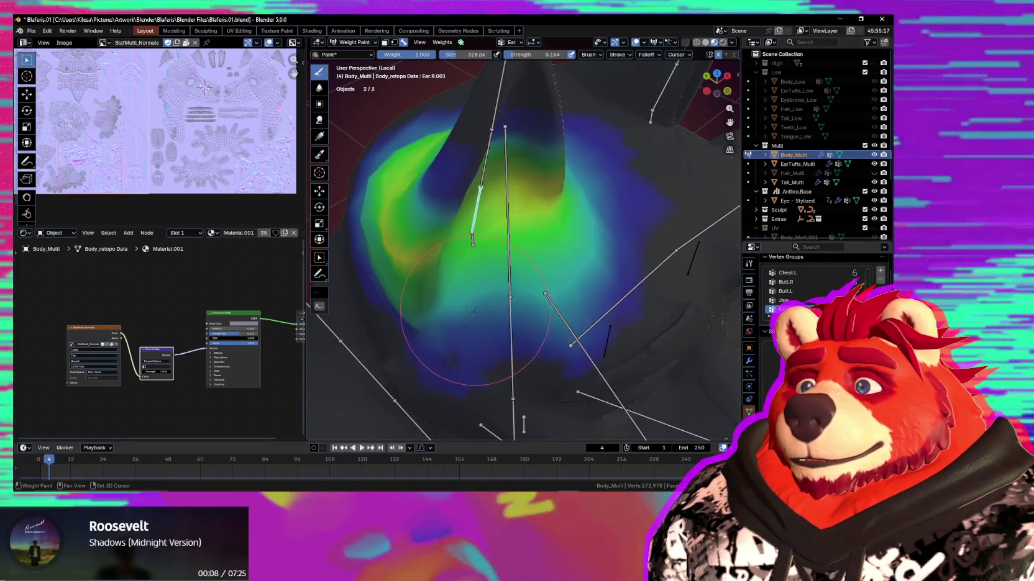
key(r)
key(r)
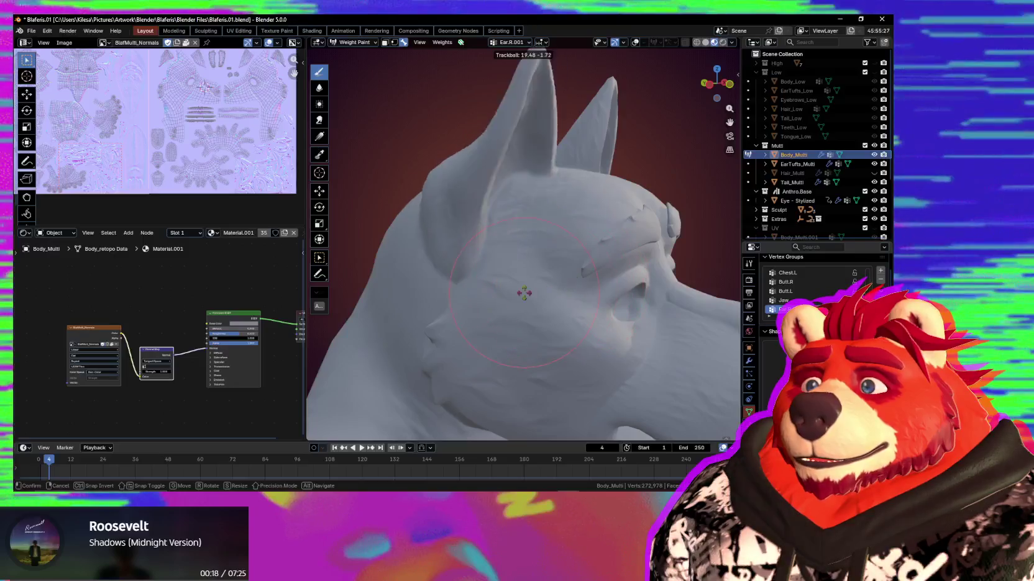
click(520, 292)
From the front view, rotate the ear bone again and bring the overlays back
key(KP_1)
key(r)
key(r)
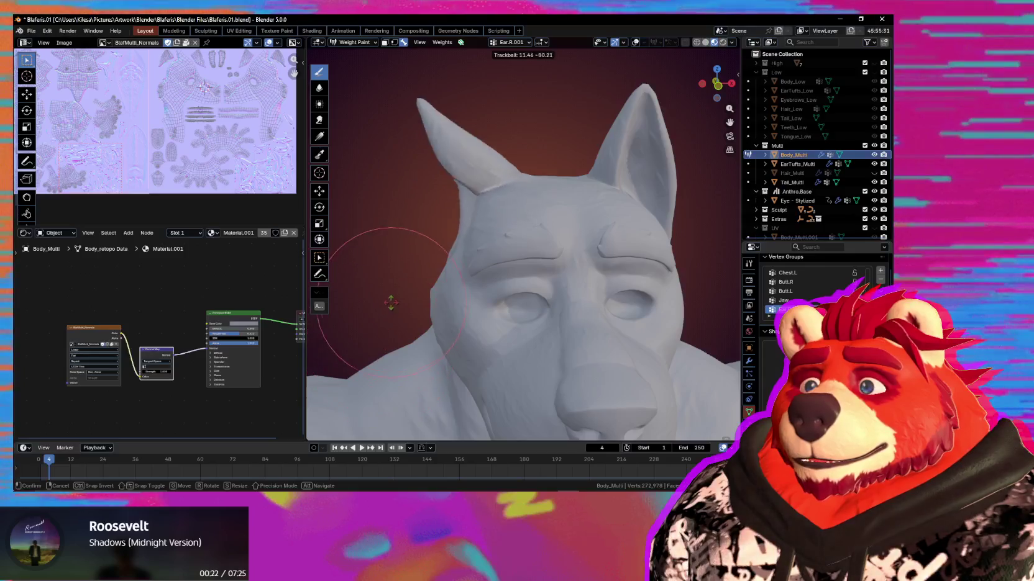
click(478, 295)
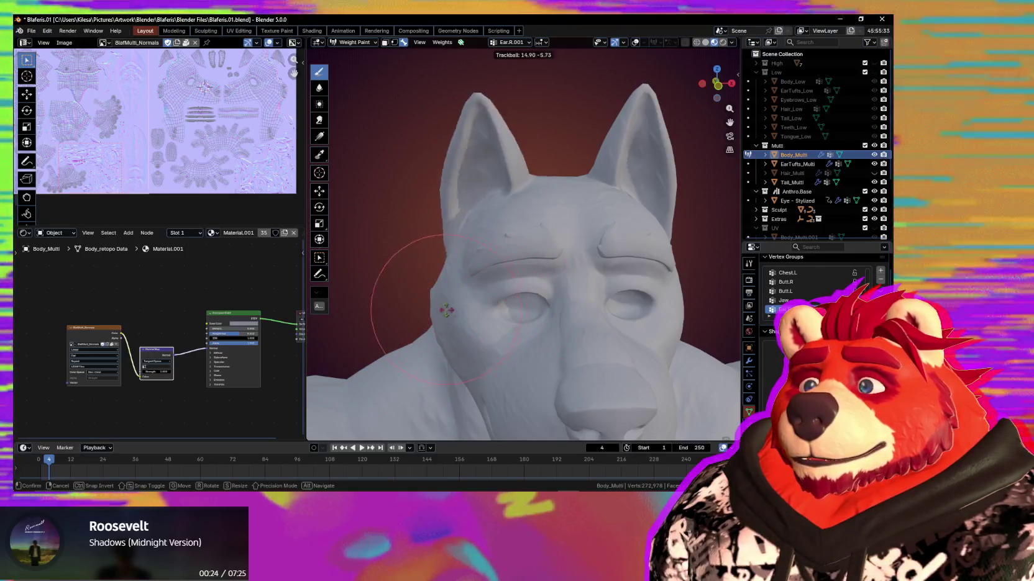
middle_drag(454, 307, 489, 213)
key(shift+alt+z)
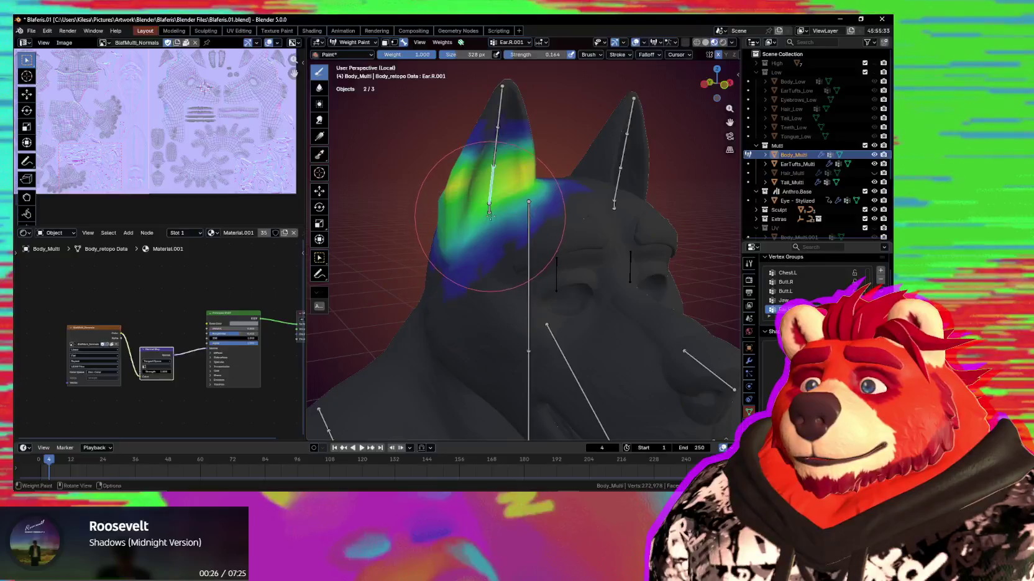
Swing the ear bone outward and check the bare mesh from the side with overlays hidden
key(r)
key(r)
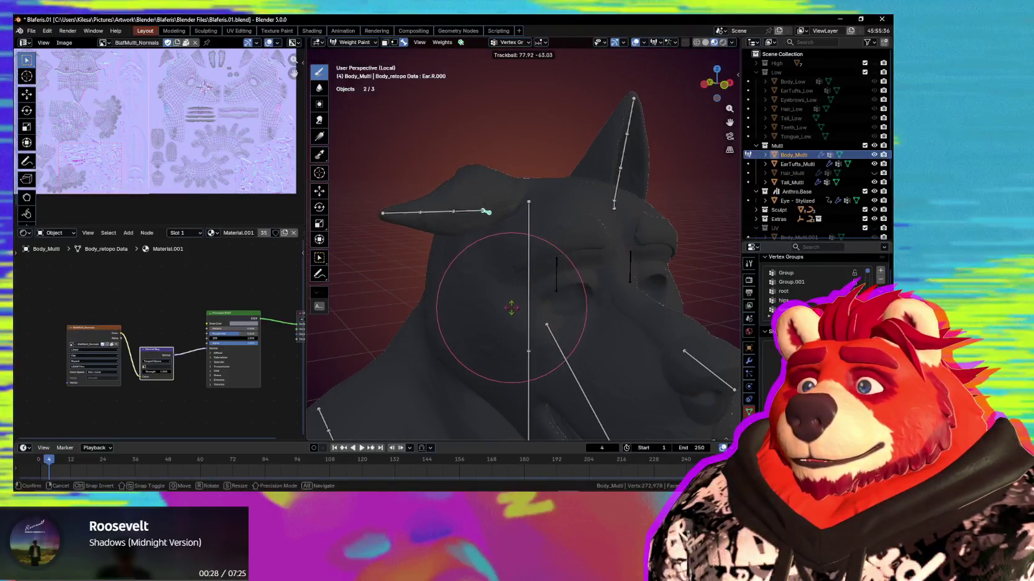
click(515, 313)
key(shift+alt+z)
mouse_move(515, 312)
middle_down()
mouse_move(617, 348)
mouse_move(587, 300)
middle_up()
key(shift+alt+z)
Zoom in, reselect Ear.R.001 and inspect its weights around the bent ear
scroll(589, 216, up, 2)
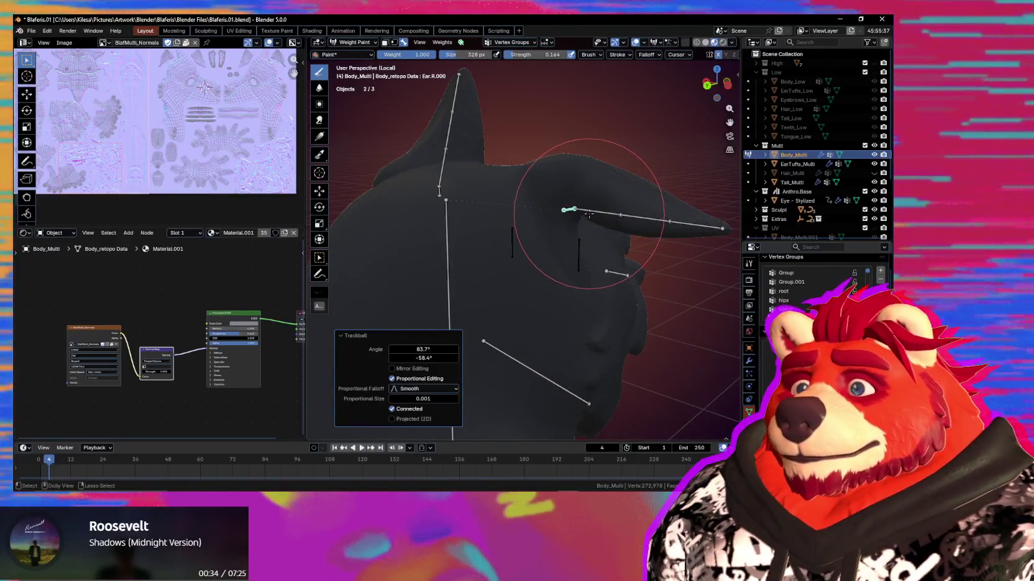
ctrl+click(589, 213)
scroll(558, 187, up, 1)
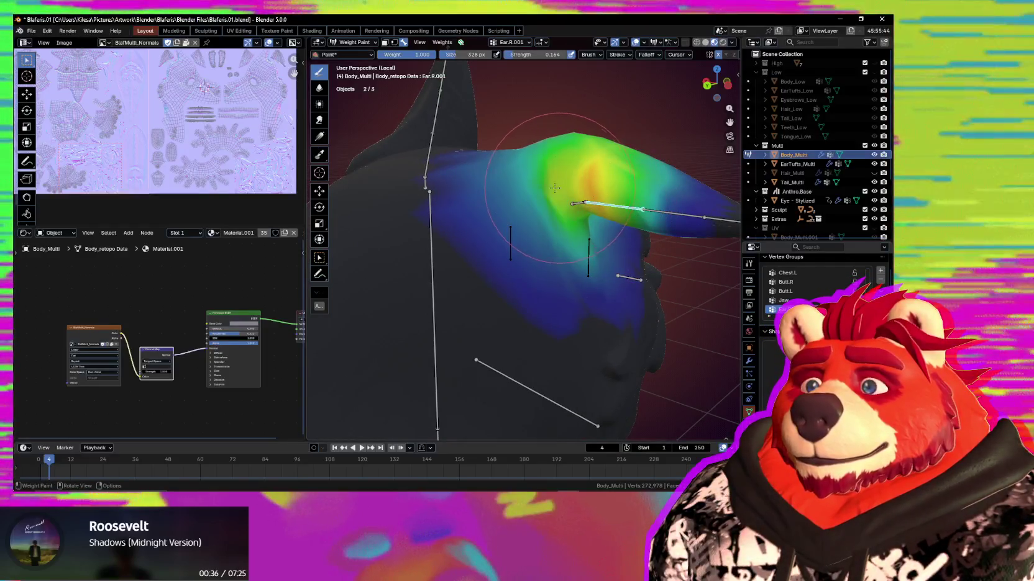
mouse_move(546, 171)
middle_down()
mouse_move(532, 230)
mouse_move(556, 232)
middle_up()
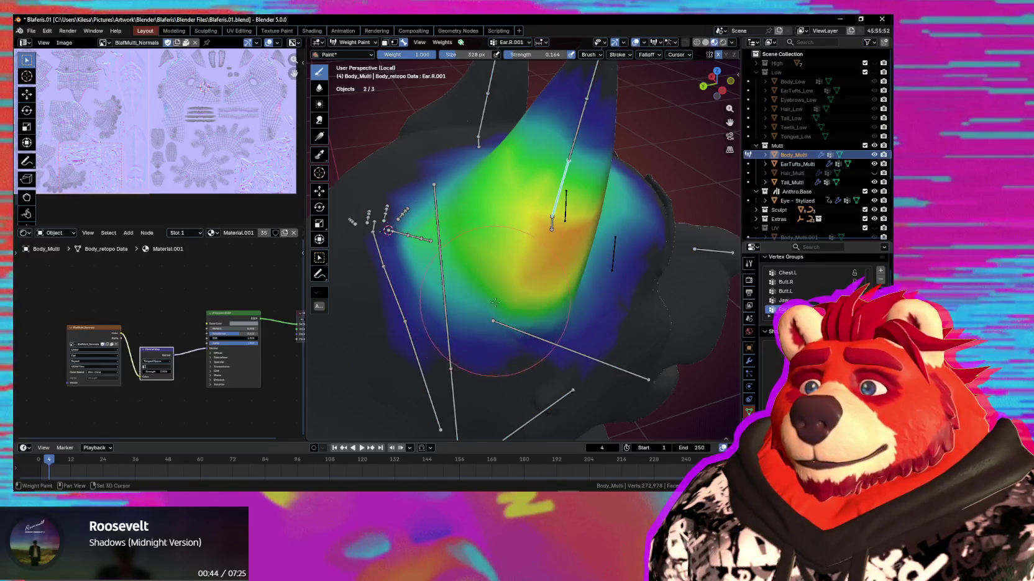
mouse_move(535, 327)
middle_down()
mouse_move(428, 243)
mouse_move(463, 215)
middle_up()
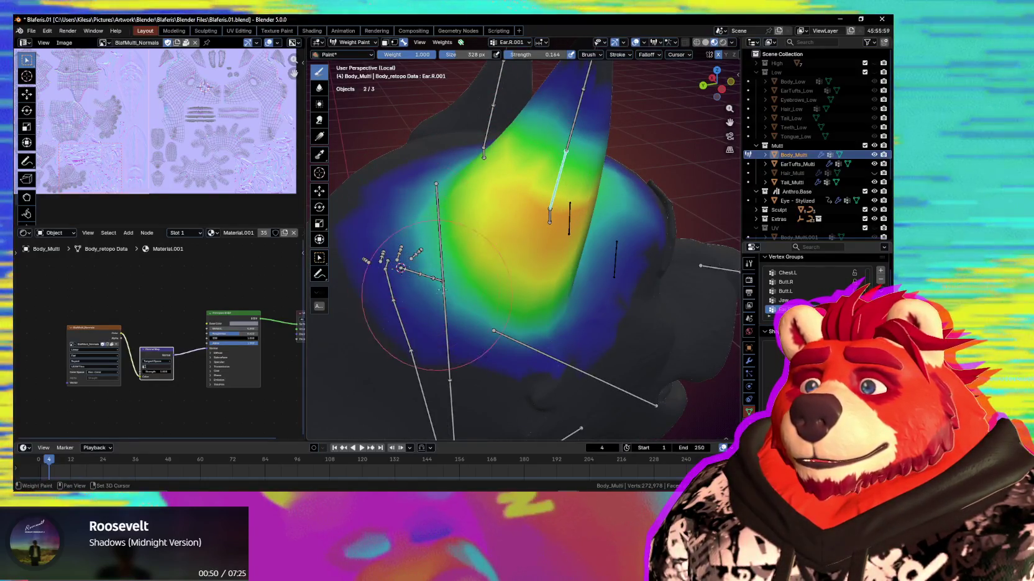
mouse_move(441, 292)
middle_down()
mouse_move(462, 364)
mouse_move(525, 254)
middle_up()
Cancel one ear rotation, confirm another, then show the head bone's weights
key(r)
key(r)
right_click(463, 363)
middle_drag(518, 206, 528, 307)
key(r)
key(r)
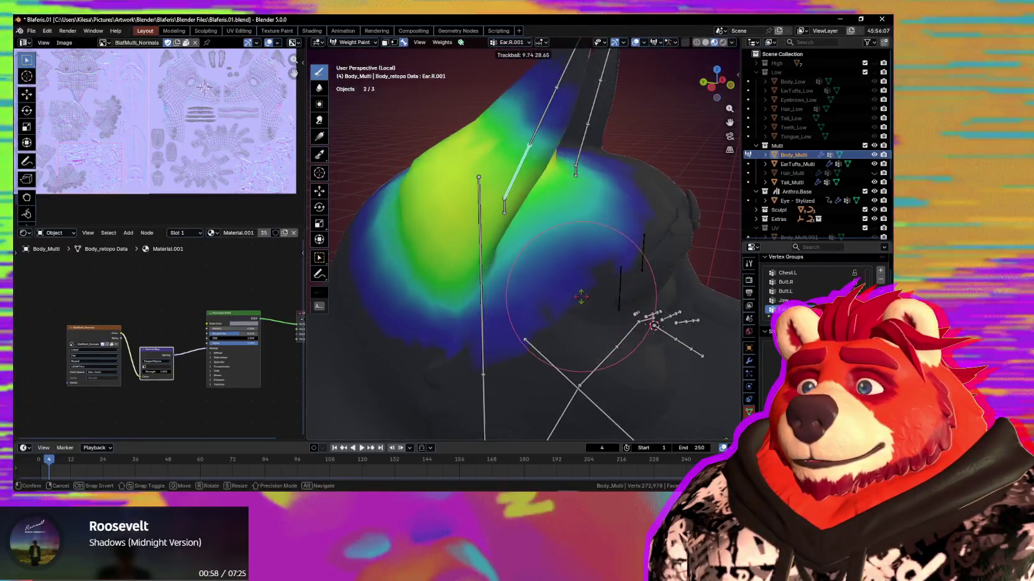
click(593, 304)
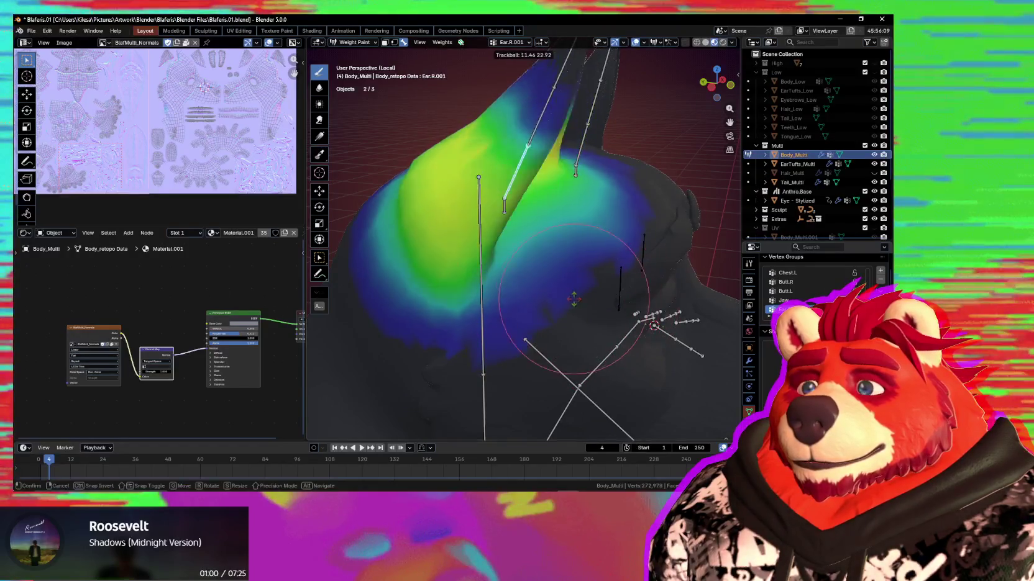
mouse_move(594, 304)
middle_down()
mouse_move(474, 243)
mouse_move(504, 251)
mouse_move(492, 228)
middle_up()
ctrl+click(474, 243)
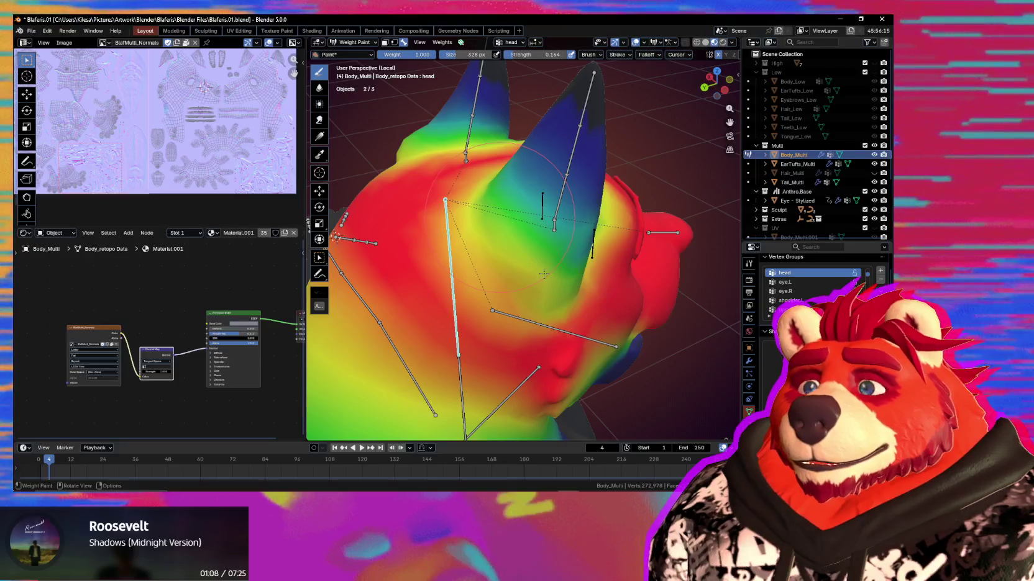
Select the right ear bone and rotate it to test the ear deformation
middle_drag(540, 264, 507, 246)
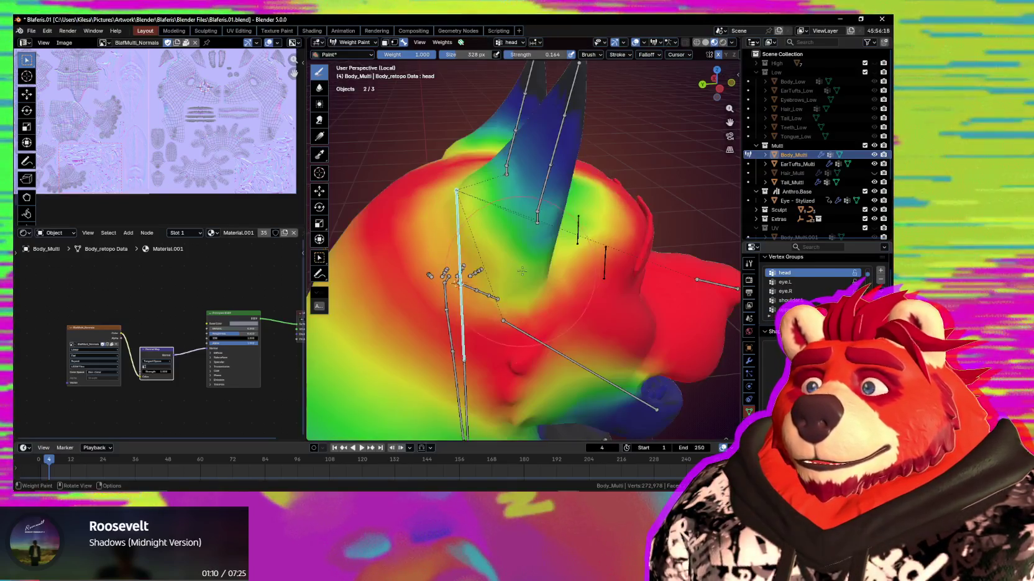
mouse_move(483, 182)
middle_down()
mouse_move(521, 228)
mouse_move(574, 181)
mouse_move(568, 165)
middle_up()
ctrl+click(575, 182)
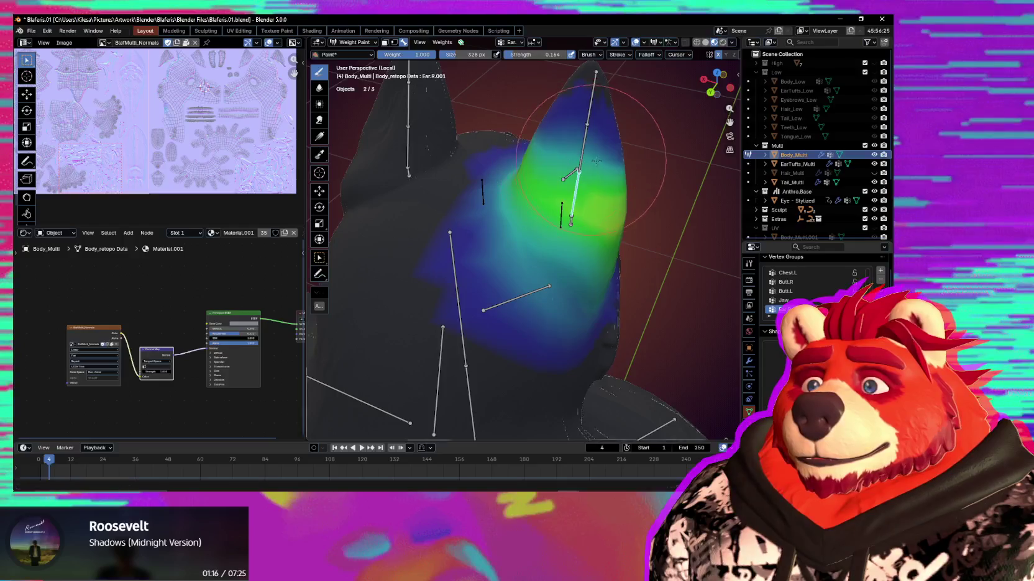
middle_drag(605, 257, 533, 275)
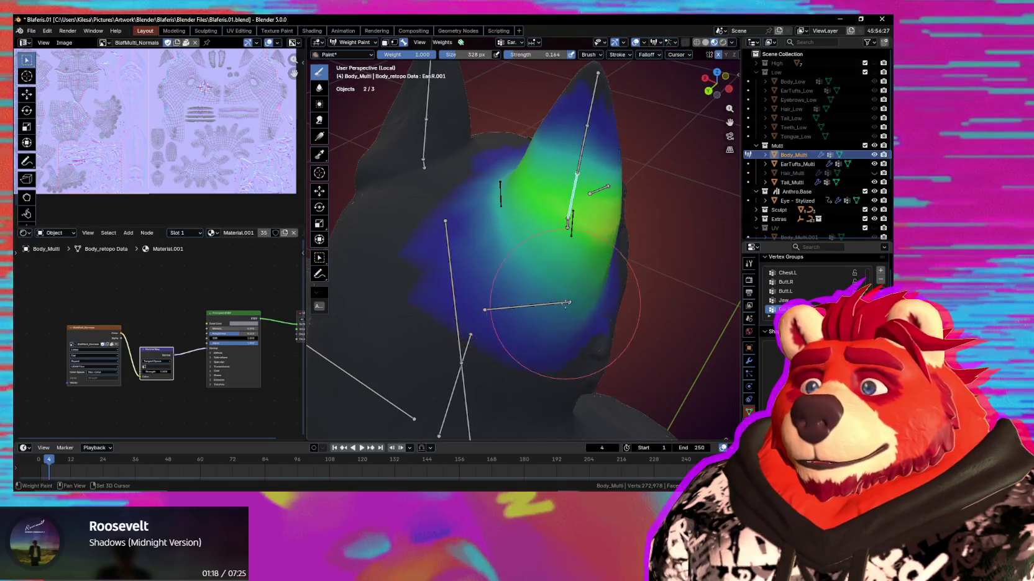
middle_drag(591, 304, 578, 300)
key(r)
key(r)
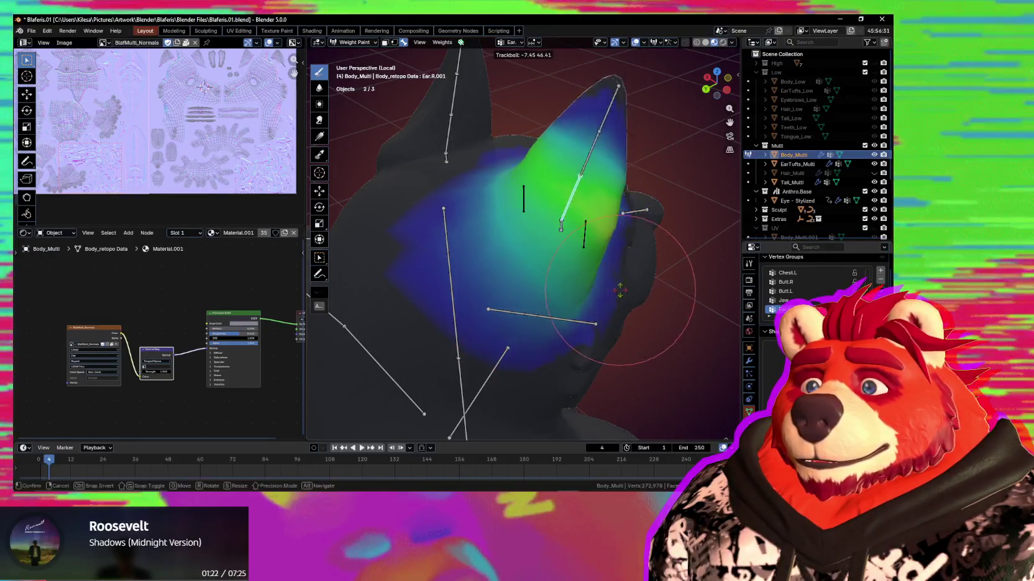
click(578, 267)
View both ears from the front, cancelling a rotation so the ear stands upright
middle_drag(577, 267, 564, 248)
mouse_move(634, 300)
middle_down()
mouse_move(633, 341)
mouse_move(600, 302)
mouse_move(595, 312)
middle_up()
key(r)
key(r)
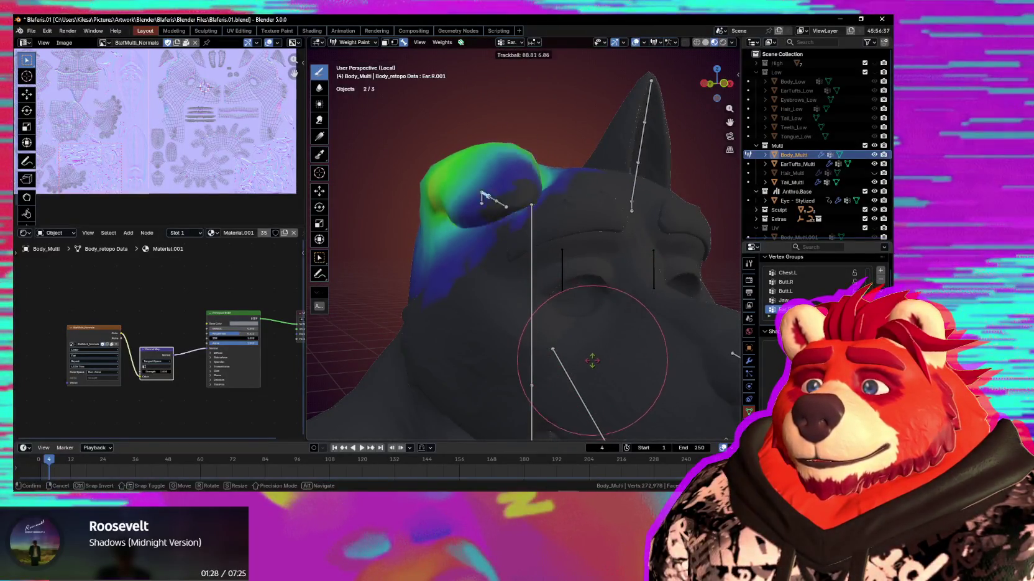
key(Escape)
middle_drag(476, 222, 530, 235)
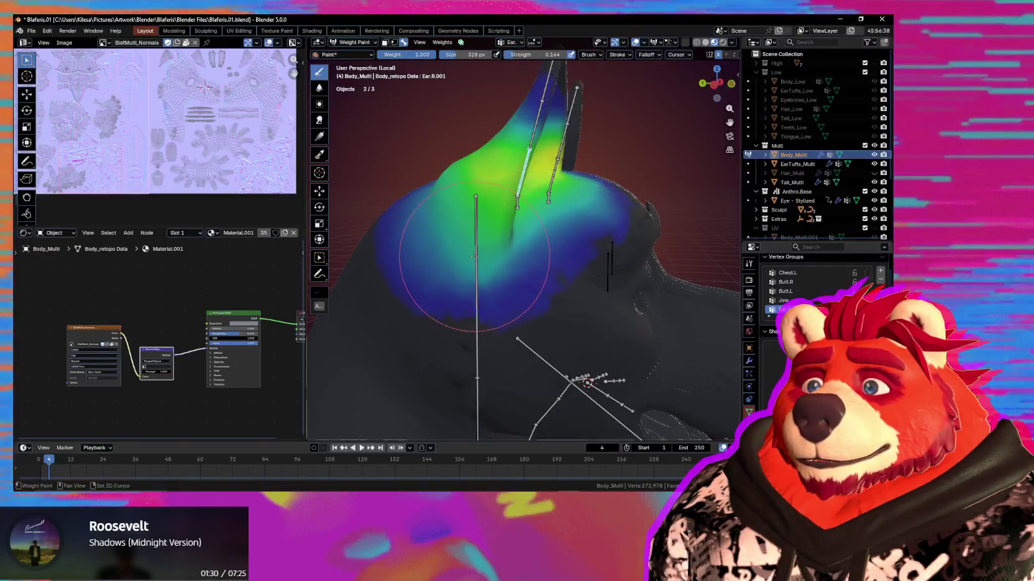
key(r)
key(r)
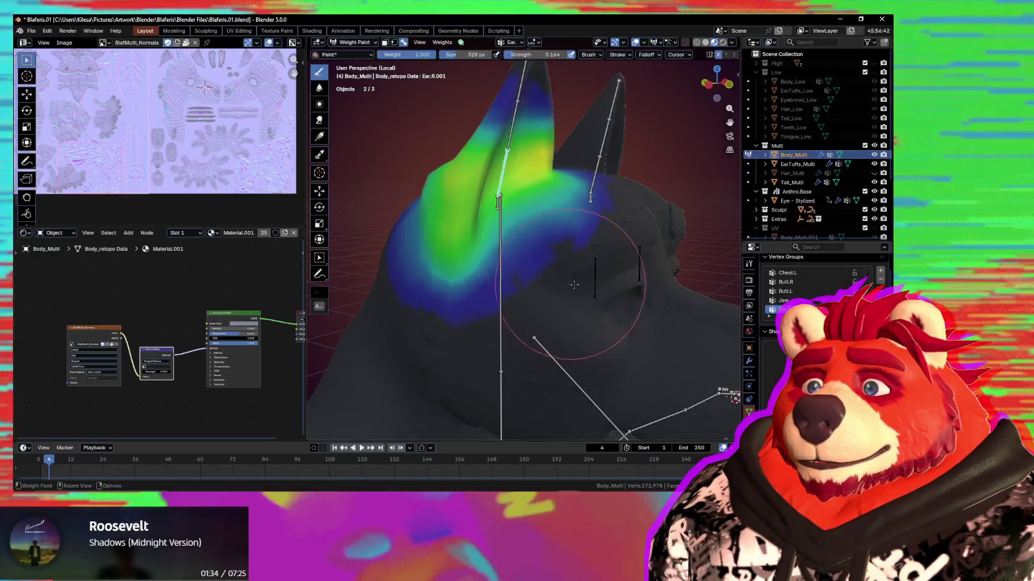
middle_drag(563, 282, 559, 339)
Swing the ear outward again and inspect the bare ear mesh with overlays off, then on
key(r)
key(r)
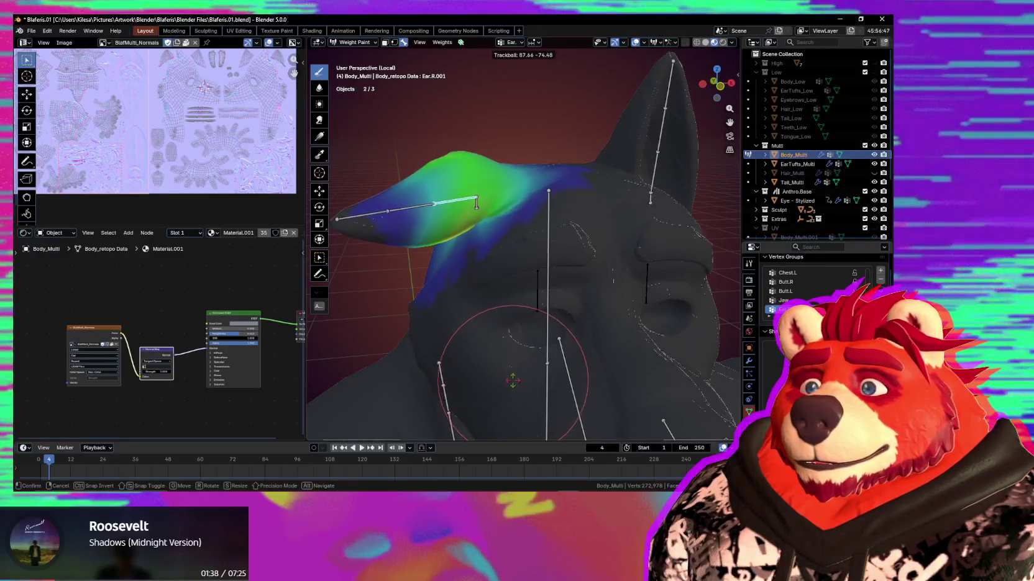
click(513, 381)
key(r)
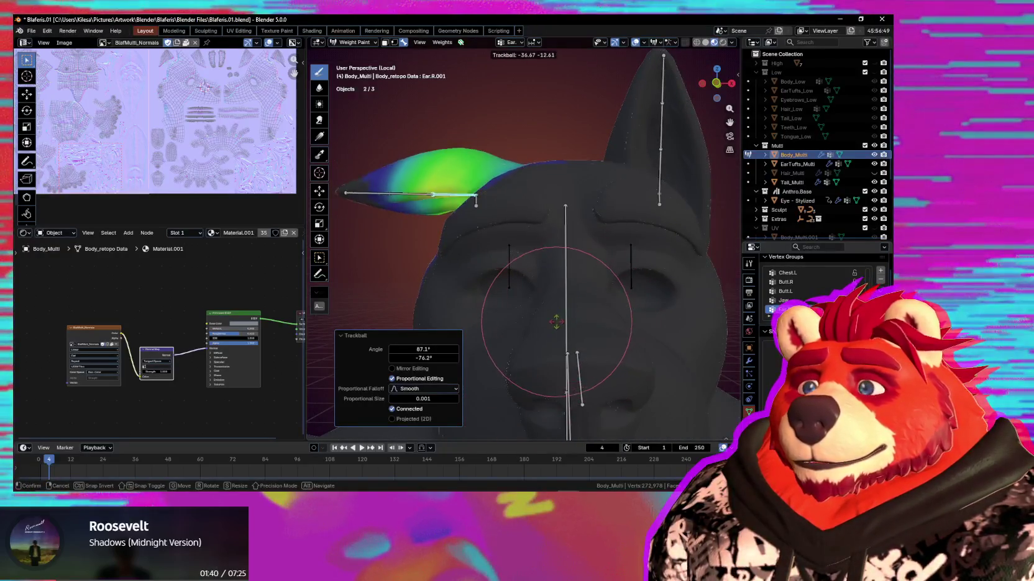
key(shift+alt+z)
mouse_move(562, 329)
middle_down()
mouse_move(608, 331)
mouse_move(516, 204)
mouse_move(525, 201)
mouse_move(596, 286)
middle_up()
key(shift+alt+z)
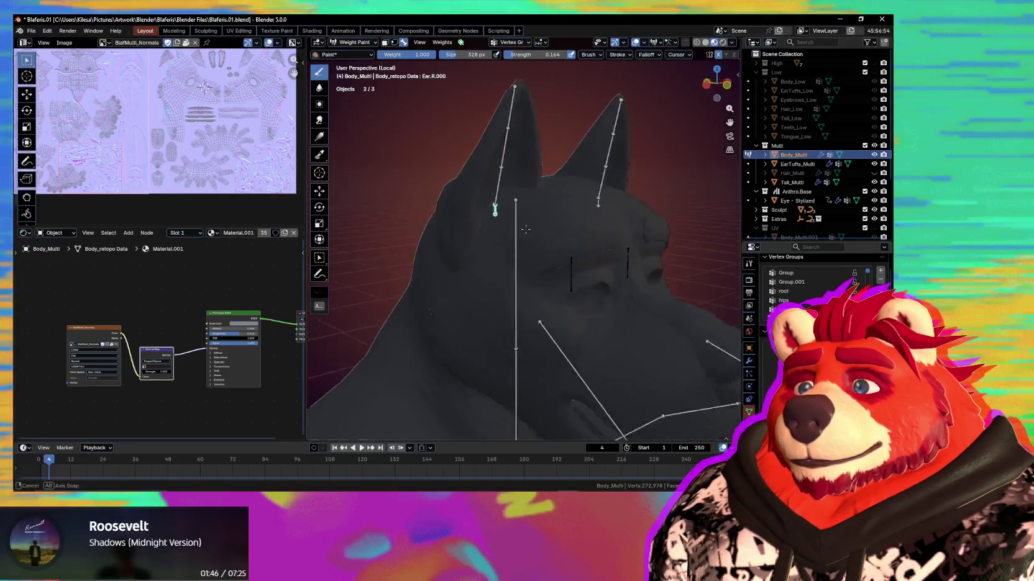
Confirm the ear rotation and zoom in on the right ear with Ear.R.001 weights shown
key(r)
key(r)
click(545, 362)
mouse_move(544, 362)
middle_down()
mouse_move(598, 360)
mouse_move(612, 305)
middle_up()
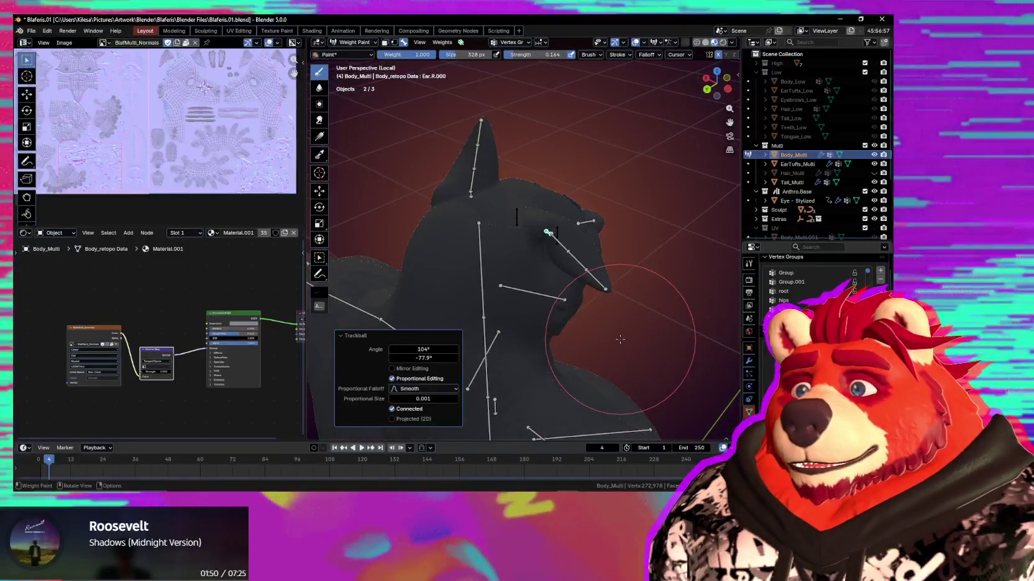
middle_drag(611, 346, 531, 300)
scroll(511, 235, up, 3)
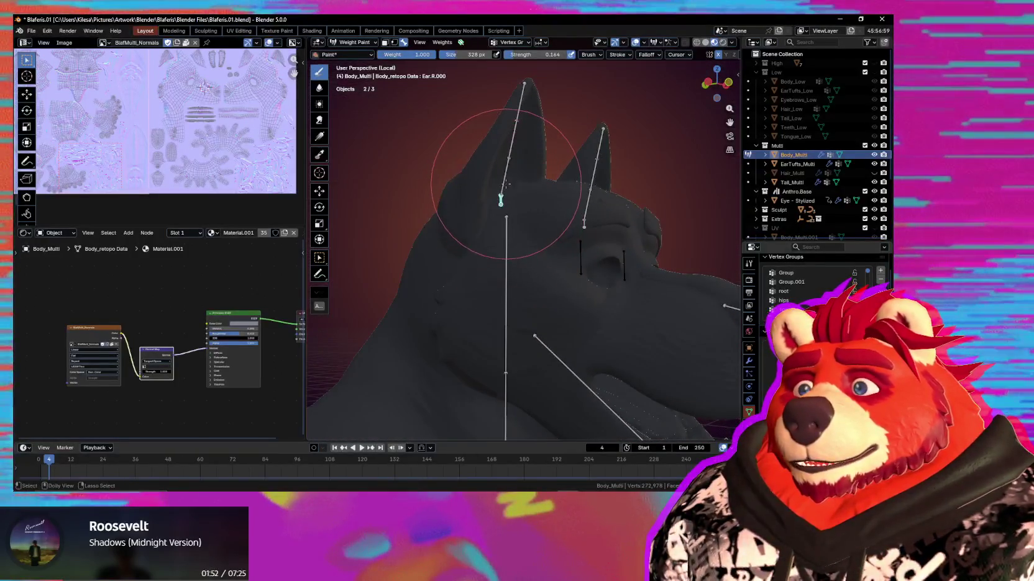
ctrl+click(507, 184)
mouse_move(506, 184)
middle_down()
mouse_move(519, 224)
mouse_move(506, 223)
mouse_move(558, 239)
middle_up()
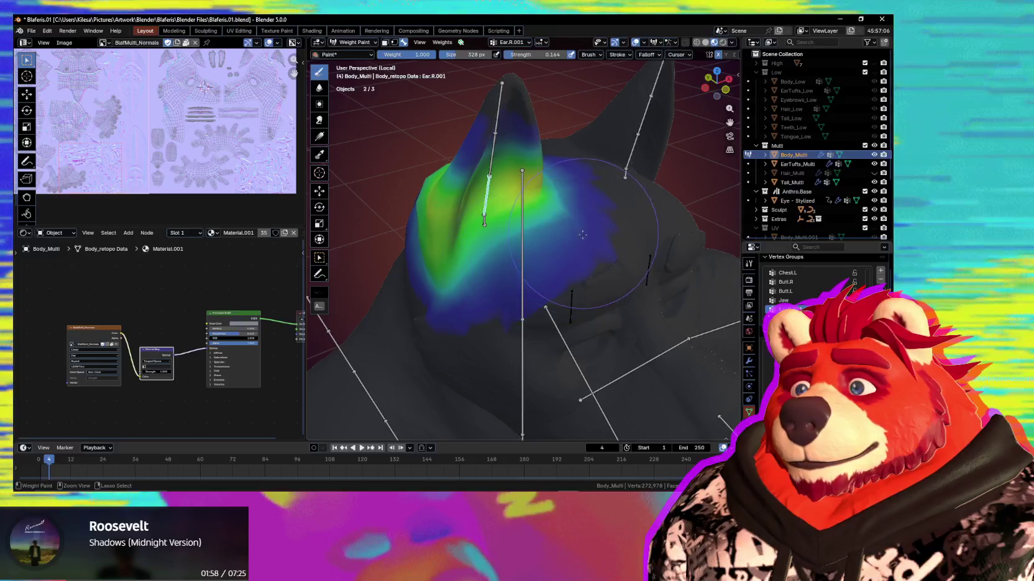
Add low weight near the ear base and subtract weight below the ear in Ear.R.001
drag(522, 260, 576, 205)
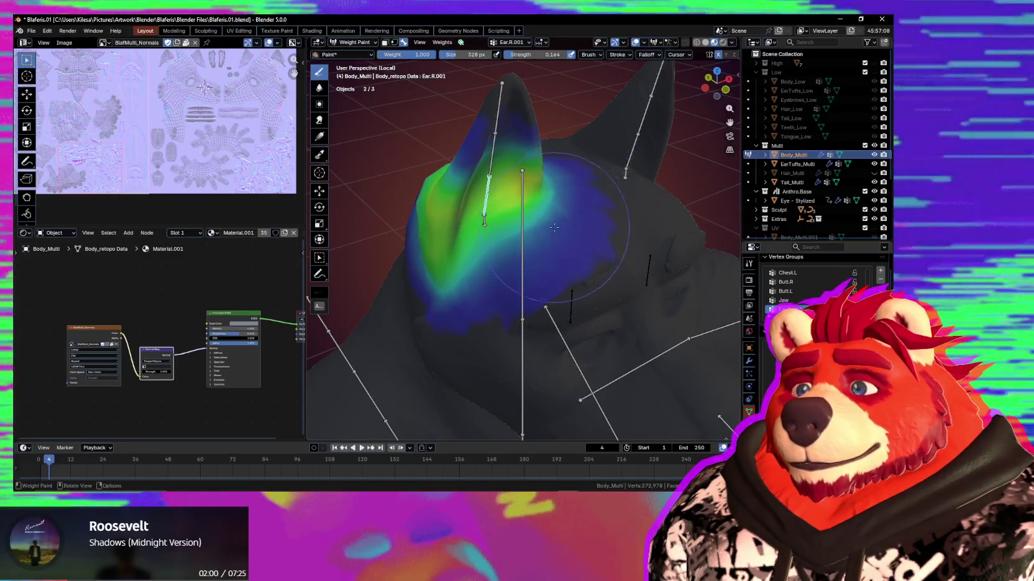
middle_drag(554, 228, 509, 199)
ctrl+click(500, 186)
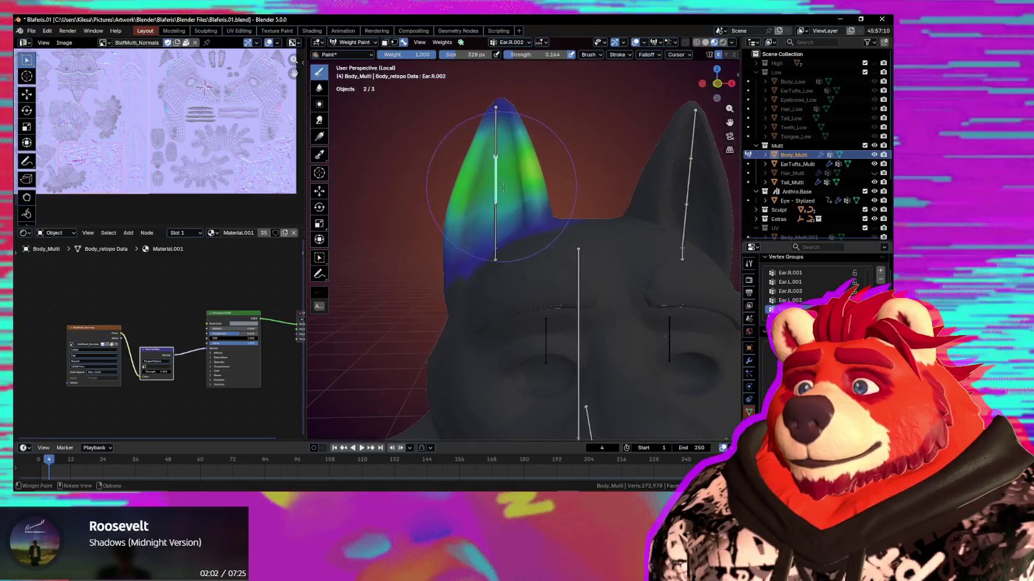
scroll(506, 206, up, 1)
ctrl+click(488, 215)
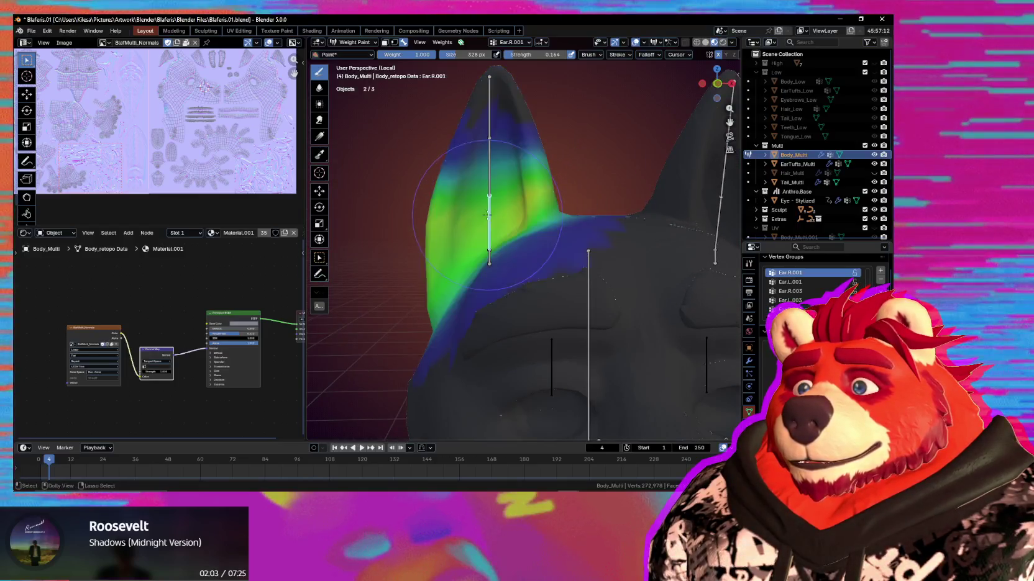
ctrl+click(490, 255)
ctrl+click(490, 255)
middle_drag(490, 255, 503, 343)
ctrl+drag(503, 344, 499, 344)
mouse_move(513, 342)
middle_down()
mouse_move(507, 319)
mouse_move(449, 328)
middle_up()
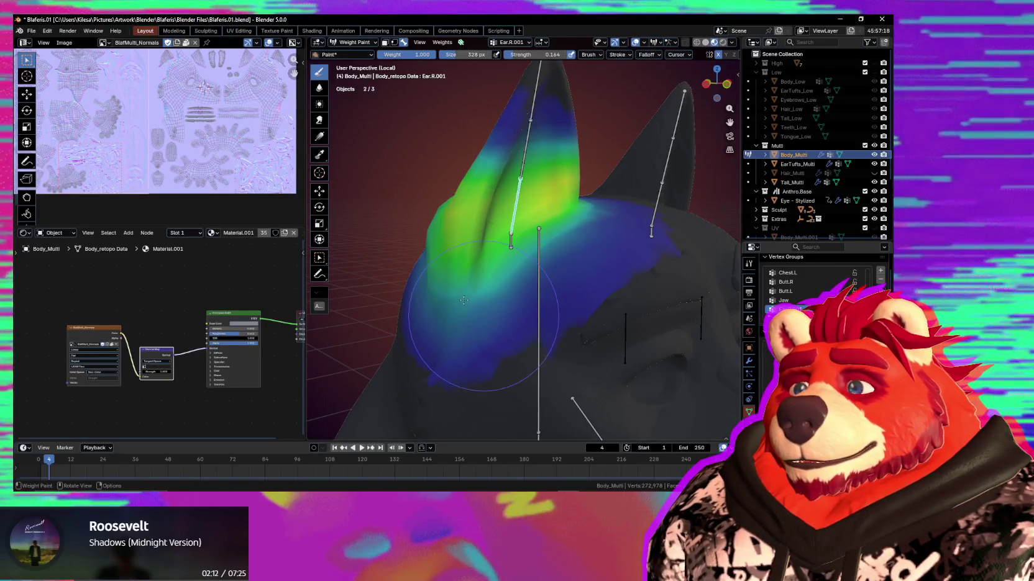
Free-rotate the ear bone to test the refined weights, then cancel so the ear stands upright
key(r)
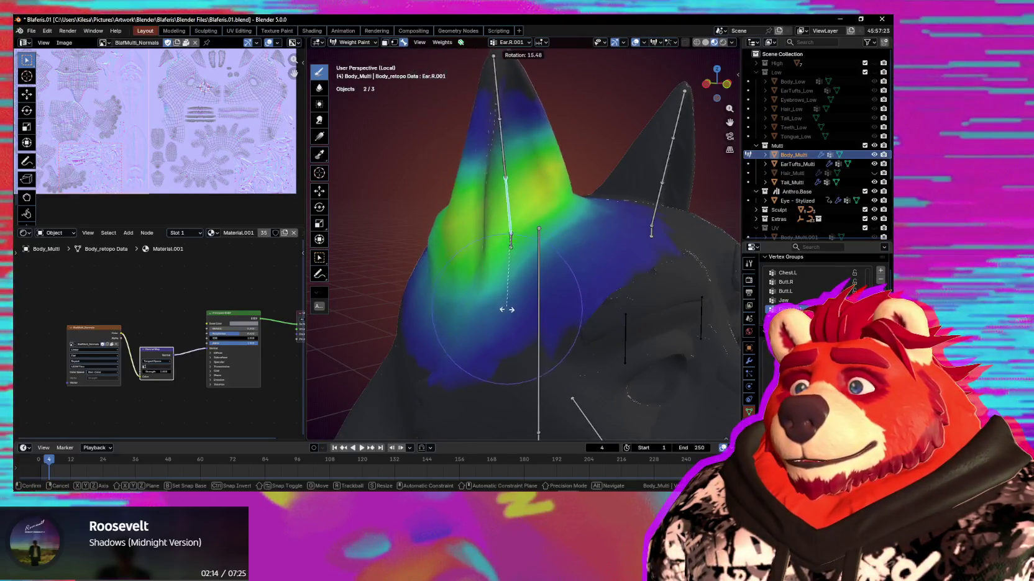
key(r)
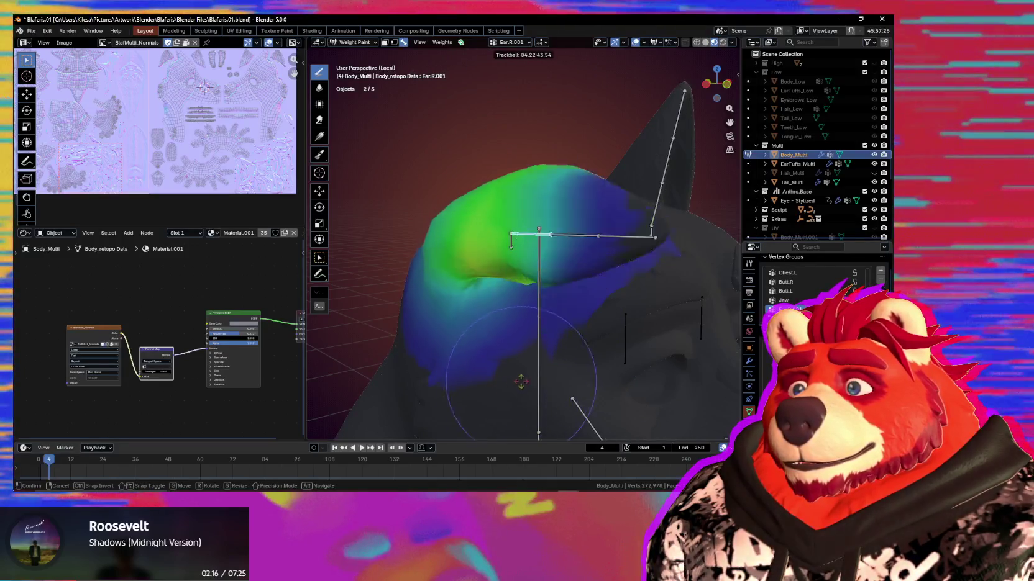
click(478, 197)
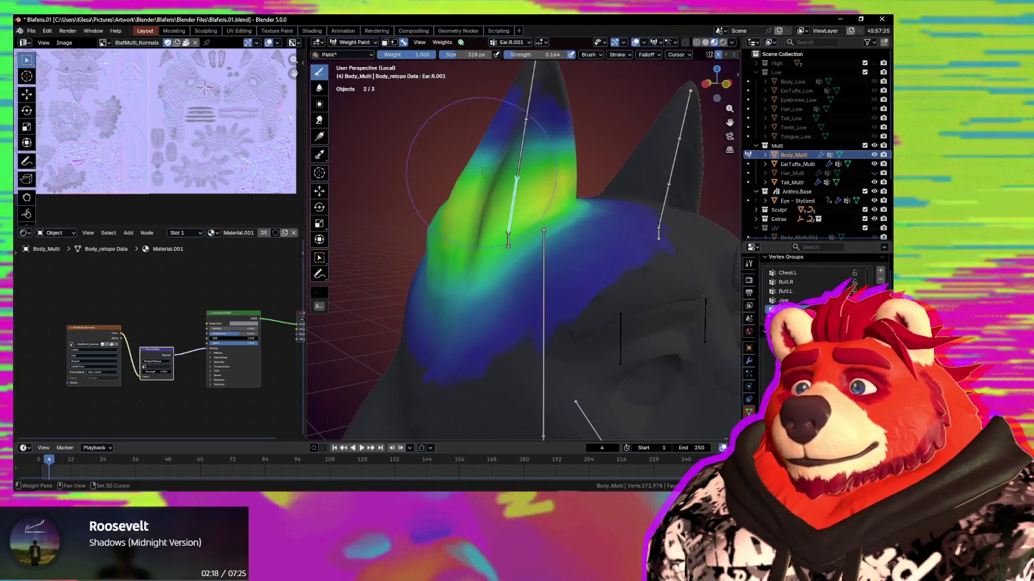
middle_drag(503, 188, 485, 185)
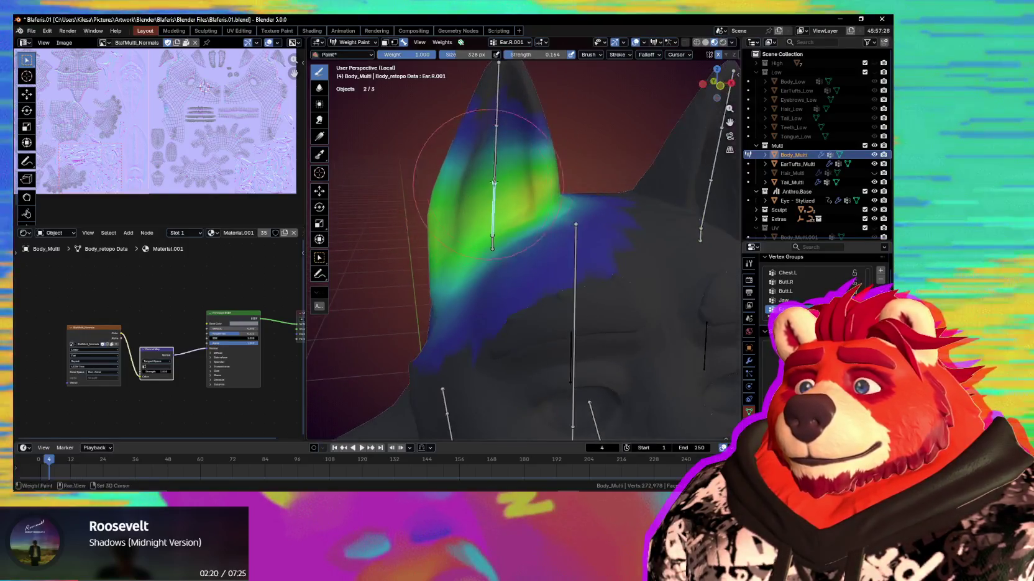
mouse_move(547, 156)
middle_down()
mouse_move(533, 216)
mouse_move(557, 242)
middle_up()
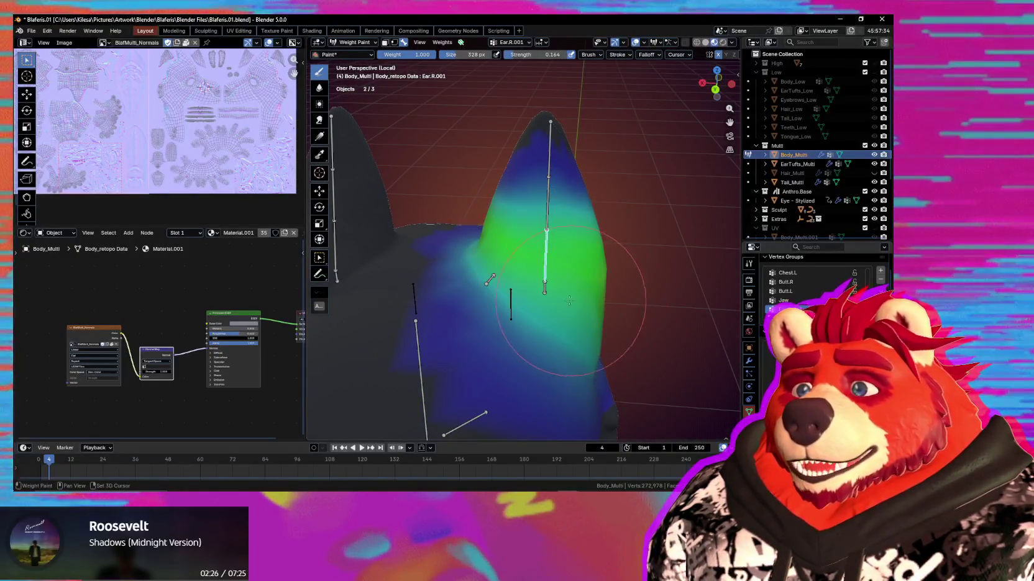
mouse_move(559, 287)
middle_down()
mouse_move(594, 299)
mouse_move(393, 256)
middle_up()
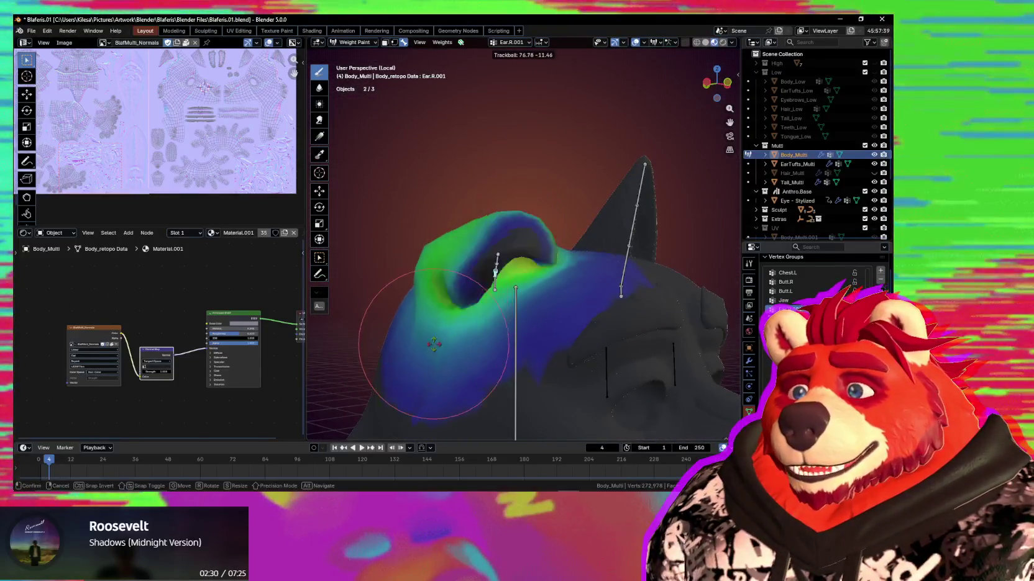
right_click(483, 349)
Rotate the ear bone into new bent poses, cancelling one and confirming another
mouse_move(484, 349)
middle_down()
mouse_move(475, 278)
mouse_move(482, 298)
middle_up()
key(r)
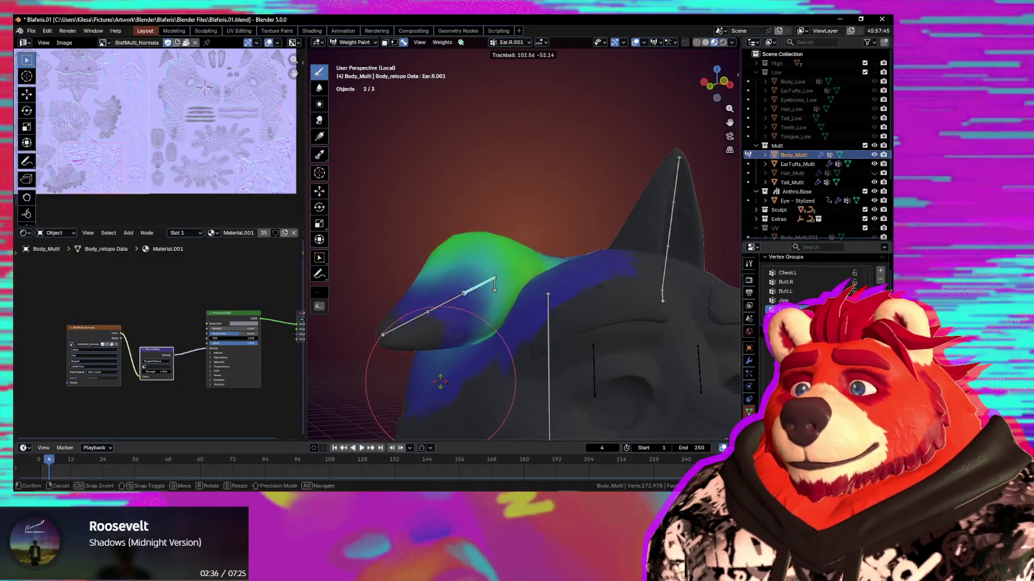
right_click(543, 346)
mouse_move(543, 345)
middle_down()
mouse_move(438, 307)
mouse_move(473, 314)
middle_up()
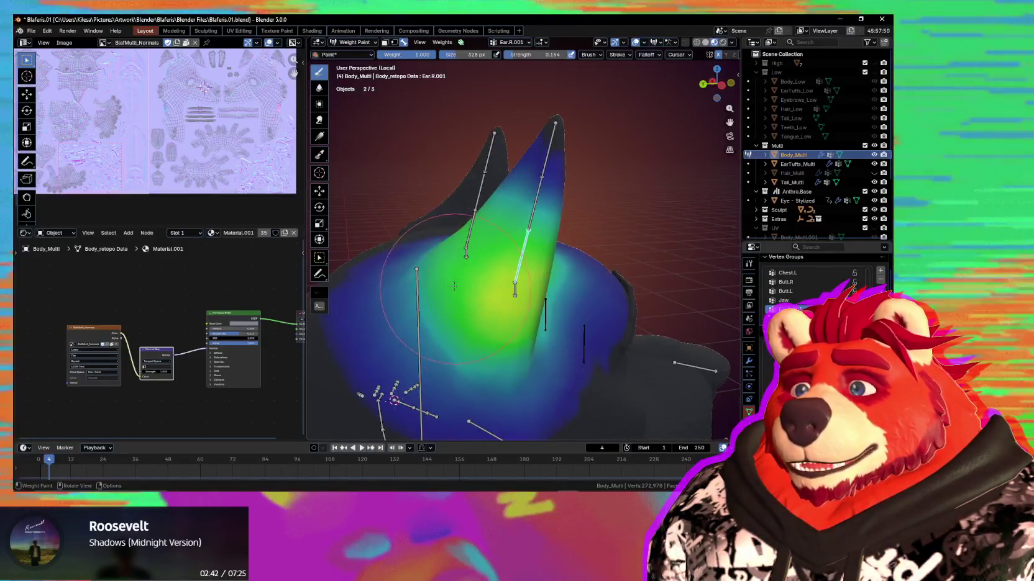
key(r)
key(r)
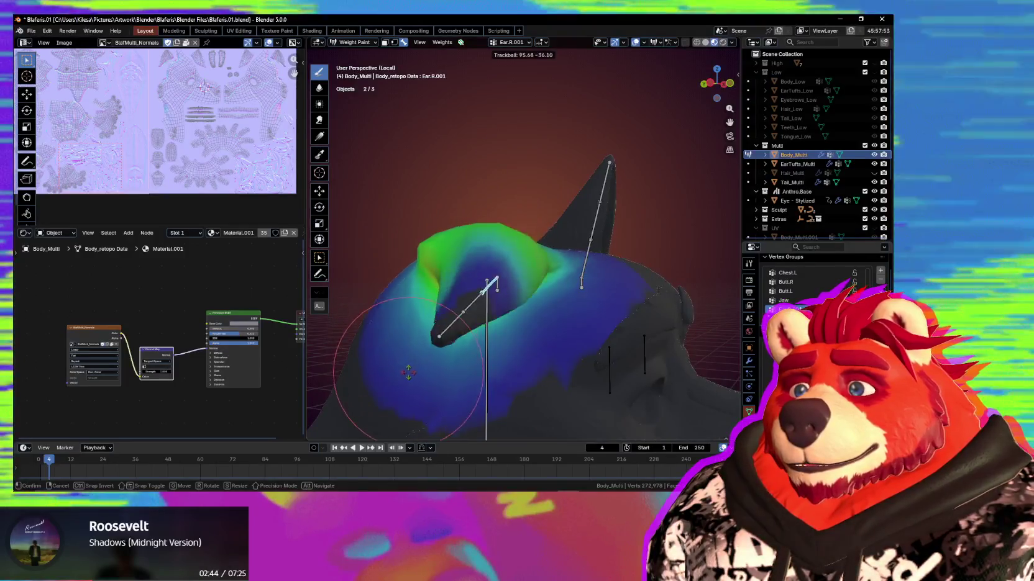
click(371, 327)
middle_drag(371, 328, 587, 355)
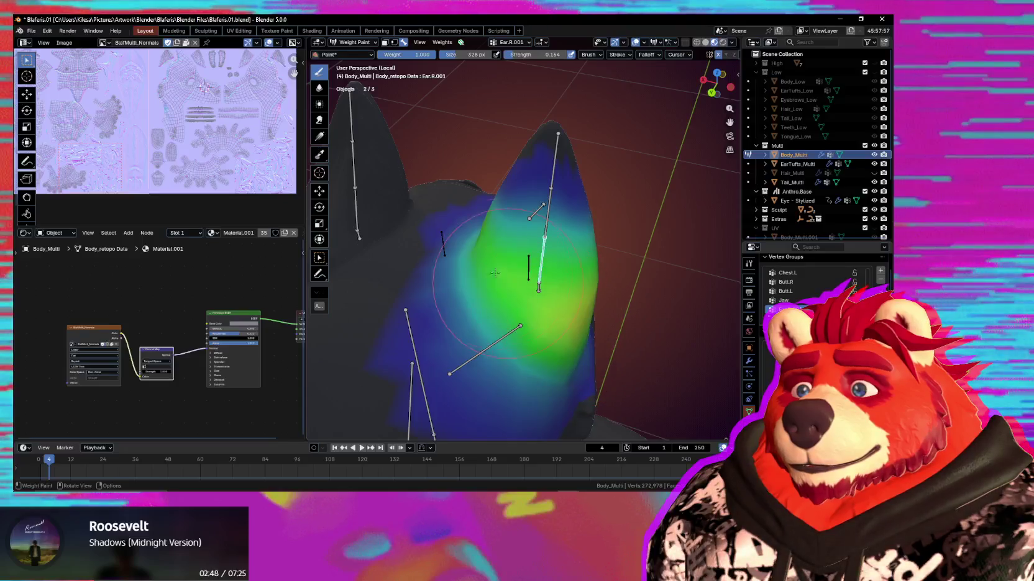
middle_drag(513, 288, 547, 247)
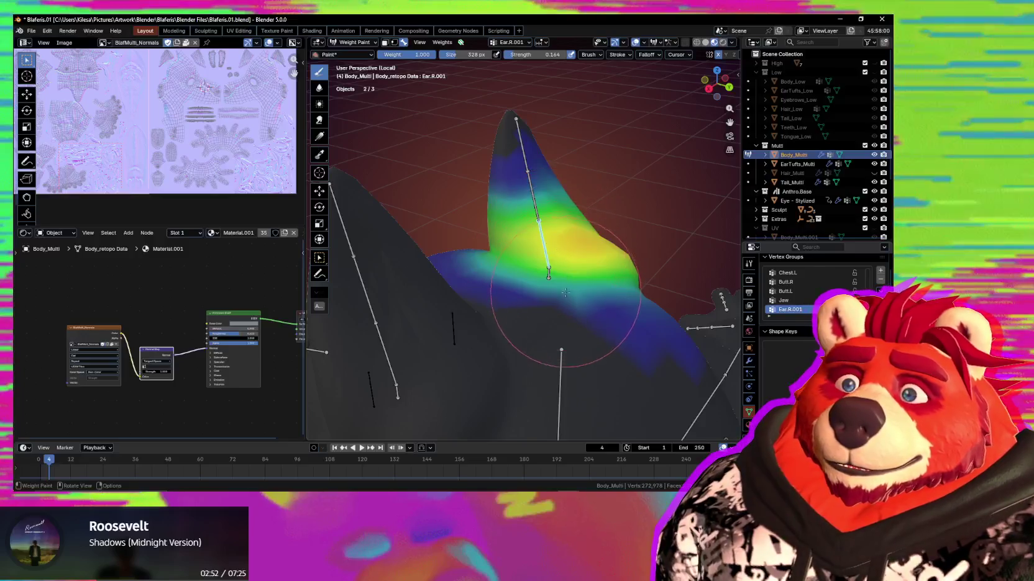
middle_drag(565, 291, 524, 300)
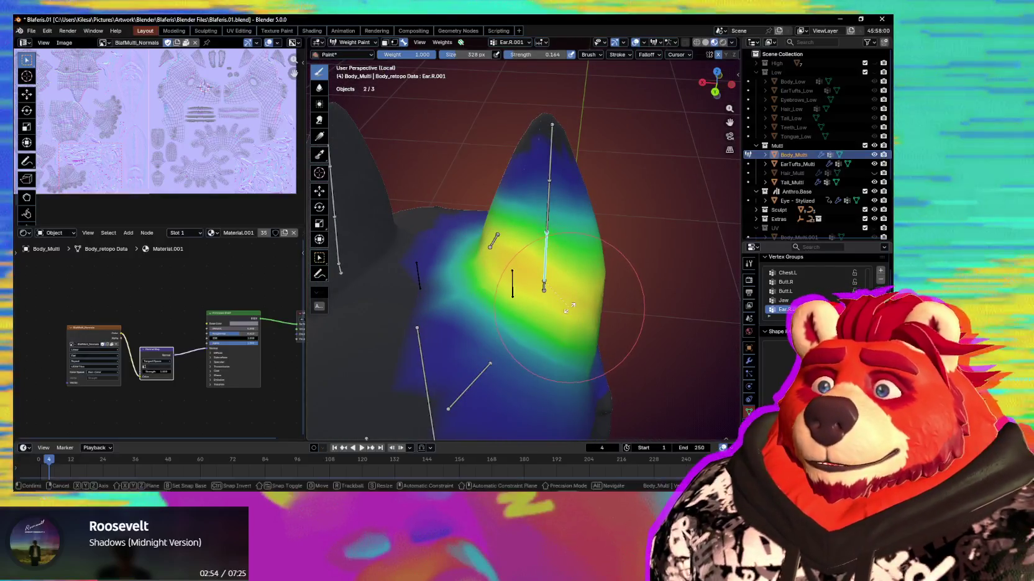
key(r)
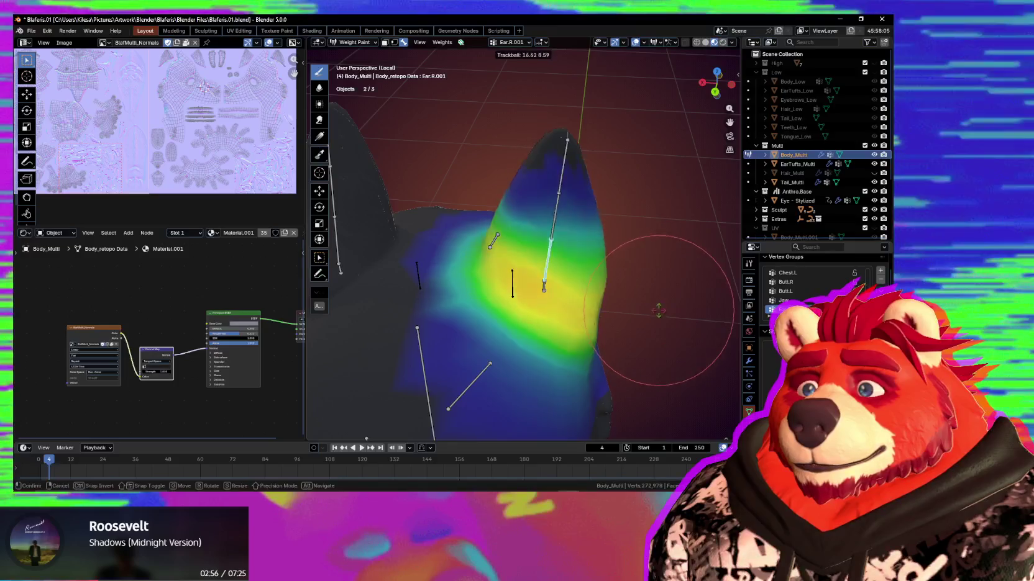
middle_drag(656, 308, 642, 278)
Bend the ear to -53.2° and then -130°, then undo back to upright
key(r)
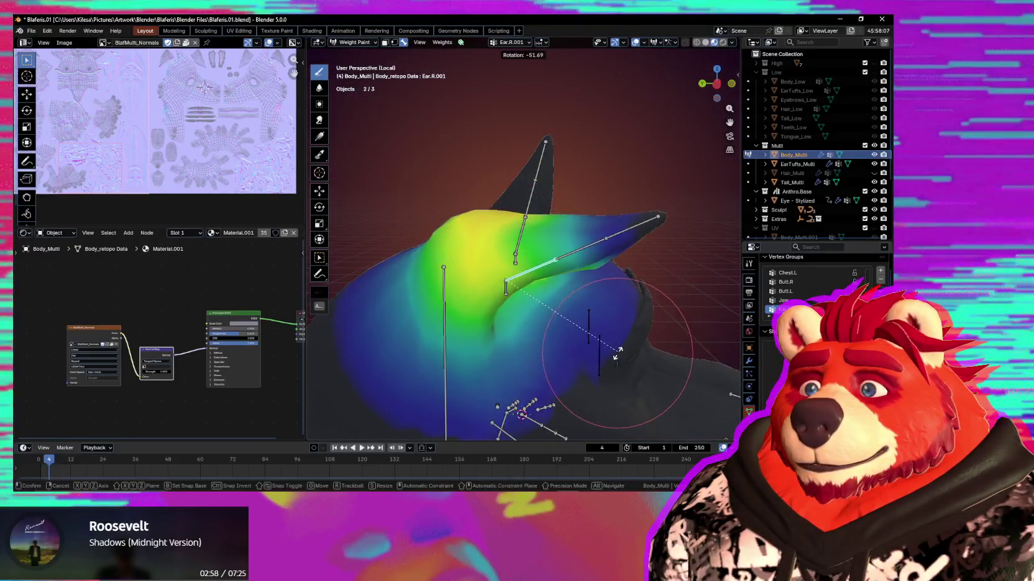
click(618, 352)
key(r)
middle_drag(578, 350, 598, 341)
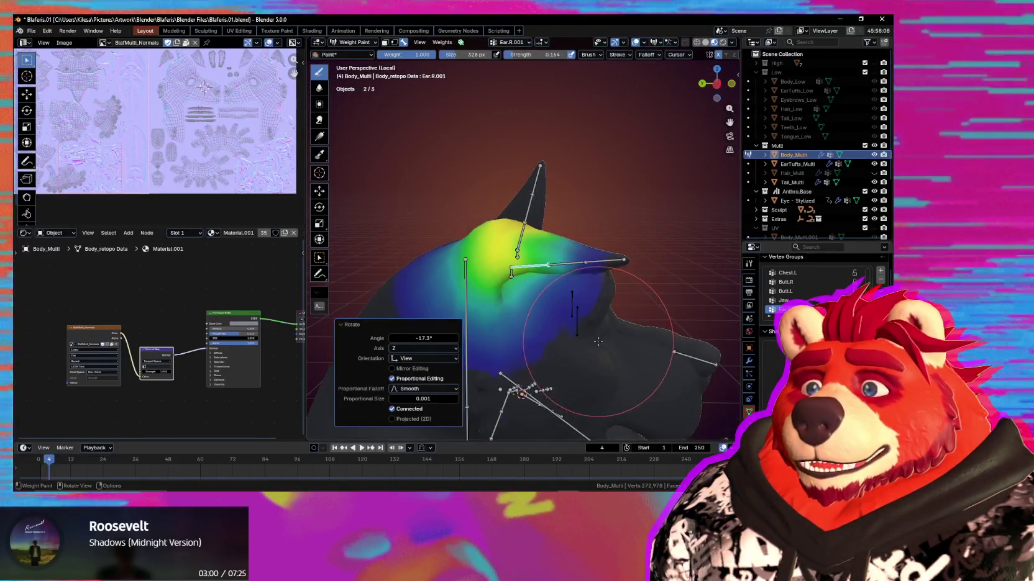
click(445, 316)
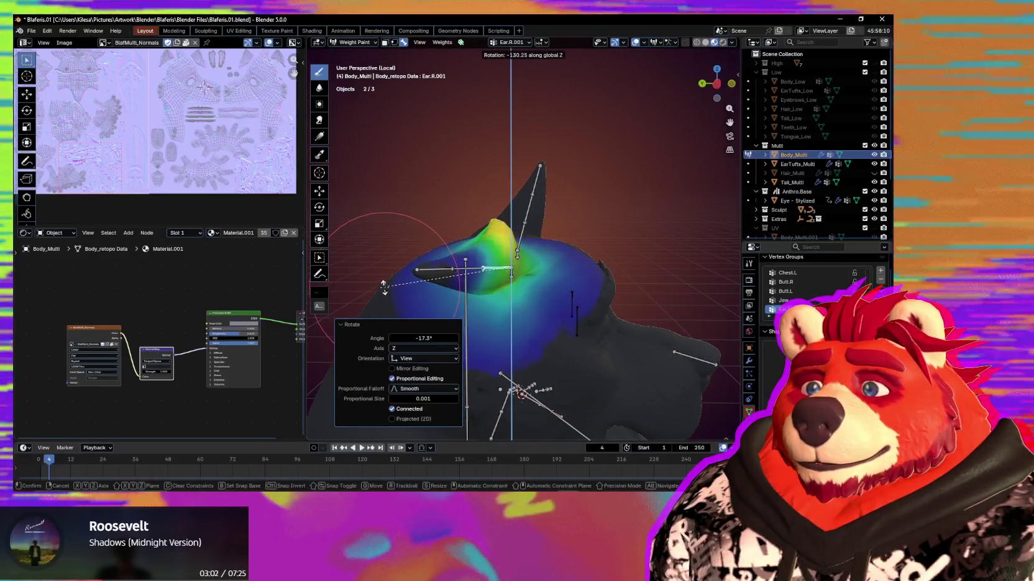
mouse_move(444, 315)
middle_down()
mouse_move(610, 338)
mouse_move(616, 377)
middle_up()
key(ctrl+z)
Free-rotate the right ear bone into a new pose and view it from front and side
key(r)
key(r)
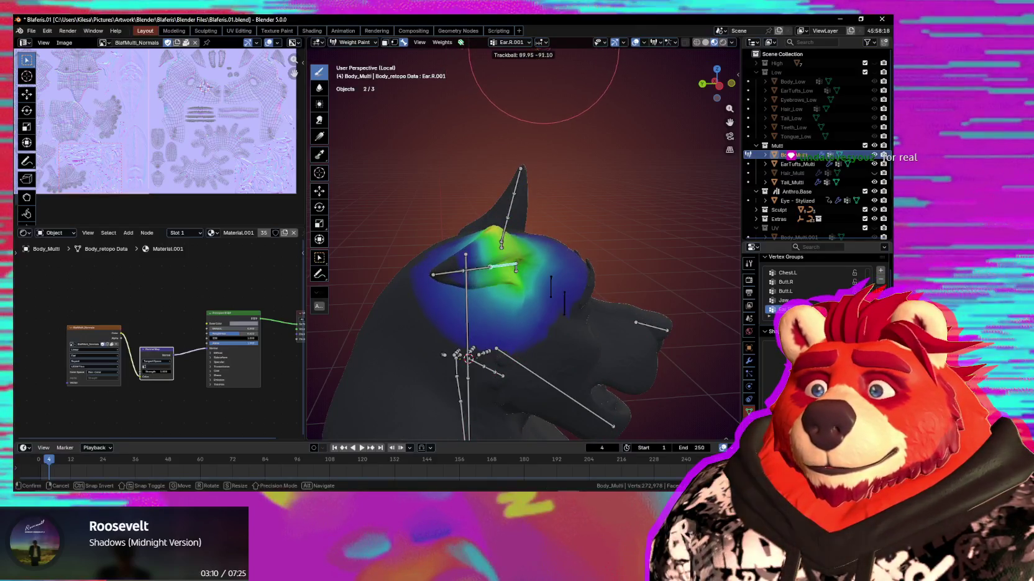
key(Return)
middle_drag(543, 205, 392, 212)
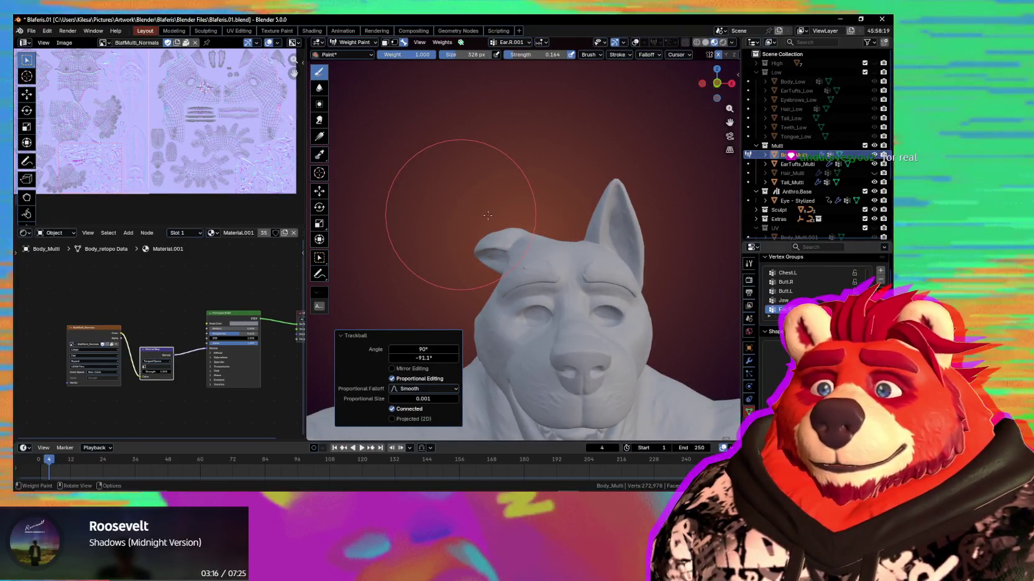
middle_drag(488, 215, 612, 217)
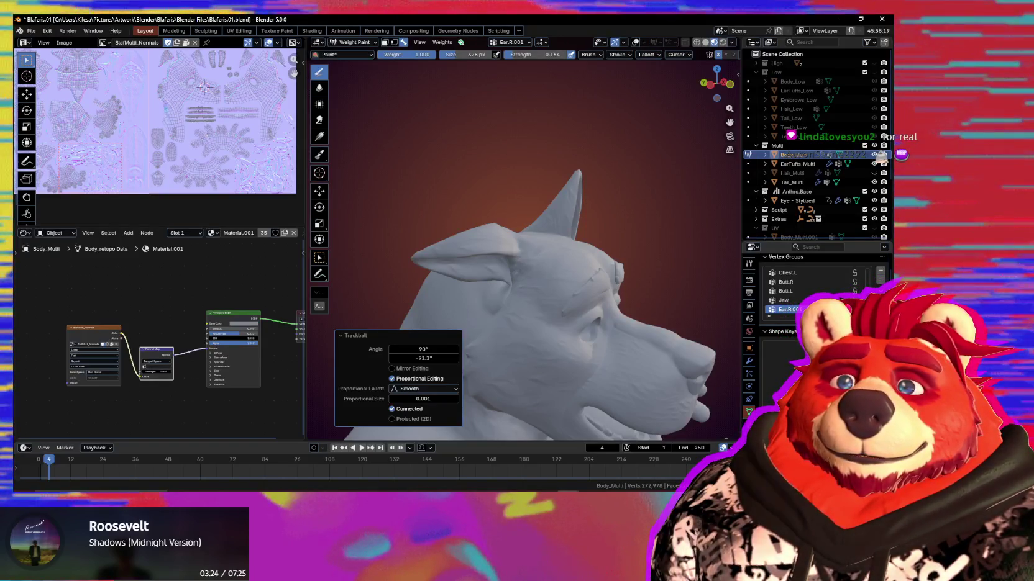
mouse_move(427, 207)
middle_down()
mouse_move(500, 260)
mouse_move(508, 290)
mouse_move(494, 267)
middle_up()
key(shift+alt+z)
Cycle through the Ear.R.000 and Ear.R.002 weights before settling on Ear.R.001
ctrl+click(494, 267)
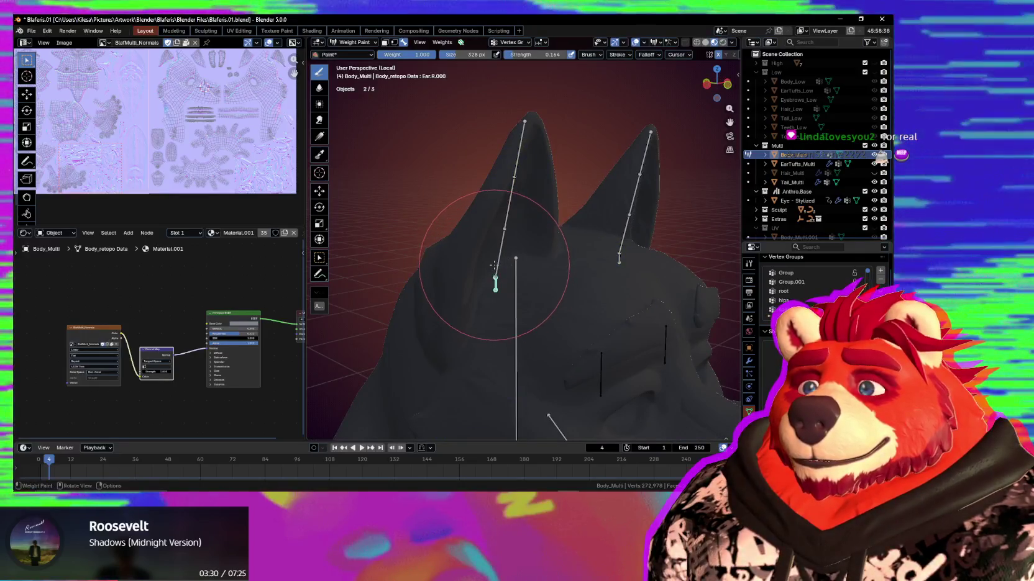
ctrl+click(499, 255)
ctrl+click(510, 205)
ctrl+click(520, 149)
ctrl+click(509, 225)
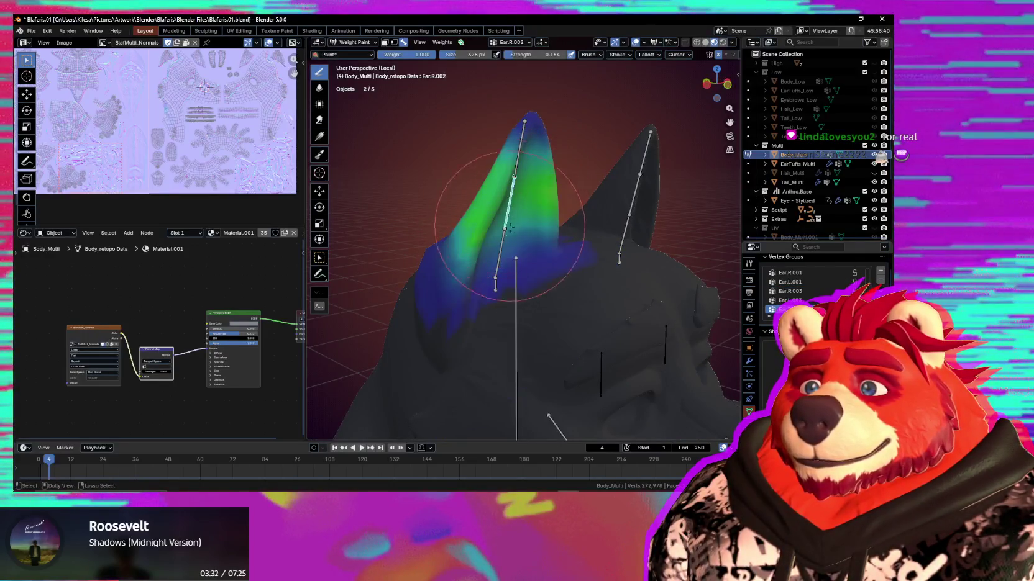
mouse_move(534, 250)
middle_down()
mouse_move(527, 227)
mouse_move(568, 190)
mouse_move(534, 174)
mouse_move(501, 182)
middle_up()
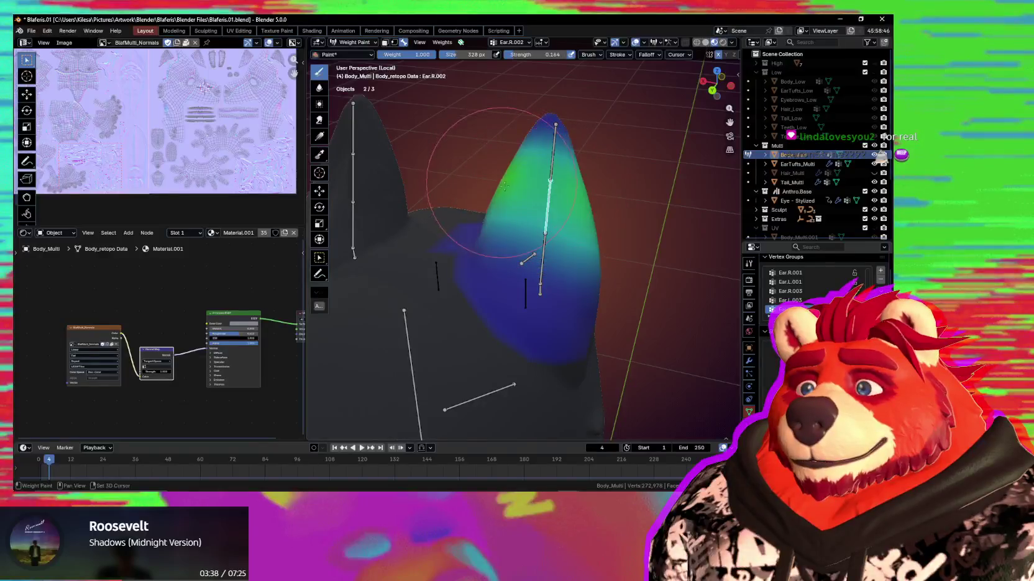
mouse_move(607, 242)
middle_down()
mouse_move(463, 237)
mouse_move(507, 279)
mouse_move(484, 304)
mouse_move(500, 302)
middle_up()
ctrl+click(525, 231)
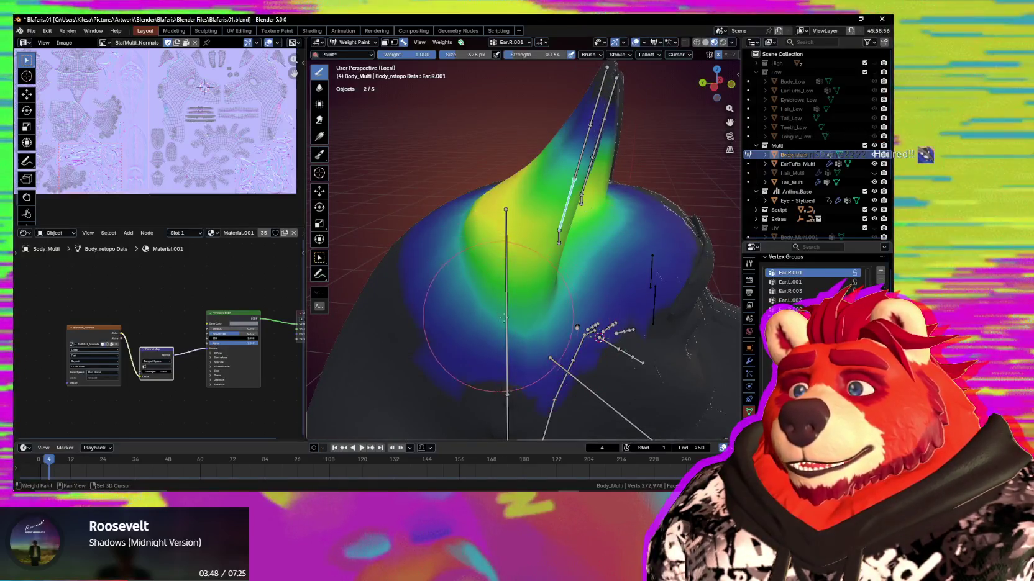
Test-rotate the Ear.R.001 bone twice, cancelling each time, then pick the Ear.R.000 bone
key(r)
key(r)
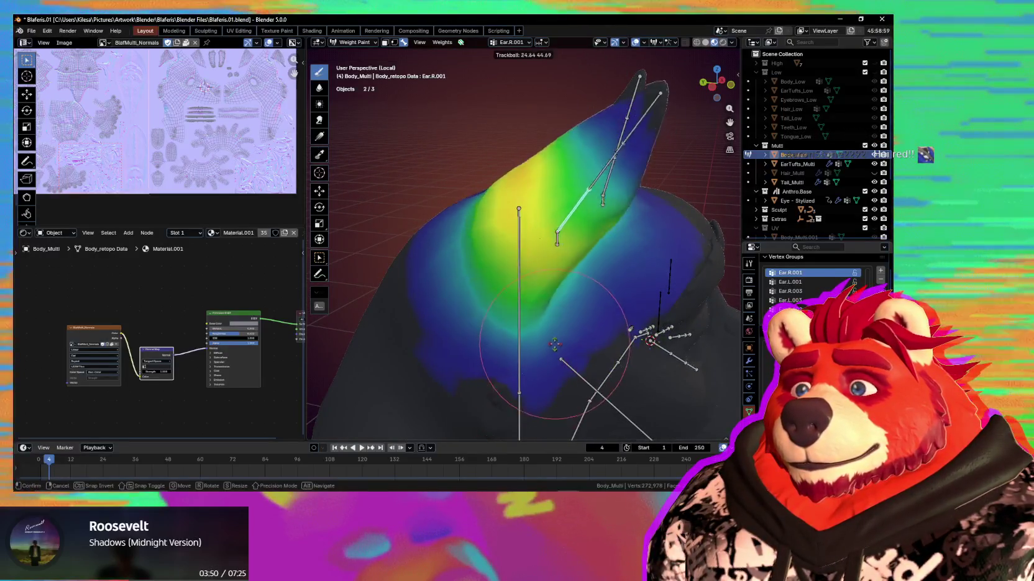
key(Escape)
mouse_move(509, 292)
middle_down()
mouse_move(532, 286)
mouse_move(501, 202)
middle_up()
middle_drag(563, 292, 522, 239)
key(r)
key(r)
key(Escape)
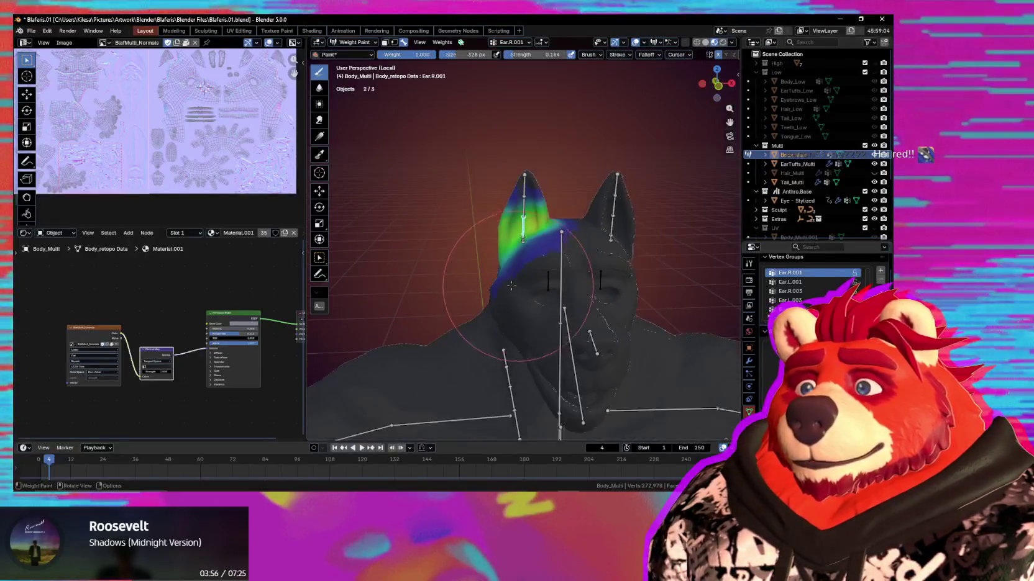
ctrl+click(522, 240)
Bend the Ear.R.000 bone and check the bare mesh, then cancel so the ear stands upright
key(r)
key(r)
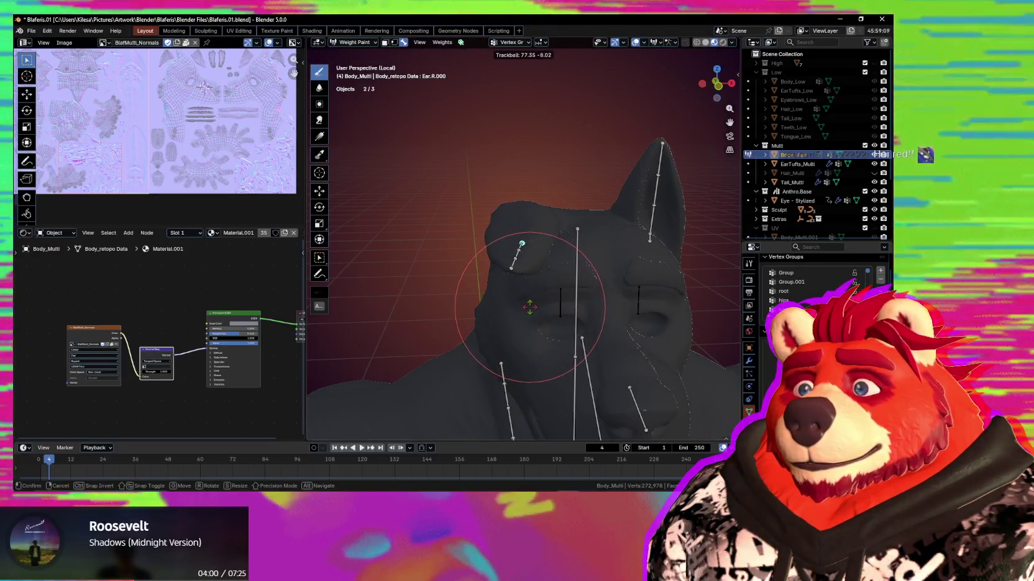
key(Escape)
key(r)
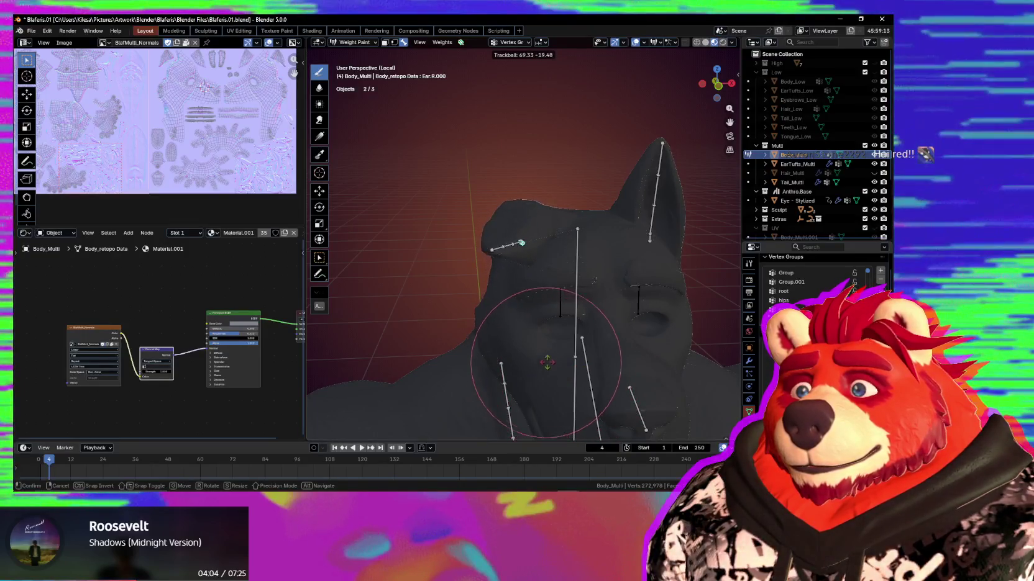
click(514, 369)
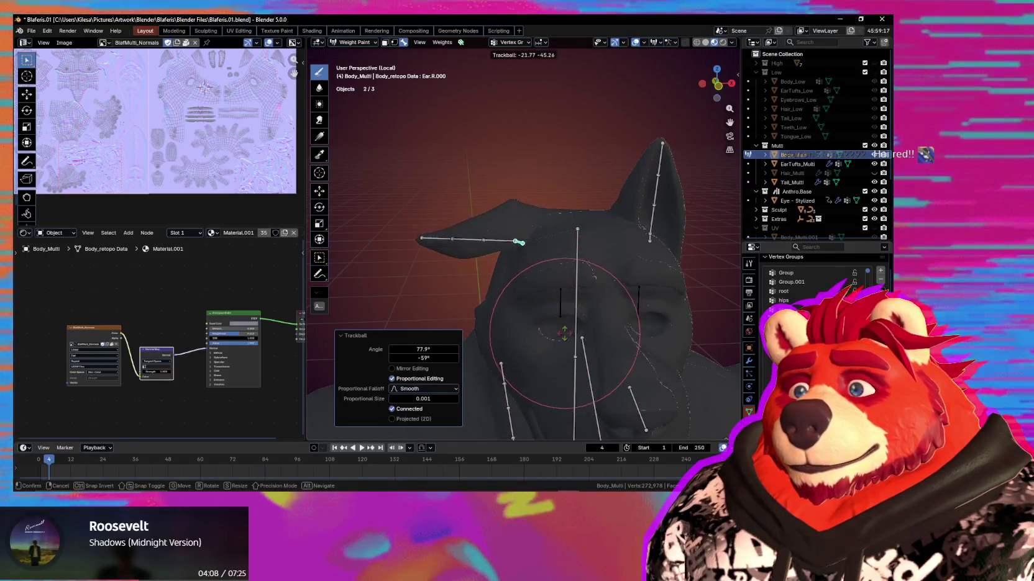
click(560, 340)
key(shift+alt+z)
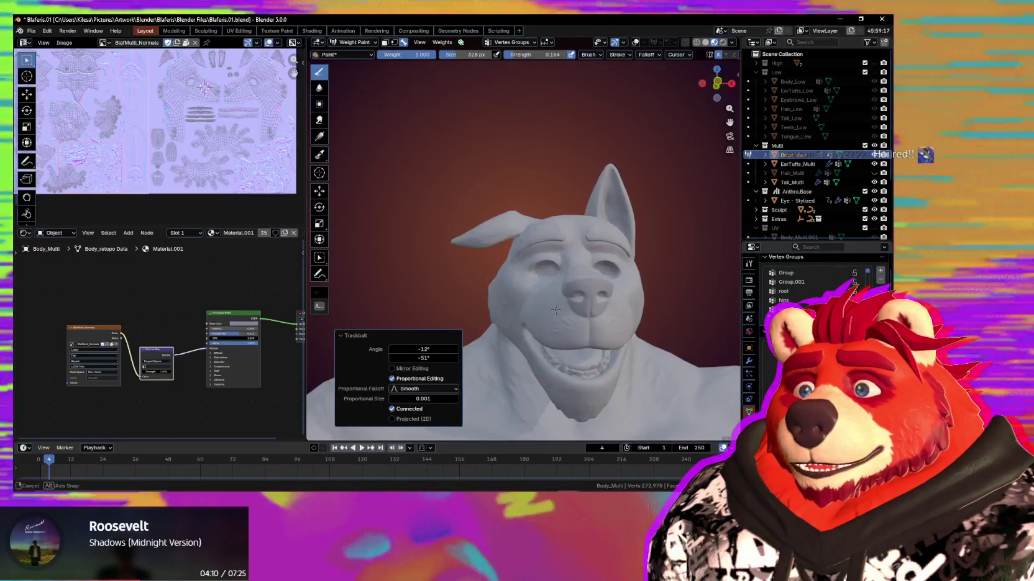
right_click(632, 209)
mouse_move(631, 209)
middle_down()
mouse_move(576, 302)
mouse_move(560, 290)
middle_up()
key(shift+alt+z)
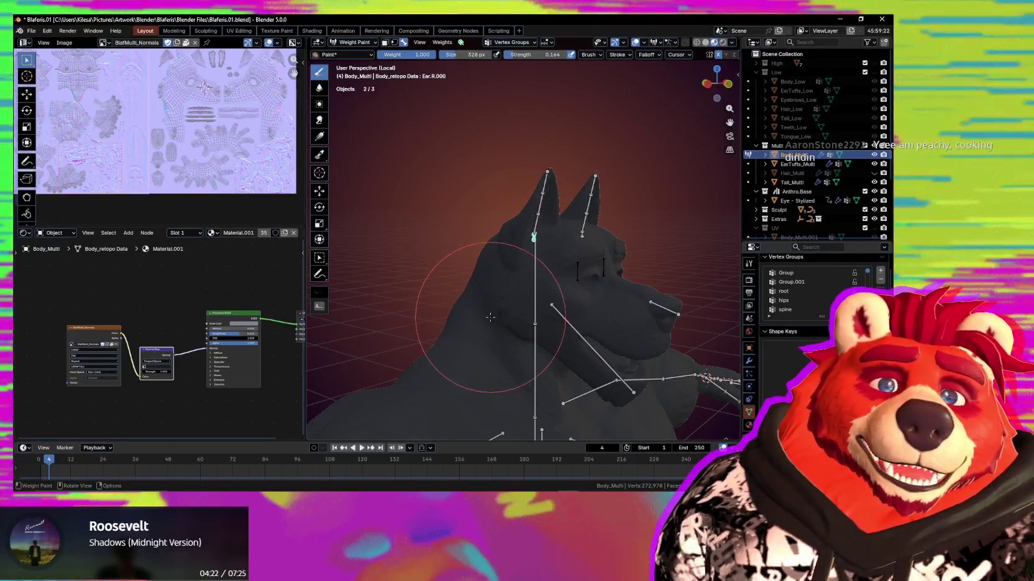
Look around the wolf head's ears, then zoom out to a three-quarter view of the whole body
mouse_move(432, 341)
middle_down()
mouse_move(534, 348)
mouse_move(481, 320)
middle_up()
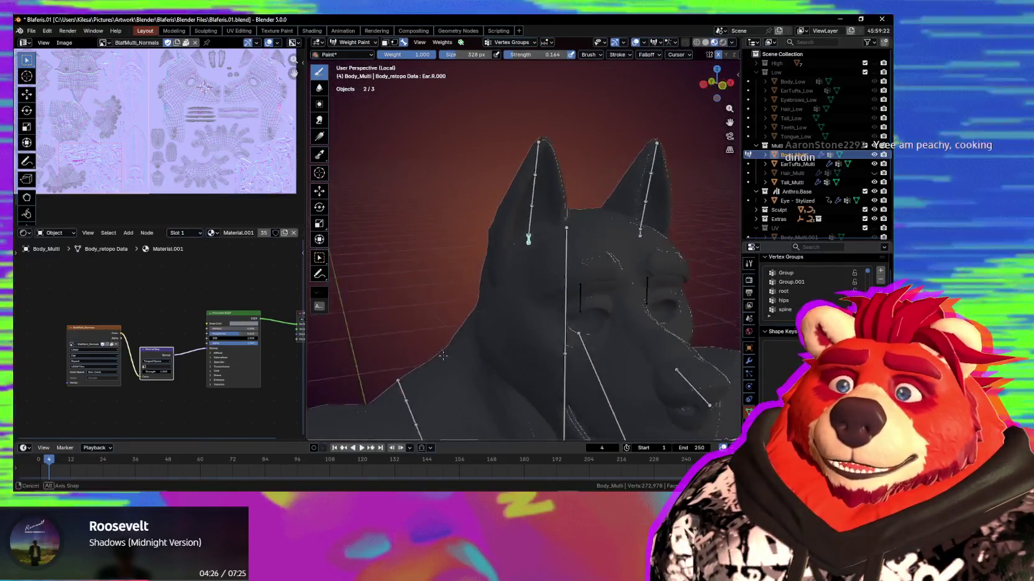
middle_drag(550, 243, 542, 195)
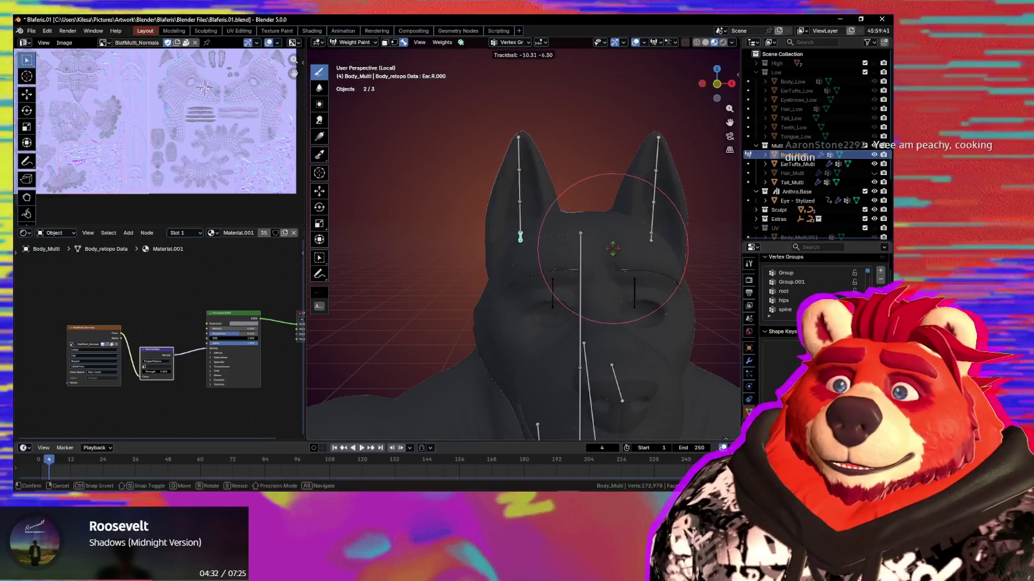
scroll(547, 244, down, 5)
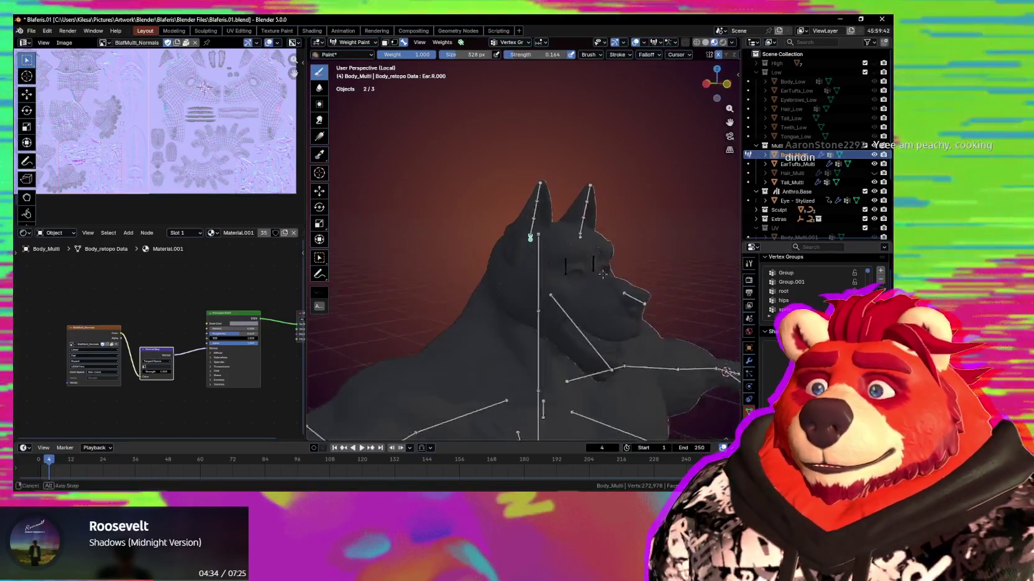
mouse_move(547, 245)
middle_down()
mouse_move(560, 274)
mouse_move(555, 395)
middle_up()
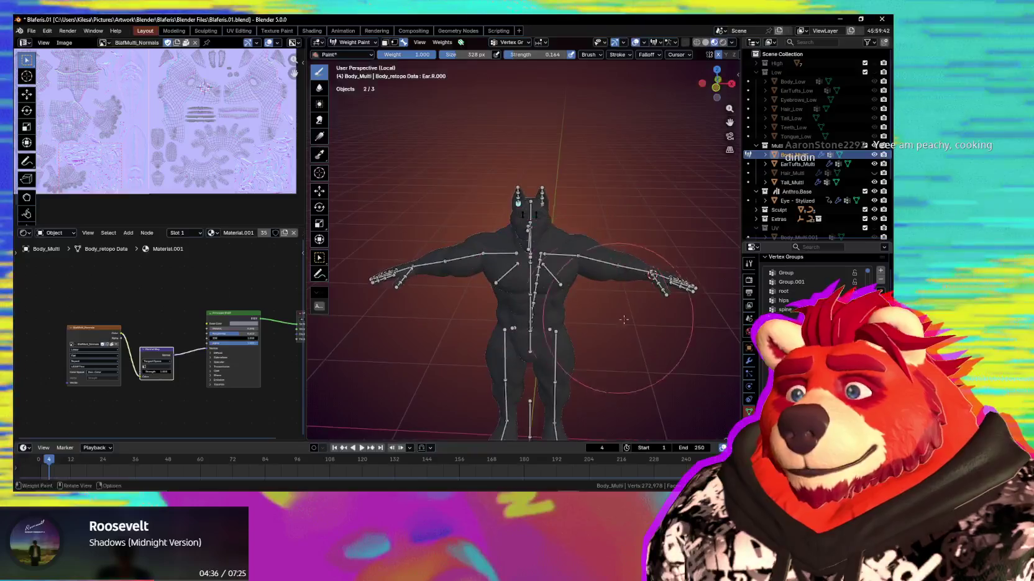
Switch from Weight Paint to Object Mode and orbit around the body mesh and its bones
key(ctrl+Tab)
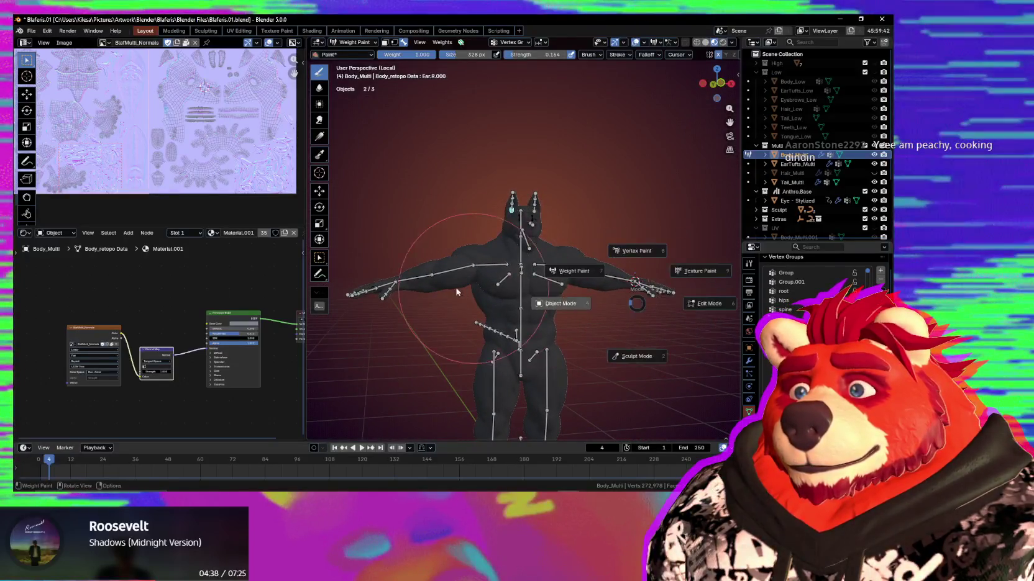
click(554, 301)
scroll(499, 264, up, 4)
mouse_move(499, 263)
middle_down()
mouse_move(557, 280)
mouse_move(471, 273)
mouse_move(525, 274)
mouse_move(547, 349)
mouse_move(553, 311)
mouse_move(574, 310)
mouse_move(552, 220)
mouse_move(498, 312)
mouse_move(594, 322)
middle_up()
scroll(471, 273, up, 2)
scroll(574, 309, up, 2)
scroll(551, 295, down, 3)
scroll(553, 220, down, 2)
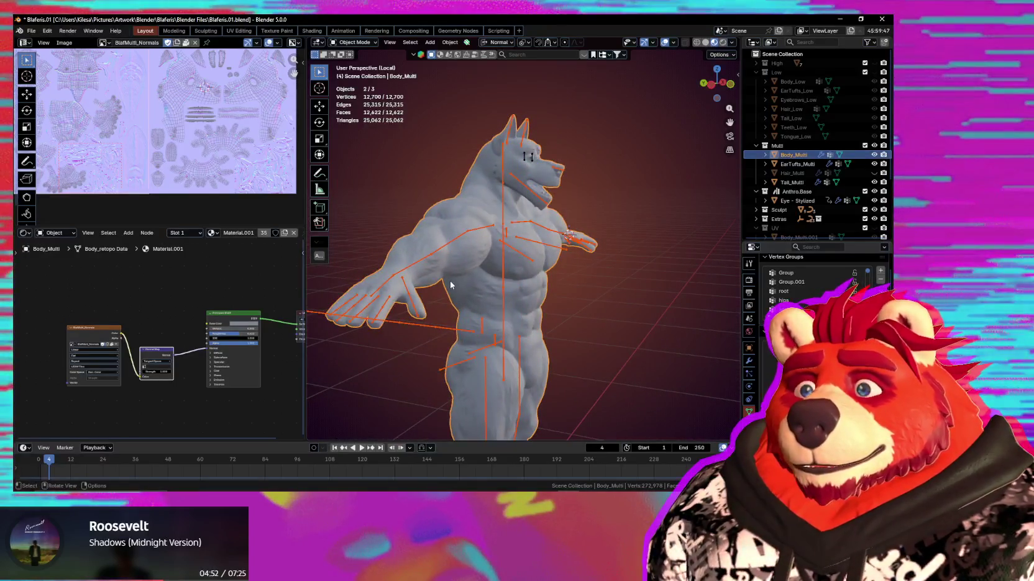
mouse_move(501, 323)
middle_down()
mouse_move(611, 346)
mouse_move(557, 316)
mouse_move(594, 321)
mouse_move(584, 298)
mouse_move(621, 310)
middle_up()
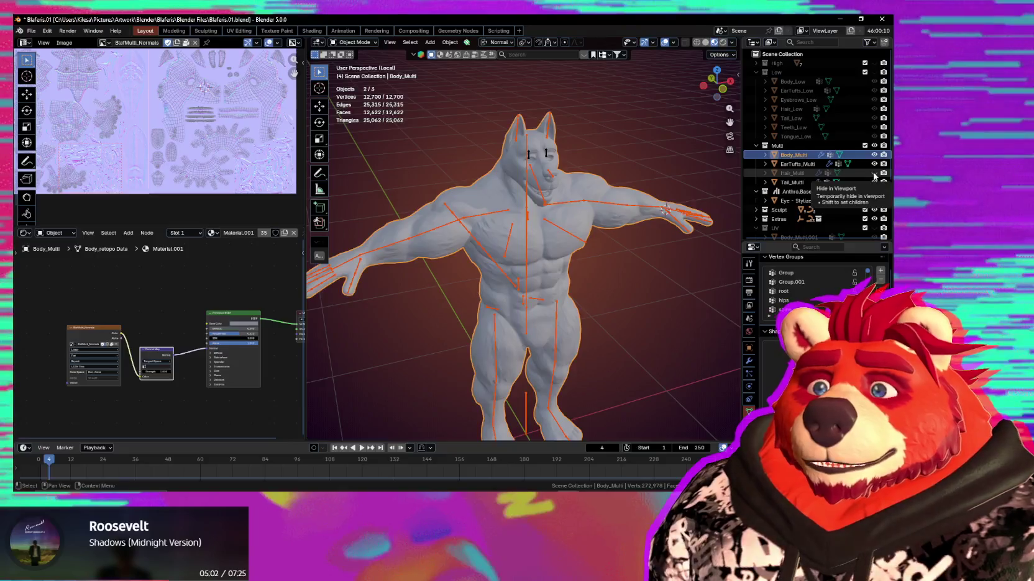
Exit local view, unhide Hair_Multi, and select Hair_Multi and Body_Multi
key(KP_Divide)
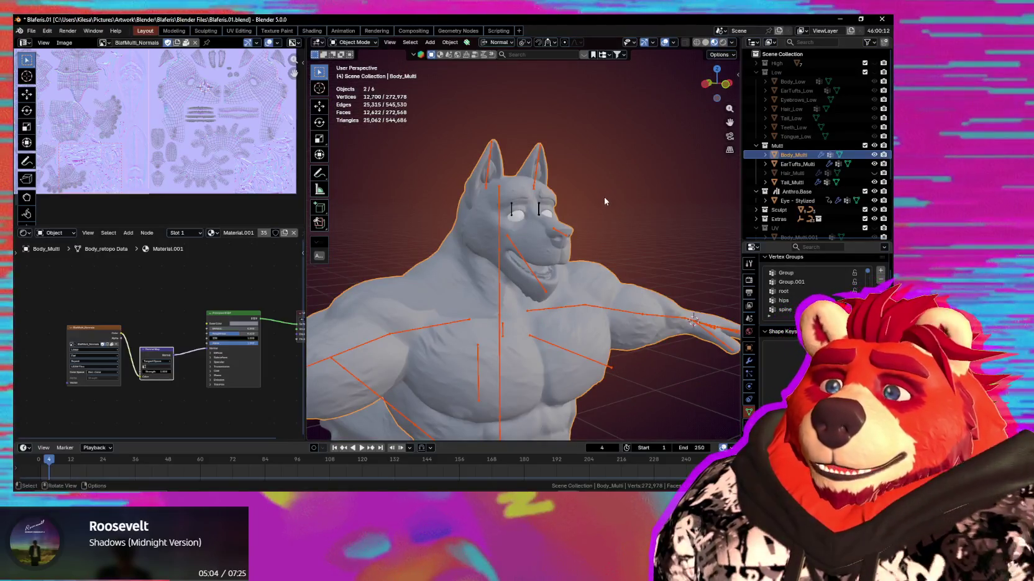
click(874, 173)
mouse_move(597, 249)
middle_down()
mouse_move(629, 240)
mouse_move(497, 235)
middle_up()
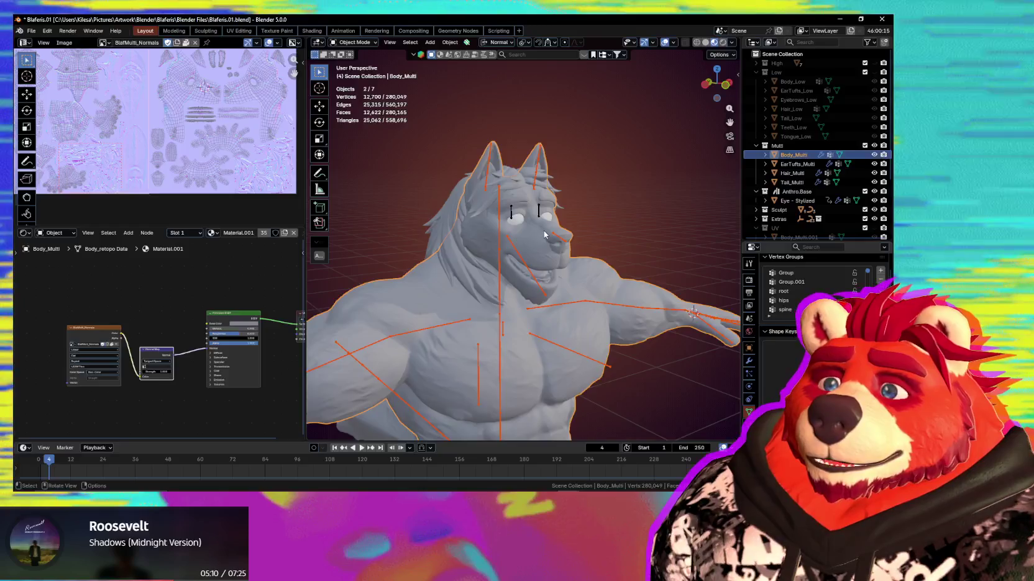
scroll(545, 234, up, 2)
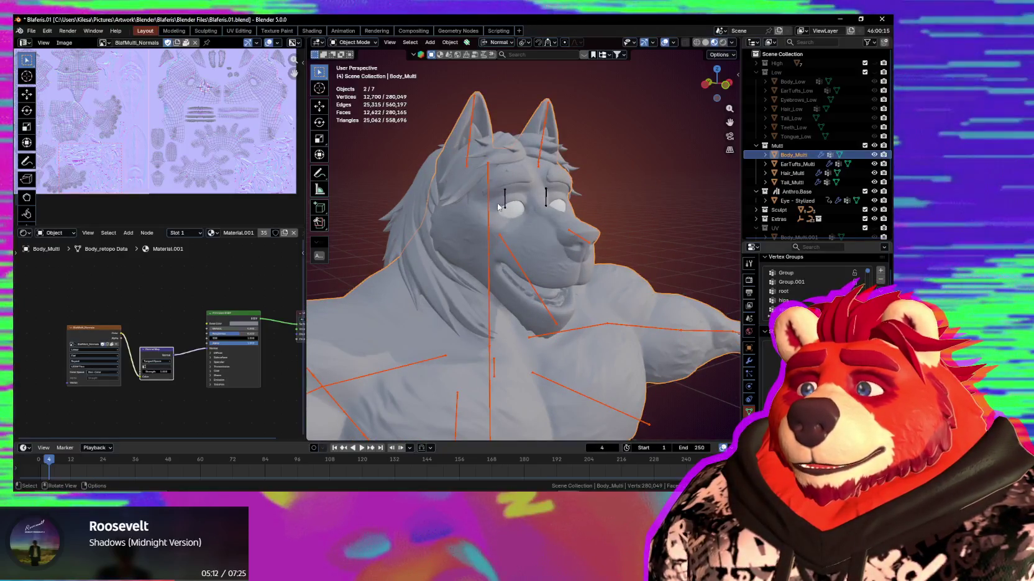
click(427, 215)
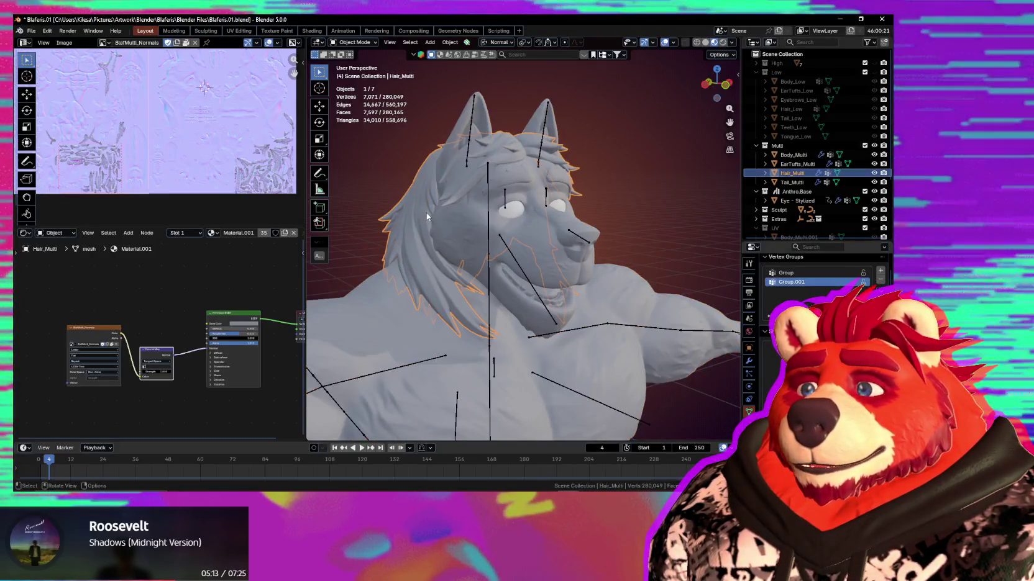
click(475, 214)
mouse_move(475, 214)
middle_down()
mouse_move(485, 252)
mouse_move(509, 242)
middle_up()
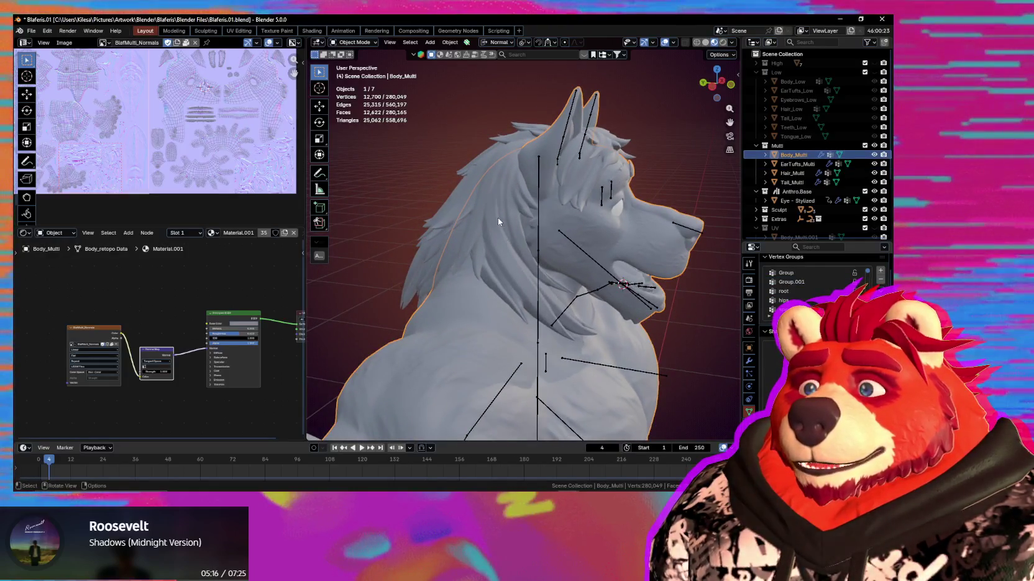
Make Hair_Multi active in Weight Paint and run Transfer Weights from the body
shift+click(547, 242)
click(524, 203)
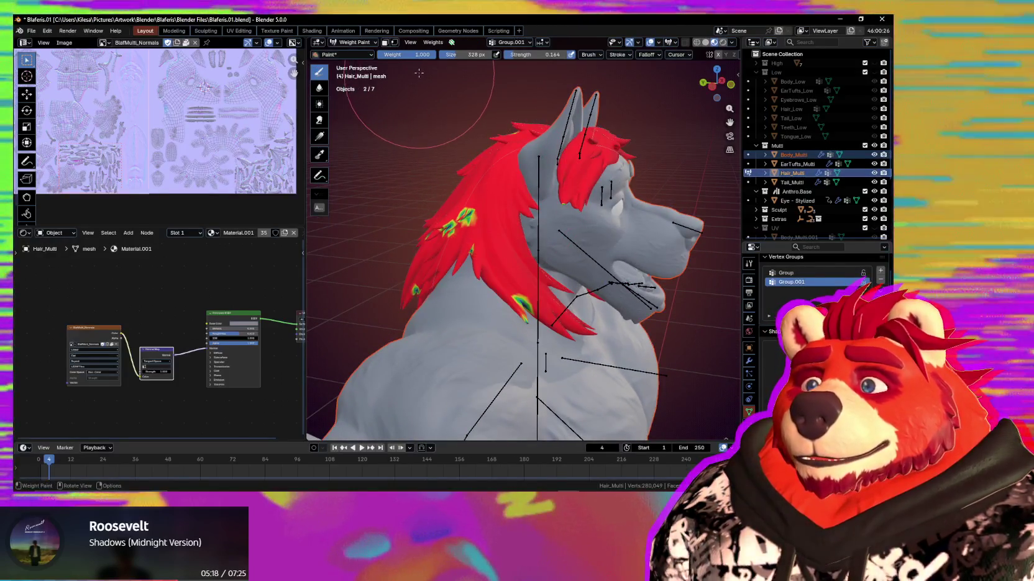
click(428, 44)
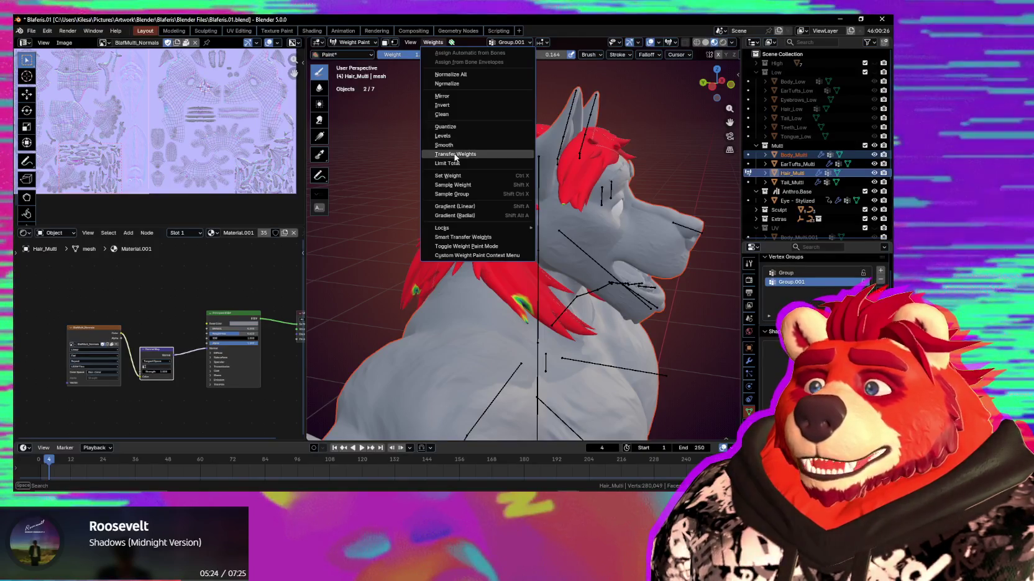
click(455, 155)
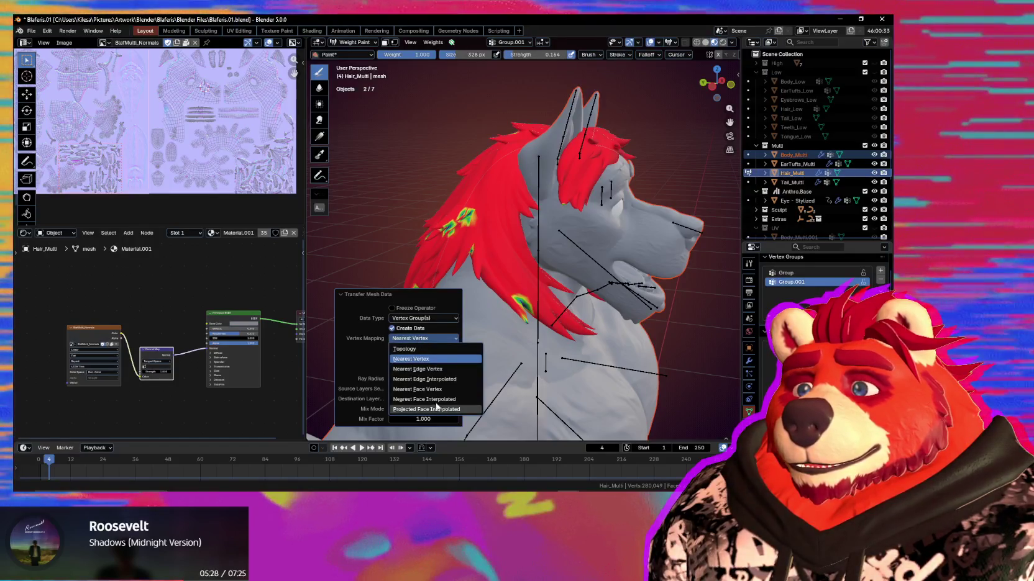
Set transfer mapping to Nearest Face Interpolated, Vertex Group(s) data, destination groups matched By Name
click(437, 399)
click(410, 318)
click(400, 330)
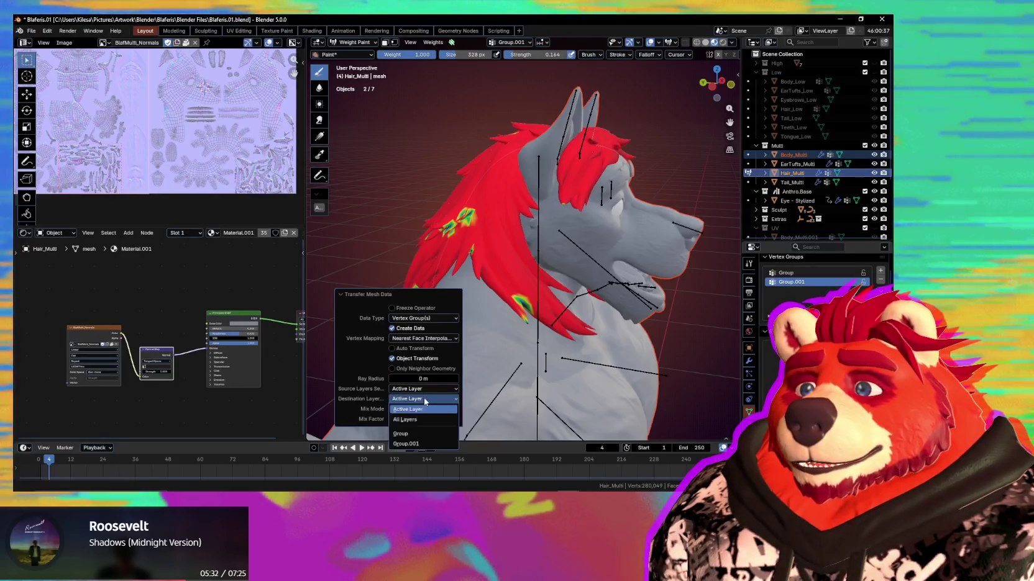
click(423, 409)
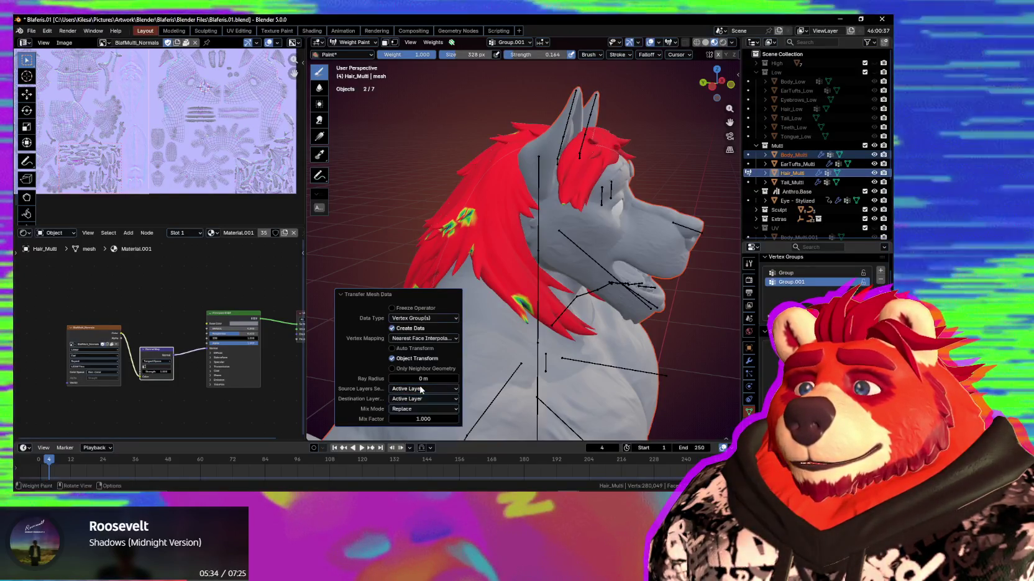
click(422, 399)
click(419, 409)
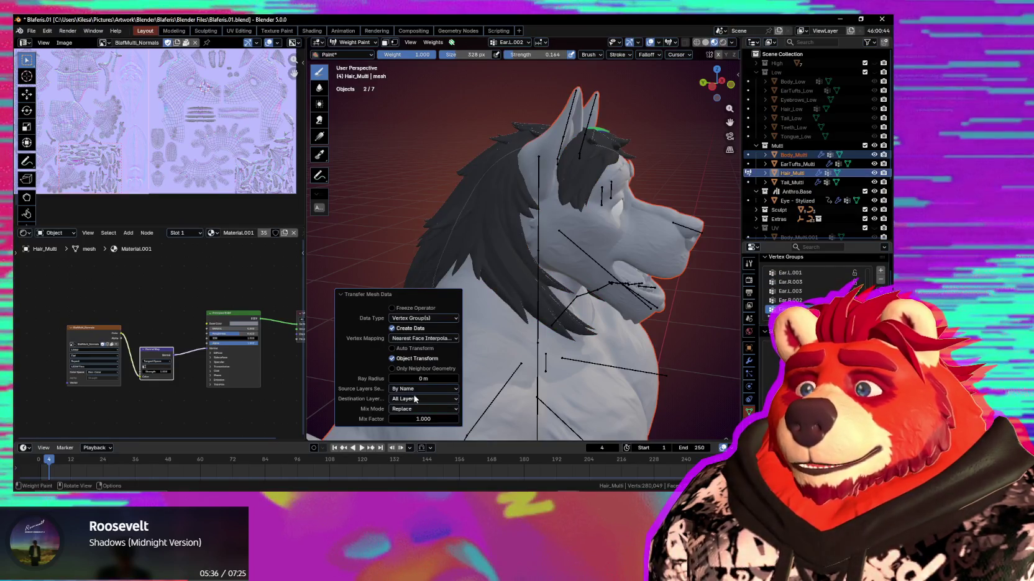
Check the hair weights, select the armature and hair, and toggle Weight Paint back to Object Mode
mouse_move(533, 321)
middle_down()
mouse_move(415, 366)
mouse_move(643, 340)
middle_up()
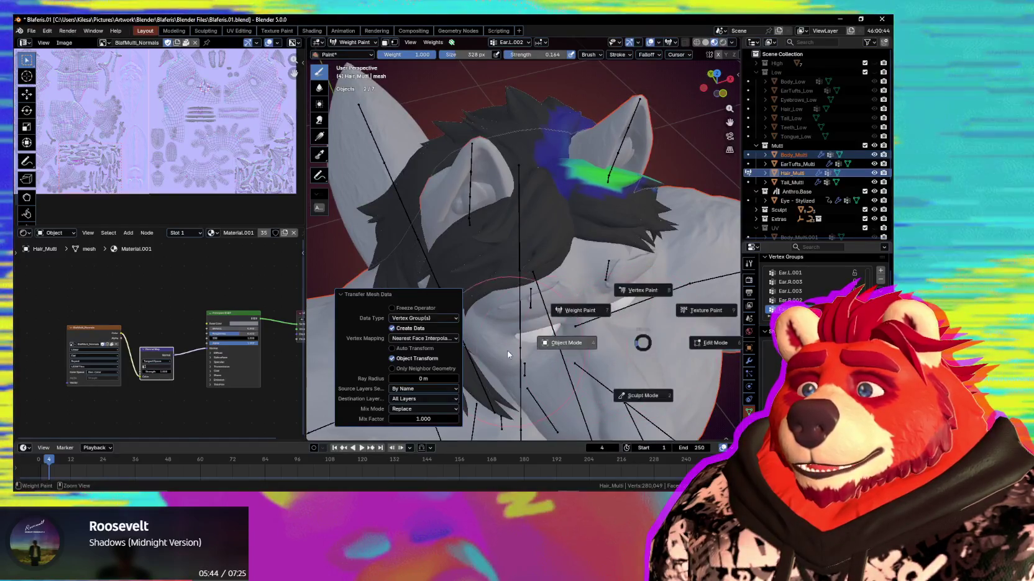
click(508, 352)
click(517, 209)
shift+click(551, 197)
key(ctrl+Tab)
click(531, 226)
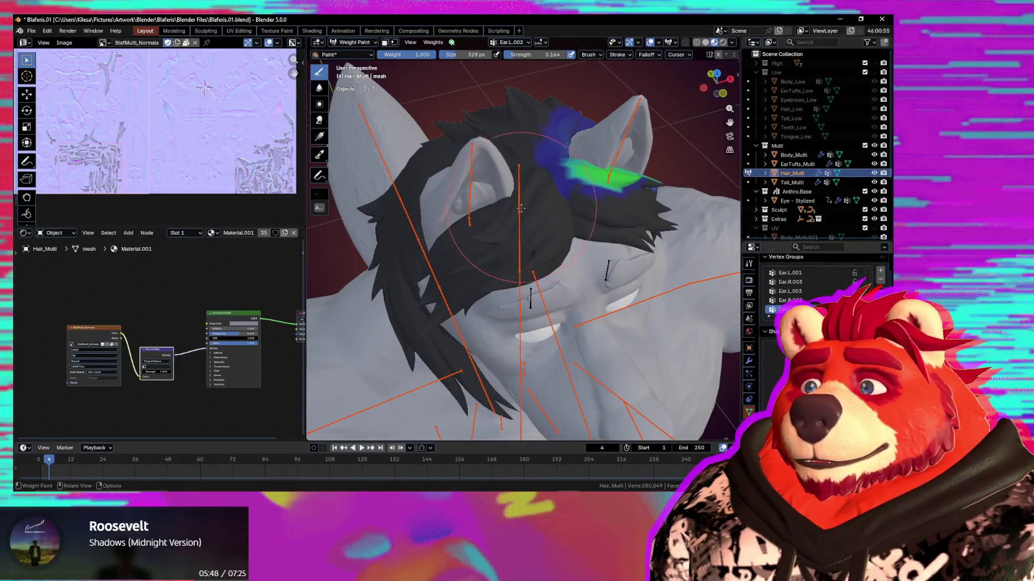
key(ctrl+Tab)
click(540, 181)
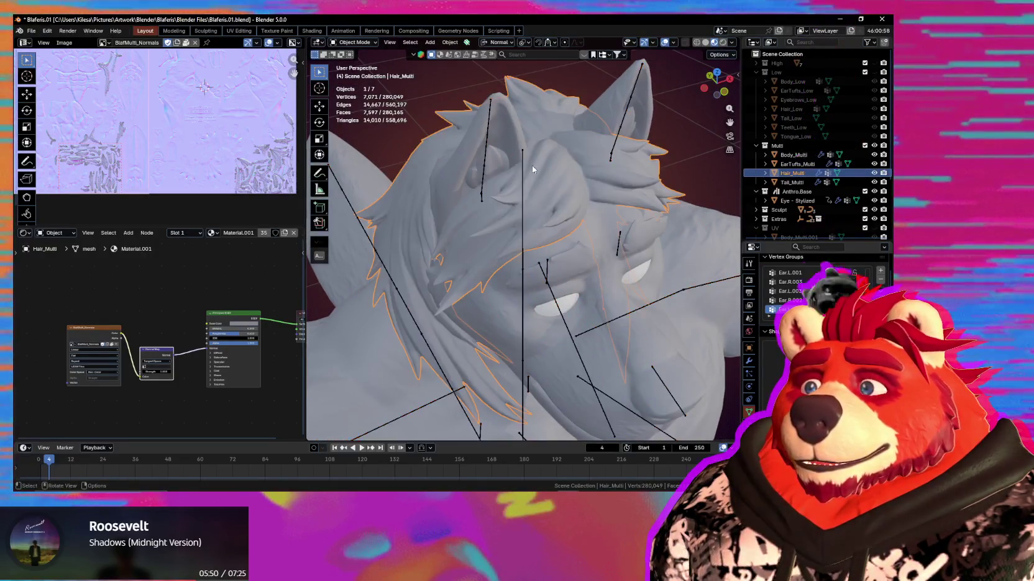
Parent the hair mesh to the armature with Armature Deform
shift+click(522, 166)
key(ctrl+p)
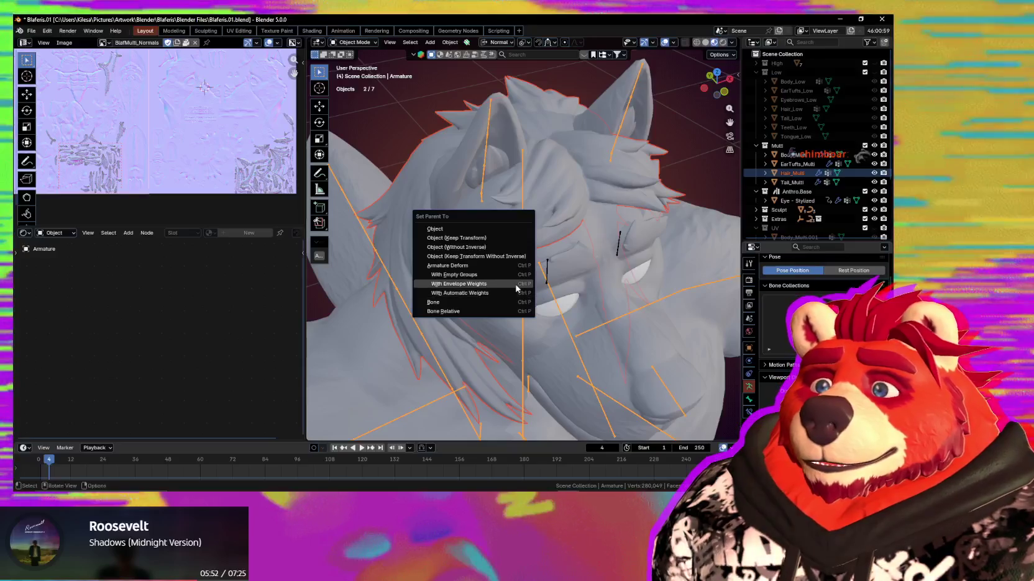
click(491, 265)
key(ctrl+Tab)
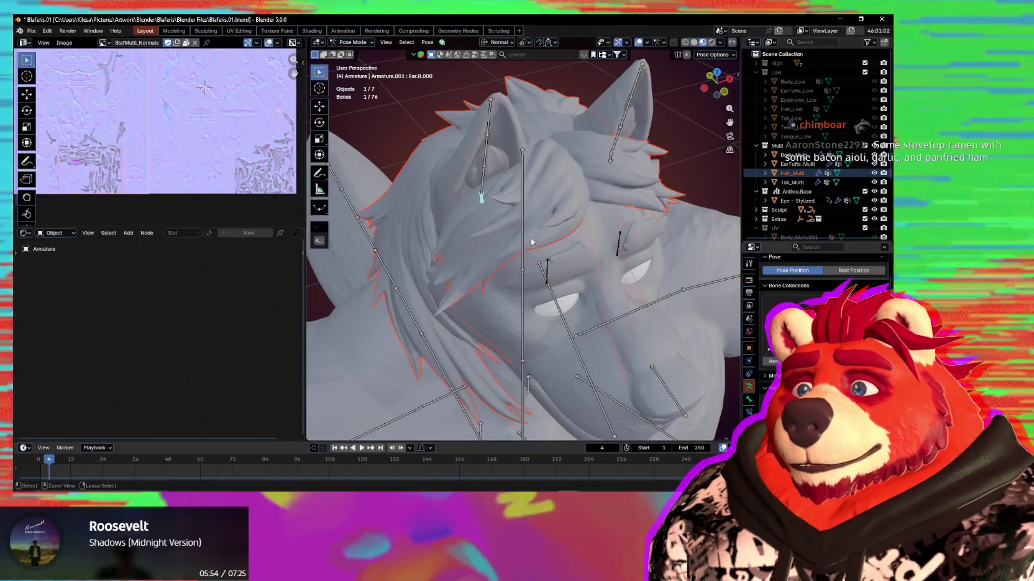
key(ctrl+Tab)
Put Hair_Multi into Weight Paint with the rig, test the ear bone, and select the head bone
shift+click(566, 208)
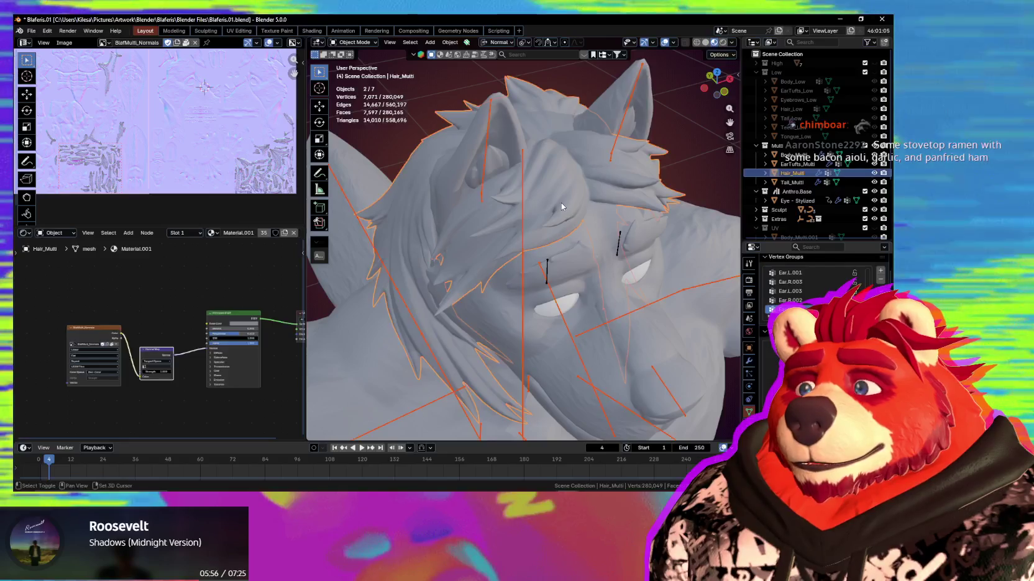
key(ctrl+Tab)
click(620, 281)
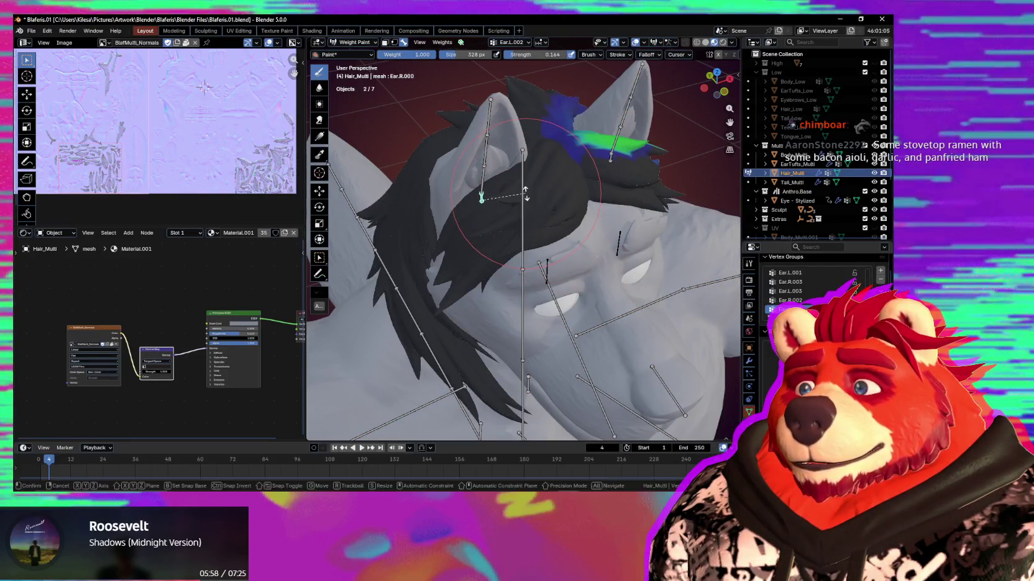
key(r)
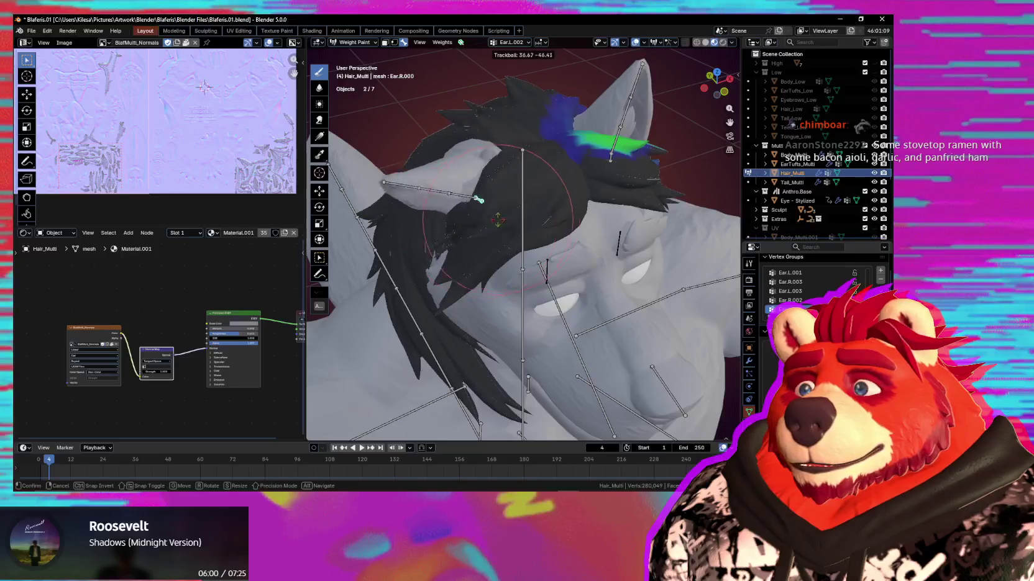
click(545, 188)
ctrl+click(524, 198)
key(r)
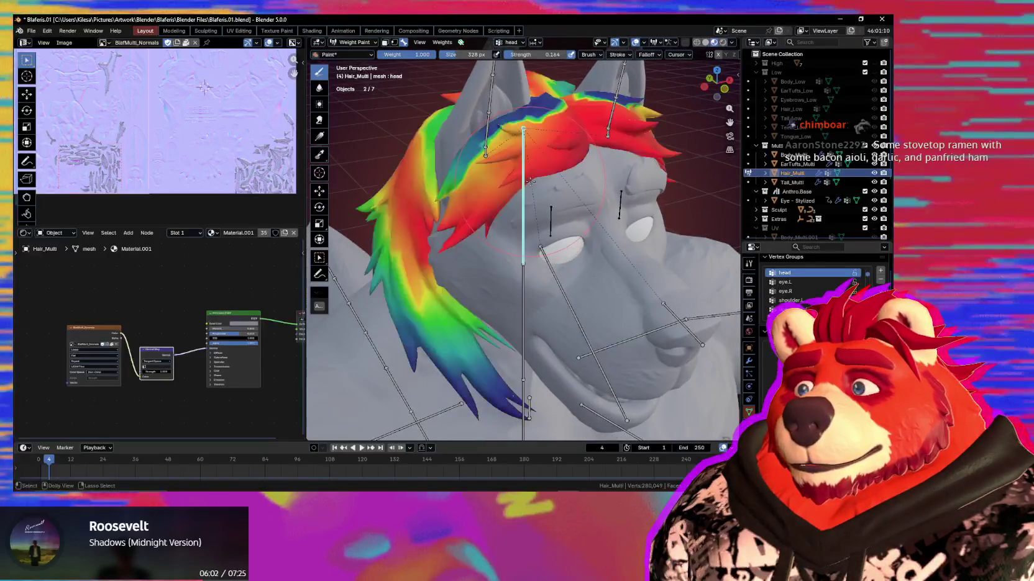
key(r)
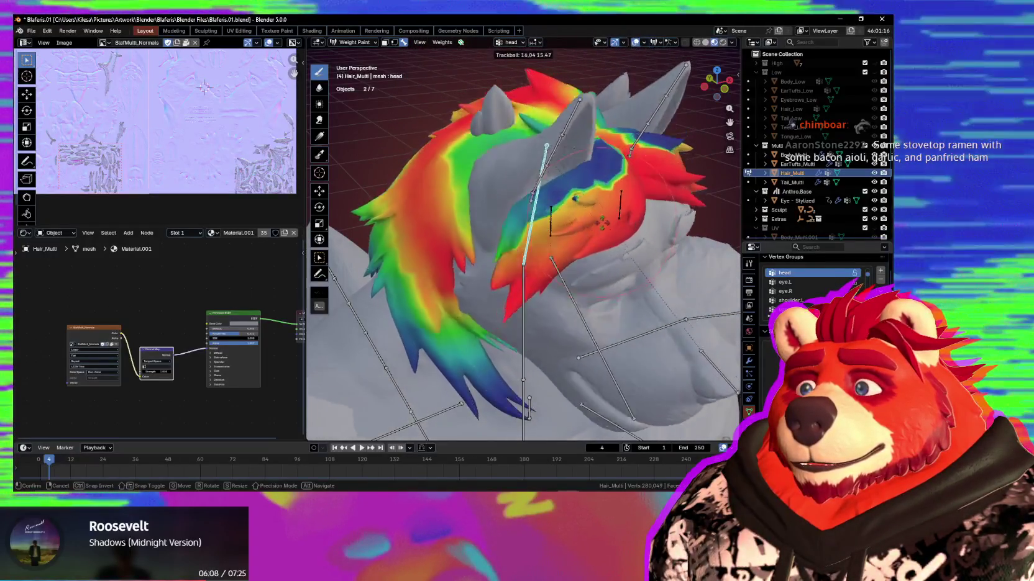
key(Escape)
middle_drag(590, 223, 609, 226)
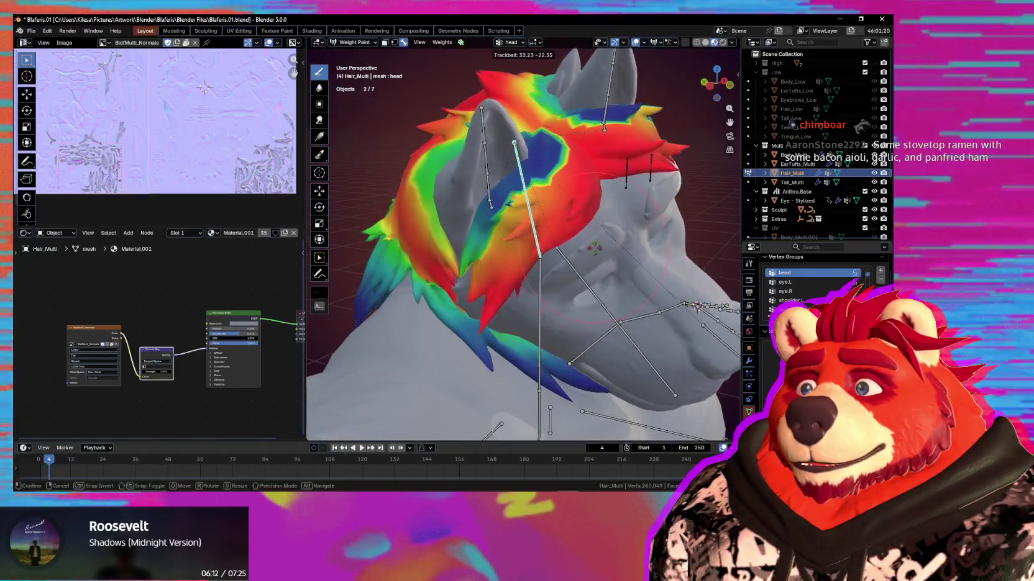
key(Escape)
mouse_move(638, 222)
middle_down()
mouse_move(509, 214)
mouse_move(488, 263)
mouse_move(426, 234)
mouse_move(519, 268)
middle_up()
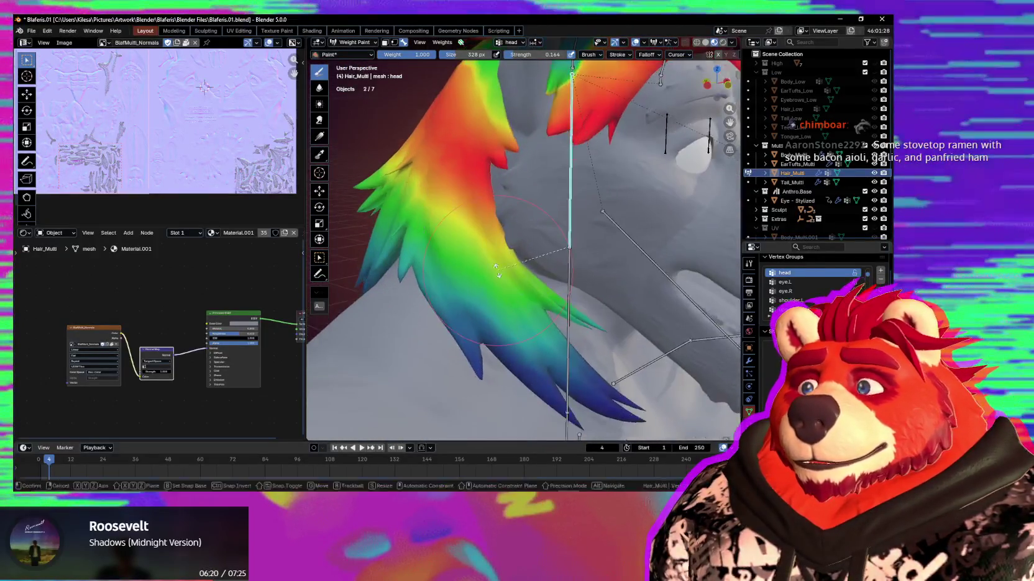
key(r)
key(r)
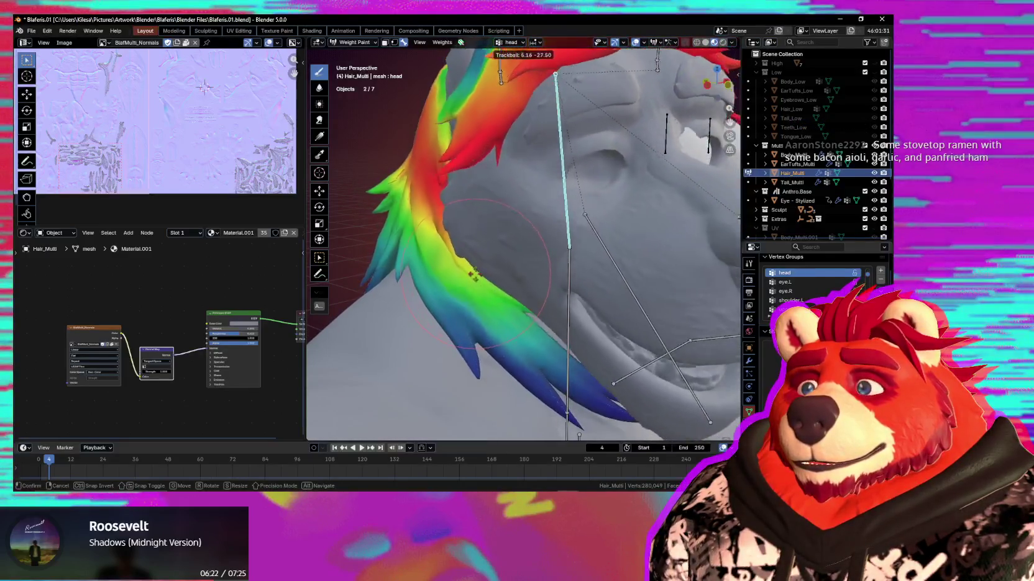
key(Escape)
middle_drag(499, 282, 545, 282)
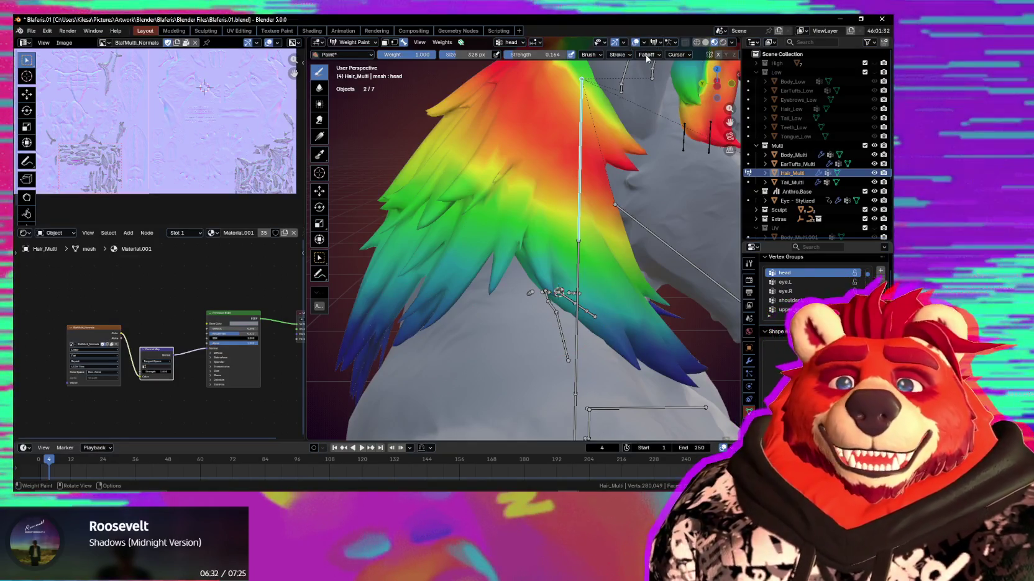
click(646, 55)
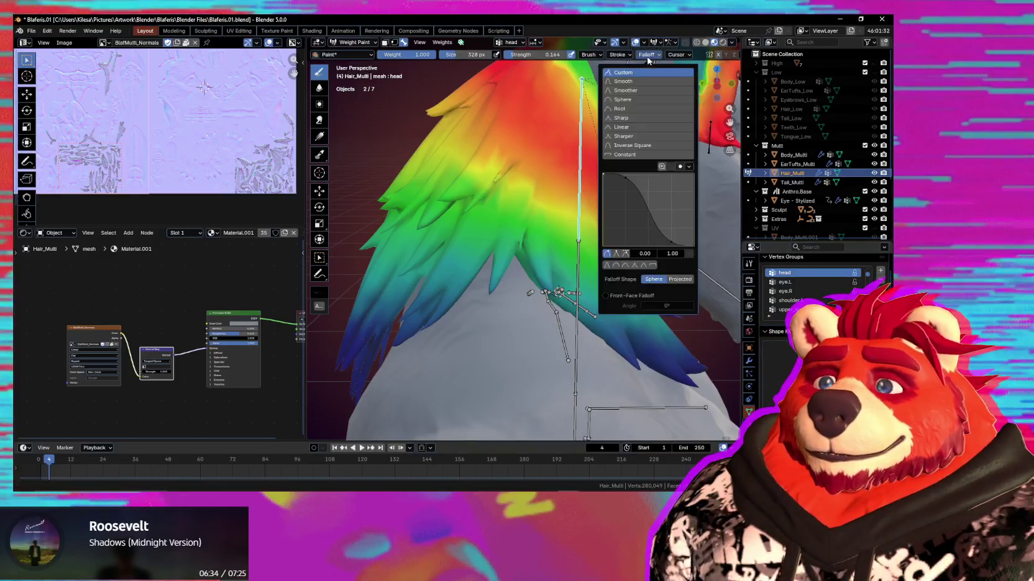
click(648, 56)
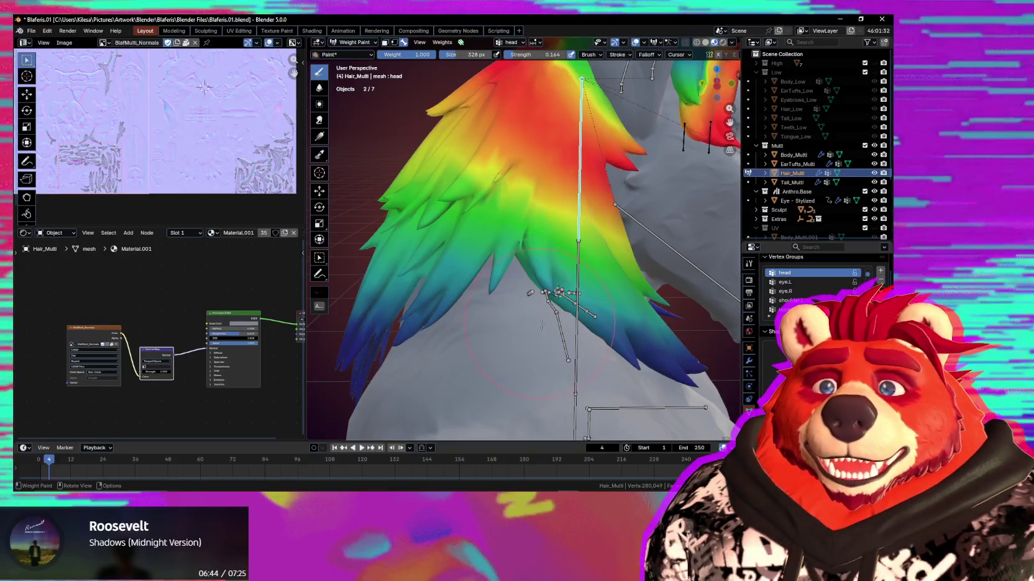
middle_drag(541, 306, 490, 264)
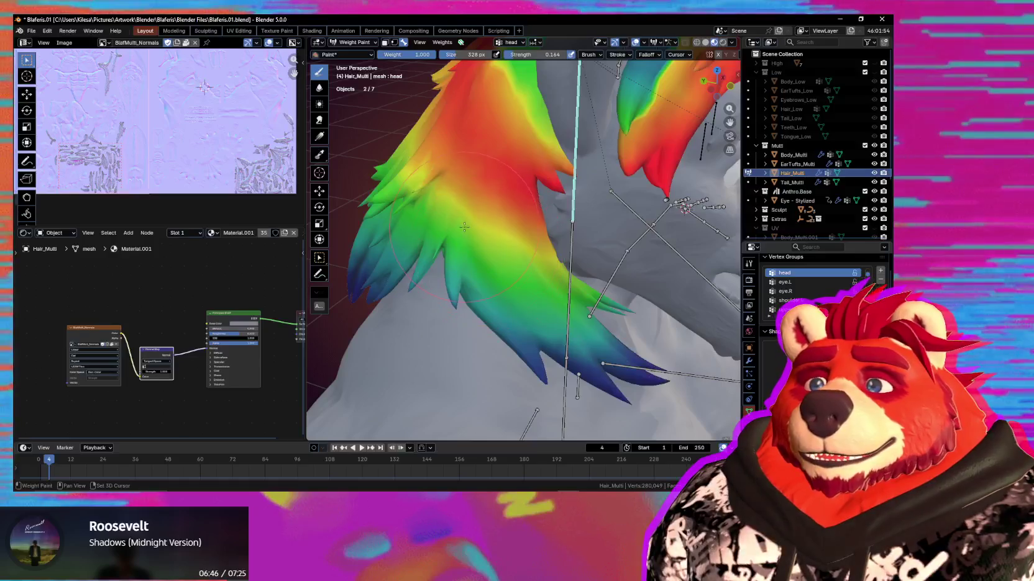
mouse_move(440, 207)
middle_down()
mouse_move(498, 203)
mouse_move(479, 242)
middle_up()
key(r)
key(r)
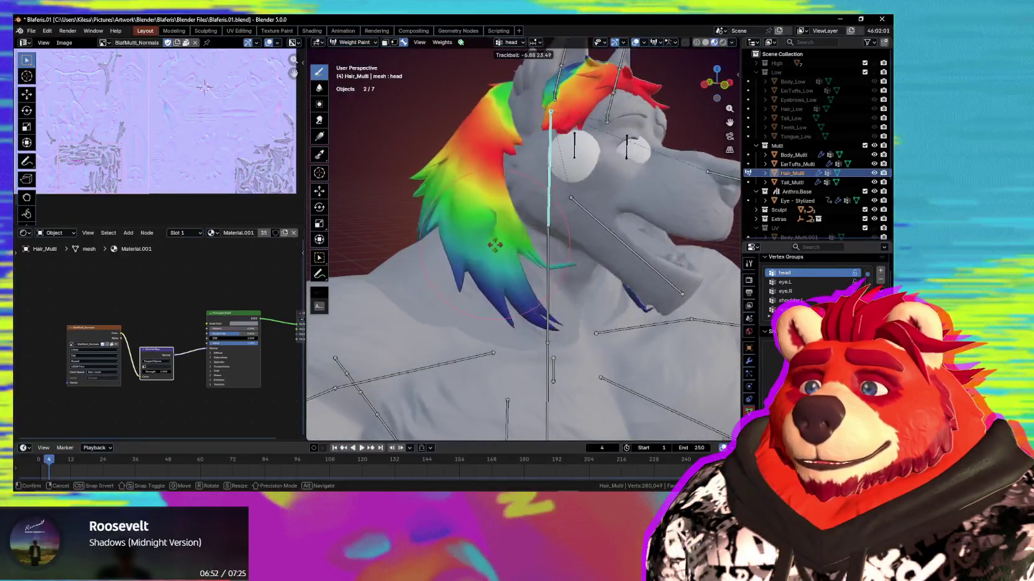
Trackball-rotate the head bone by -22.9° and 17.2° to check the hair deformation
key(Escape)
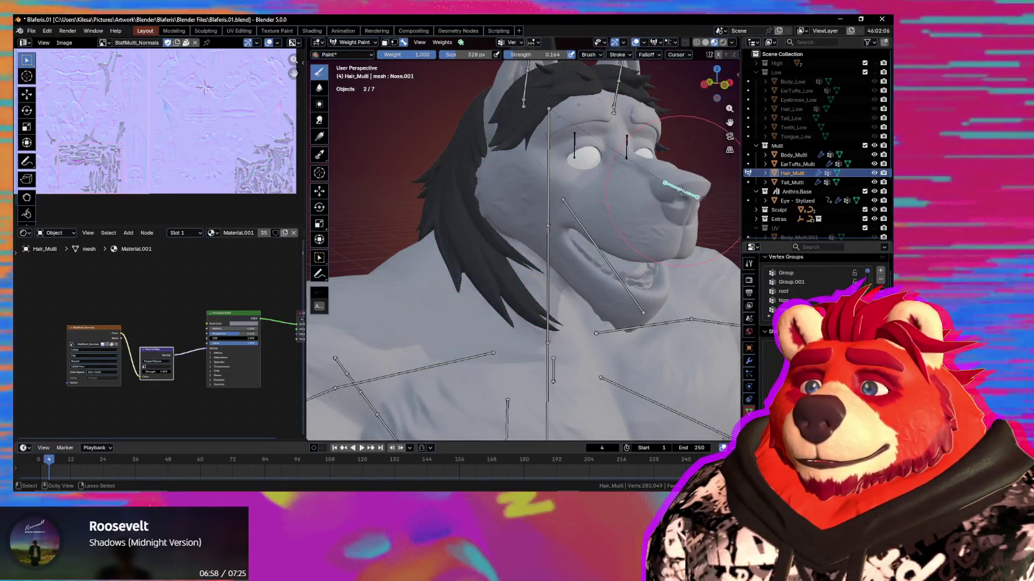
middle_drag(584, 187, 541, 204)
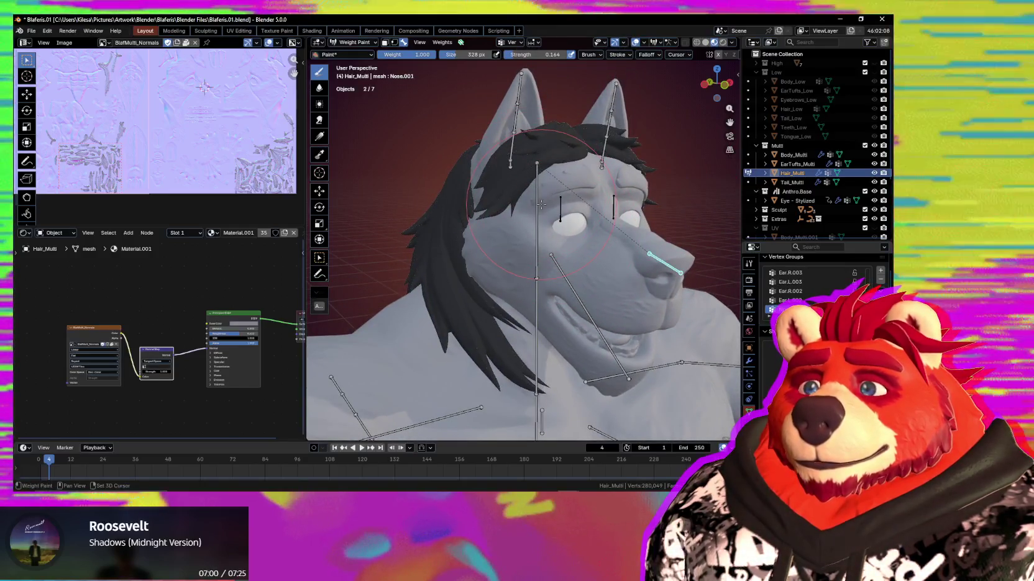
ctrl+click(539, 204)
key(r)
key(Escape)
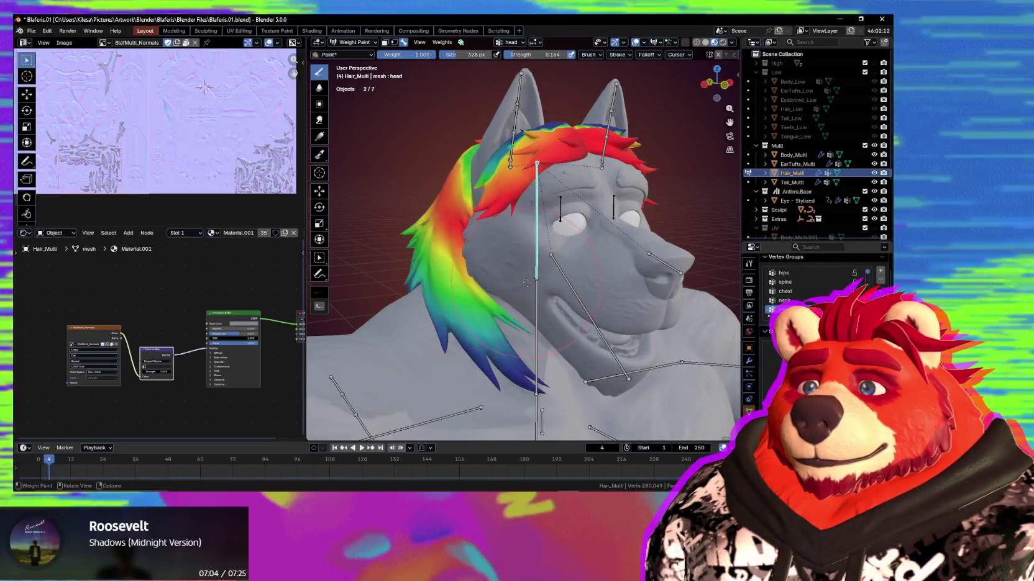
key(r)
key(r)
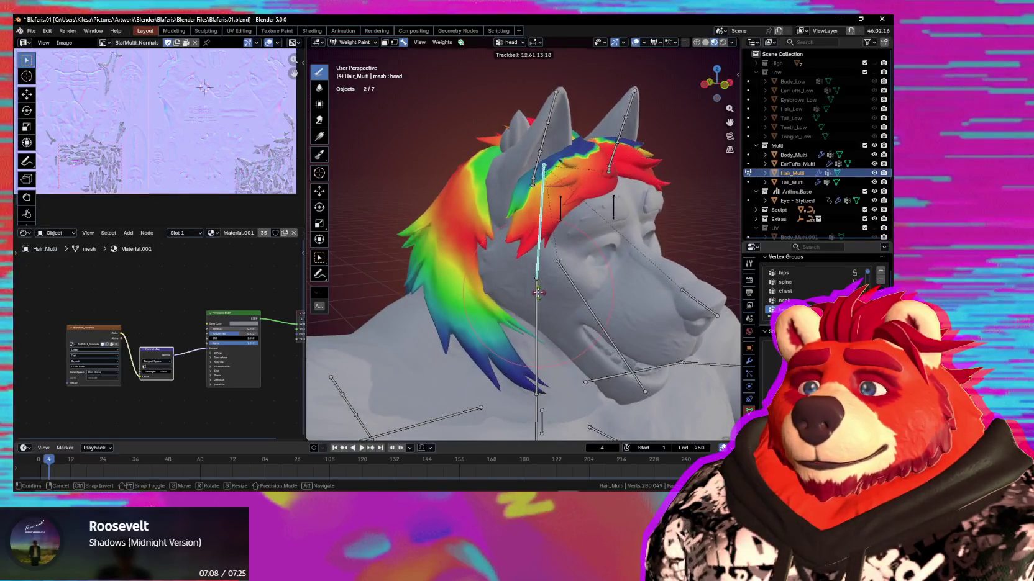
click(538, 293)
Zoom on the jaw, rotate the bone again, and select the Jaw bone to show its weights
scroll(521, 261, up, 6)
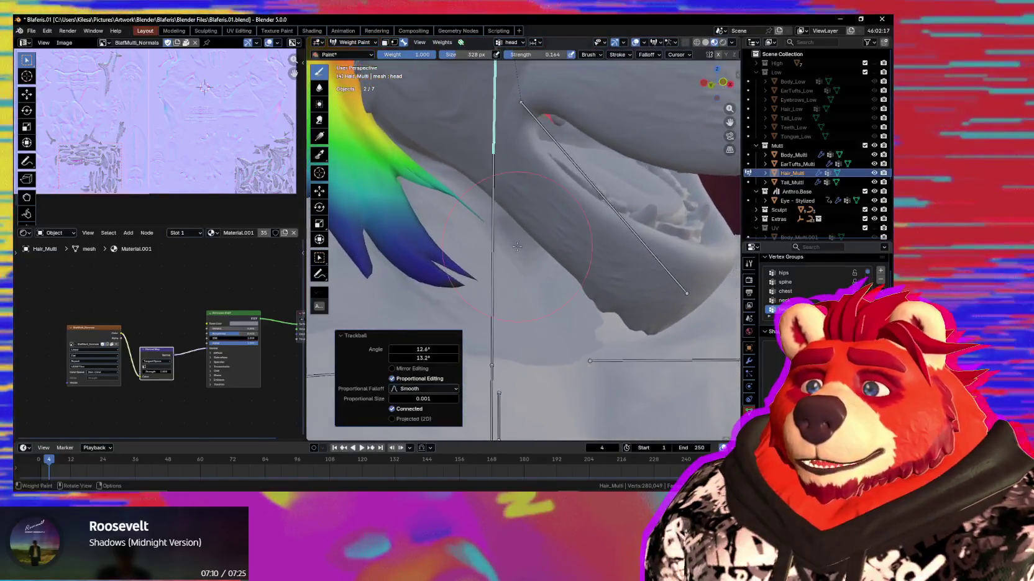
middle_drag(516, 247, 463, 202)
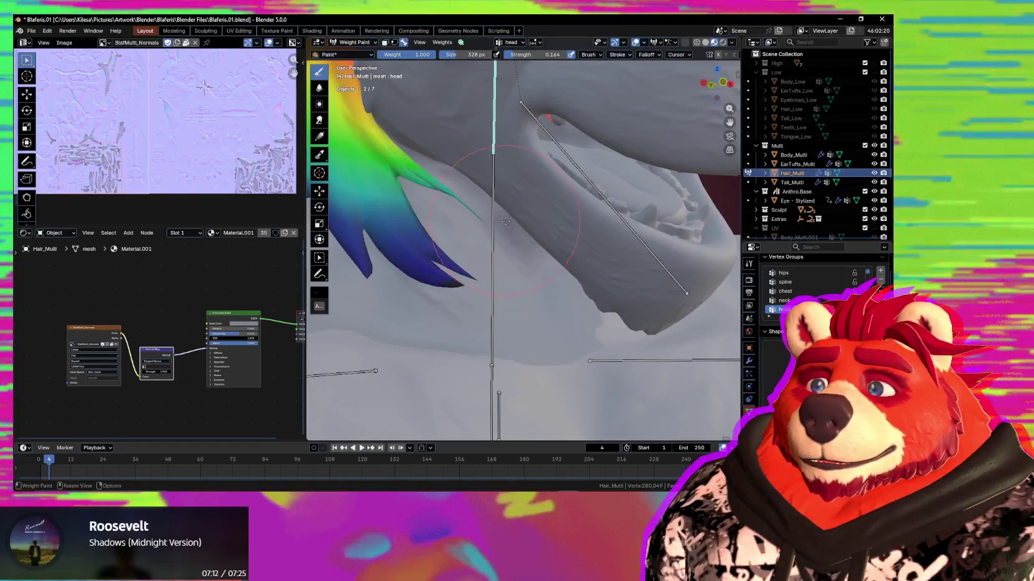
key(r)
key(r)
click(602, 157)
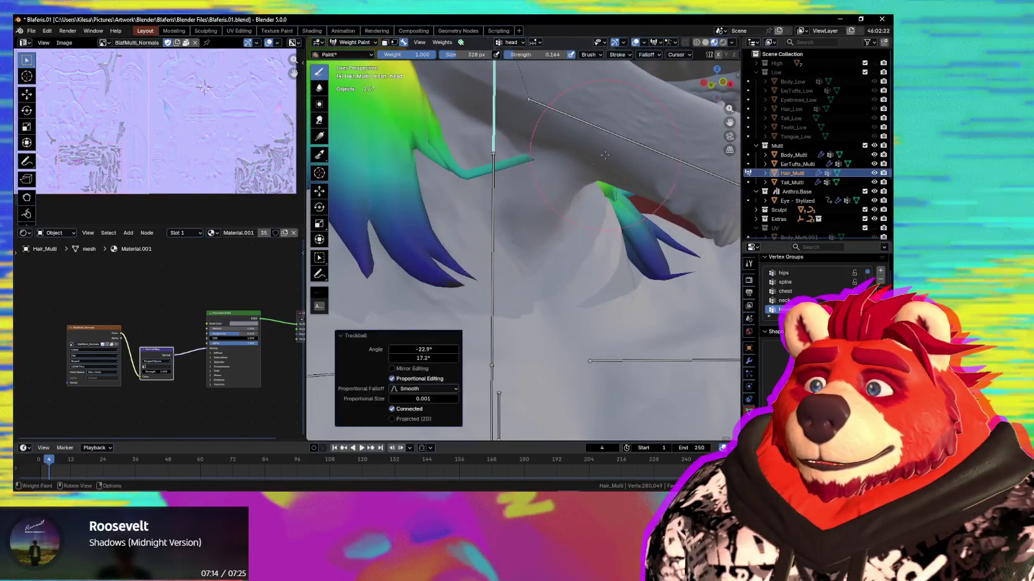
ctrl+click(602, 158)
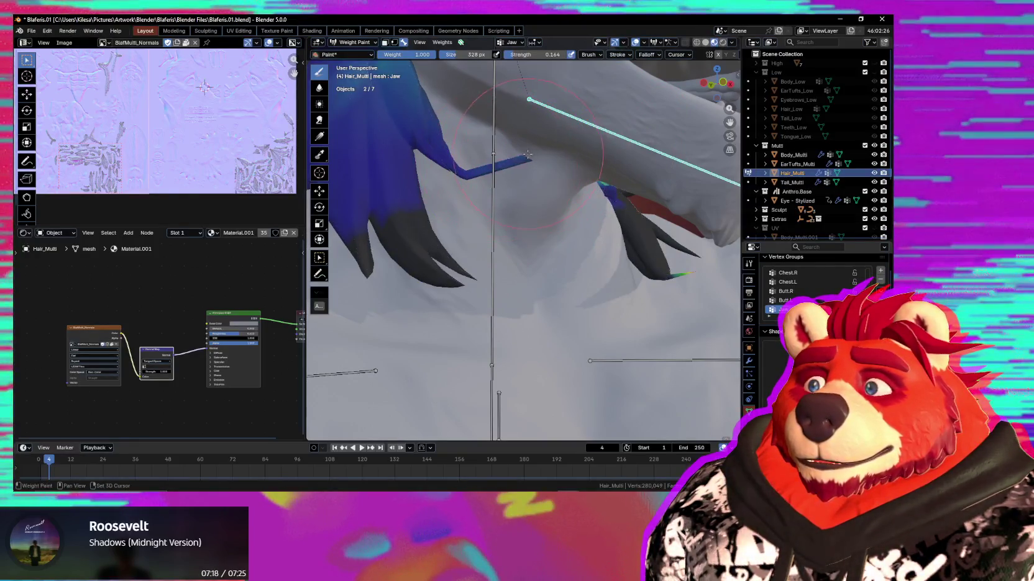
Show the Ear.R.000 bone's weights and raise the brush strength to 0.970
middle_drag(503, 165, 548, 258)
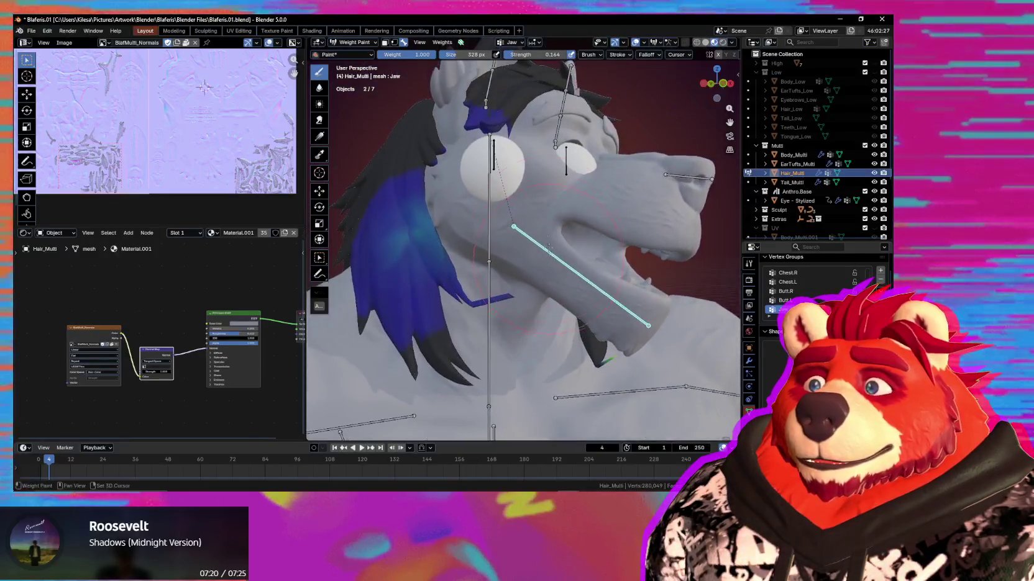
middle_drag(547, 130, 528, 129)
ctrl+click(483, 99)
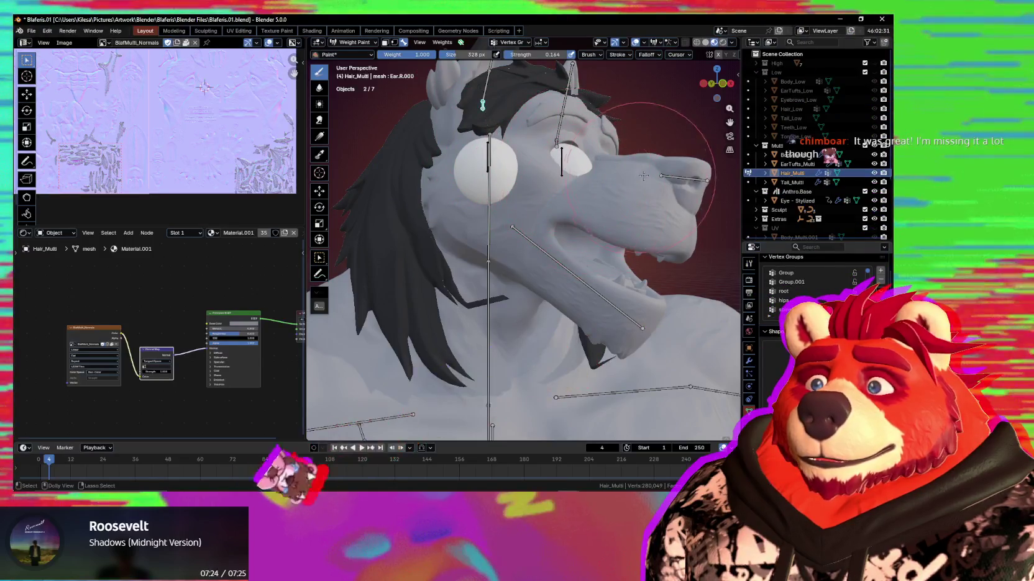
middle_drag(570, 265, 542, 302)
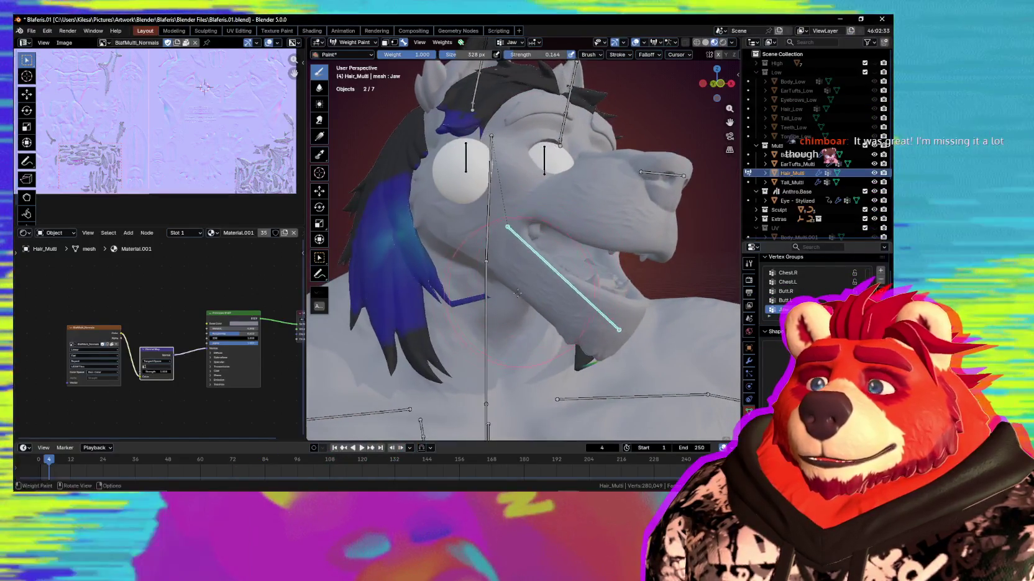
key(shift+f)
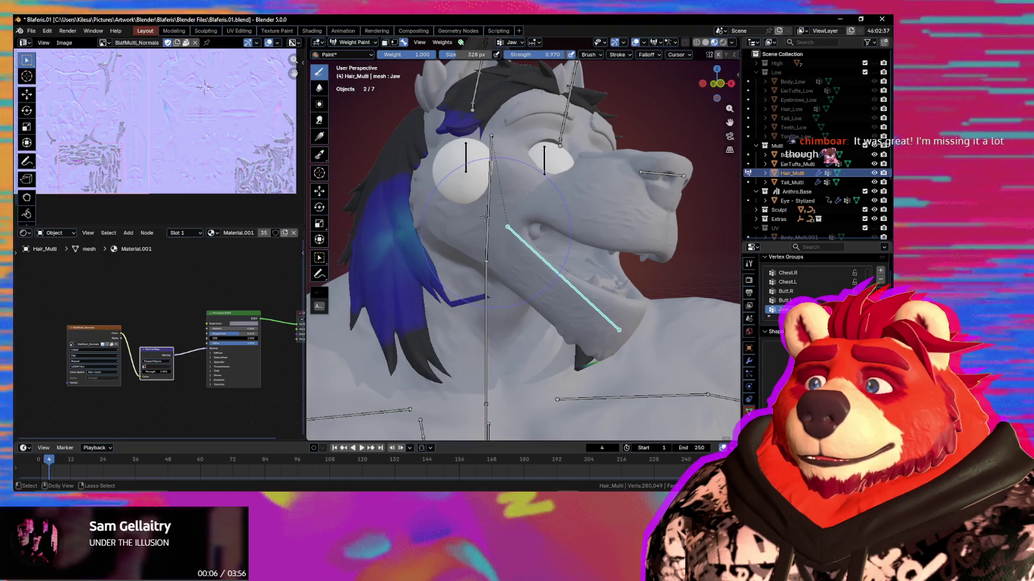
Rotate the head bone to test the hair, undo it, and select the jaw bone
ctrl+click(487, 248)
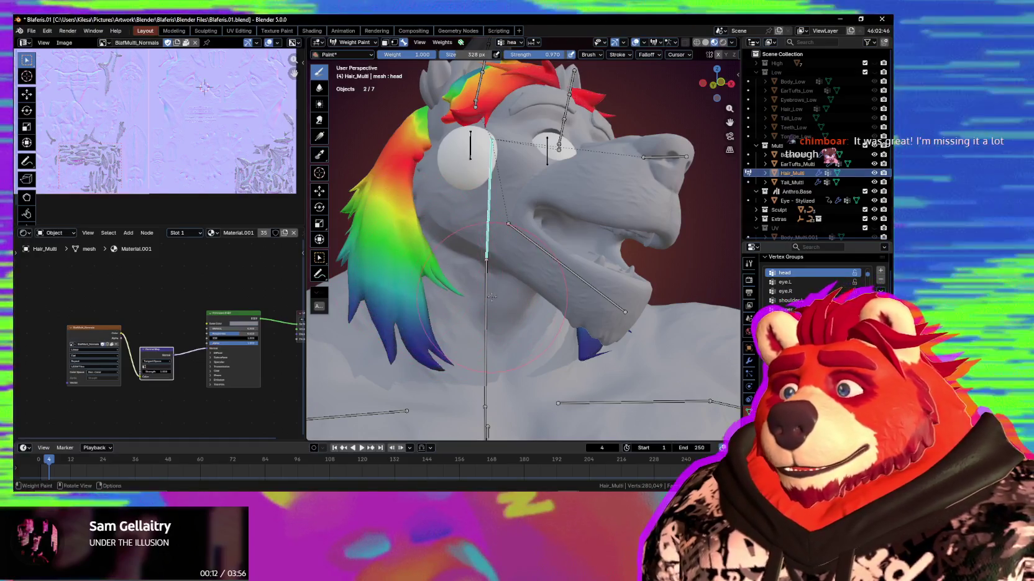
key(r)
key(r)
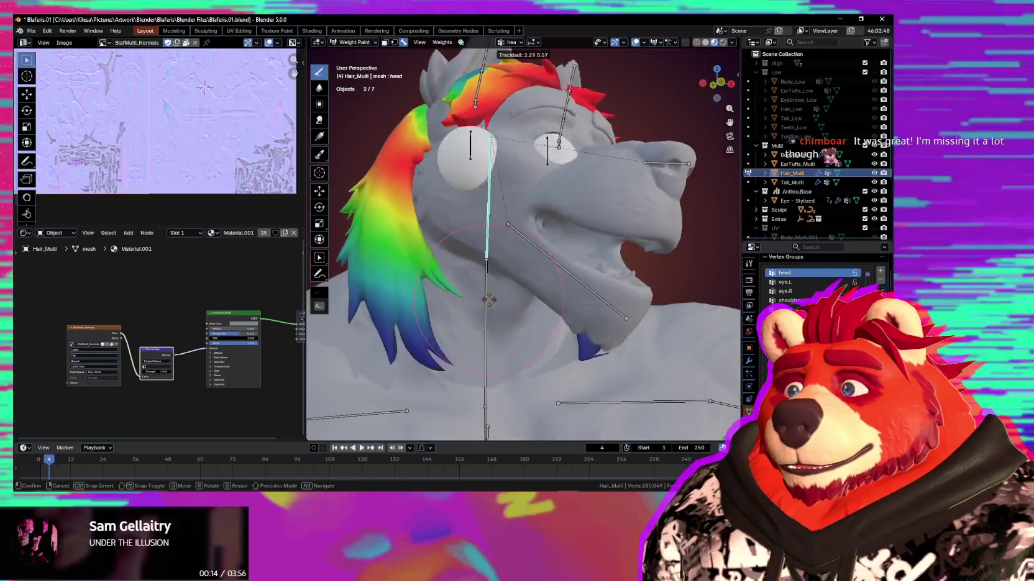
click(555, 266)
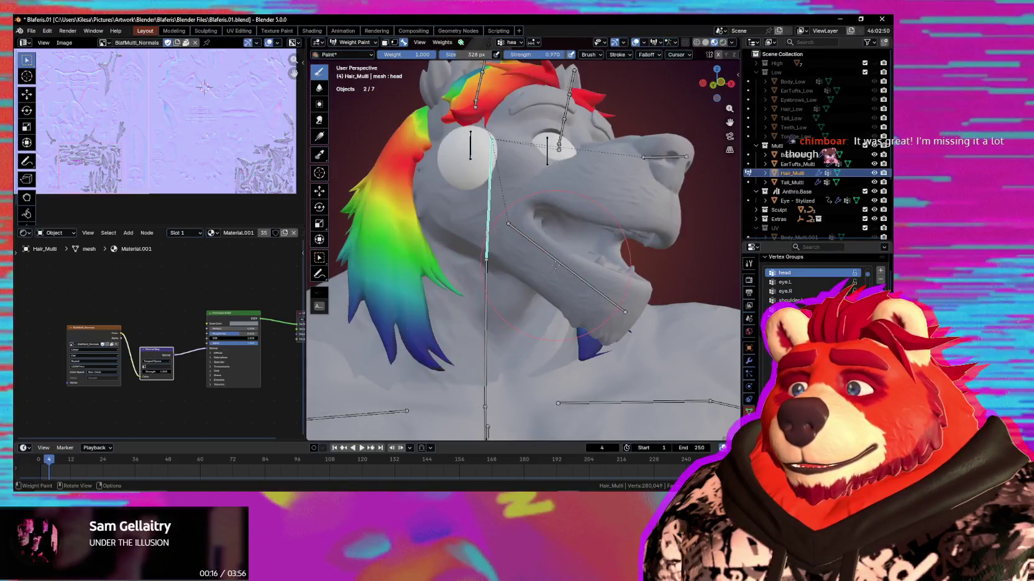
key(ctrl+z)
ctrl+click(509, 268)
Zoom onto the head, select the head bone, and cancel a trial rotation
mouse_move(510, 268)
middle_down()
mouse_move(444, 306)
mouse_move(458, 279)
middle_up()
middle_drag(491, 214, 578, 205)
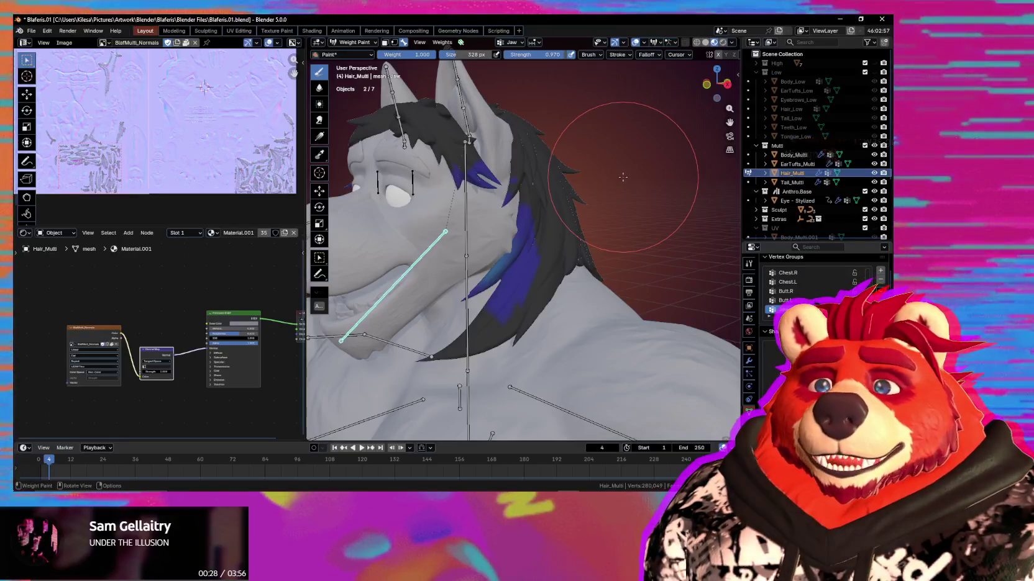
mouse_move(530, 155)
middle_down()
mouse_move(559, 187)
mouse_move(519, 205)
mouse_move(609, 229)
mouse_move(541, 308)
mouse_move(531, 249)
middle_up()
scroll(559, 186, up, 3)
ctrl+click(528, 246)
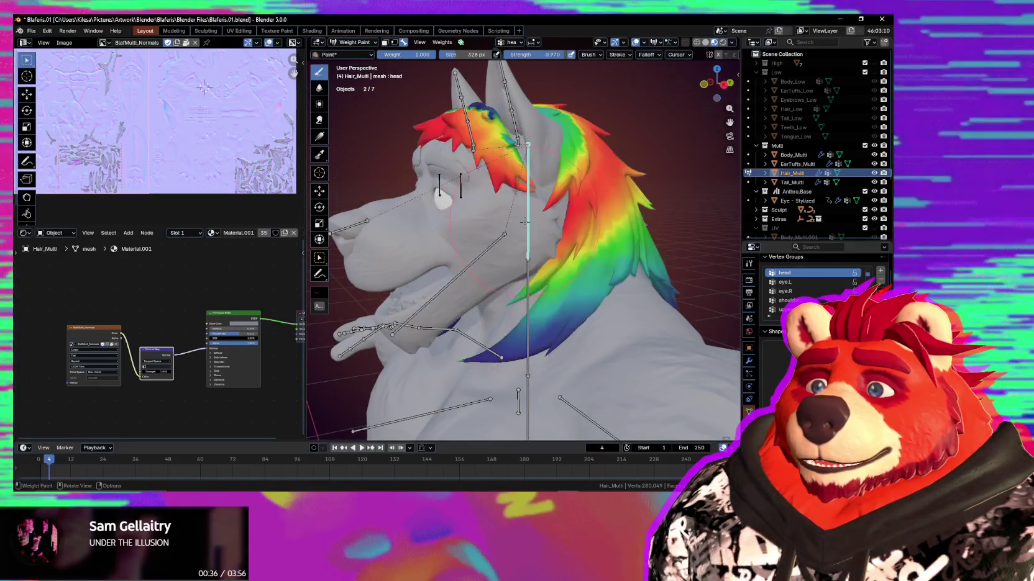
key(r)
right_click(560, 243)
Test another free head rotation, then switch to Object Mode and select the body mesh
mouse_move(595, 265)
middle_down()
mouse_move(549, 187)
mouse_move(525, 239)
middle_up()
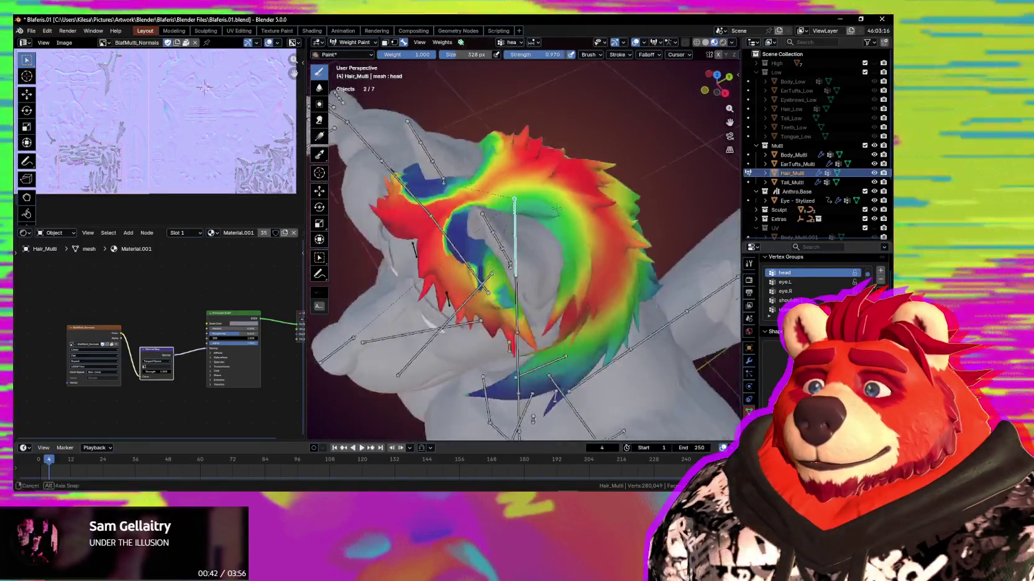
mouse_move(419, 227)
middle_down()
mouse_move(558, 263)
mouse_move(629, 236)
middle_up()
key(r)
key(r)
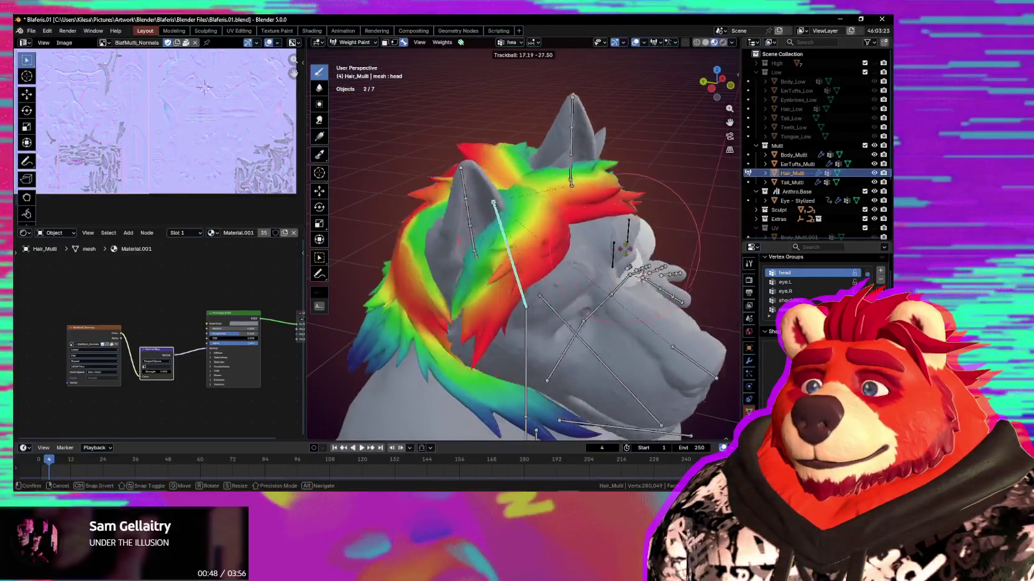
click(622, 236)
mouse_move(621, 236)
middle_down()
mouse_move(550, 215)
mouse_move(572, 221)
mouse_move(615, 278)
middle_up()
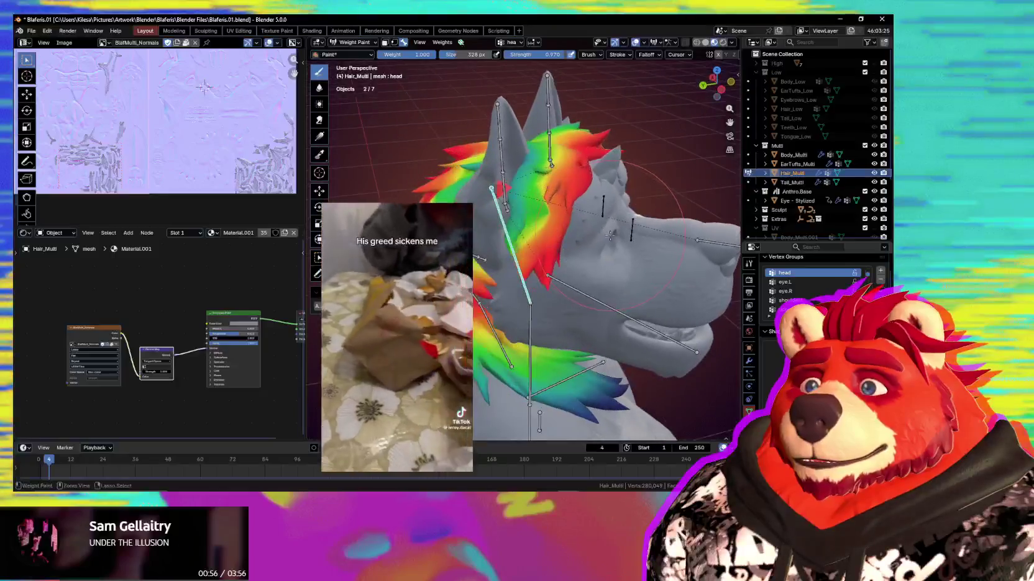
key(ctrl+Tab)
click(615, 276)
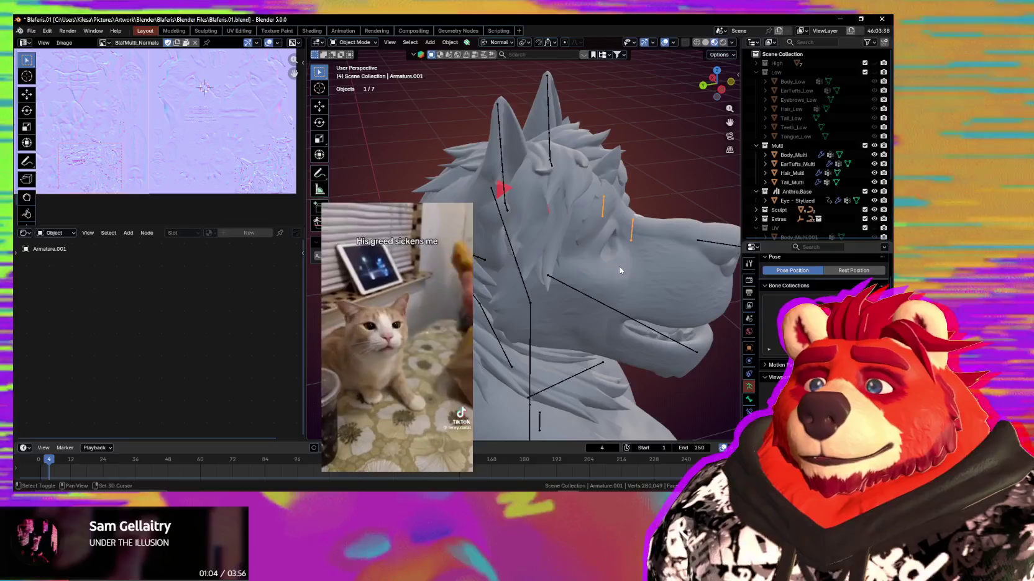
Enter Weight Paint with the armature to view the ear bone's weights, then return to Object Mode
key(ctrl+Tab)
middle_drag(530, 185, 480, 194)
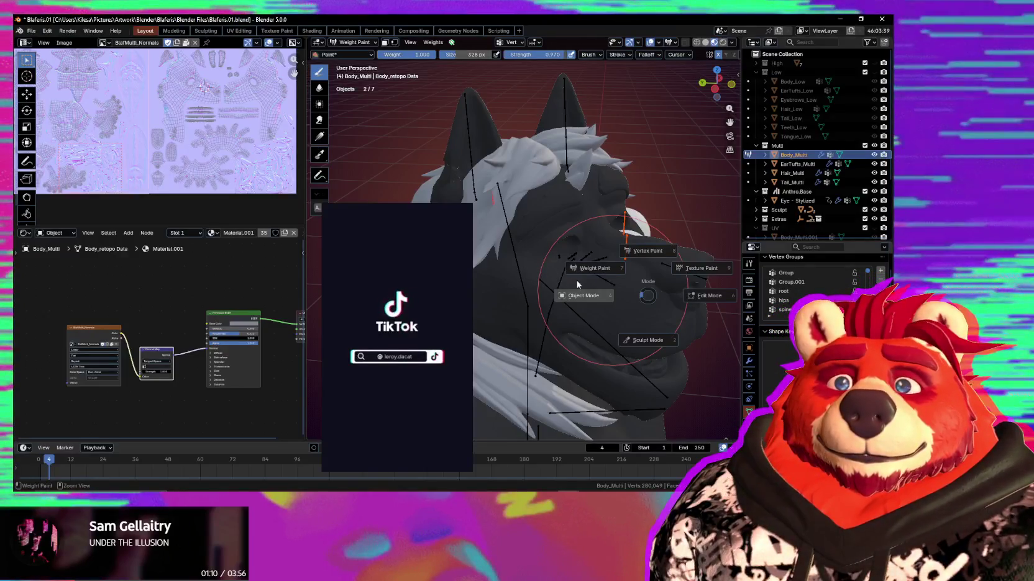
click(507, 274)
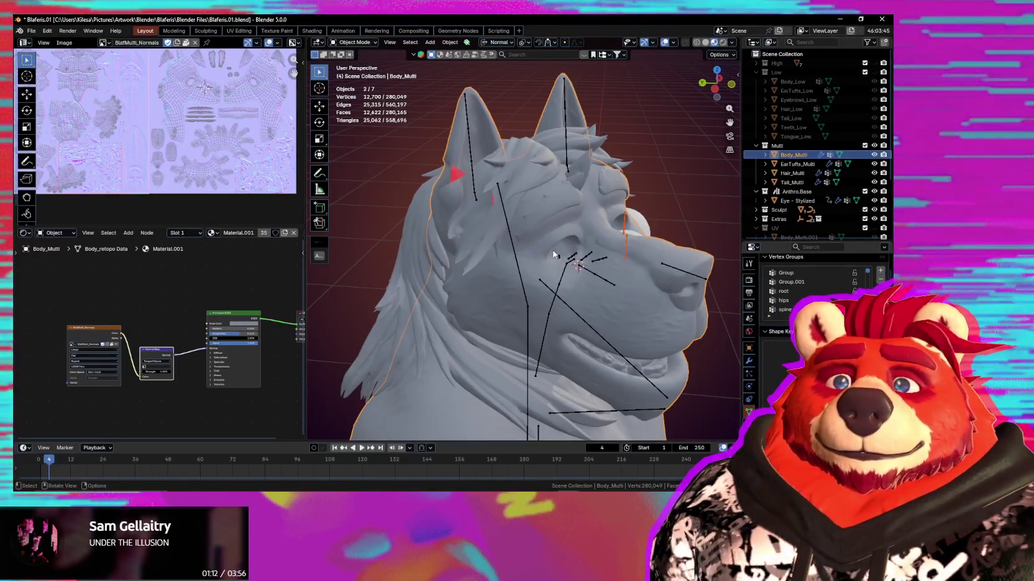
shift+click(509, 236)
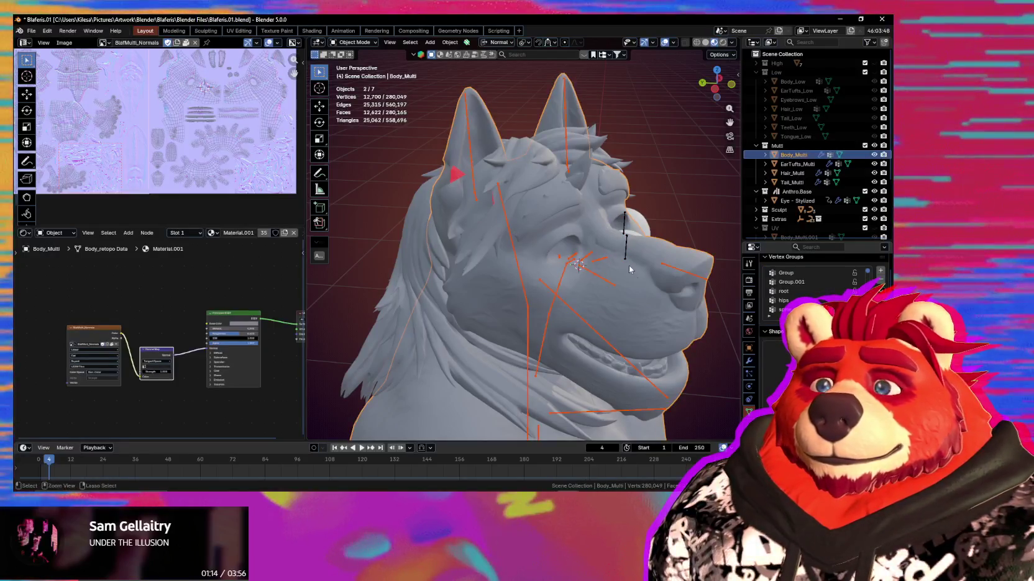
key(ctrl+Tab)
click(559, 224)
ctrl+click(462, 177)
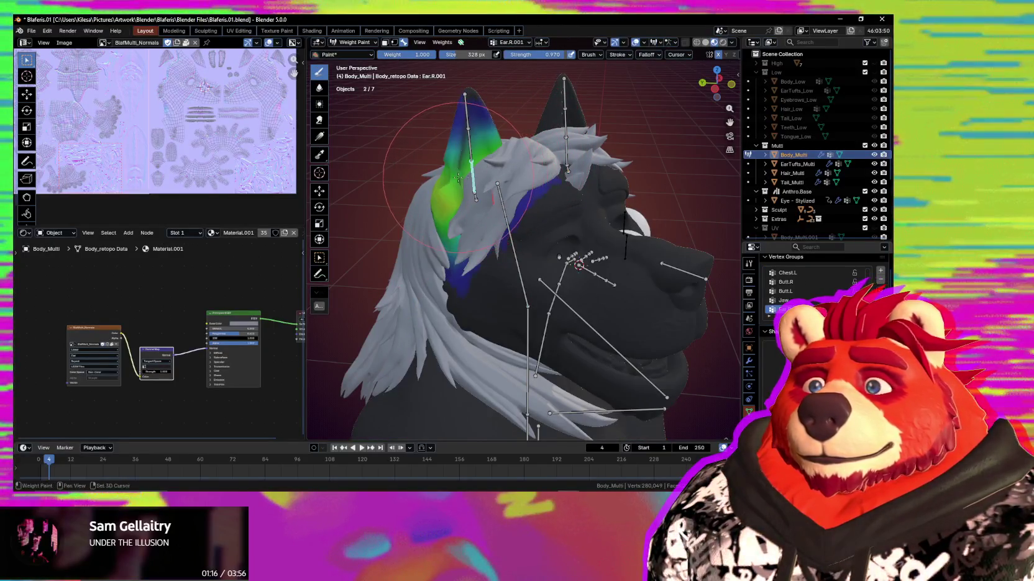
click(593, 295)
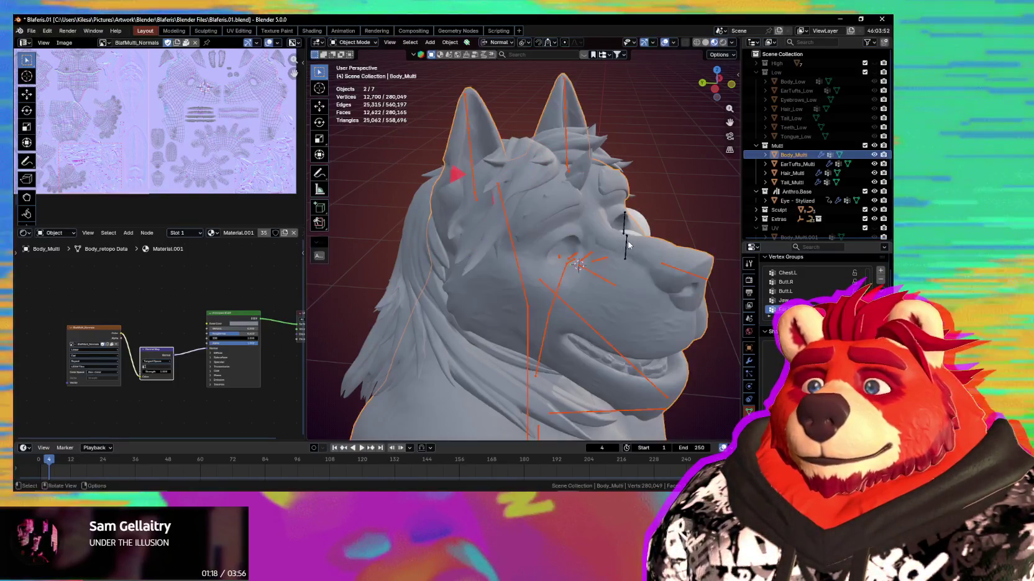
Enter Weight Paint on Body_Multi and delete the eye.L and eye.R vertex groups
shift+click(489, 130)
key(ctrl+Tab)
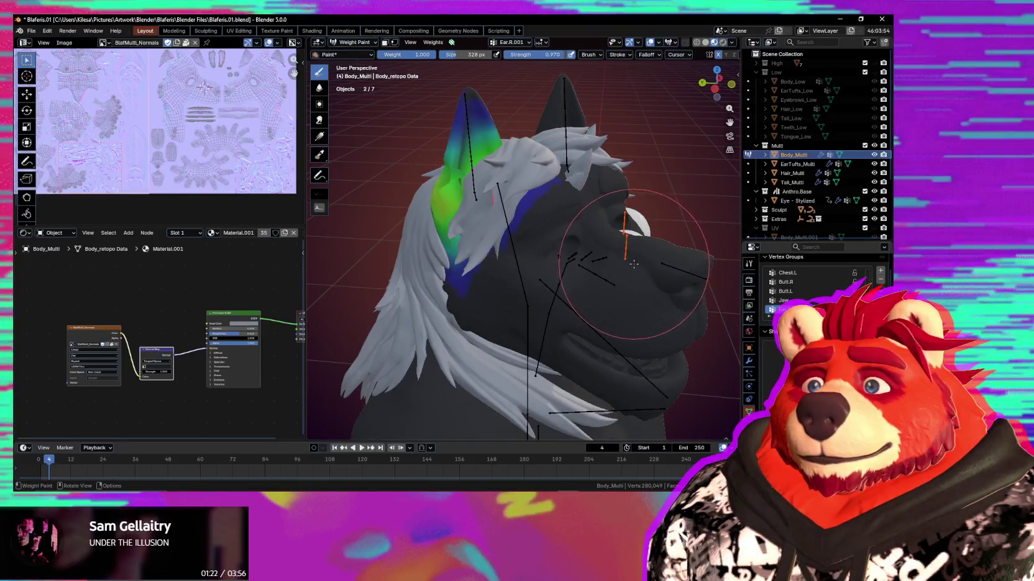
middle_drag(633, 263, 595, 262)
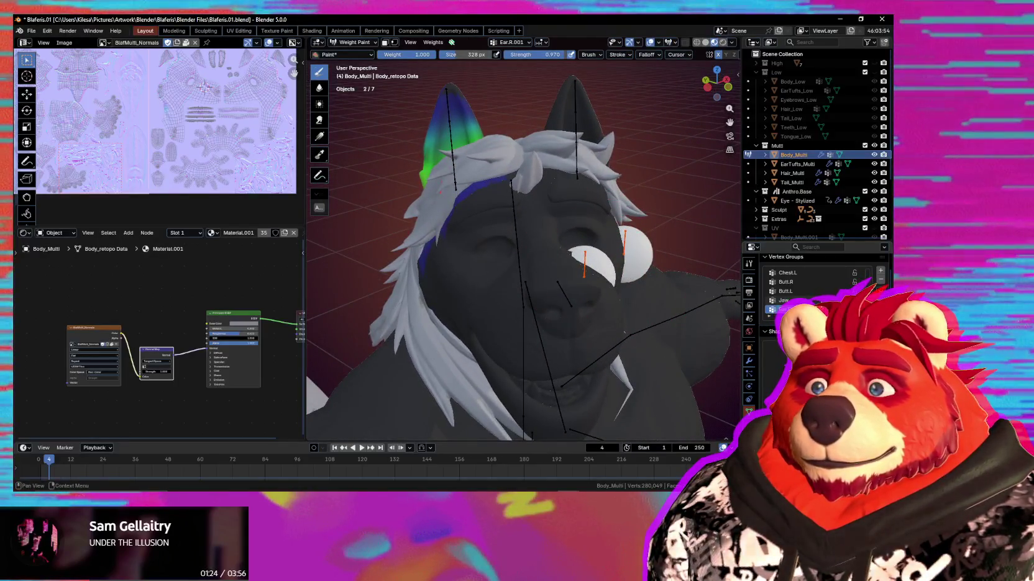
scroll(814, 289, down, 3)
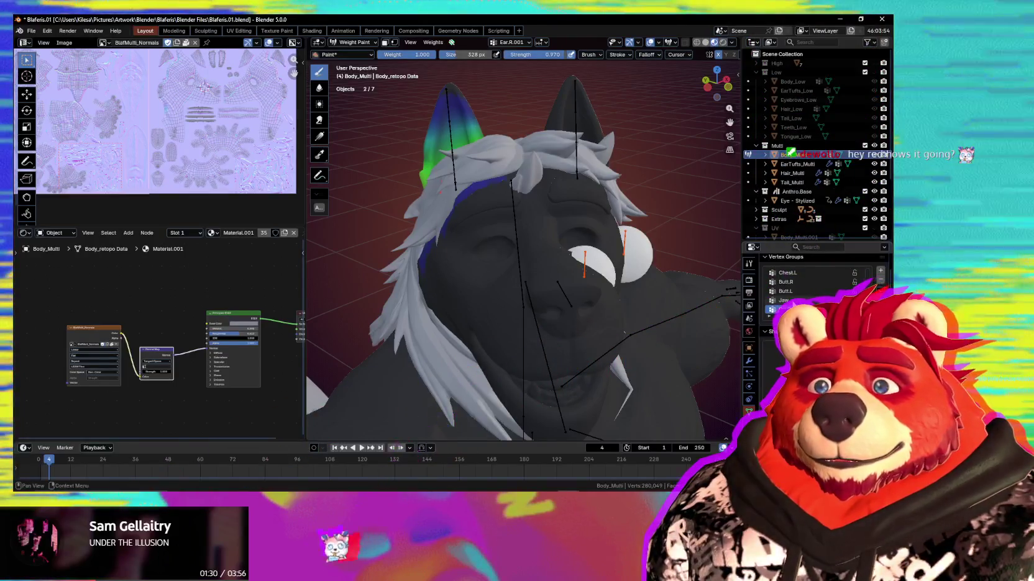
drag(769, 309, 769, 318)
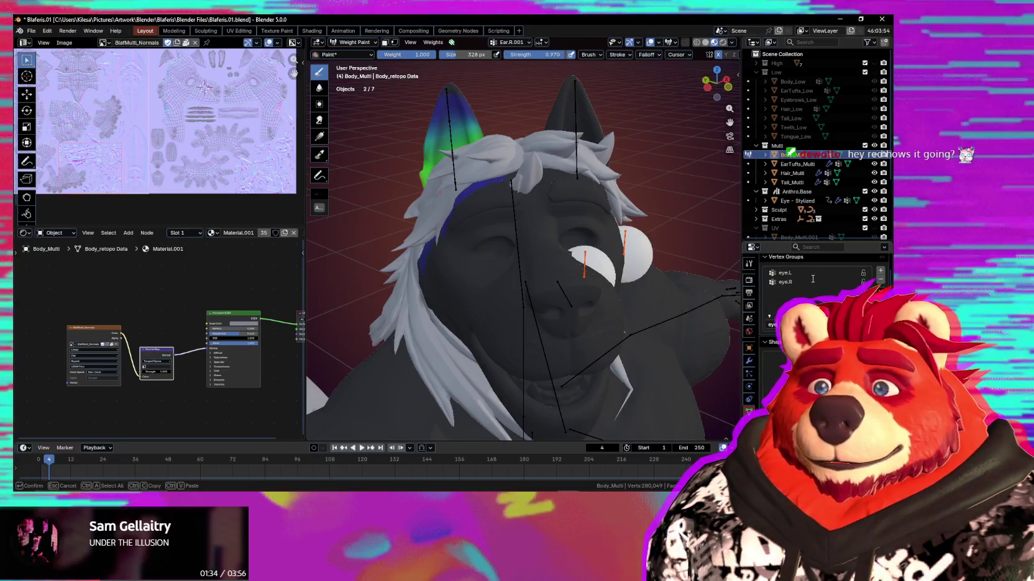
click(880, 280)
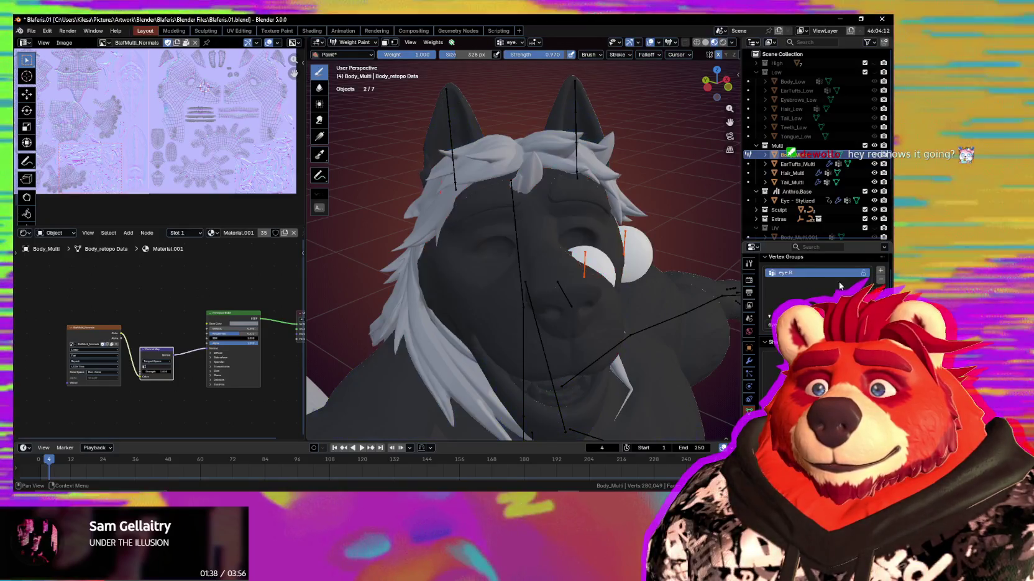
click(880, 280)
mouse_move(497, 236)
middle_down()
mouse_move(580, 228)
mouse_move(593, 271)
middle_up()
Reselect the armature and body mesh and re-enter Weight Paint
key(ctrl+Tab)
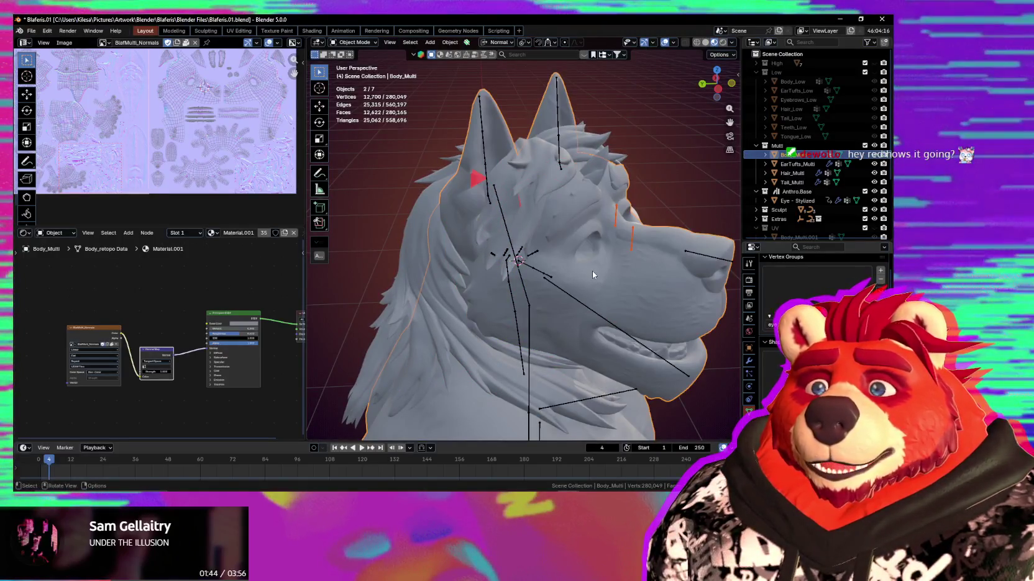
shift+click(587, 304)
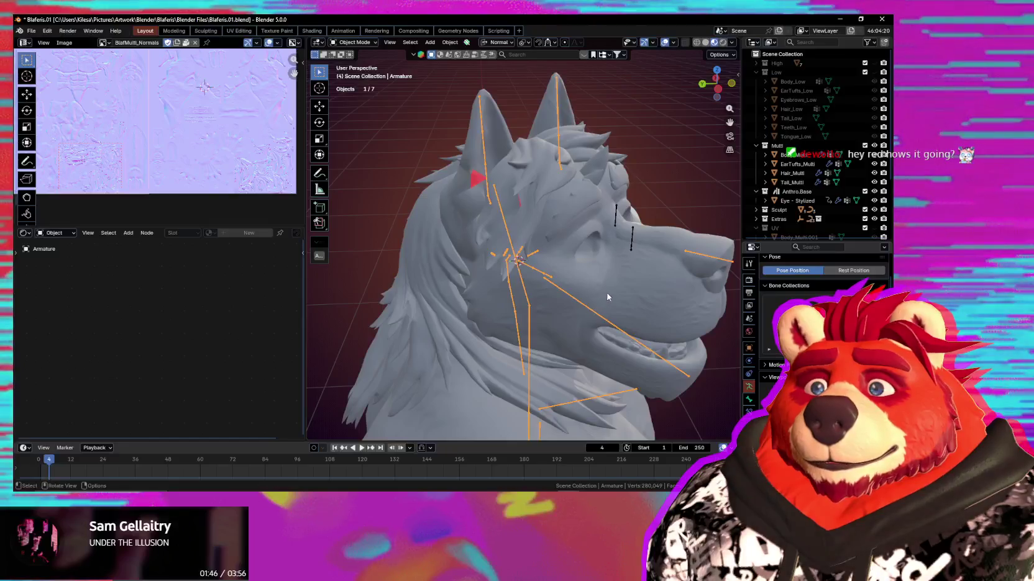
shift+click(609, 289)
key(ctrl+Tab)
click(671, 284)
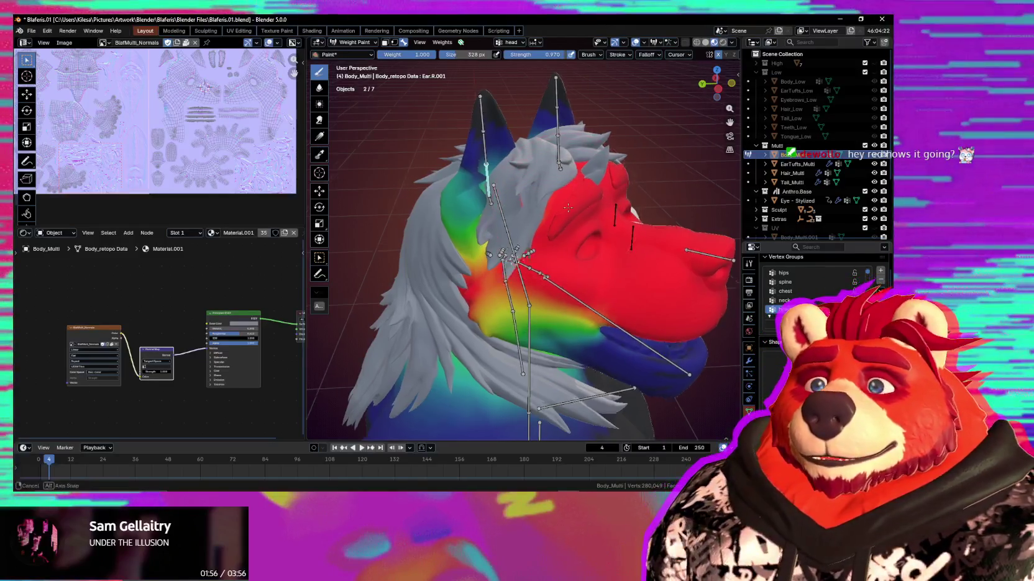
Inspect the jaw, head and neck bone weights on the body
middle_drag(567, 208, 565, 210)
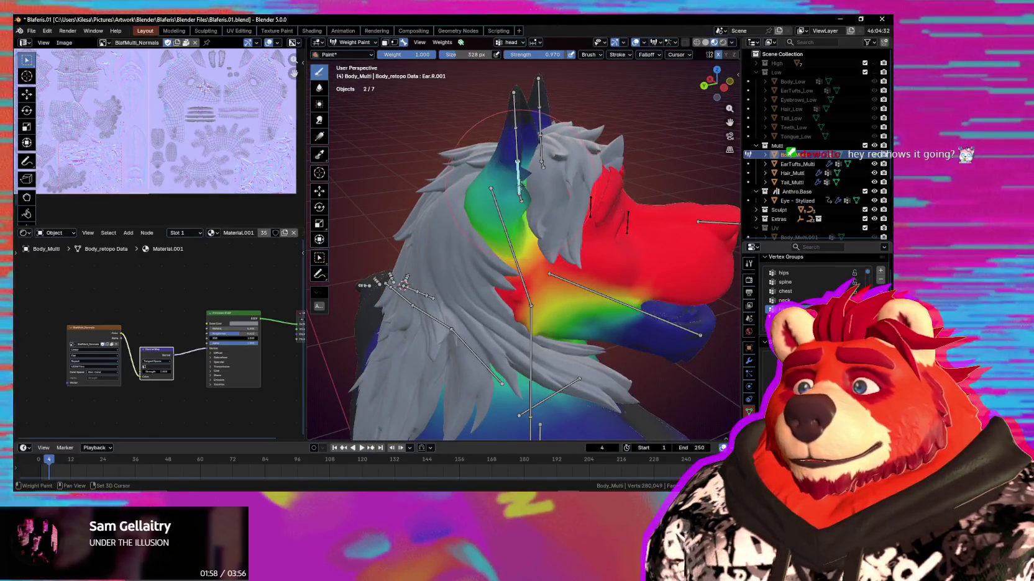
middle_drag(521, 183, 520, 218)
ctrl+click(570, 282)
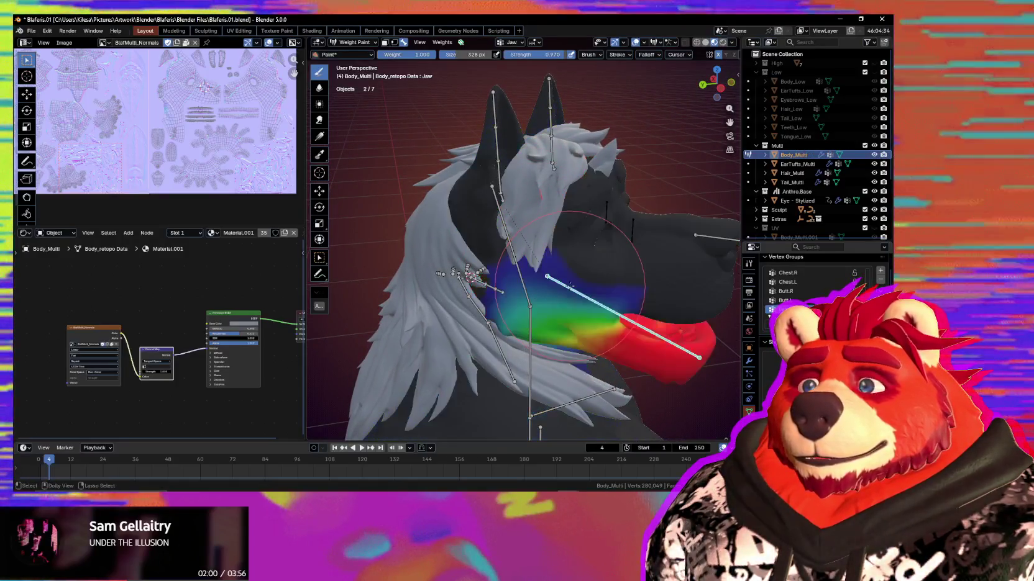
ctrl+click(516, 256)
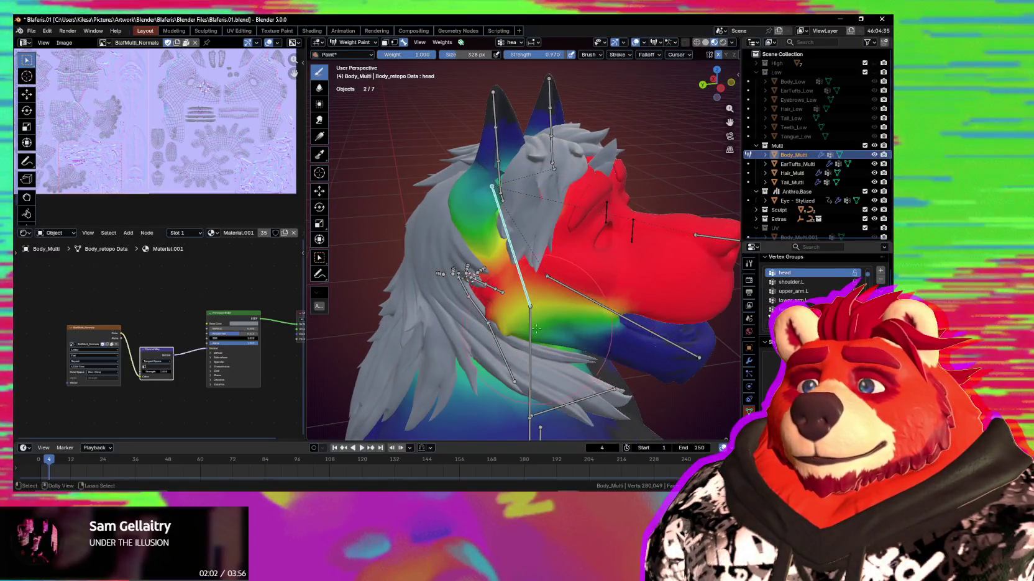
ctrl+click(532, 326)
mouse_move(529, 366)
middle_down()
mouse_move(521, 327)
mouse_move(491, 328)
mouse_move(516, 259)
middle_up()
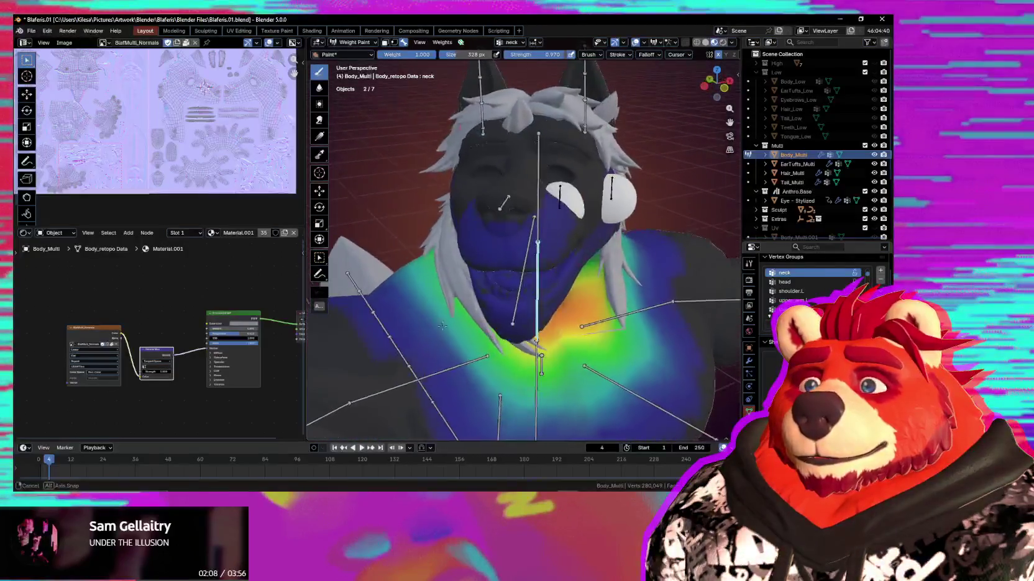
Return to Weight Paint, select the head bone, and start rotating it about X
key(ctrl+Tab)
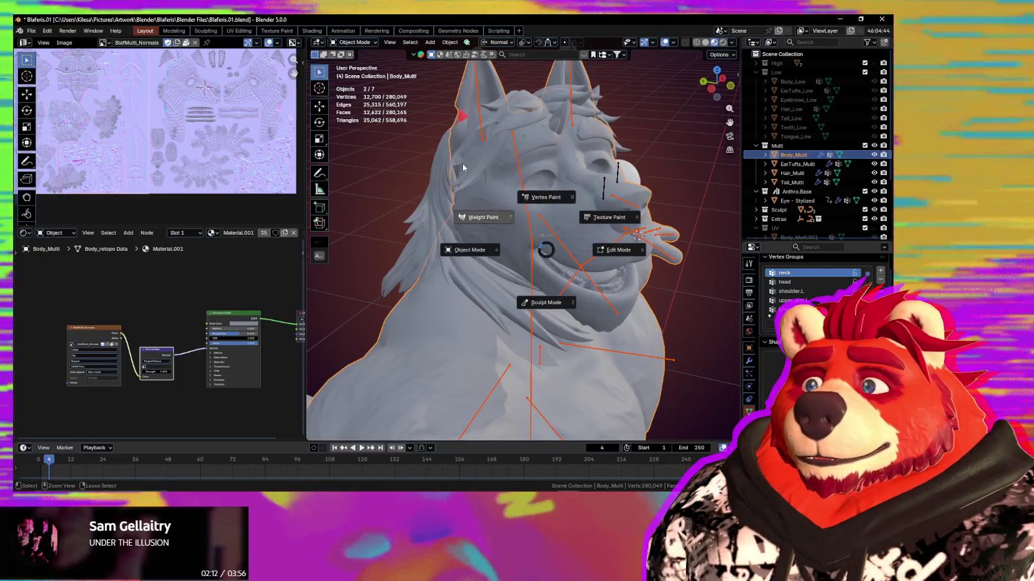
click(469, 211)
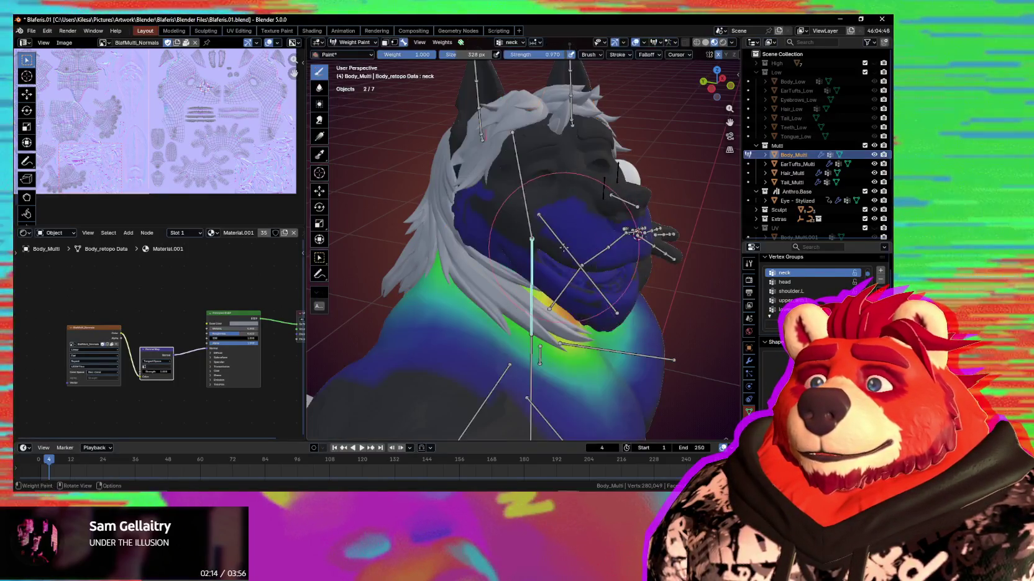
middle_drag(565, 261, 651, 204)
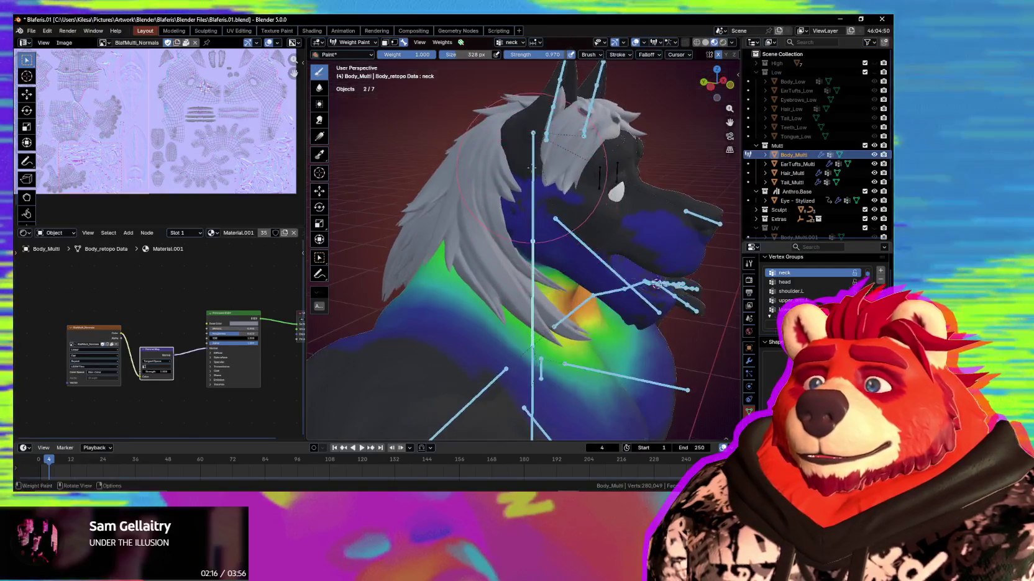
ctrl+click(651, 204)
key(r)
key(x)
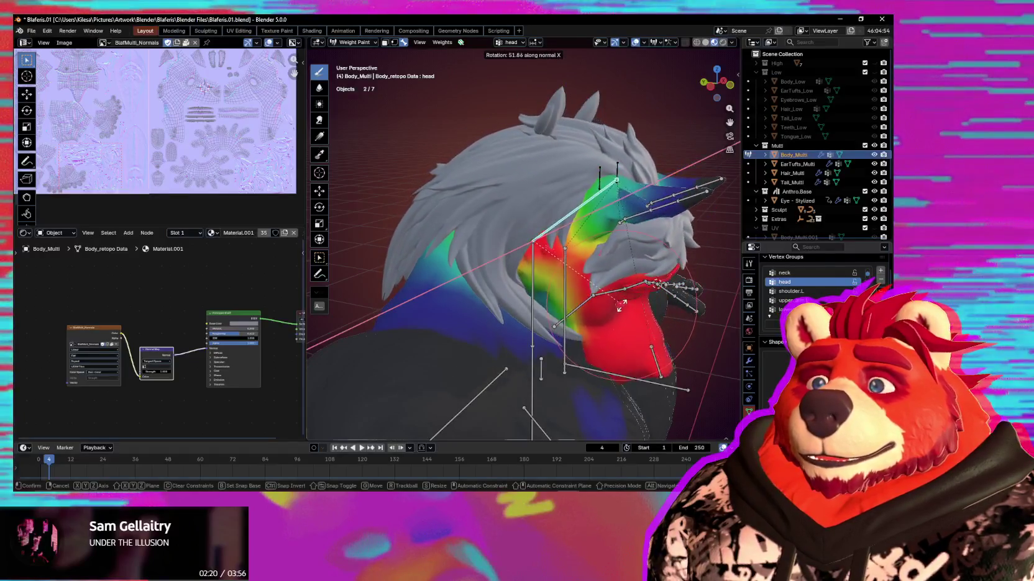
Confirm the head bone tilt of about 52.8°, inspect the bend, then undo the pose changes
click(601, 294)
mouse_move(601, 293)
middle_down()
mouse_move(501, 286)
mouse_move(580, 285)
middle_up()
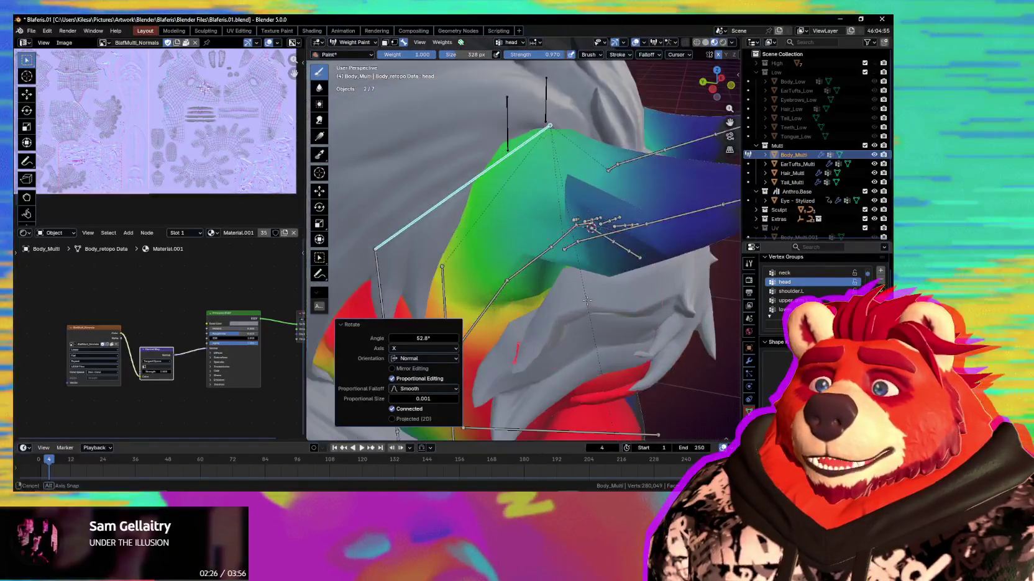
middle_drag(580, 284, 701, 284)
scroll(808, 290, down, 5)
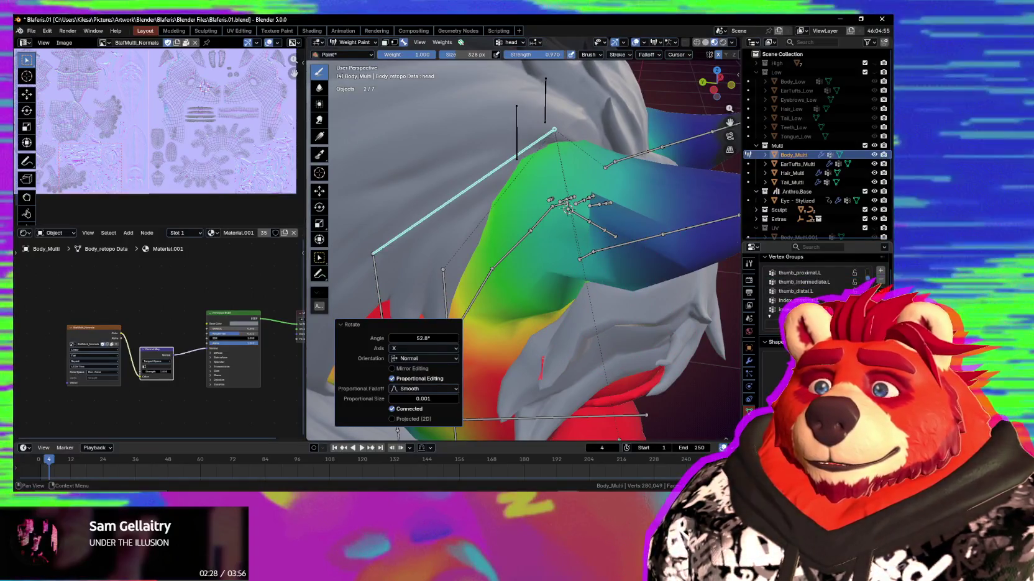
key(ctrl+z)
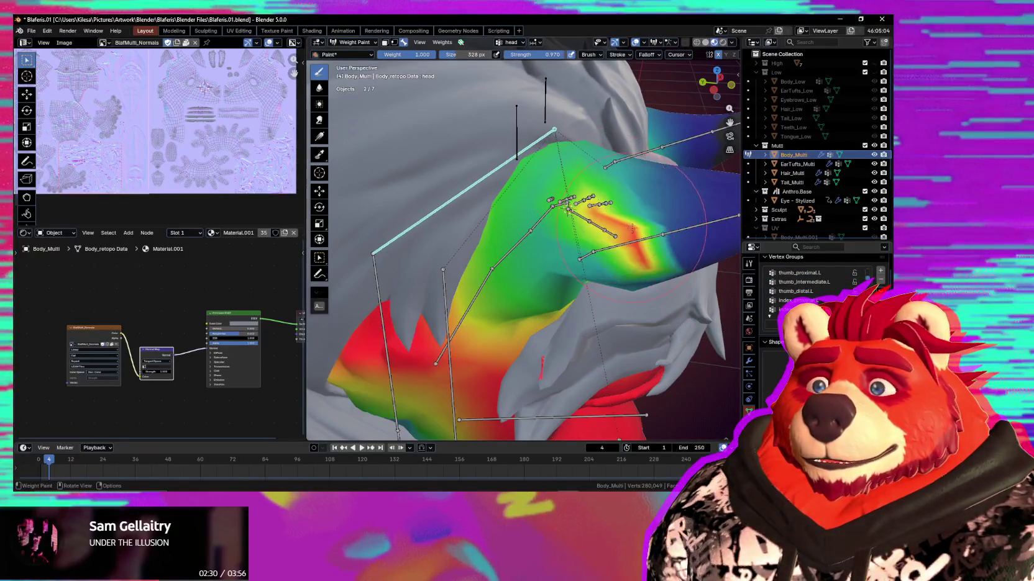
scroll(599, 221, down, 4)
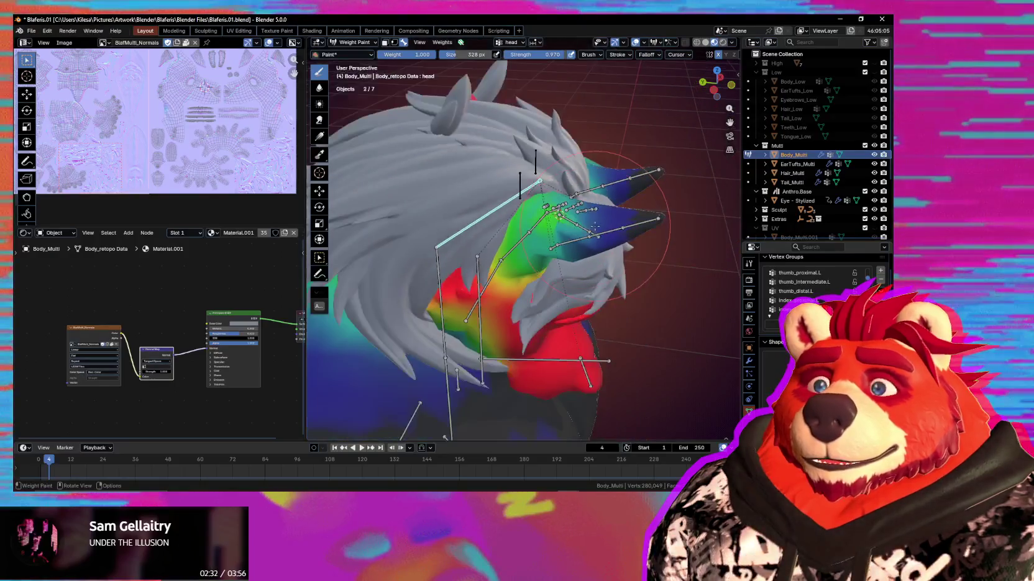
key(ctrl+z)
key(ctrl+z)
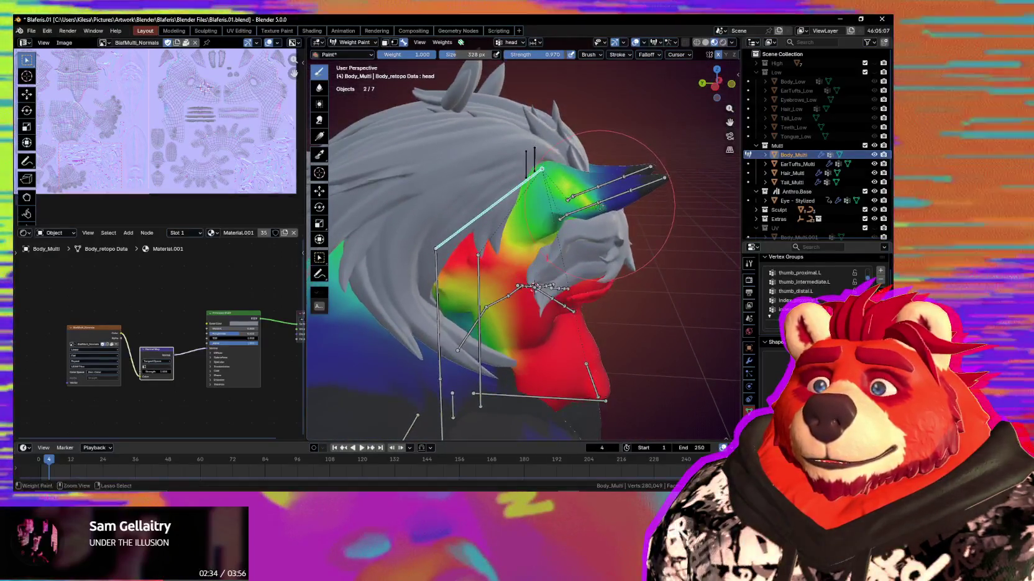
Show the neck, chest and shoulder.R weights on the body, ending on the head bone
middle_drag(577, 222, 559, 208)
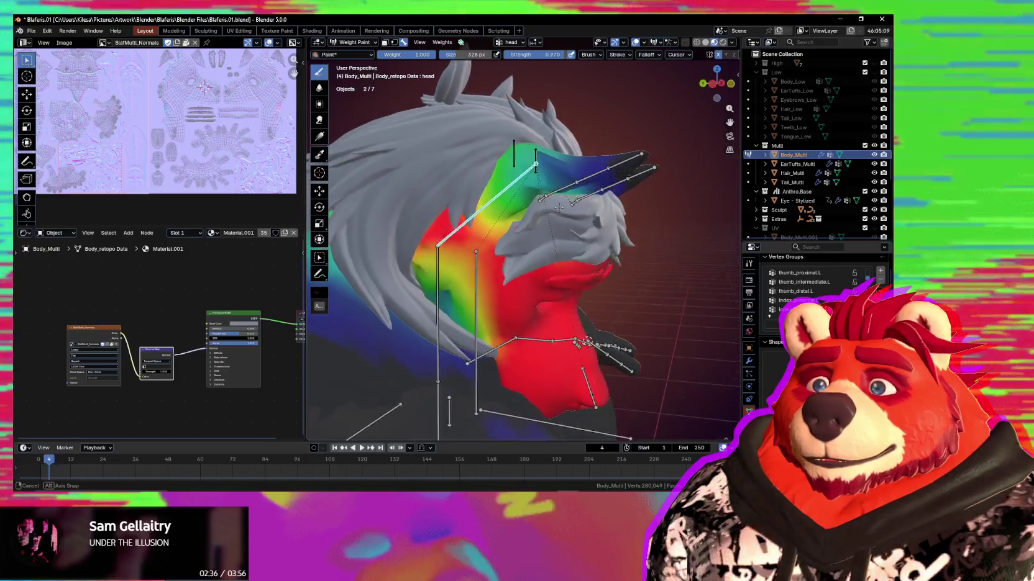
ctrl+click(438, 263)
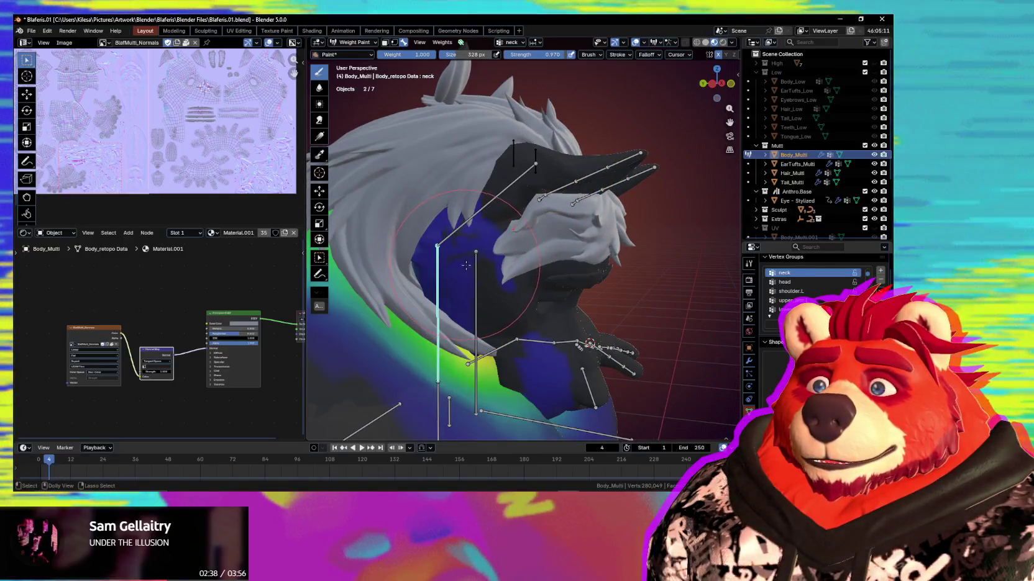
middle_drag(460, 264, 449, 361)
ctrl+click(456, 359)
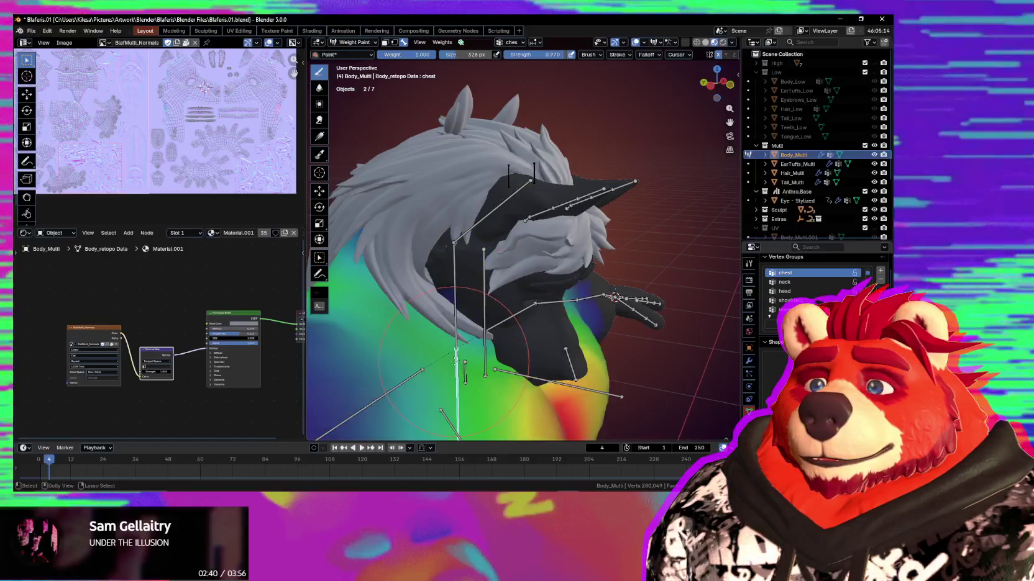
ctrl+click(401, 380)
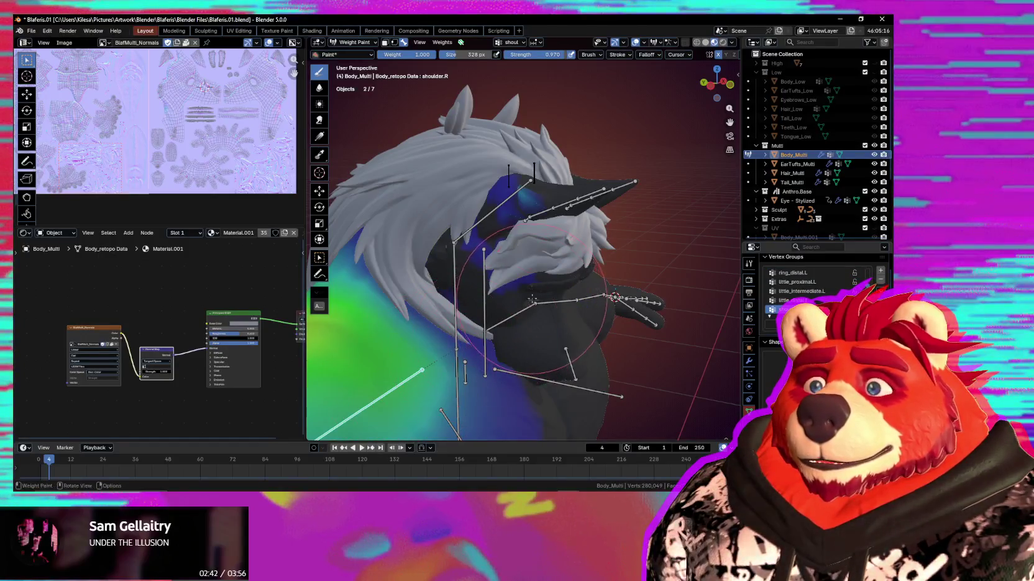
middle_drag(532, 300, 547, 297)
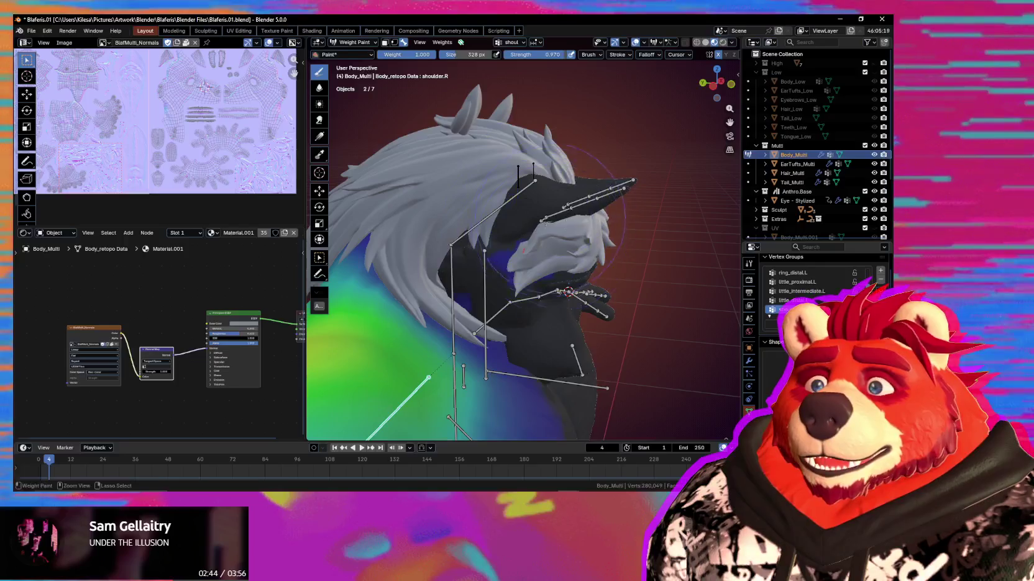
mouse_move(541, 183)
middle_down()
mouse_move(441, 197)
mouse_move(564, 205)
mouse_move(527, 202)
mouse_move(525, 228)
middle_up()
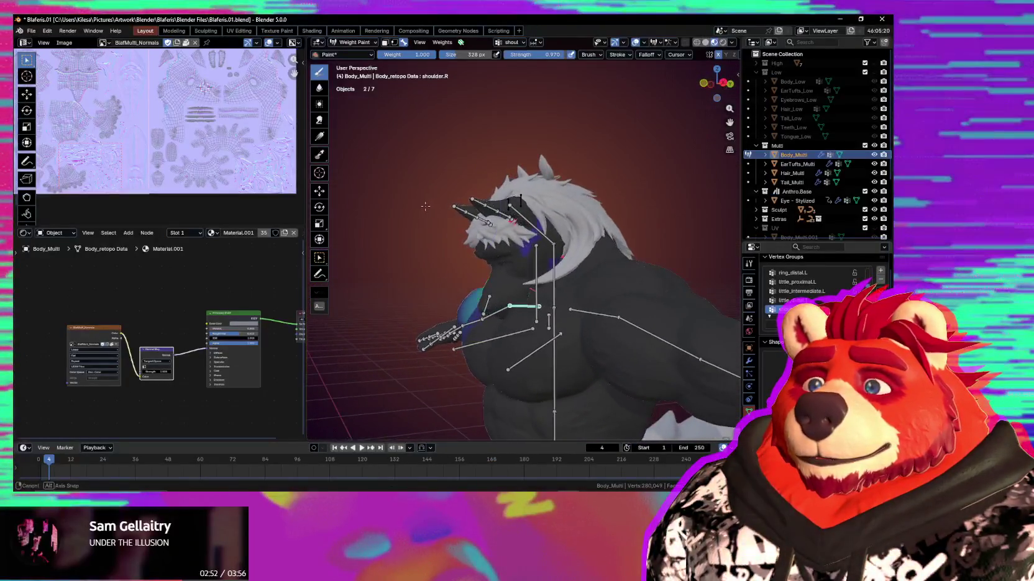
ctrl+click(498, 222)
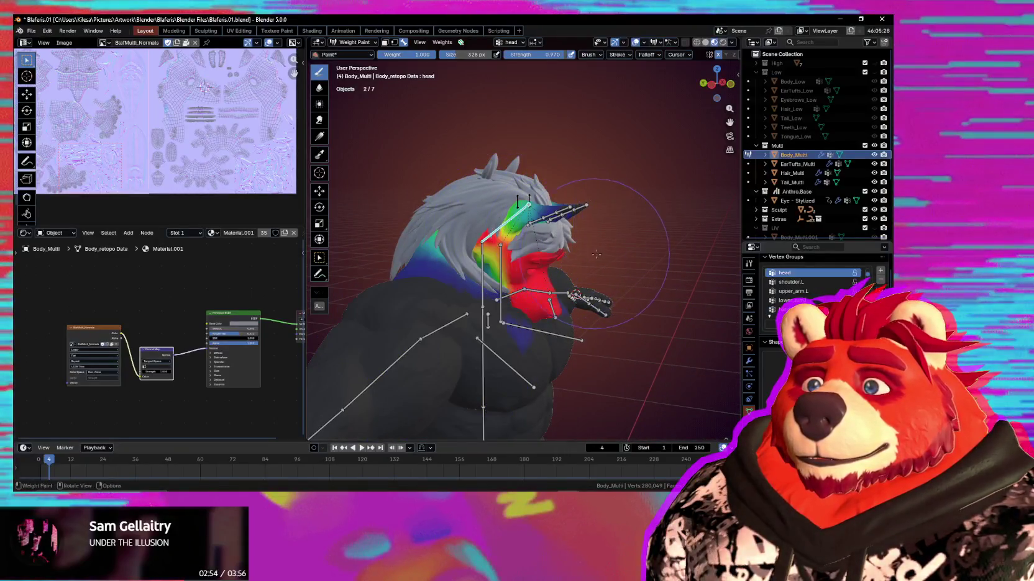
Rotate the head bone around the X axis to test how the body deforms
key(r)
key(x)
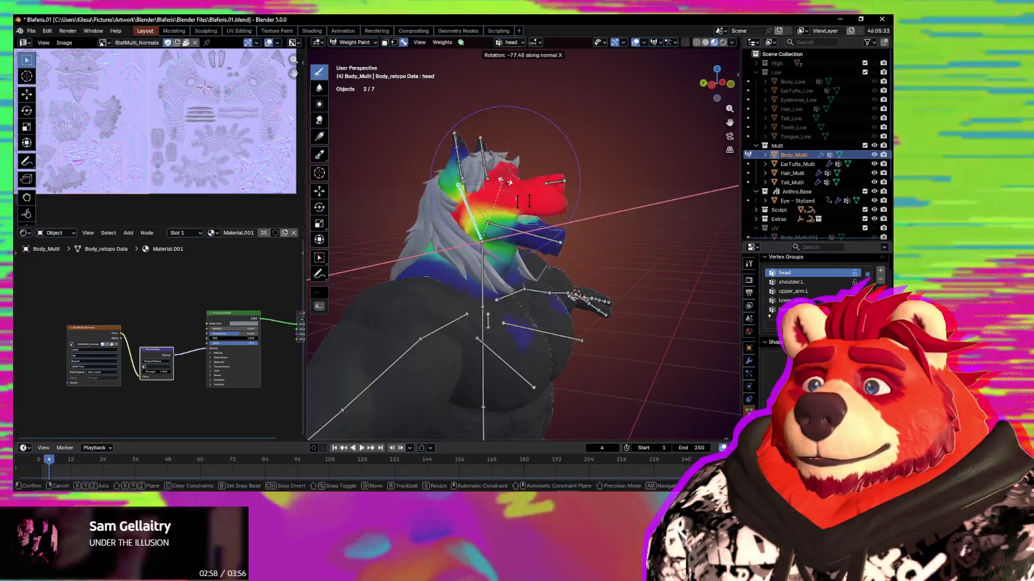
click(530, 215)
mouse_move(530, 214)
middle_down()
mouse_move(564, 262)
mouse_move(540, 209)
middle_up()
Select Hair_Multi together with the armature and enter Weight Paint mode on the hair
key(ctrl+Tab)
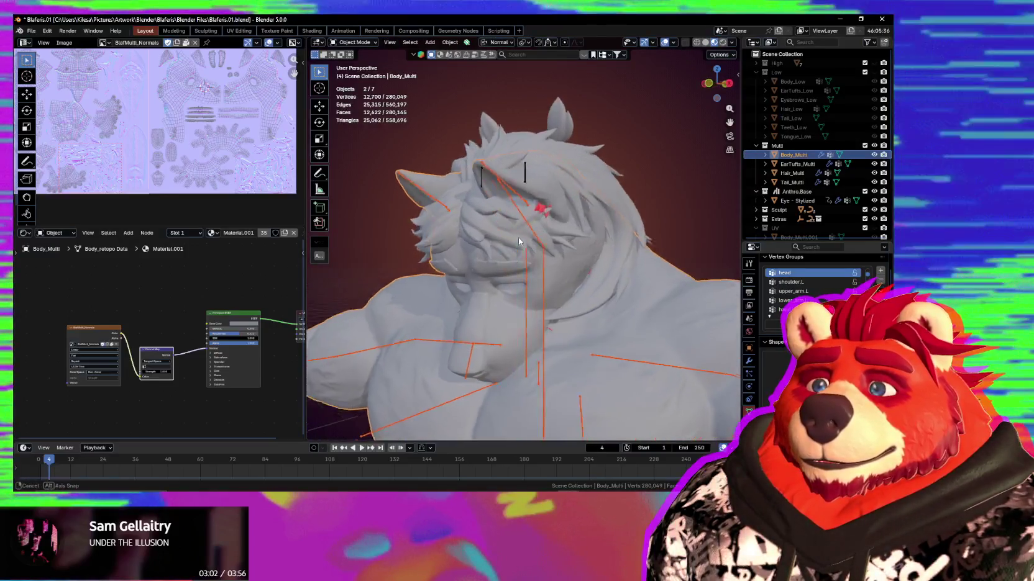
shift+click(536, 200)
shift+click(538, 197)
key(ctrl+Tab)
middle_drag(509, 178, 491, 261)
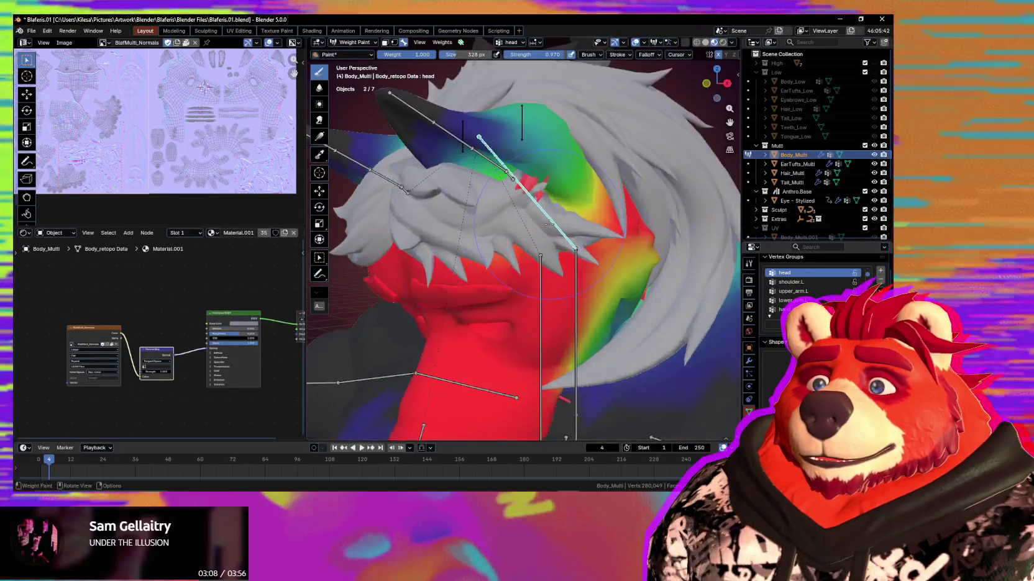
key(ctrl+Tab)
click(488, 277)
shift+click(504, 218)
click(573, 252)
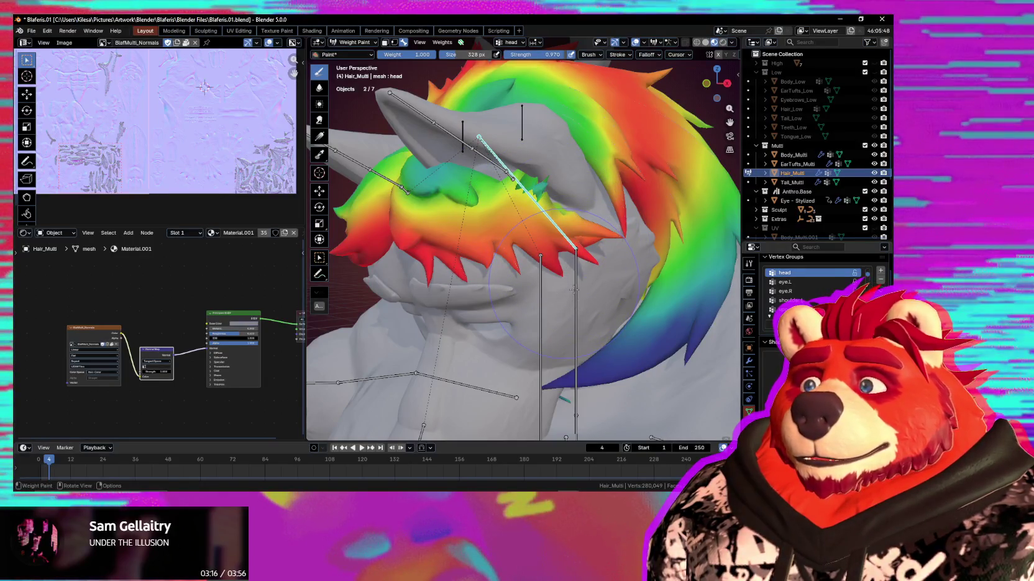
Set the weight brush strength to 1.000 and display the arm-group weights on the hair
scroll(549, 267, down, 5)
mouse_move(550, 267)
middle_down()
mouse_move(565, 236)
mouse_move(578, 260)
middle_up()
scroll(579, 207, up, 5)
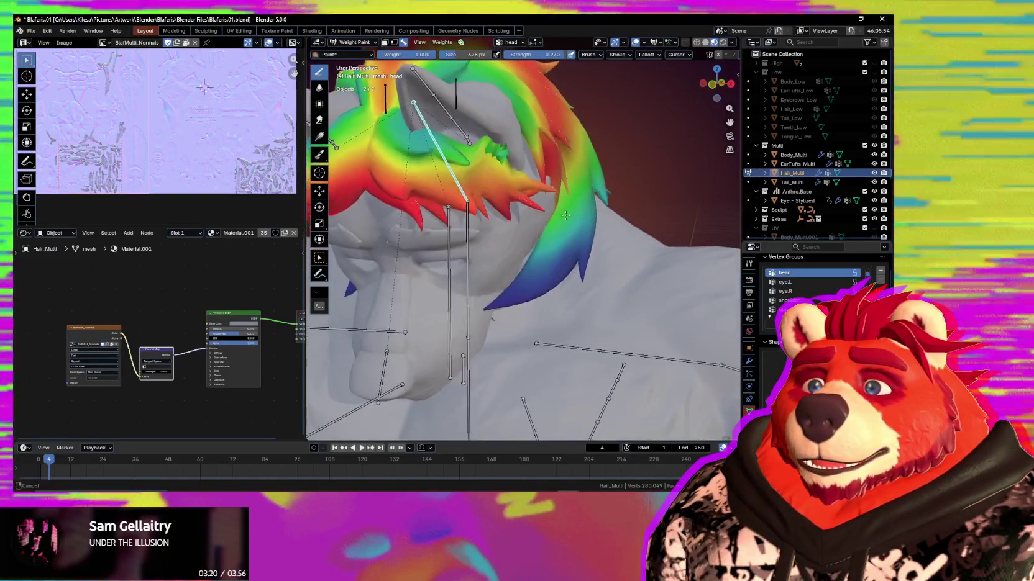
middle_drag(578, 289, 583, 291)
key(shift+f)
click(624, 299)
middle_drag(671, 349, 680, 339)
ctrl+click(683, 323)
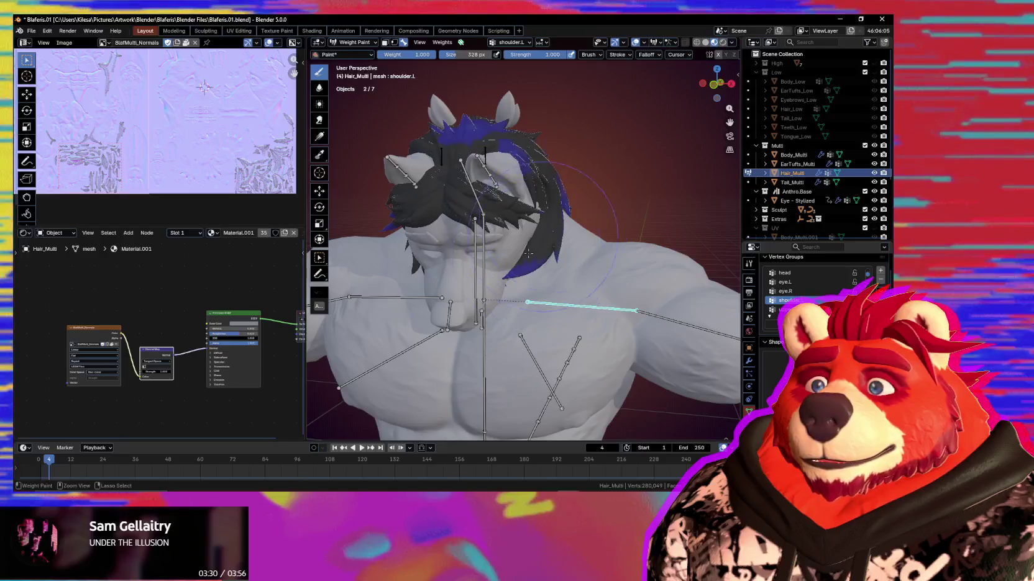
Inspect the hair's shoulder.L weights from above, front and back of the torso
middle_drag(534, 247, 498, 139)
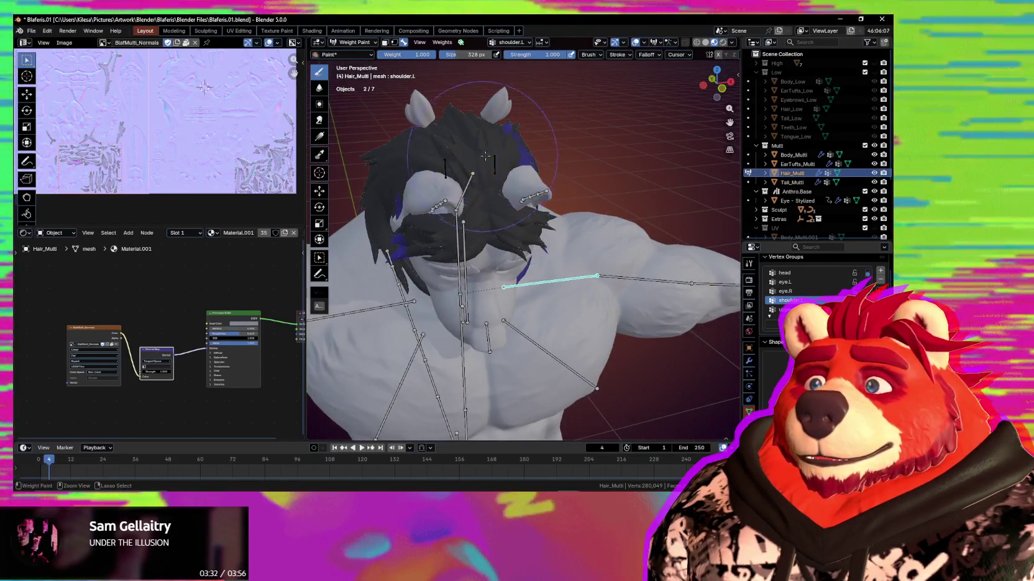
mouse_move(412, 229)
middle_down()
mouse_move(533, 264)
mouse_move(586, 204)
middle_up()
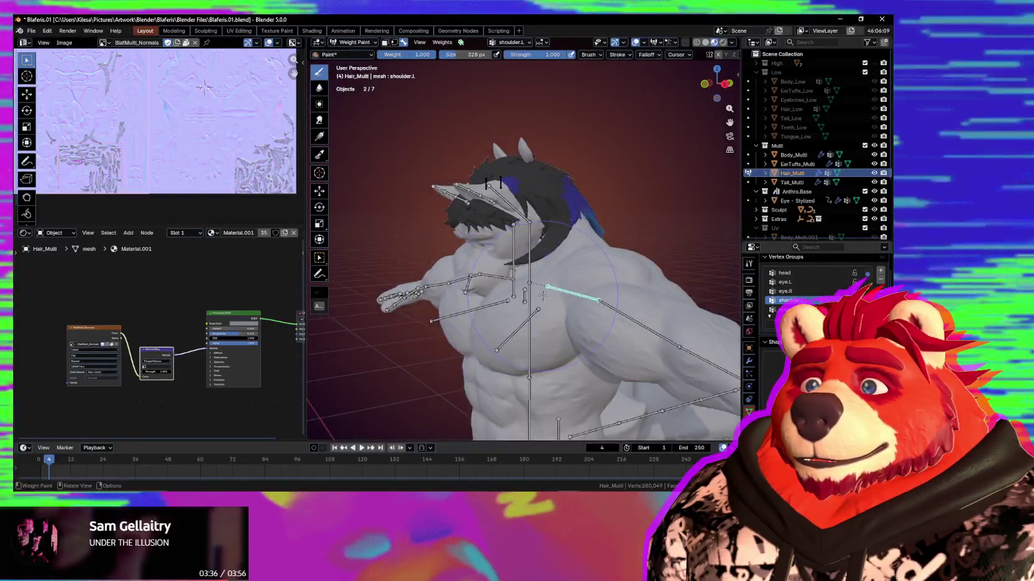
middle_drag(618, 237, 564, 208)
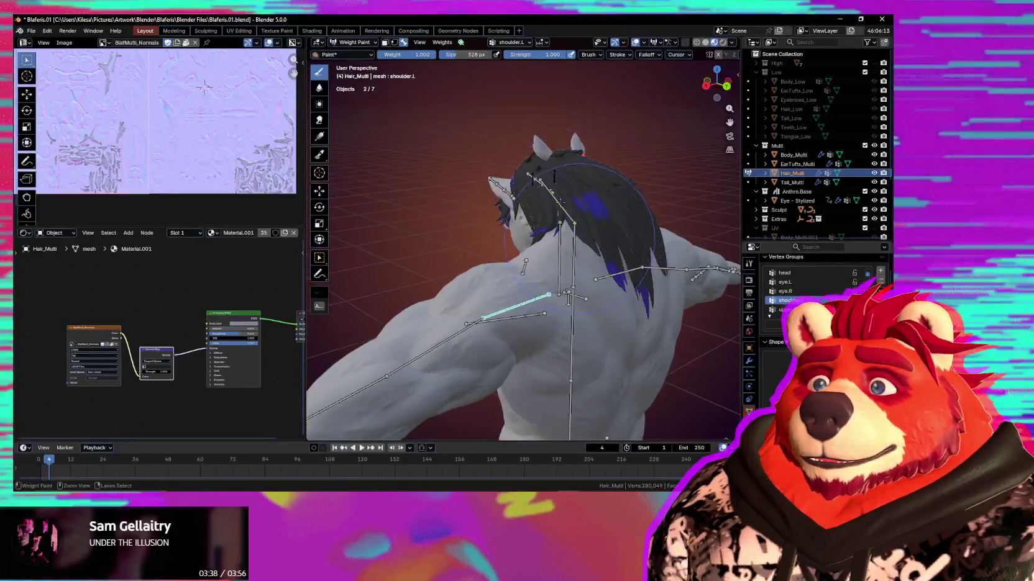
mouse_move(593, 299)
middle_down()
mouse_move(538, 221)
mouse_move(547, 261)
middle_up()
Select the head bone, rotate it to -78°, and zoom in on the neck and hair strand
click(531, 199)
key(r)
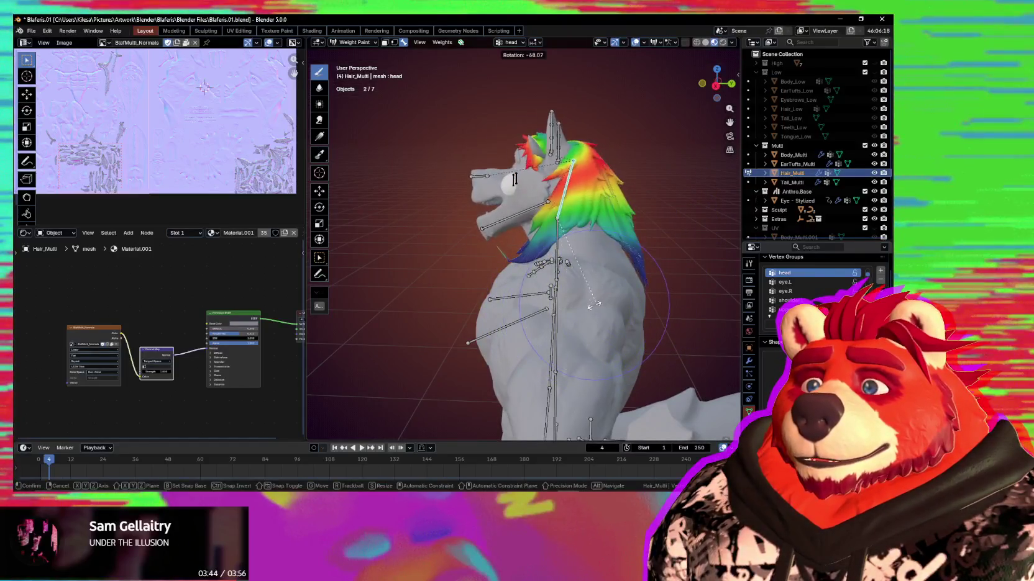
click(558, 301)
middle_drag(558, 301, 572, 274)
scroll(572, 274, up, 2)
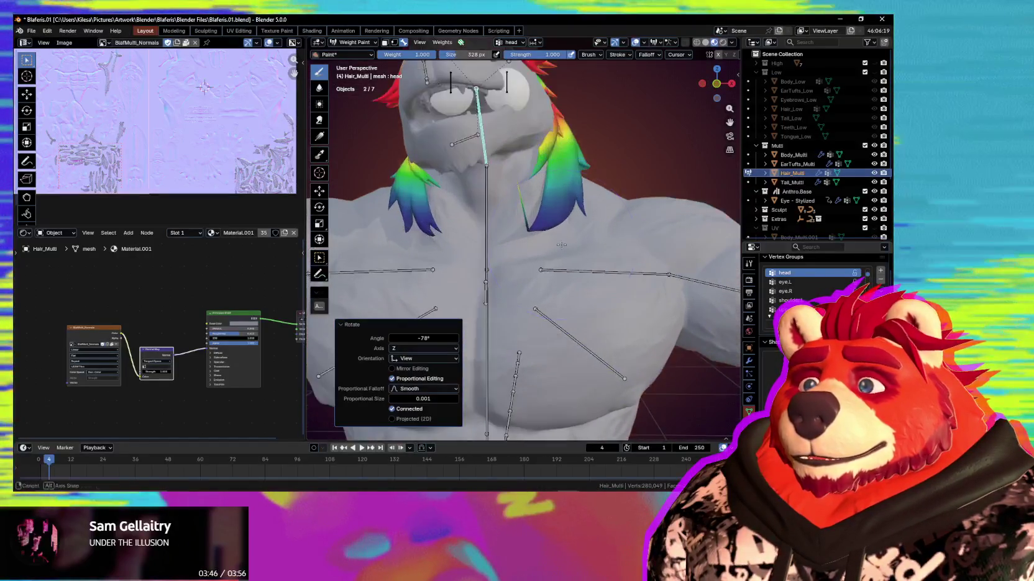
scroll(540, 242, up, 2)
scroll(507, 214, up, 2)
drag(506, 214, 523, 179)
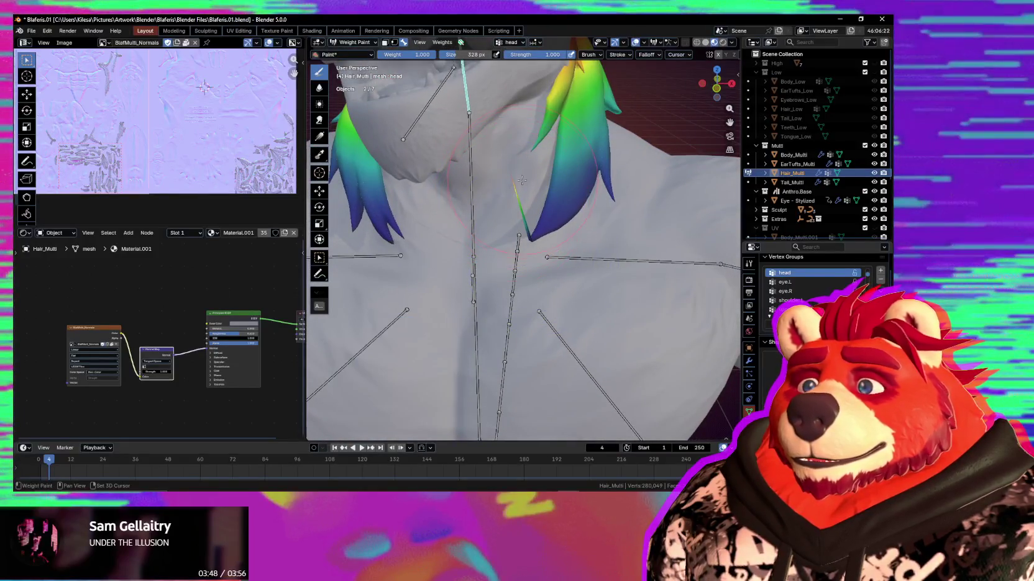
mouse_move(515, 192)
middle_down()
mouse_move(532, 263)
mouse_move(552, 268)
mouse_move(484, 288)
mouse_move(438, 178)
middle_up()
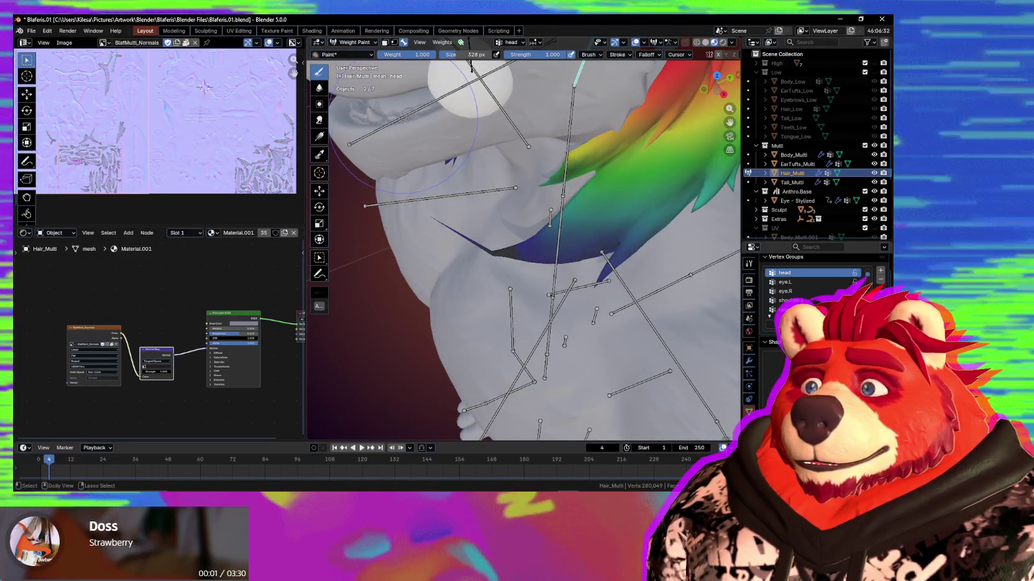
Review the Jaw, chest and shoulder.L weights on the hair around the neck
ctrl+click(397, 118)
middle_drag(609, 211, 561, 246)
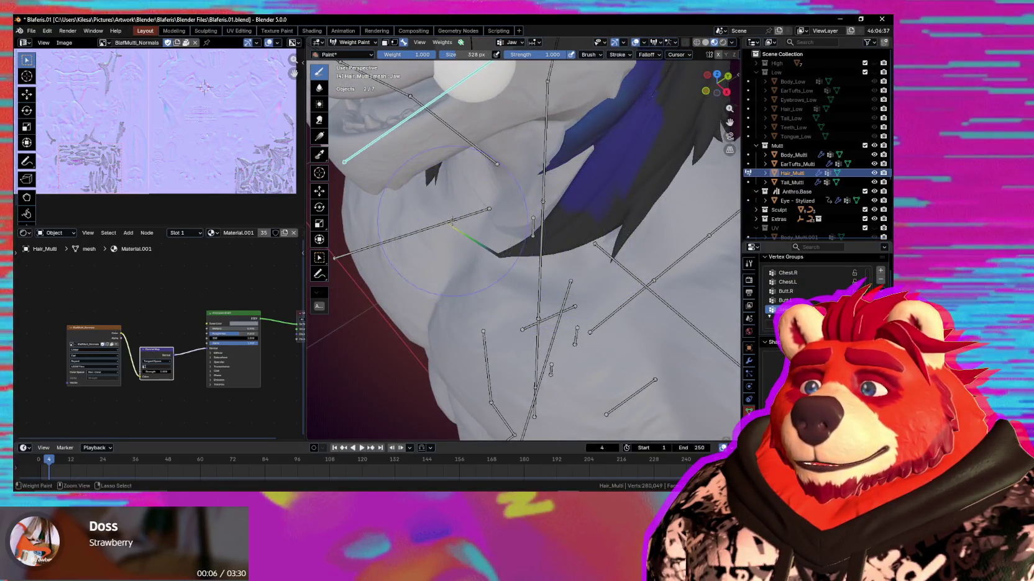
middle_drag(483, 247, 446, 245)
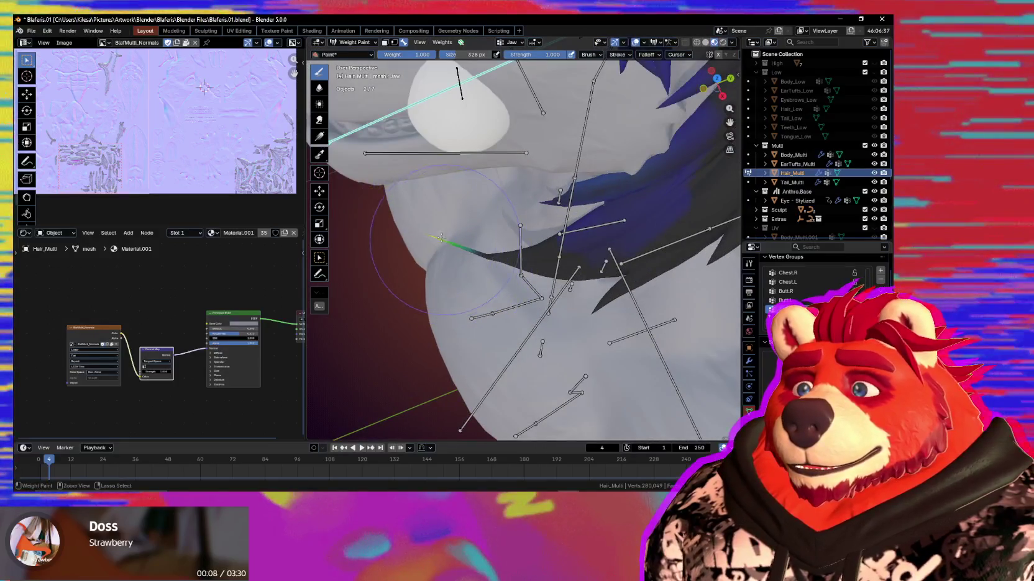
mouse_move(575, 252)
middle_down()
mouse_move(540, 262)
mouse_move(536, 237)
middle_up()
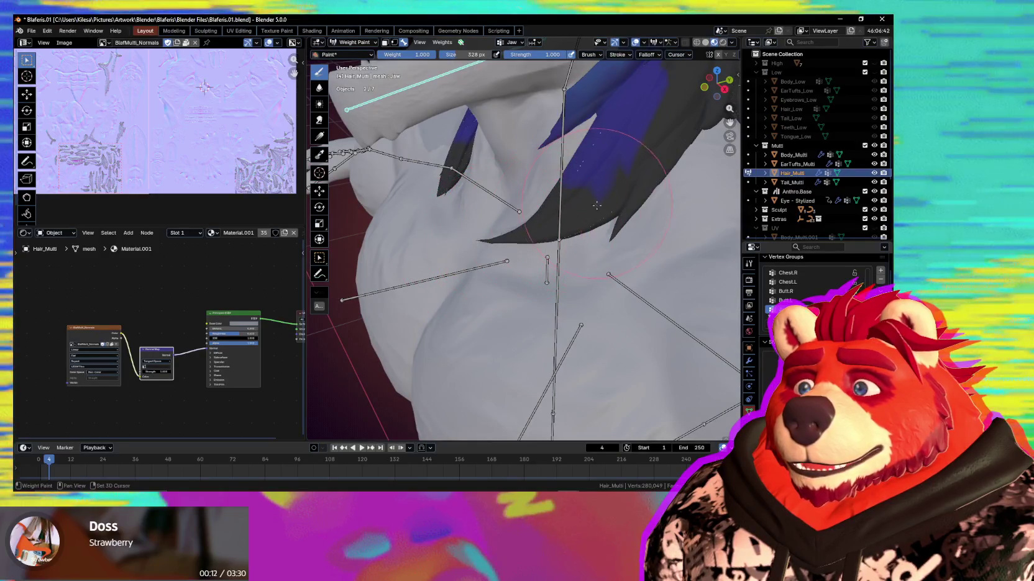
middle_drag(597, 202, 542, 249)
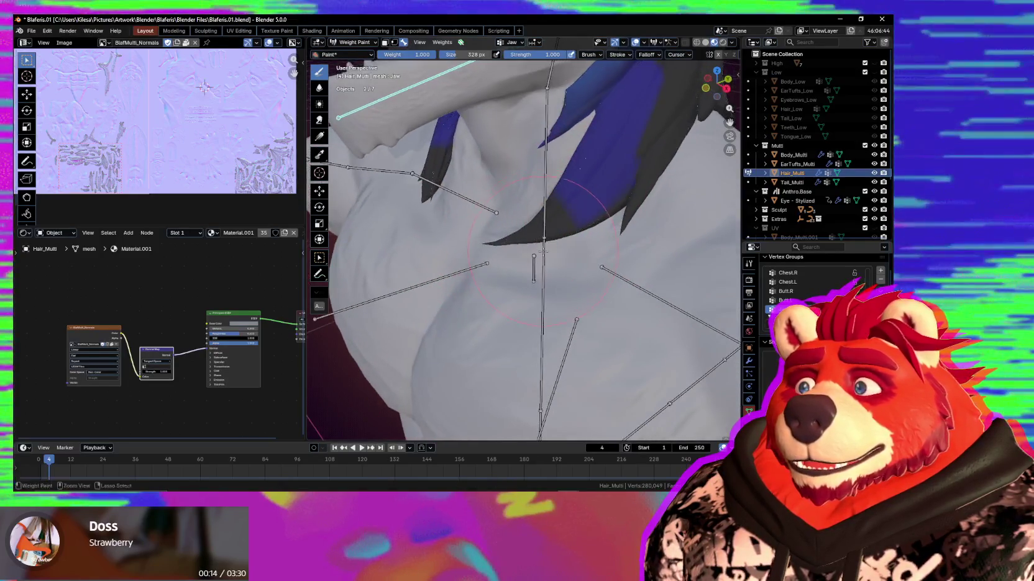
ctrl+click(543, 251)
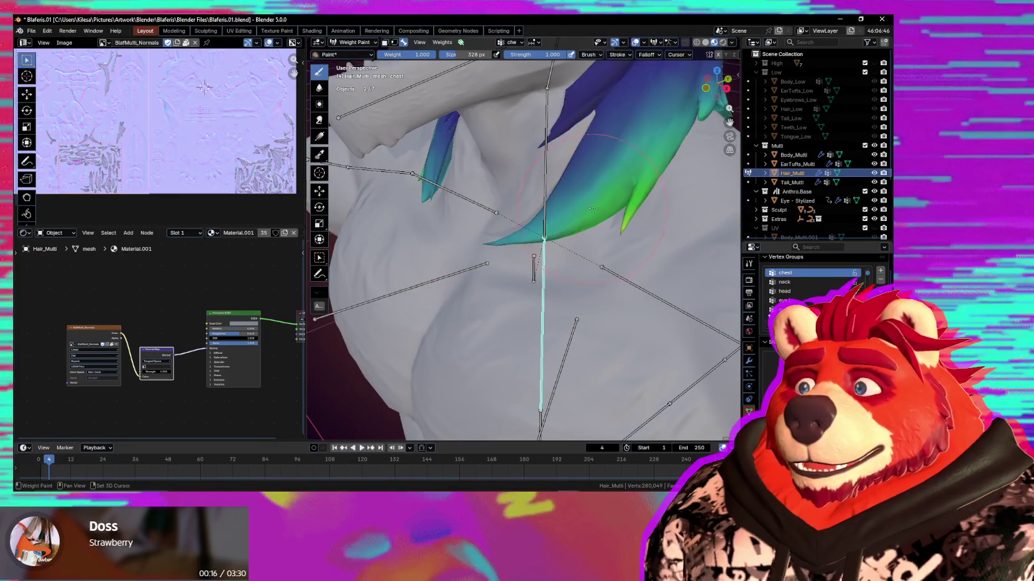
ctrl+click(626, 281)
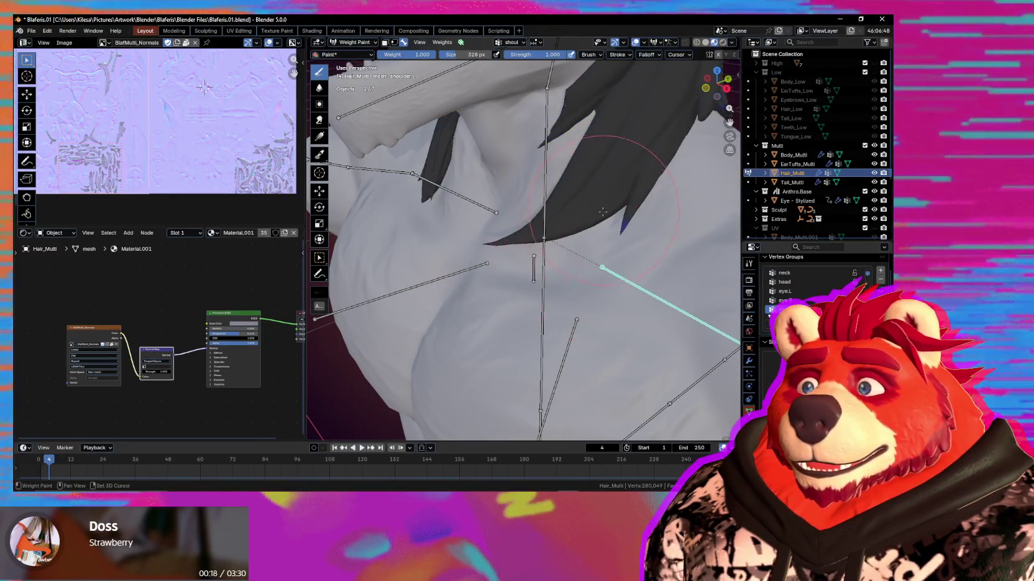
Inspect the neck bone's weights on the hair from several angles, including the back
ctrl+click(544, 198)
mouse_move(544, 198)
middle_down()
mouse_move(561, 195)
mouse_move(549, 247)
middle_up()
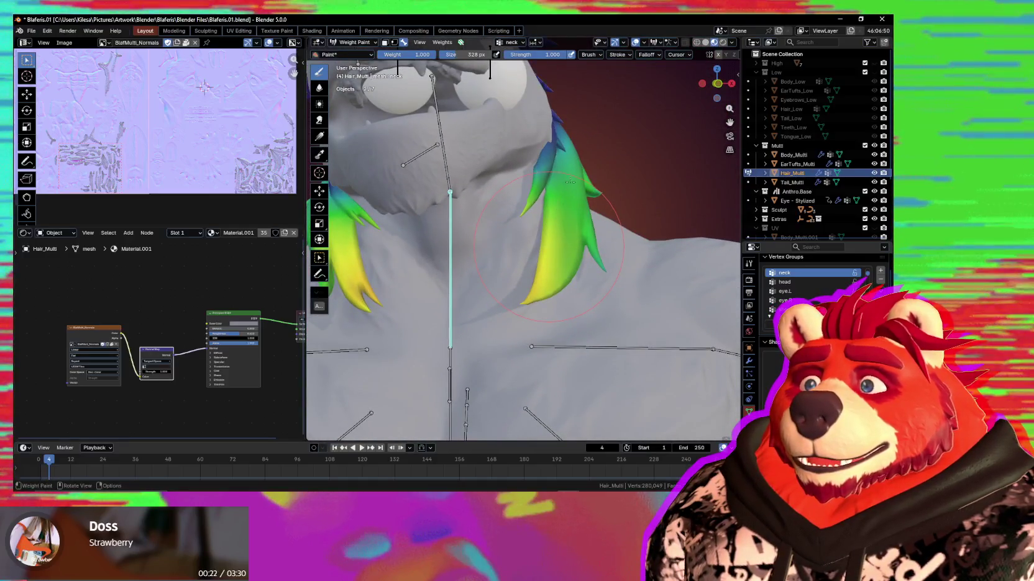
mouse_move(560, 182)
middle_down()
mouse_move(531, 212)
mouse_move(566, 204)
middle_up()
middle_drag(613, 232, 540, 243)
mouse_move(612, 293)
middle_down()
mouse_move(597, 306)
mouse_move(552, 306)
mouse_move(538, 282)
middle_up()
Inspect the head bone's weights across the top, side and underside of the hair
ctrl+click(469, 103)
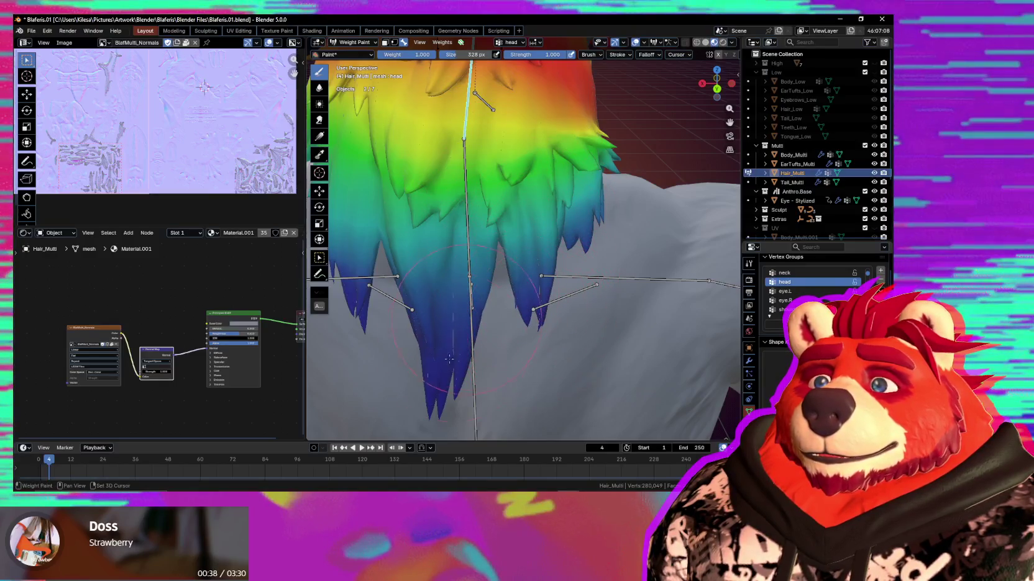
middle_drag(451, 353, 493, 196)
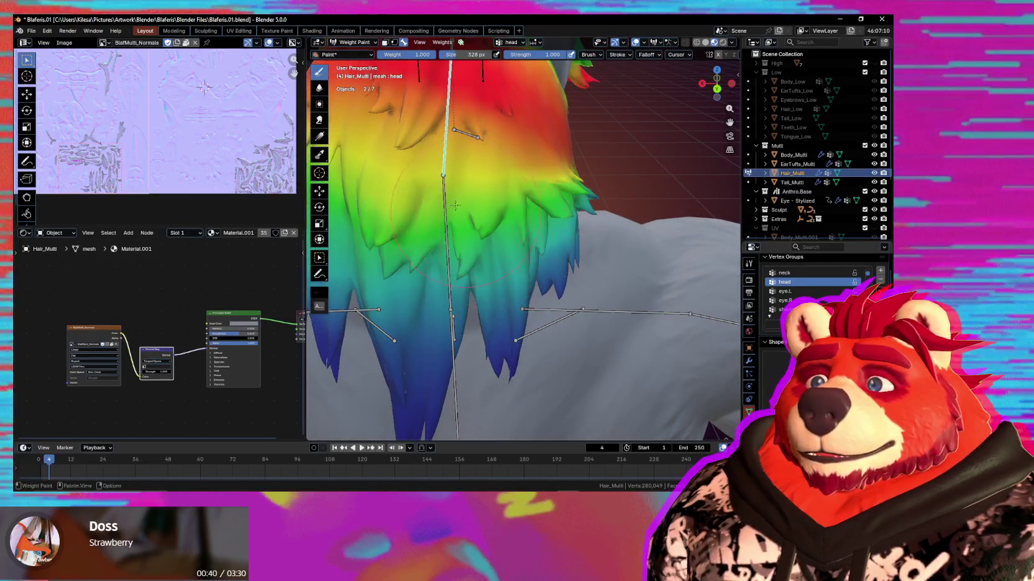
middle_drag(502, 236, 511, 199)
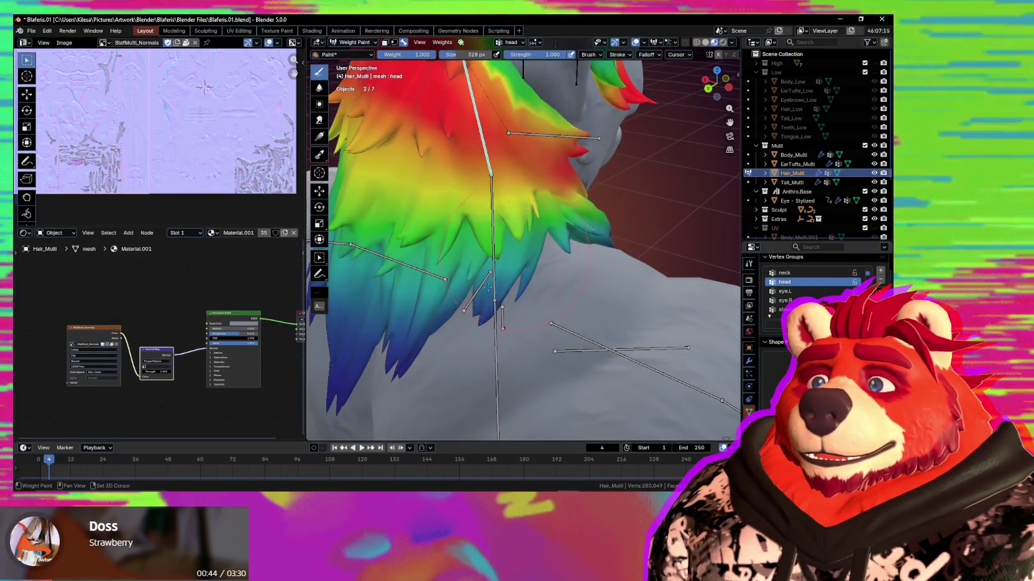
middle_drag(513, 219, 491, 144)
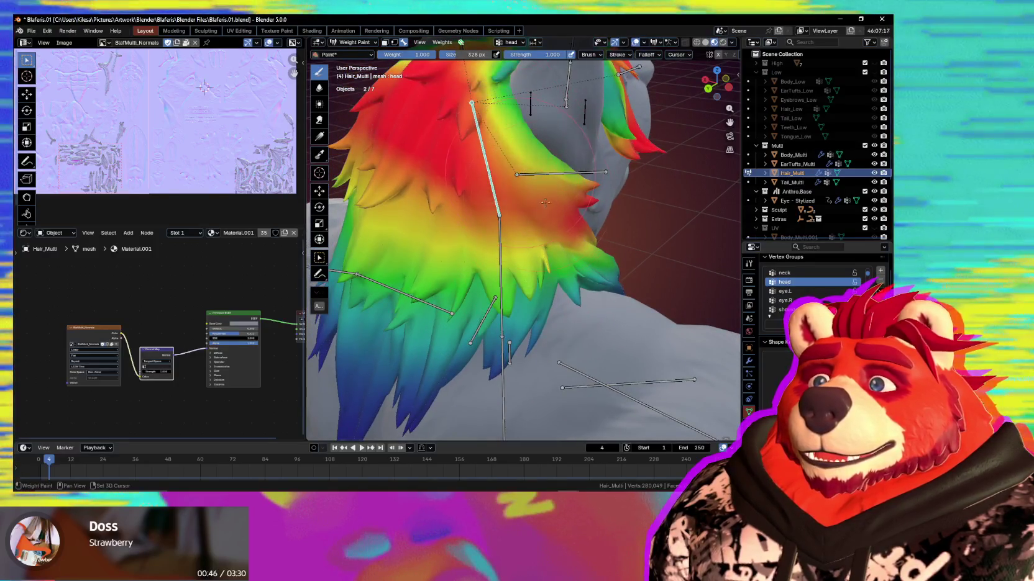
middle_drag(542, 199, 497, 266)
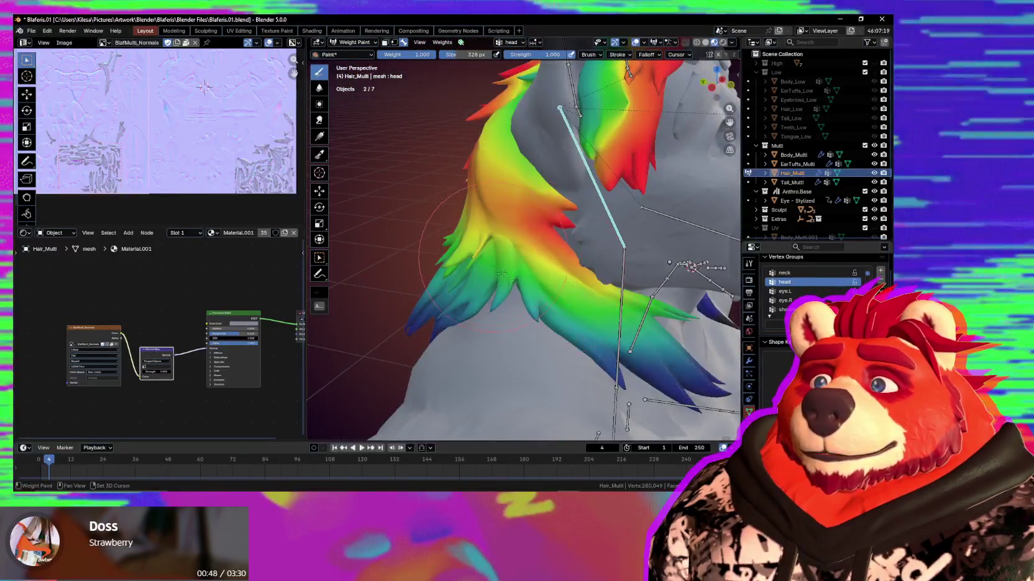
Toggle overlays to compare the bare grey hair mesh with its weight colours
key(shift+alt+z)
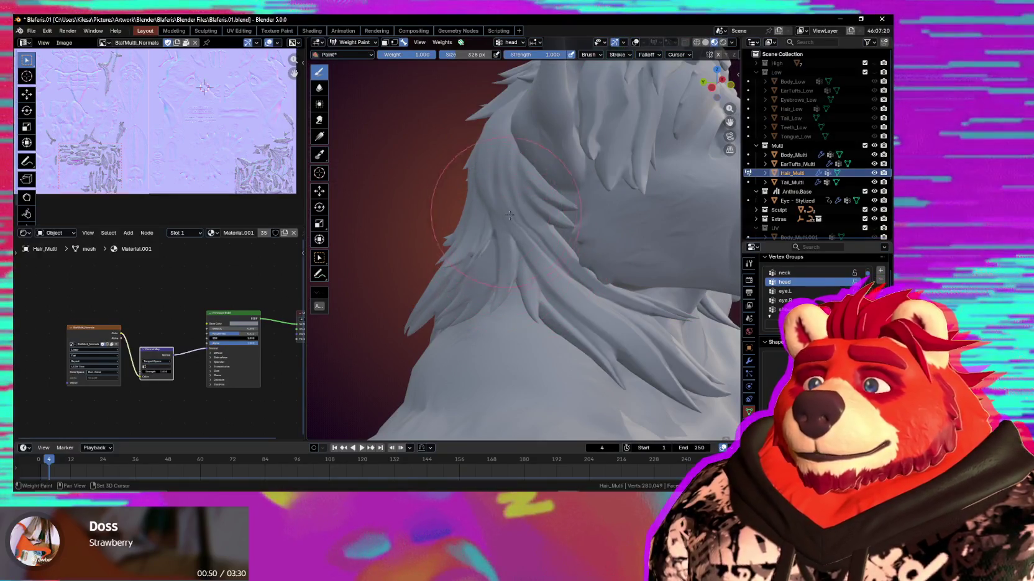
middle_drag(503, 211, 542, 199)
mouse_move(549, 244)
middle_down()
mouse_move(529, 241)
mouse_move(531, 222)
middle_up()
key(shift+alt+z)
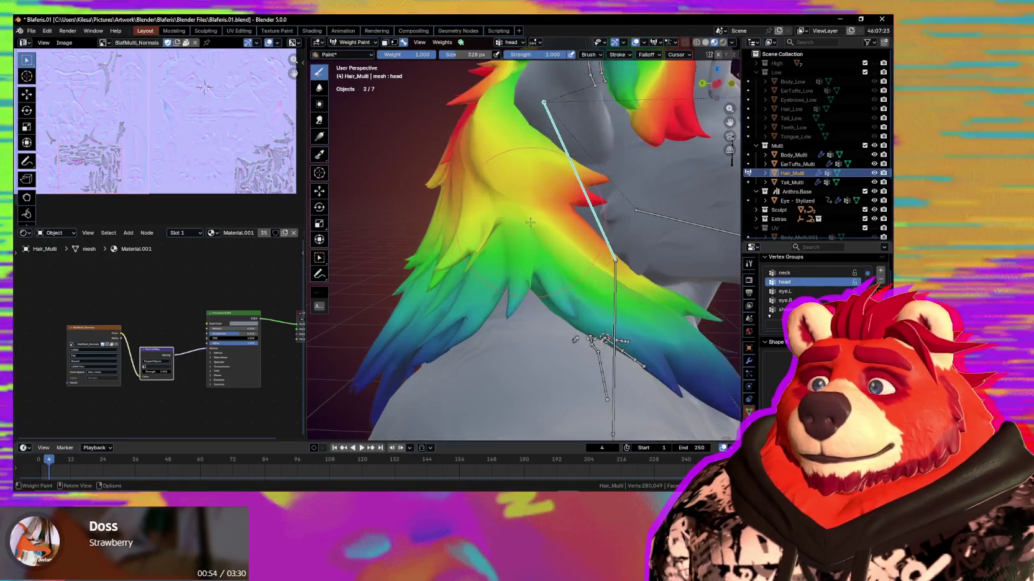
mouse_move(482, 165)
middle_down()
mouse_move(506, 176)
mouse_move(500, 226)
mouse_move(537, 233)
middle_up()
key(shift+alt+z)
key(shift+alt+z)
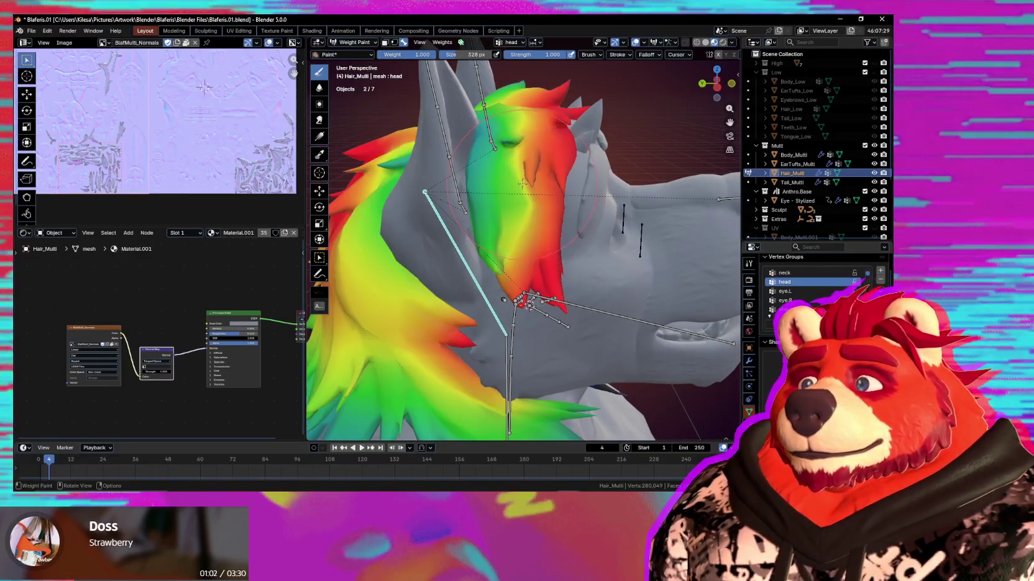
Paint full head weight onto the front mane strands, then display the neck weights
drag(522, 184, 526, 214)
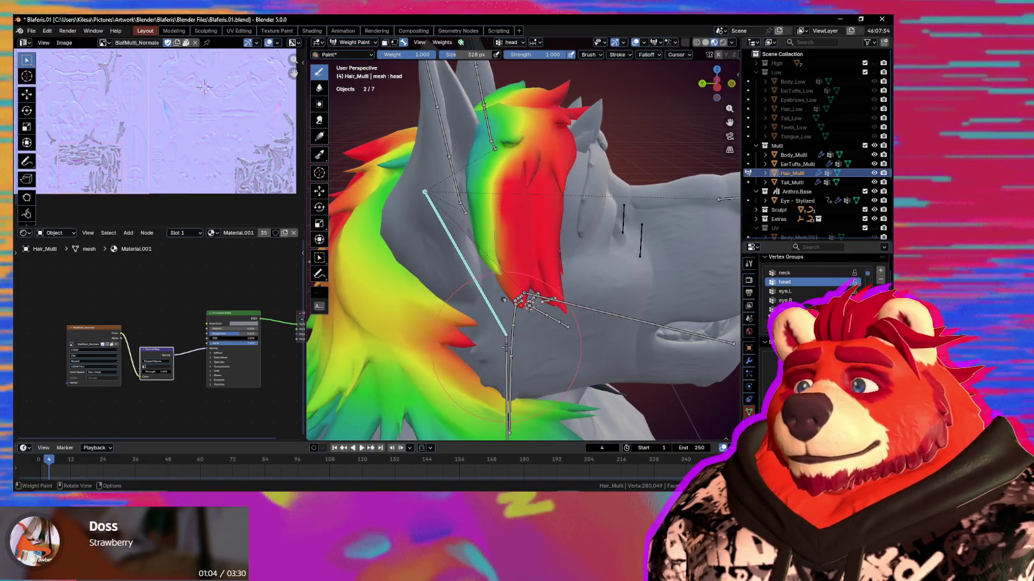
click(785, 273)
middle_drag(472, 335, 435, 346)
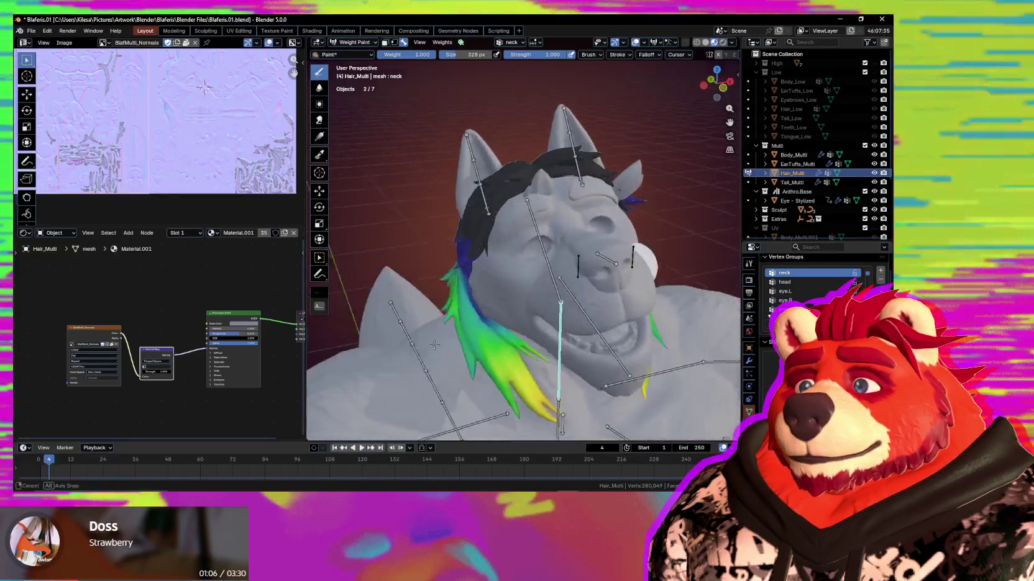
Review the hair's shoulder.R, neck and Chest.R weights from front and back
ctrl+click(479, 418)
mouse_move(478, 417)
middle_down()
mouse_move(534, 404)
mouse_move(545, 357)
mouse_move(445, 371)
middle_up()
ctrl+click(544, 373)
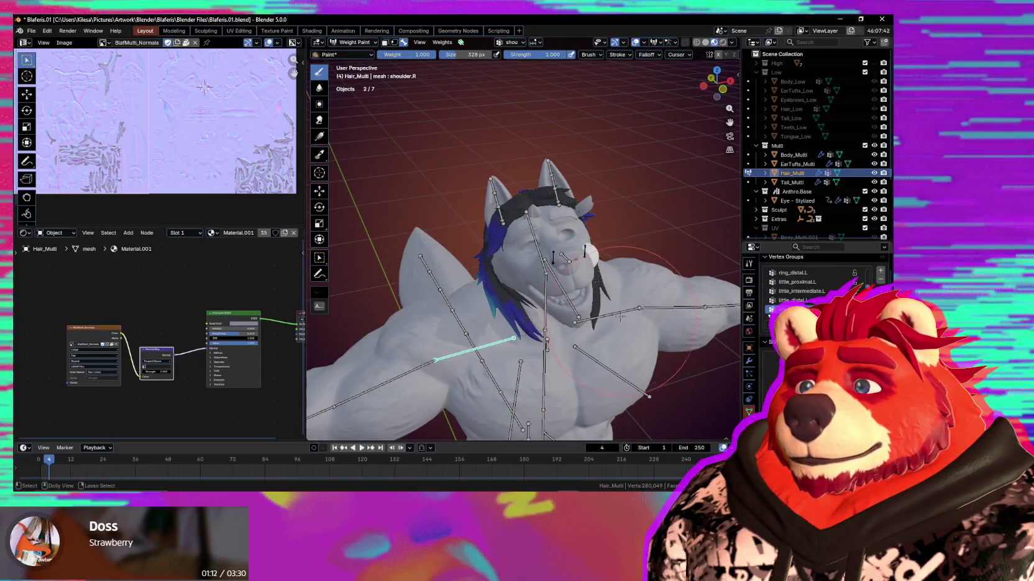
middle_drag(619, 313, 608, 343)
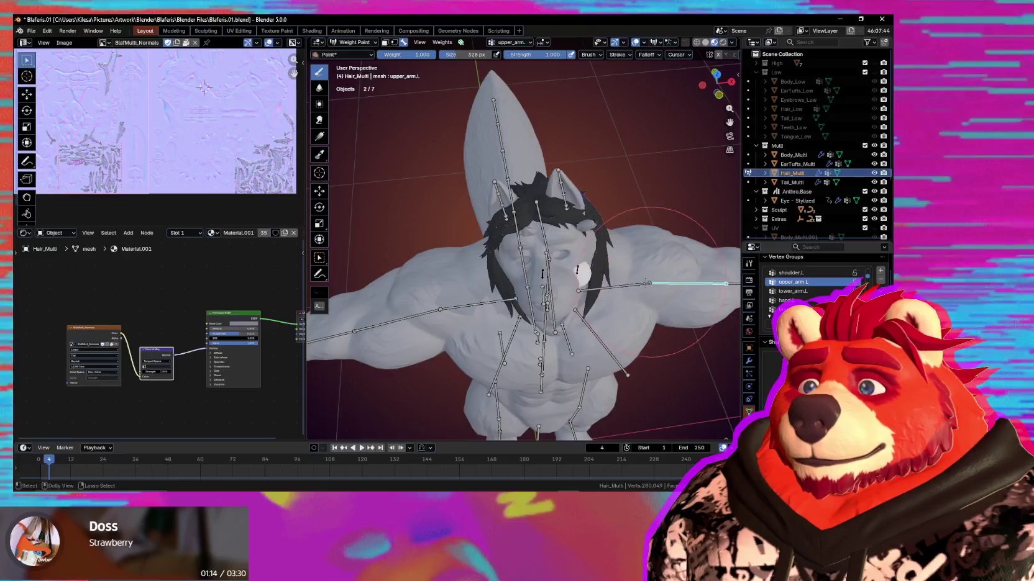
middle_drag(554, 343, 557, 359)
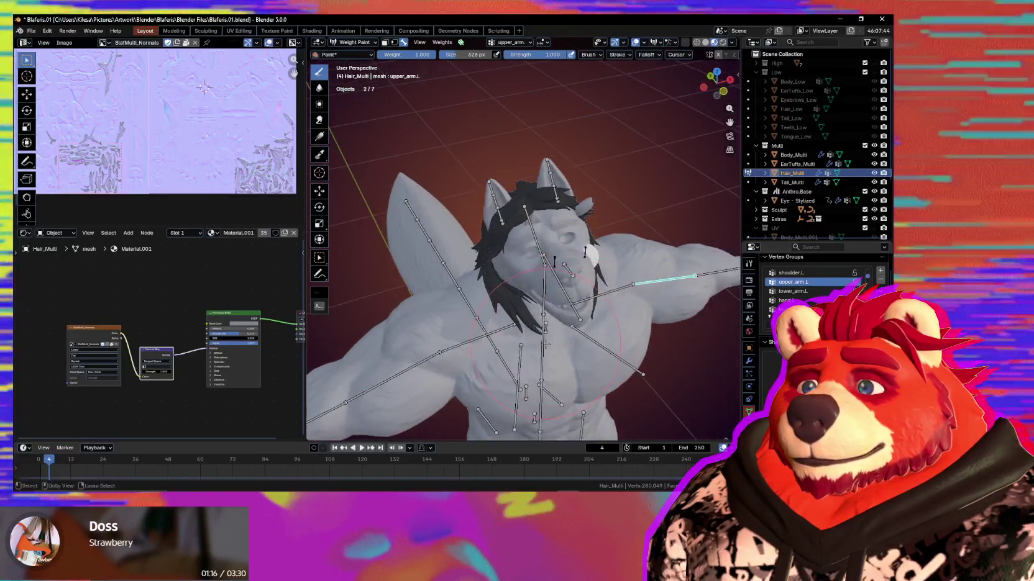
ctrl+click(557, 359)
mouse_move(483, 338)
middle_down()
mouse_move(509, 348)
mouse_move(621, 280)
mouse_move(536, 197)
mouse_move(619, 228)
middle_up()
scroll(510, 347, up, 3)
ctrl+click(648, 269)
Select the head bone and paint weight 1.0 over more of the side mane
middle_drag(668, 200, 559, 249)
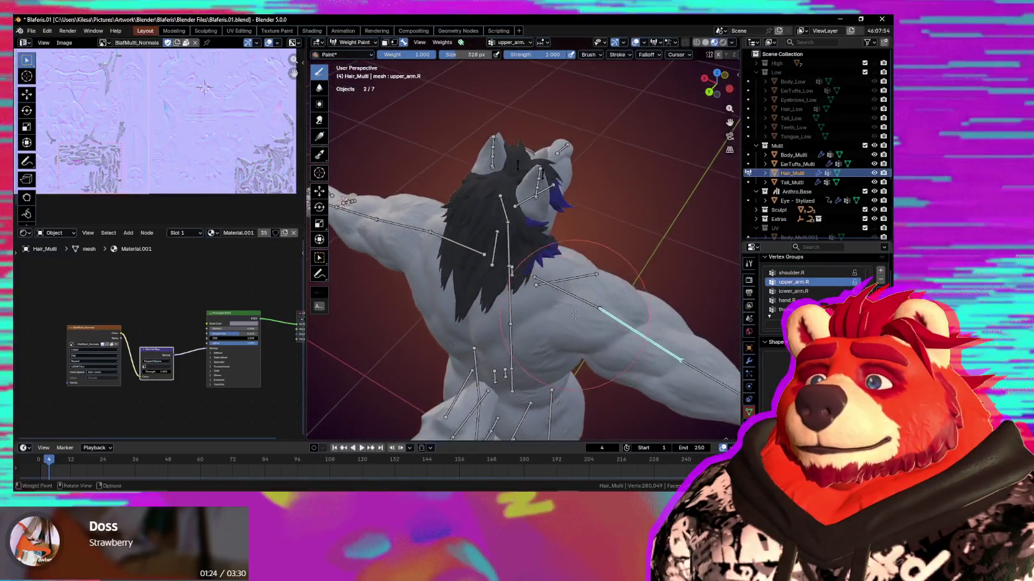
scroll(470, 281, up, 3)
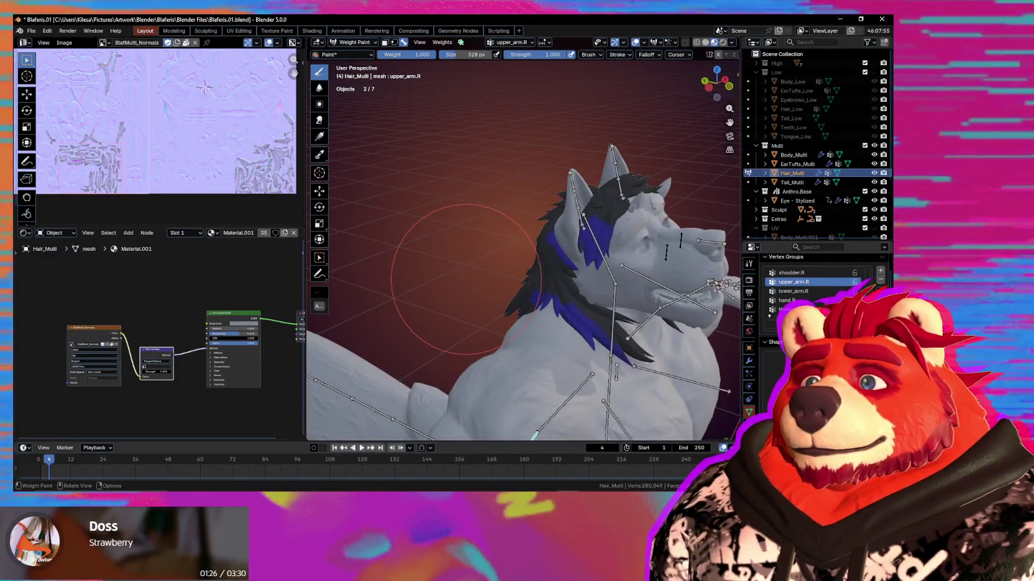
mouse_move(622, 283)
middle_down()
mouse_move(487, 247)
mouse_move(465, 281)
middle_up()
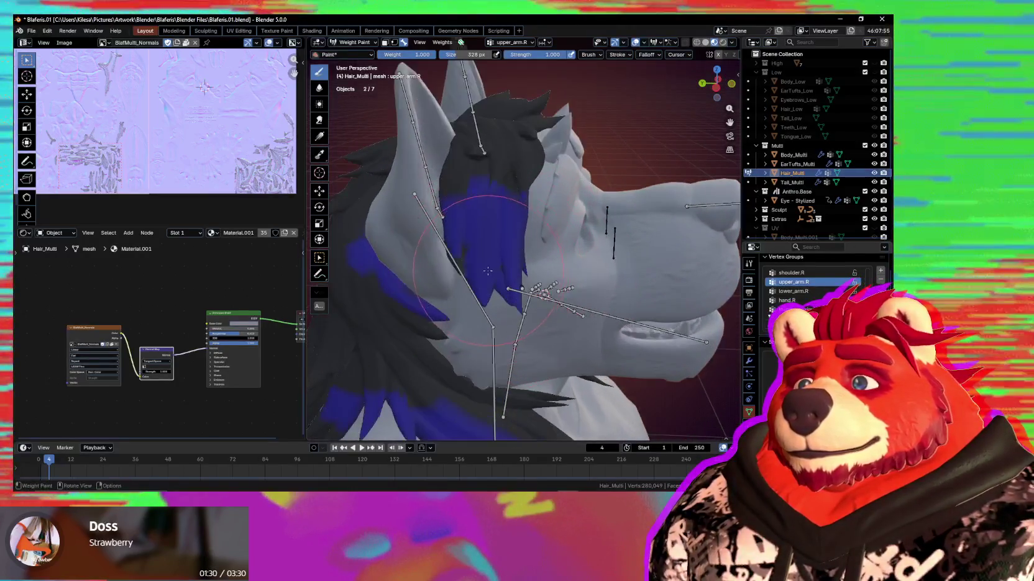
ctrl+click(465, 280)
drag(465, 233, 452, 242)
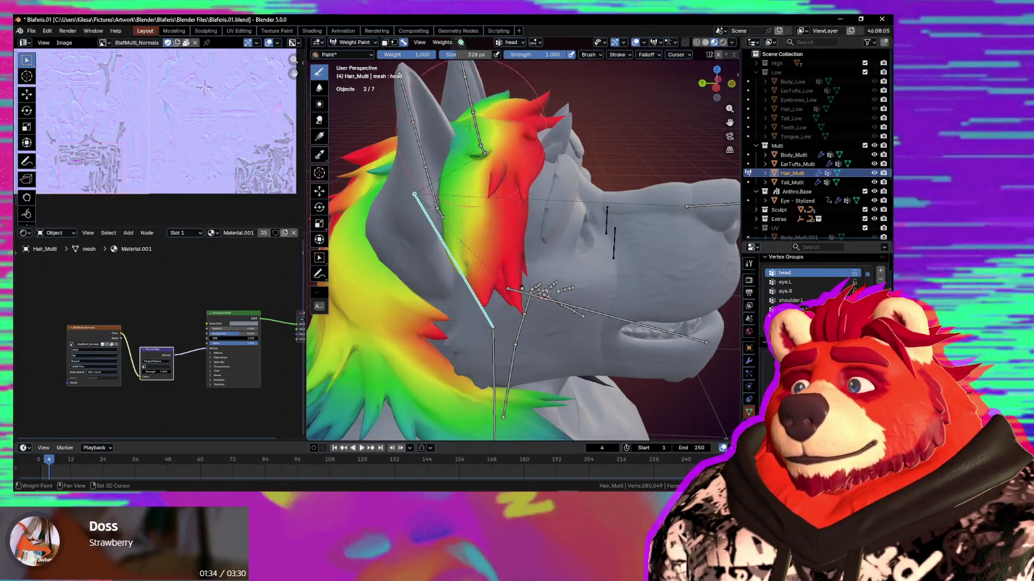
Rotate the small ear bone freely to test how the hair follows it
ctrl+click(440, 215)
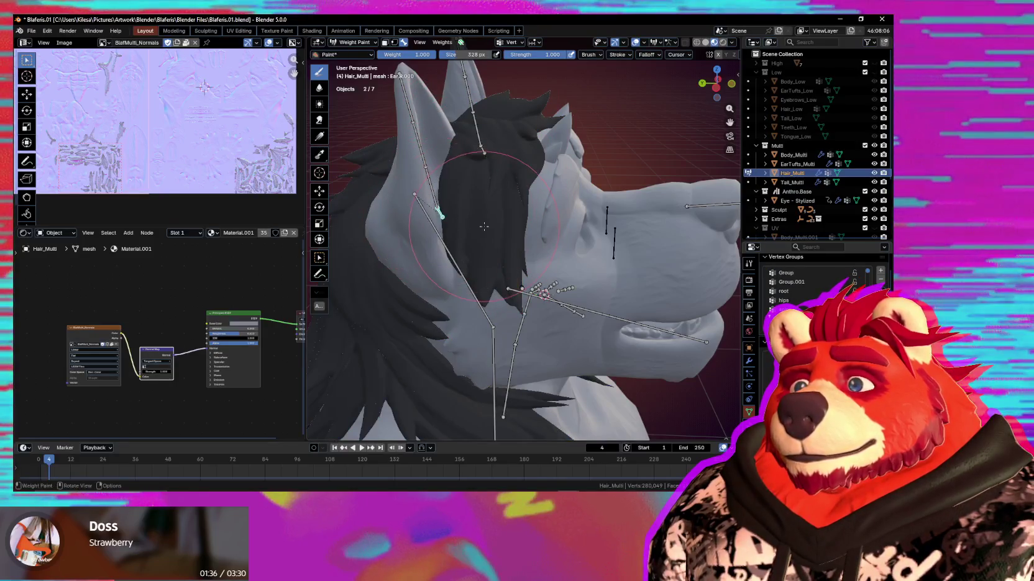
key(r)
key(r)
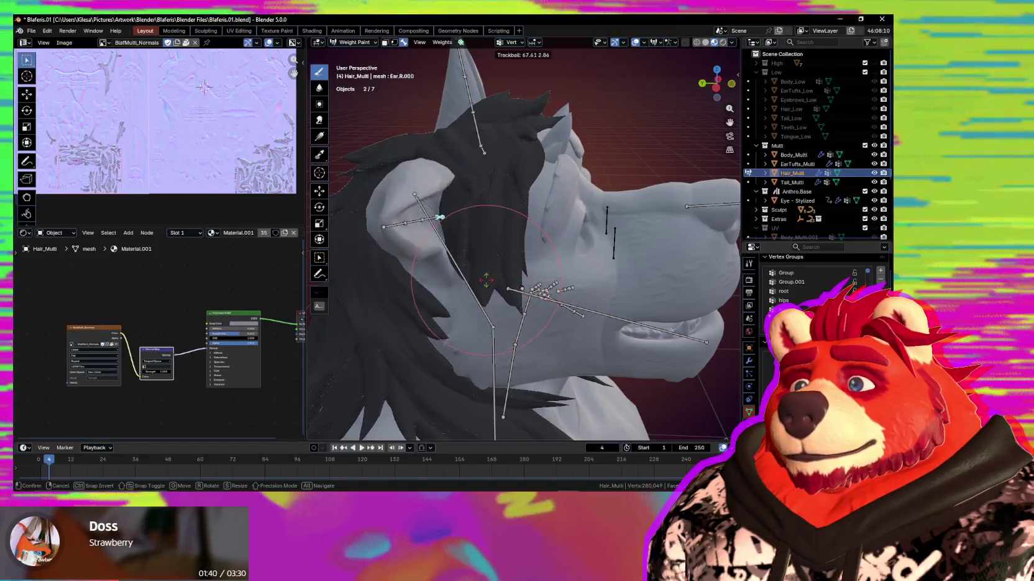
right_click(493, 218)
key(r)
key(r)
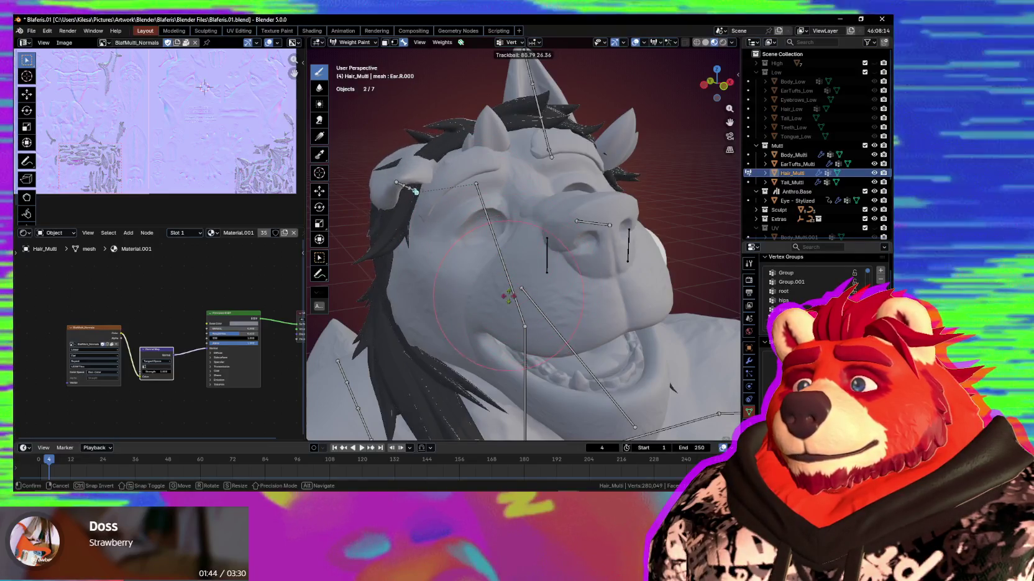
click(476, 183)
mouse_move(476, 184)
middle_down()
mouse_move(600, 266)
mouse_move(570, 265)
mouse_move(517, 318)
middle_up()
Compare the head, Jaw and Nose.001 bone weights on the hair, ending on head
ctrl+click(571, 265)
ctrl+click(559, 298)
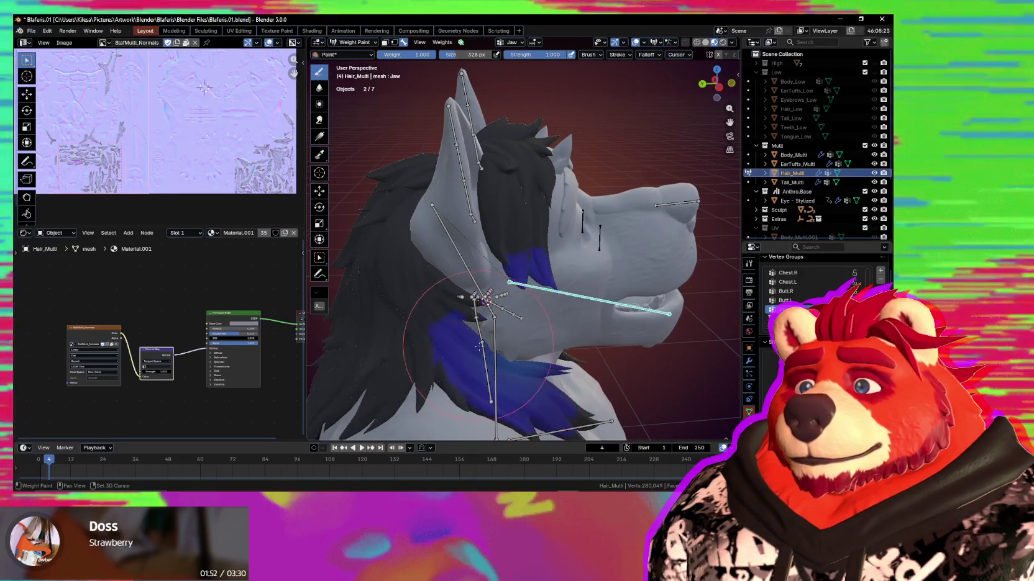
ctrl+click(677, 203)
mouse_move(677, 203)
middle_down()
mouse_move(618, 231)
mouse_move(552, 315)
middle_up()
ctrl+click(509, 283)
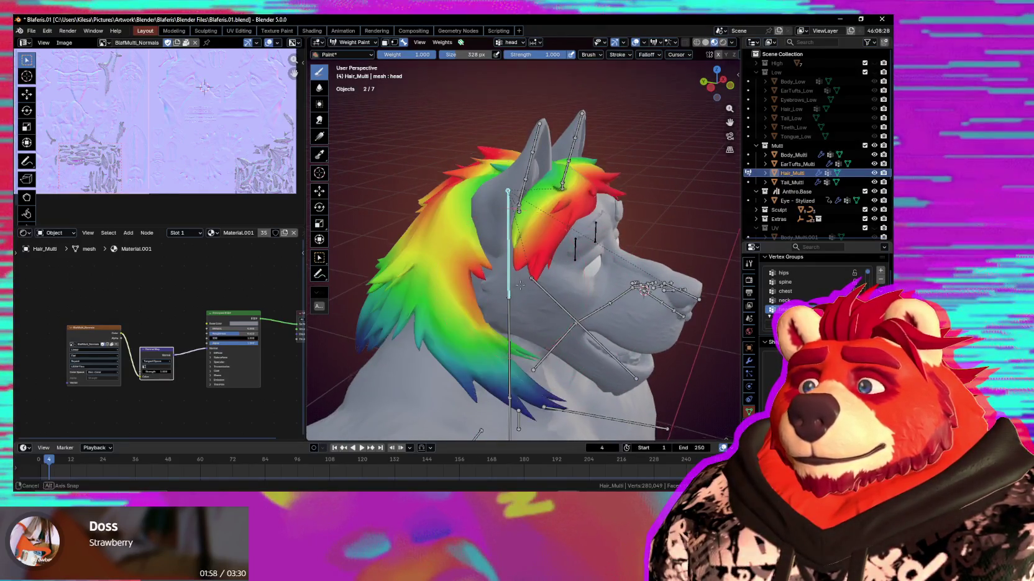
Rotate the head bone along its local X axis to check the hair moves with it
scroll(510, 283, up, 3)
key(r)
key(x)
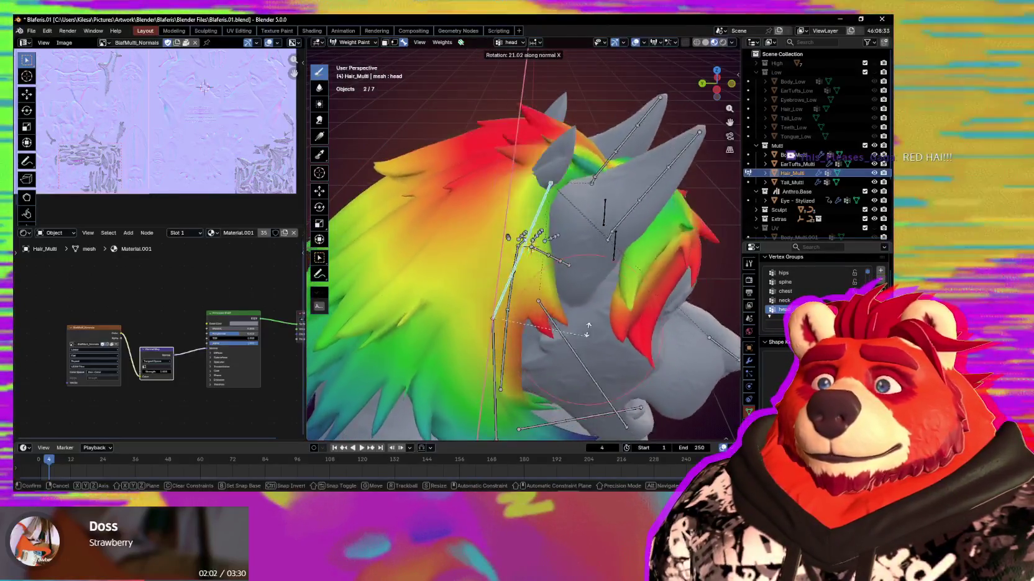
click(545, 332)
Orbit from the side to the front of the head to inspect the hair's head weights
middle_drag(545, 332, 497, 280)
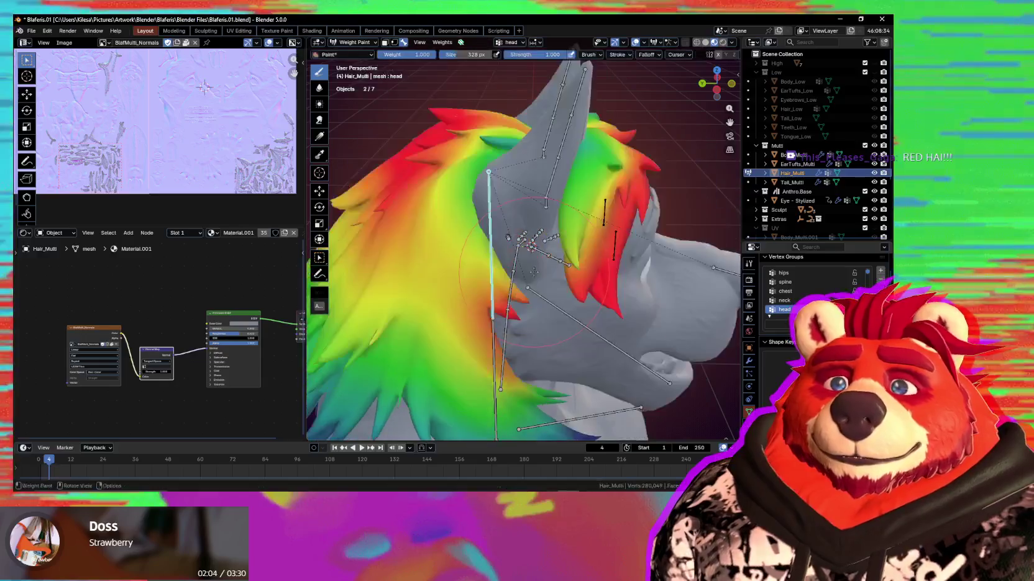
scroll(497, 279, down, 2)
scroll(487, 266, up, 3)
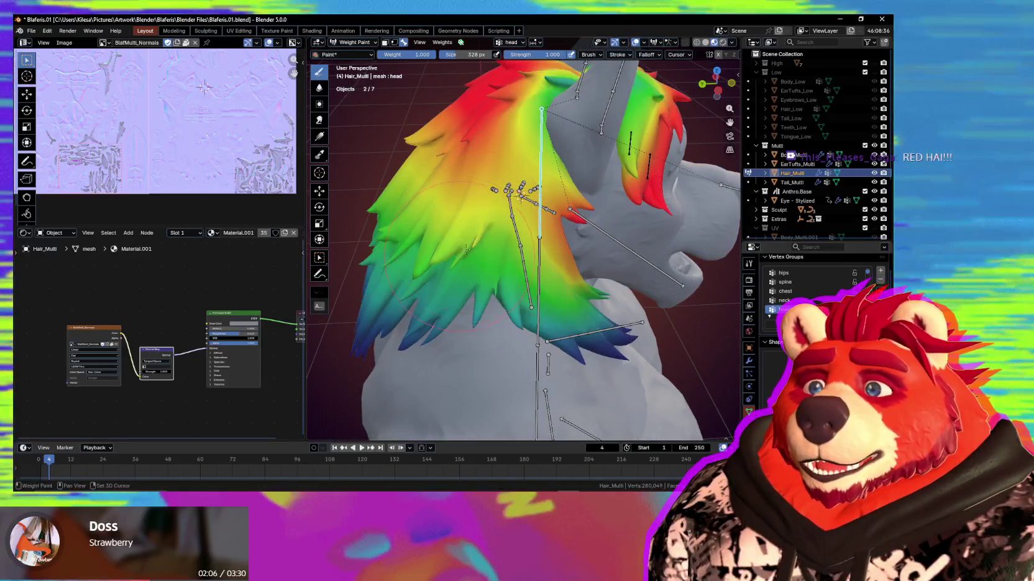
middle_drag(488, 265, 467, 265)
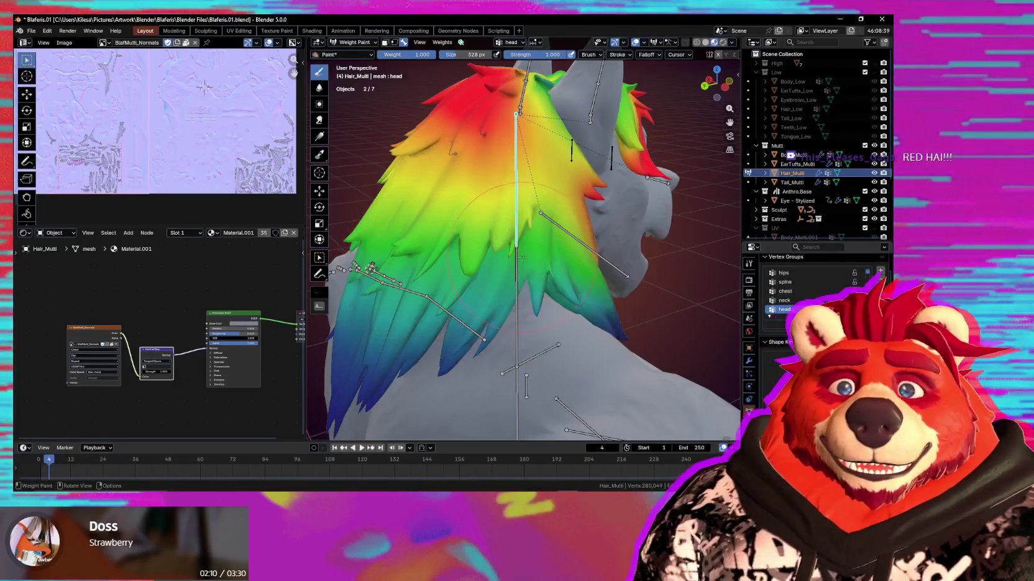
middle_drag(522, 257, 432, 257)
mouse_move(545, 258)
middle_down()
mouse_move(487, 243)
mouse_move(483, 304)
middle_up()
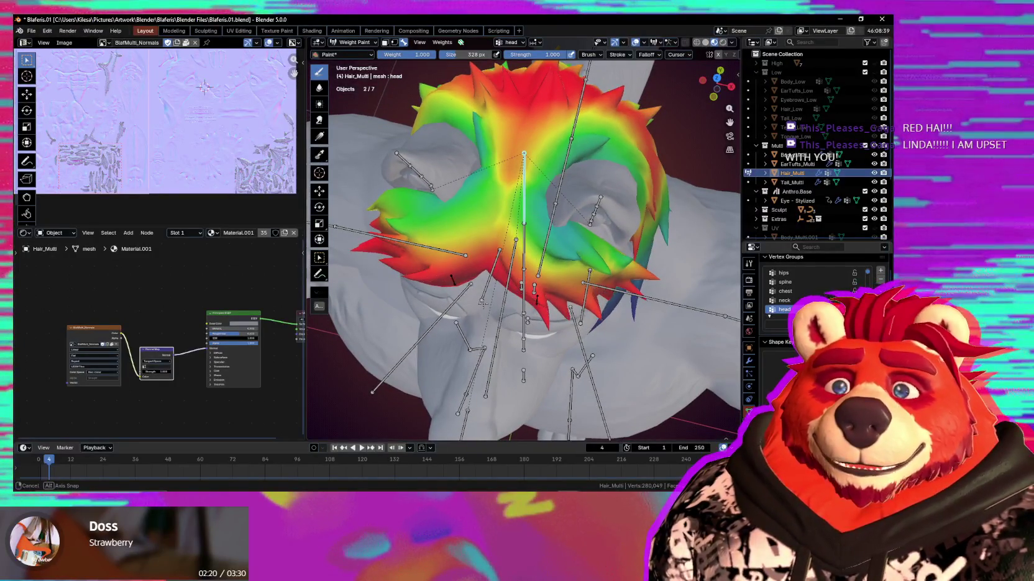
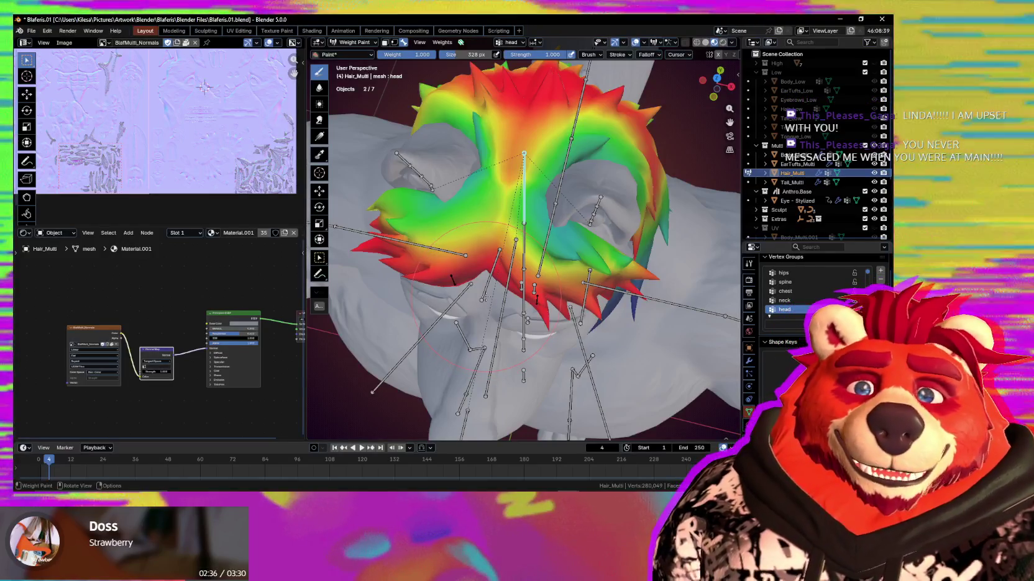
From a side view, paint stronger head-group weight onto the Hair_Multi strands
mouse_move(542, 236)
middle_down()
mouse_move(466, 193)
mouse_move(487, 212)
middle_up()
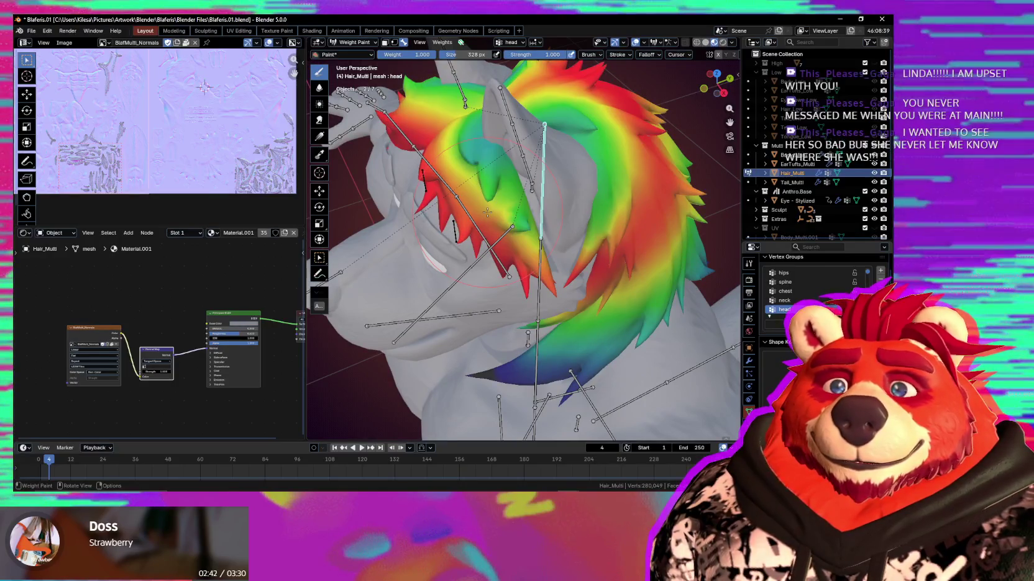
scroll(488, 213, up, 1)
scroll(494, 213, up, 1)
scroll(499, 213, up, 1)
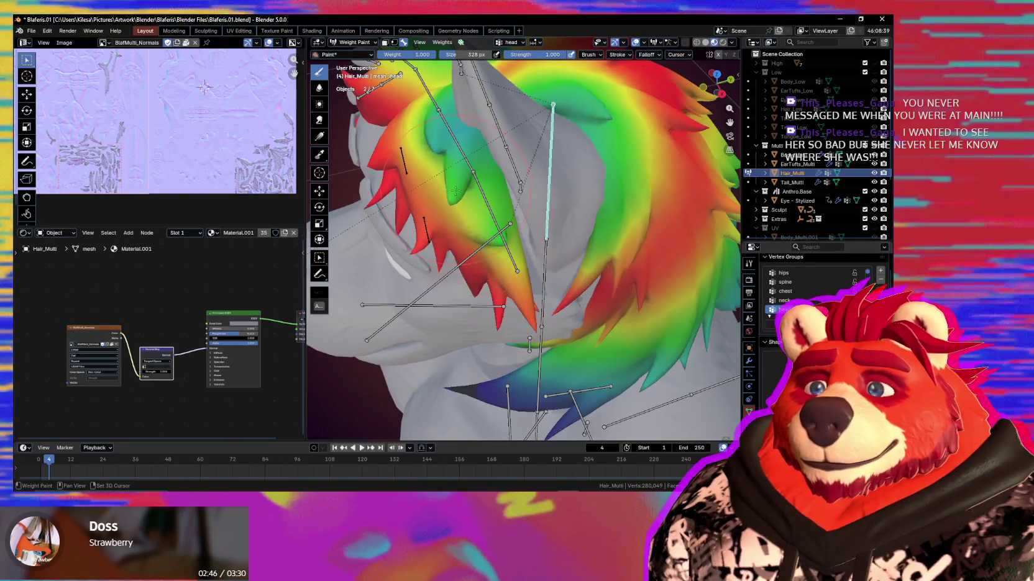
middle_drag(455, 190, 505, 175)
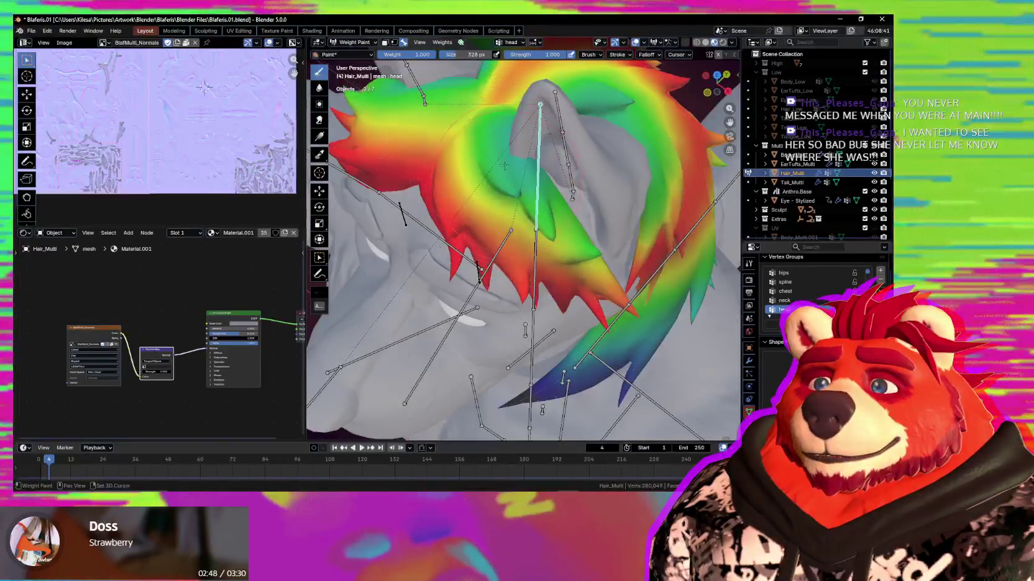
drag(506, 176, 508, 163)
mouse_move(525, 108)
middle_down()
mouse_move(577, 212)
mouse_move(606, 199)
middle_up()
Test-tilt the head bone twice, cancelling each time so the head returns upright
key(r)
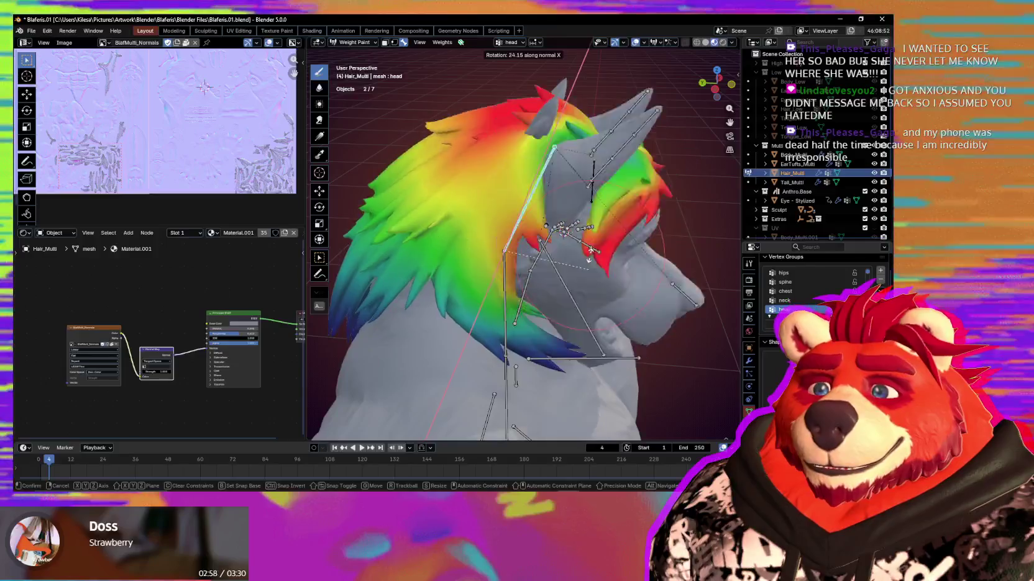
right_click(508, 187)
middle_drag(508, 187, 559, 256)
key(r)
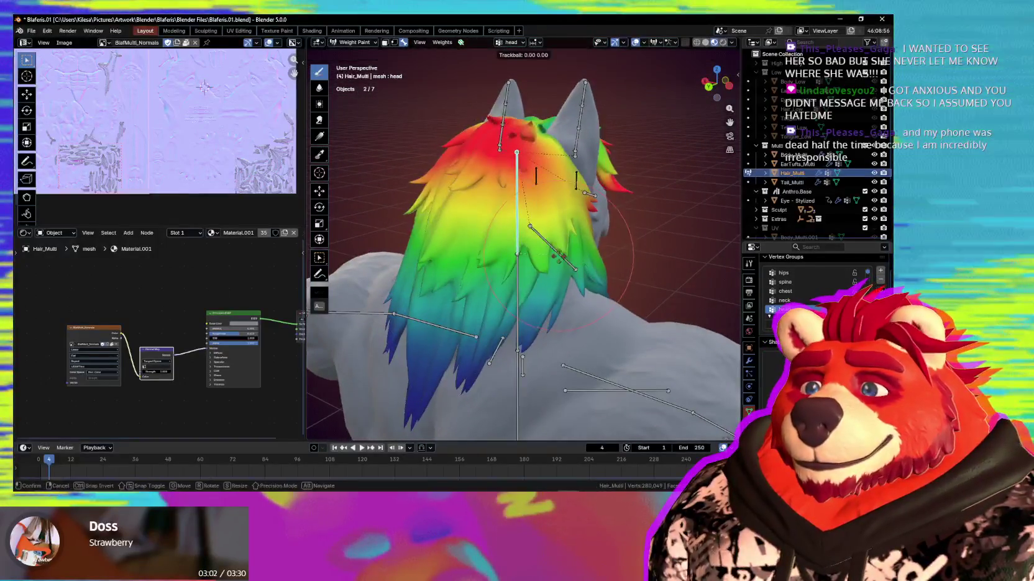
key(r)
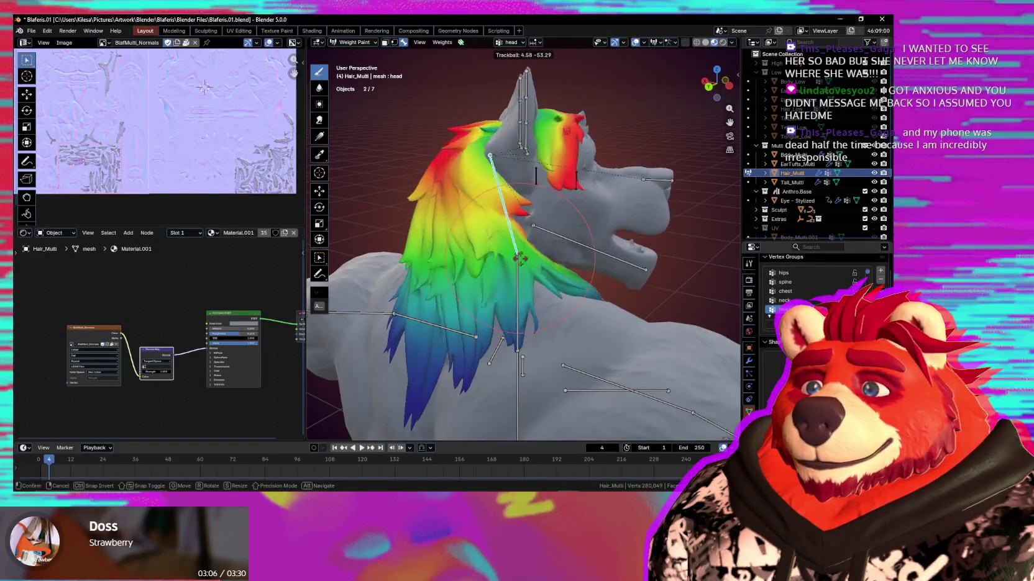
middle_drag(541, 268, 515, 271)
key(r)
key(r)
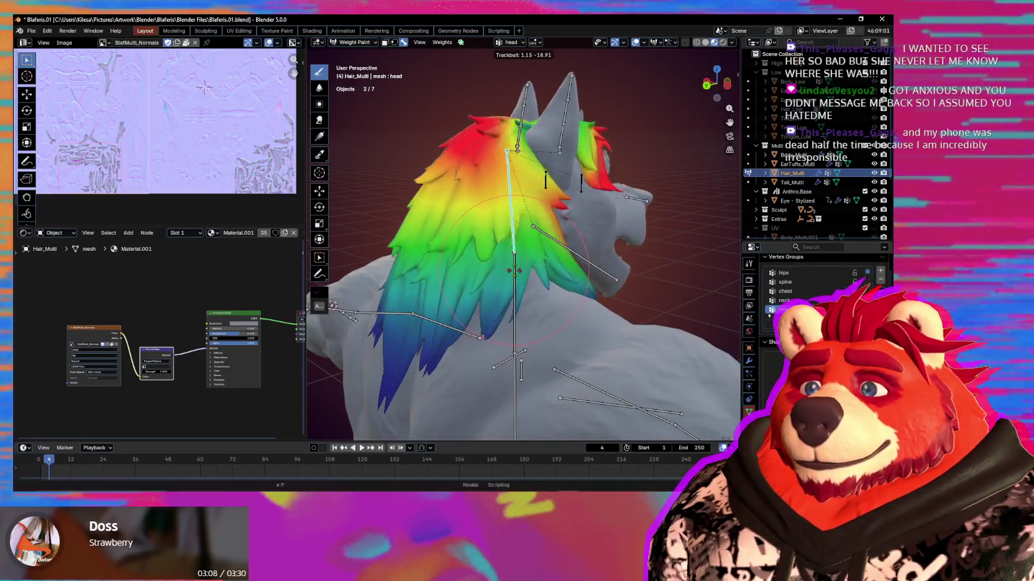
right_click(489, 285)
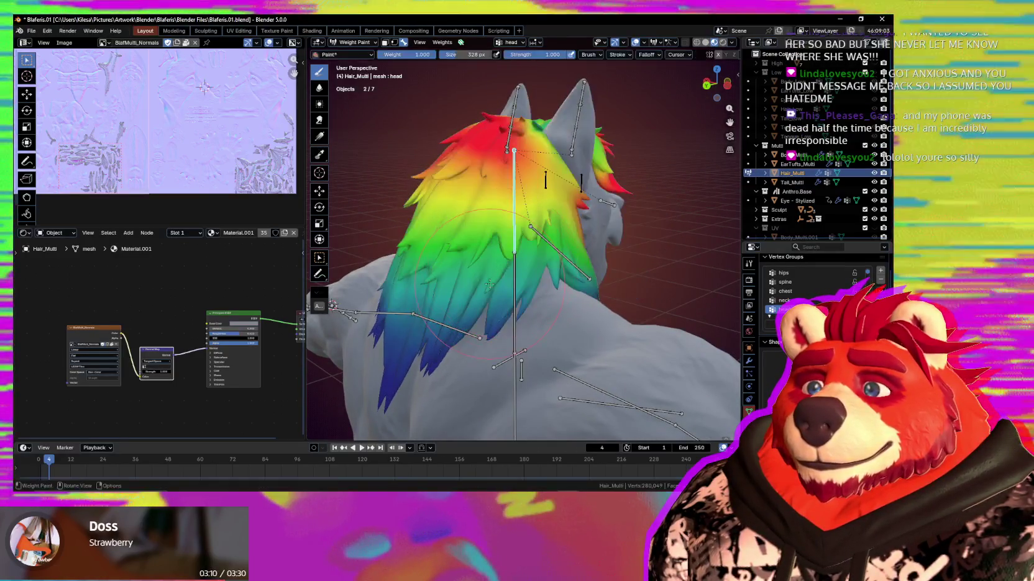
scroll(490, 268, up, 4)
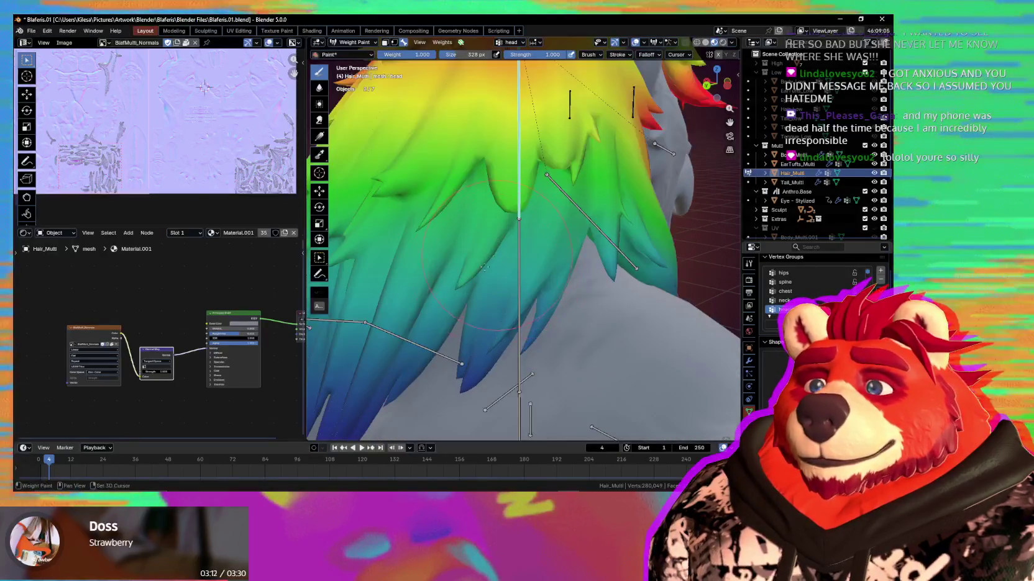
ctrl+click(518, 264)
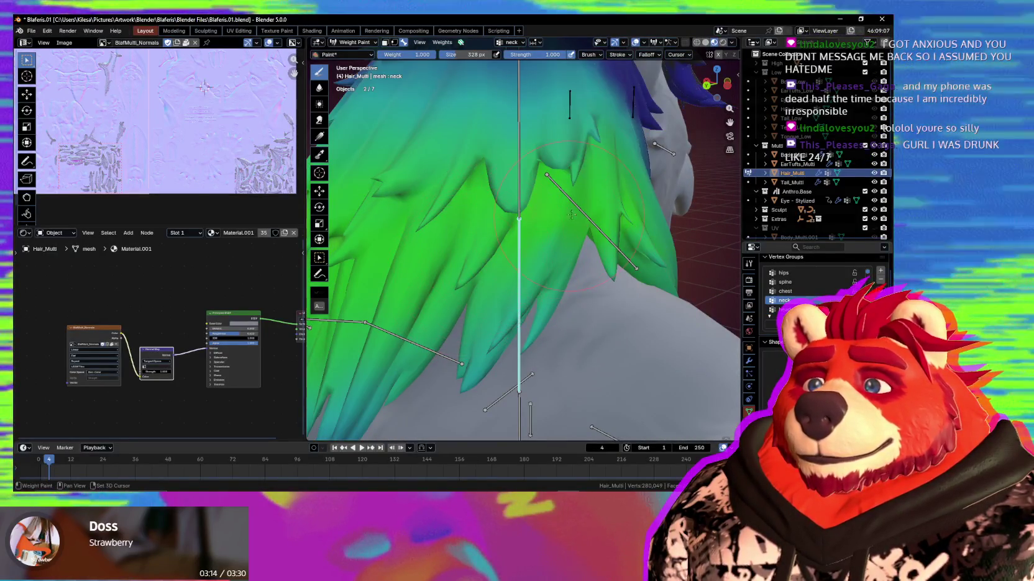
ctrl+click(577, 201)
scroll(531, 316, down, 3)
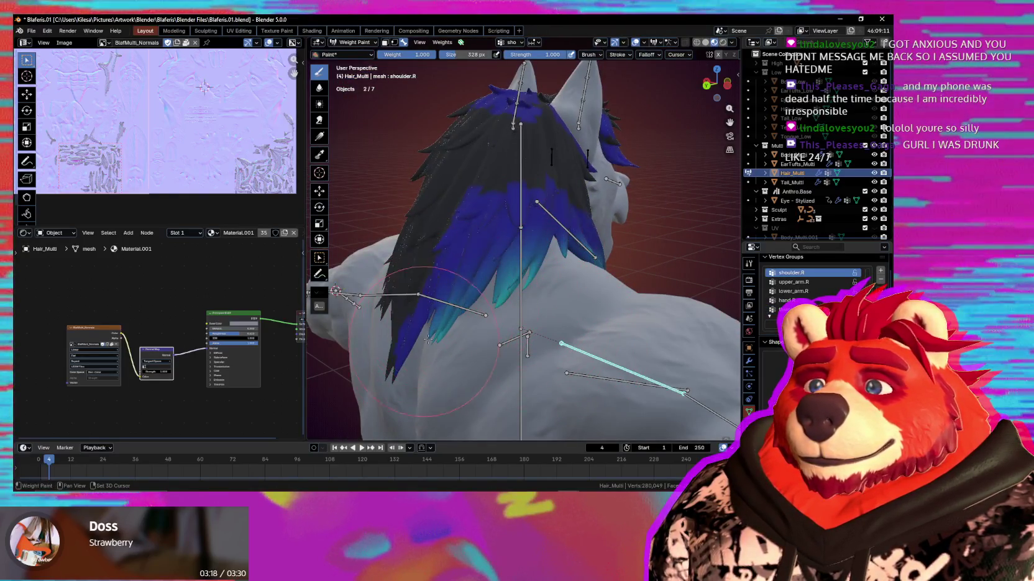
middle_drag(475, 305, 549, 291)
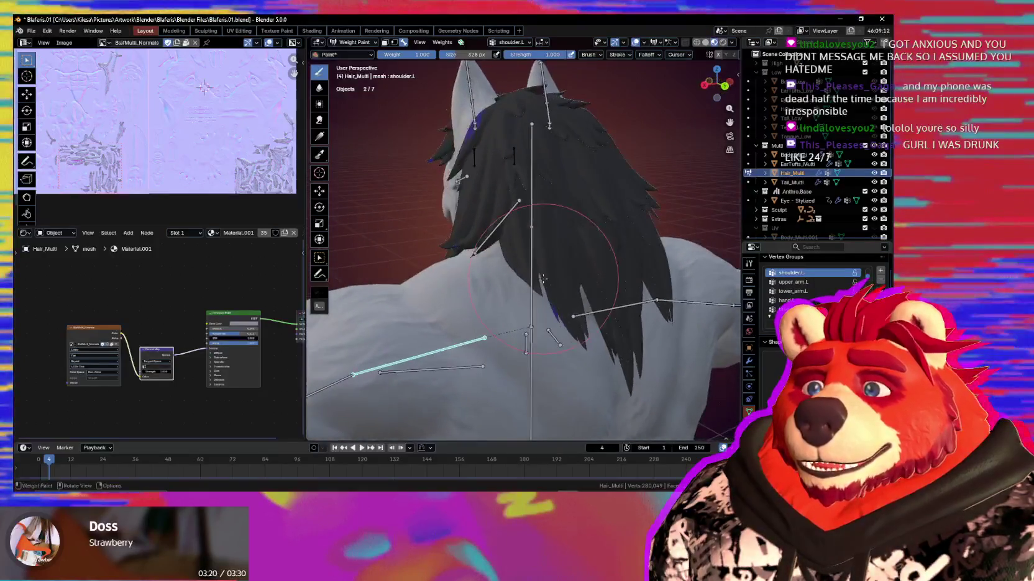
ctrl+click(533, 346)
middle_drag(534, 344, 504, 330)
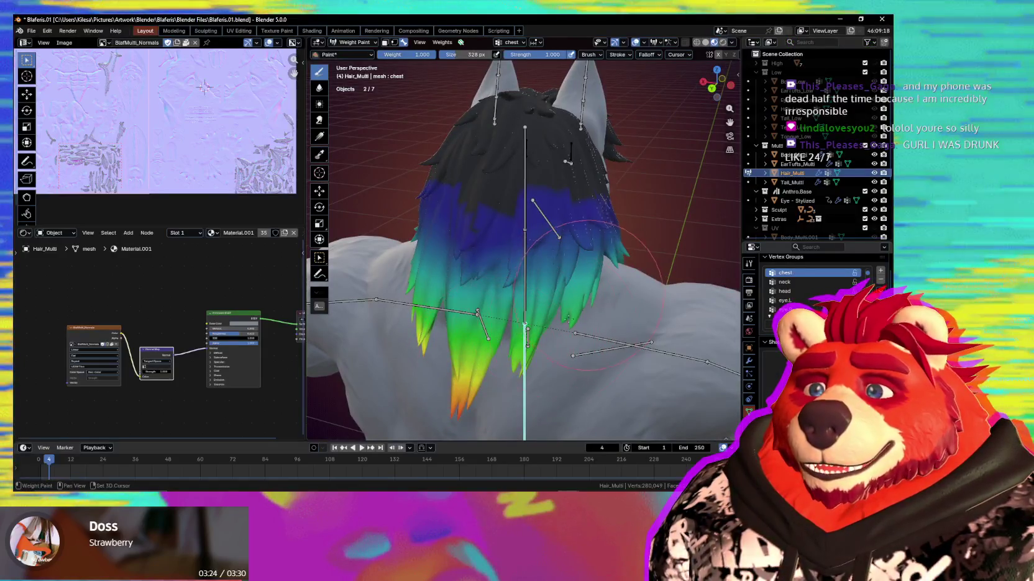
middle_drag(578, 307, 546, 216)
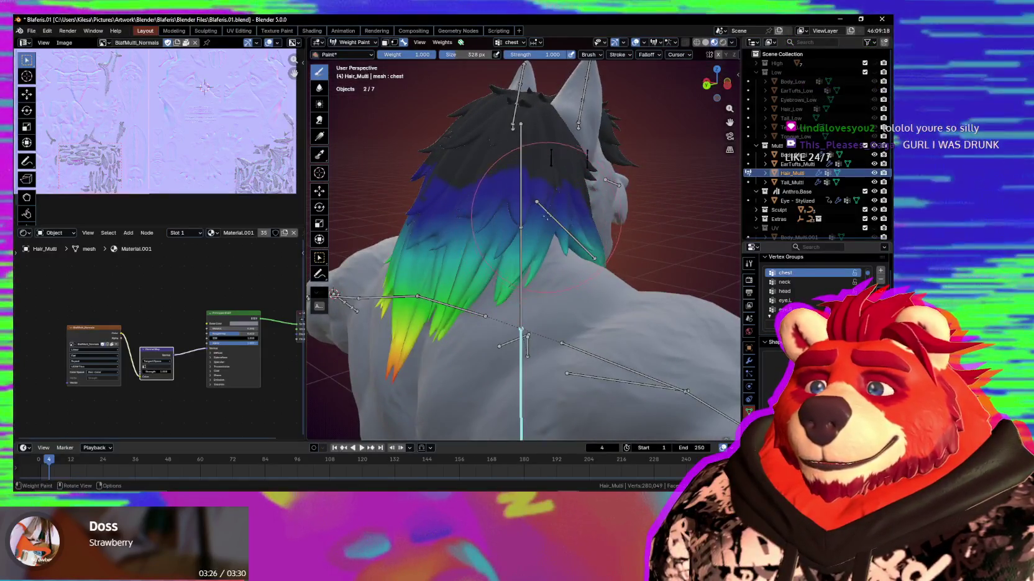
ctrl+click(583, 115)
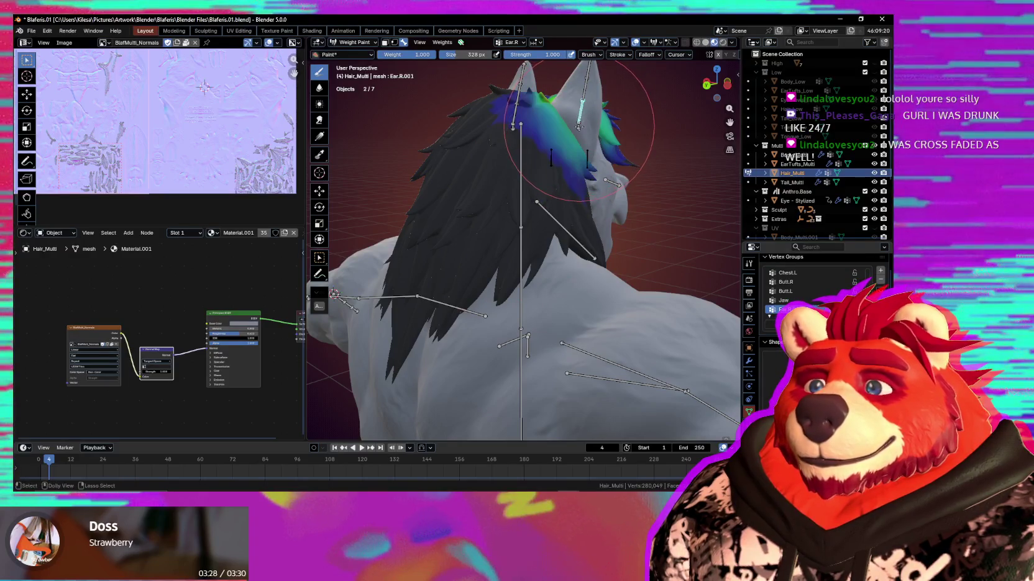
ctrl+click(579, 126)
ctrl+click(522, 156)
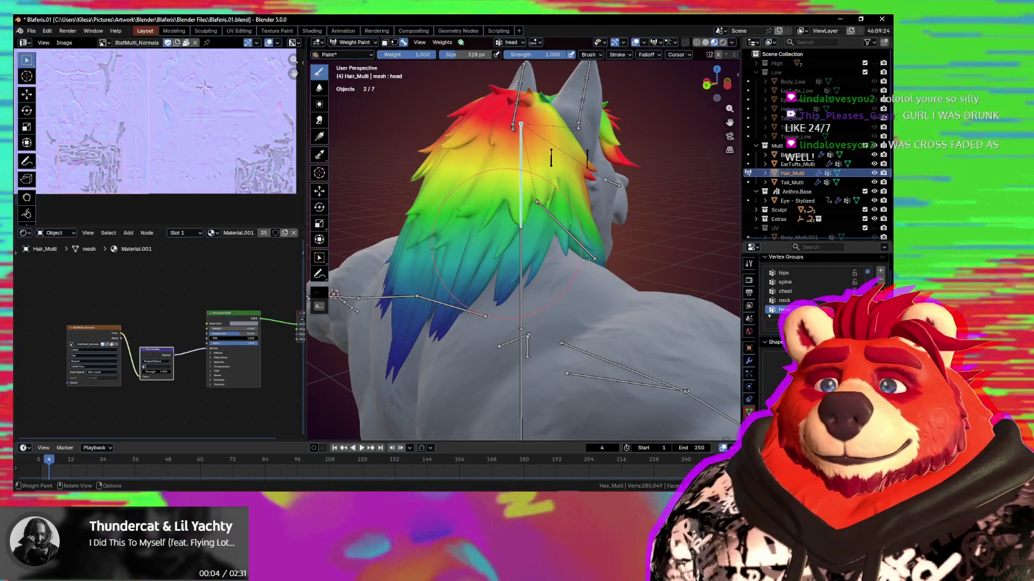
Tumble-test the head bone twice, then undo the pose changes
middle_drag(586, 259, 608, 235)
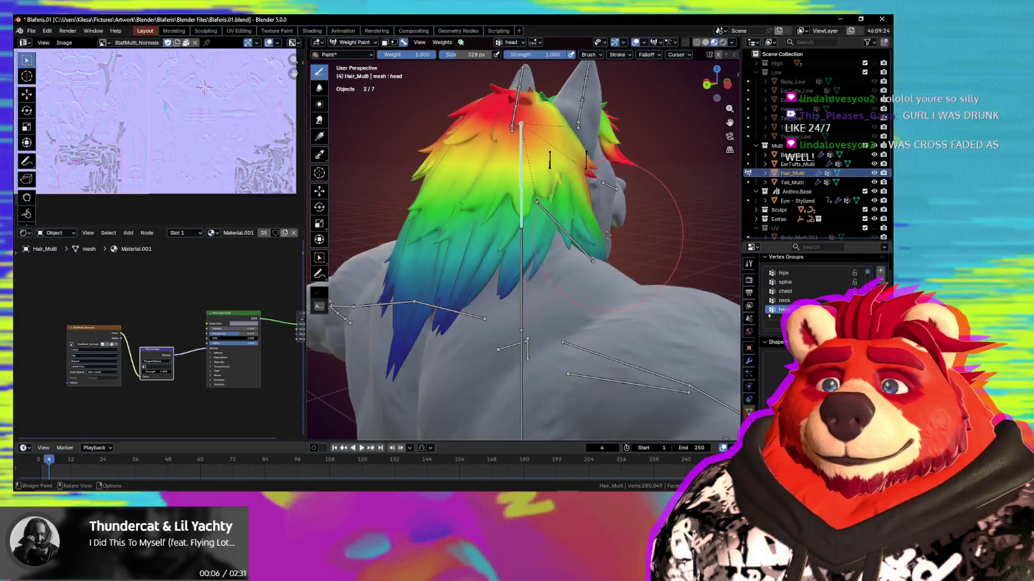
key(r)
key(r)
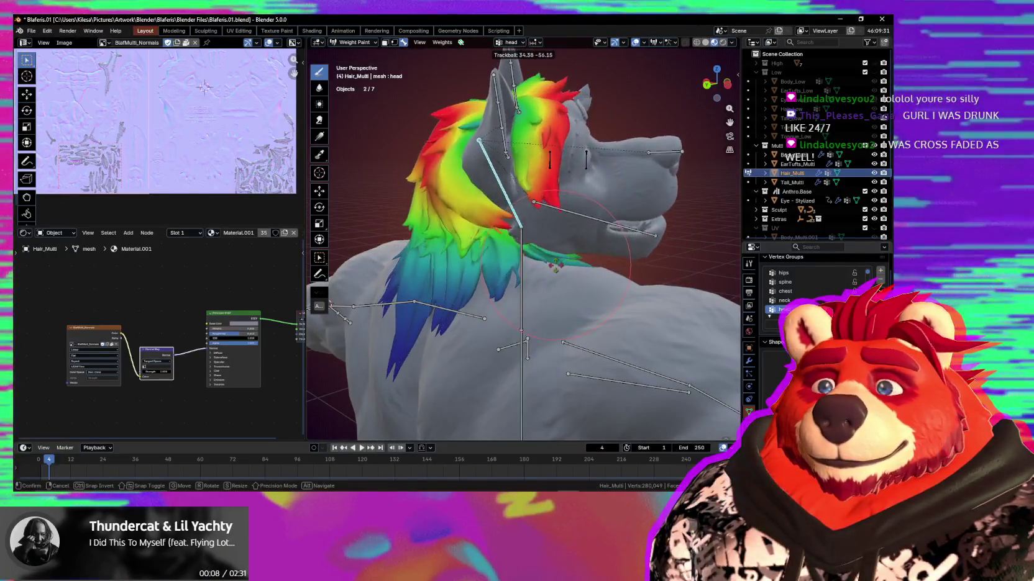
click(511, 261)
scroll(511, 262, up, 5)
shift+middle_drag(511, 261, 531, 243)
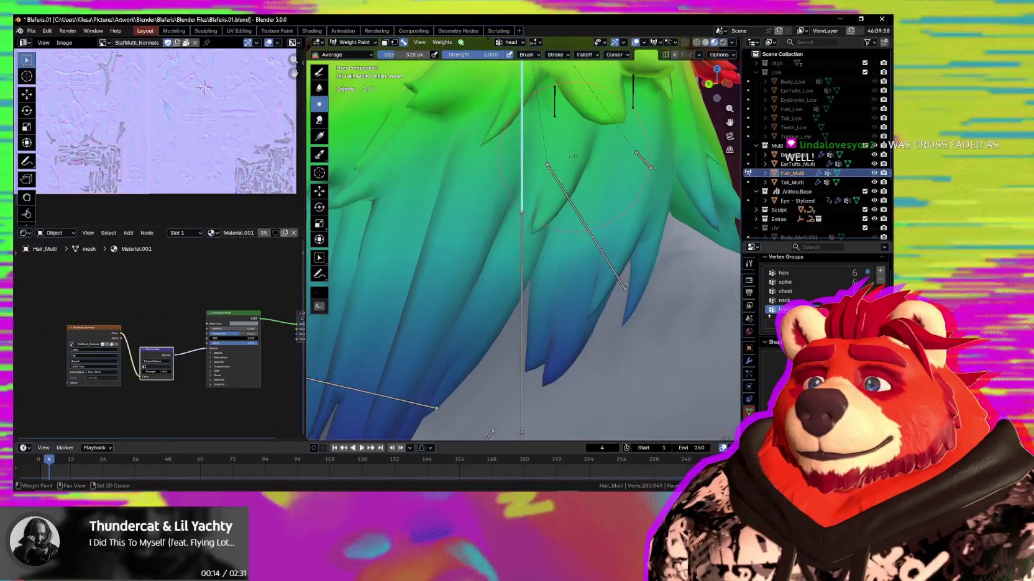
key(r)
key(r)
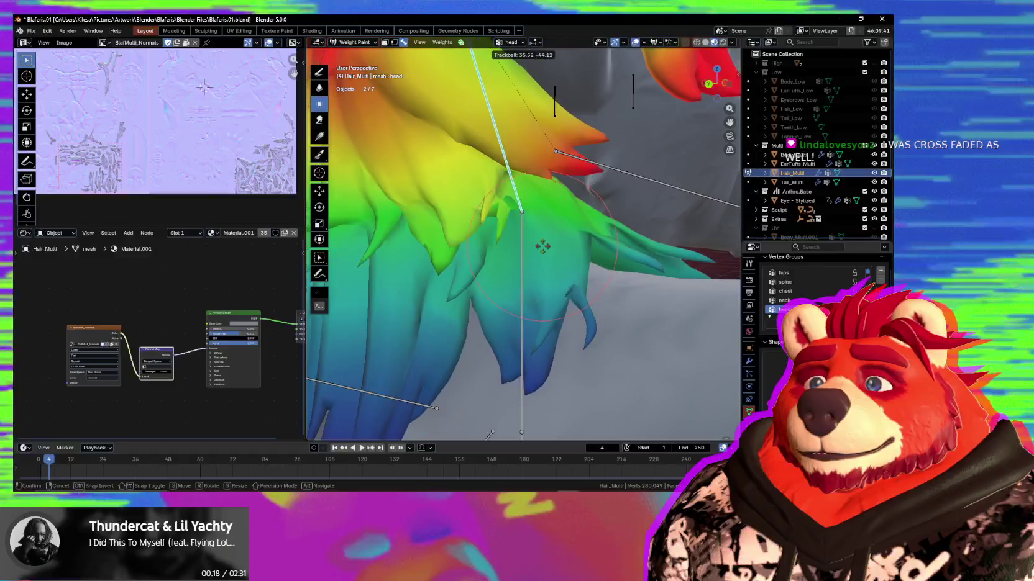
click(541, 244)
key(ctrl+z)
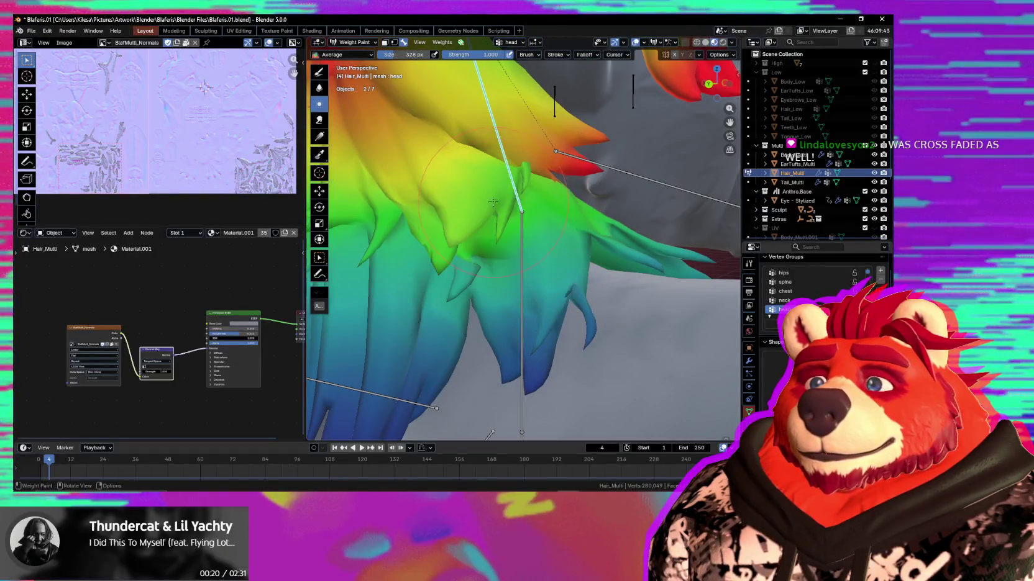
key(ctrl+z)
key(ctrl+z)
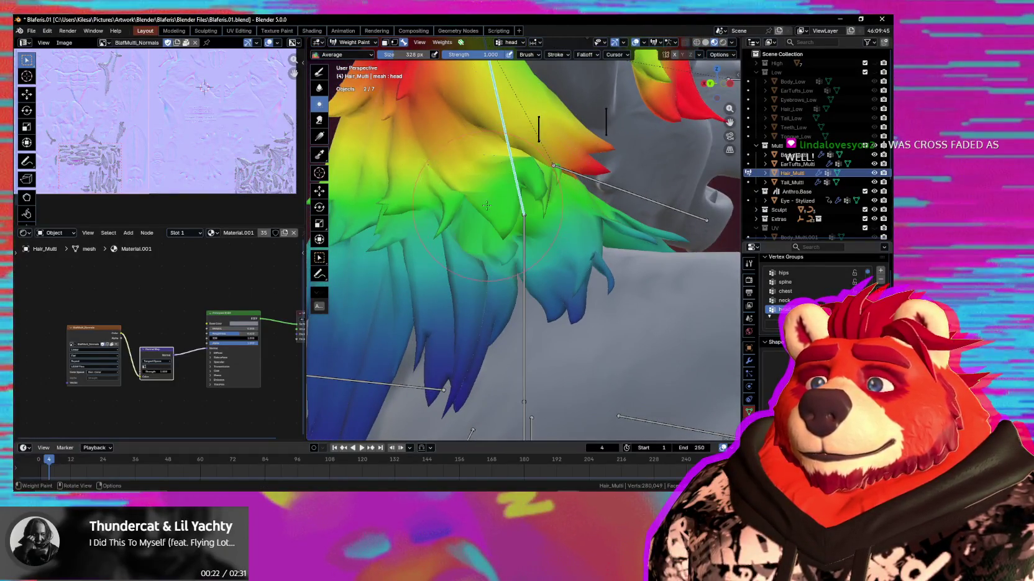
Check the hair from several angles with head-bone test rotations, each cancelled
mouse_move(547, 227)
middle_down()
mouse_move(551, 172)
mouse_move(535, 221)
middle_up()
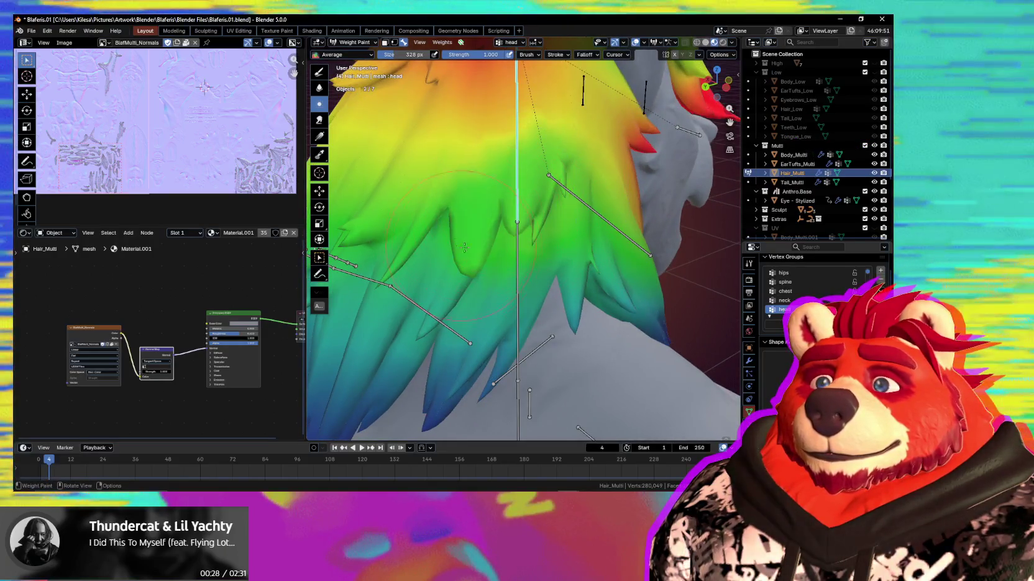
middle_drag(419, 240, 441, 250)
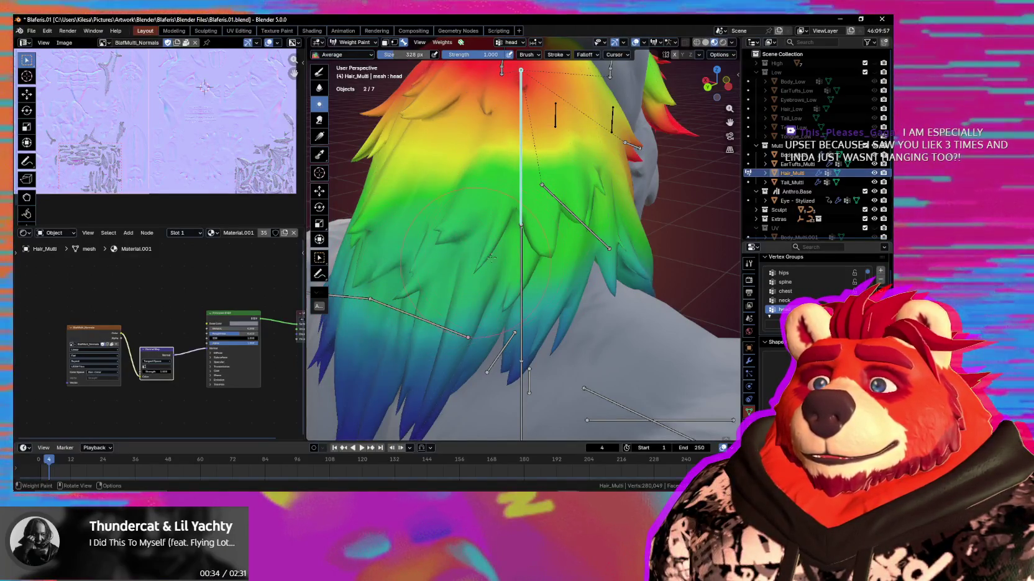
middle_drag(487, 258, 451, 223)
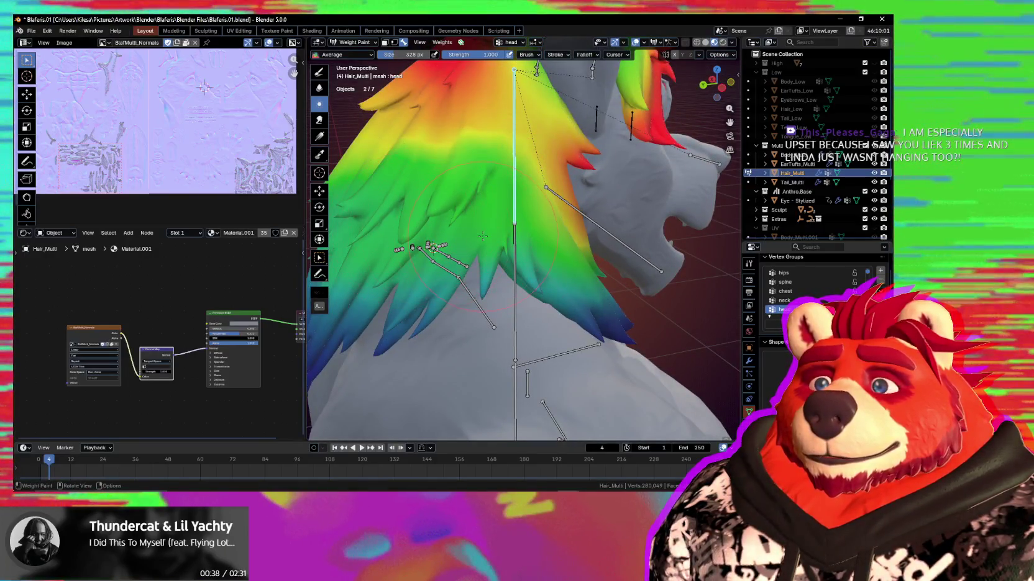
key(r)
key(r)
key(Escape)
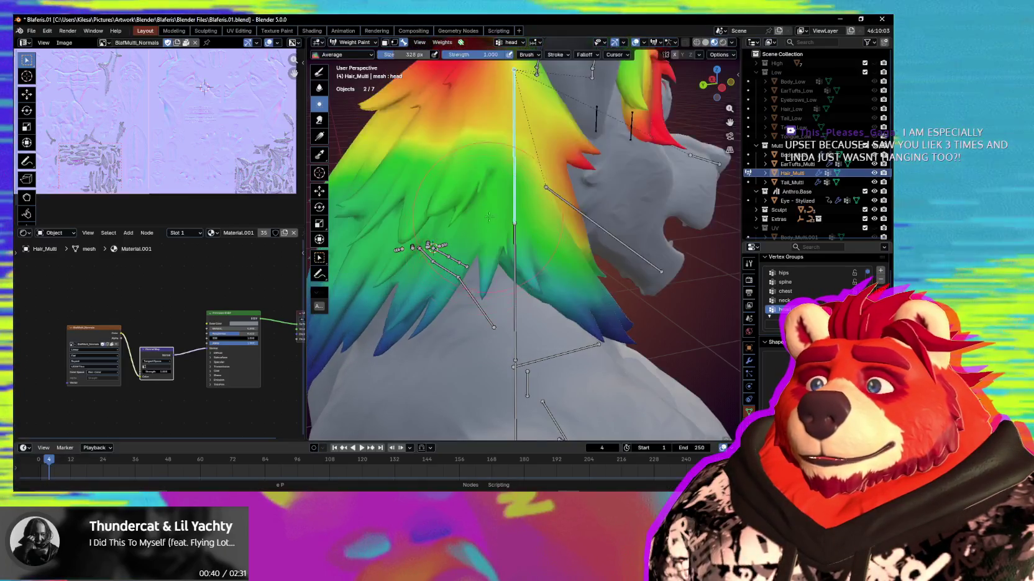
middle_drag(470, 248, 471, 216)
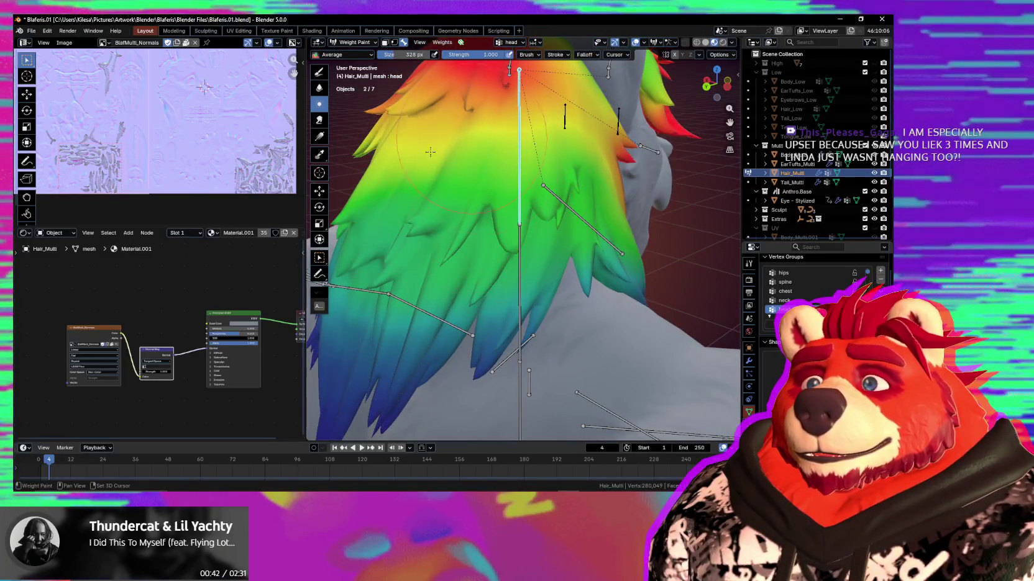
middle_drag(531, 165, 504, 198)
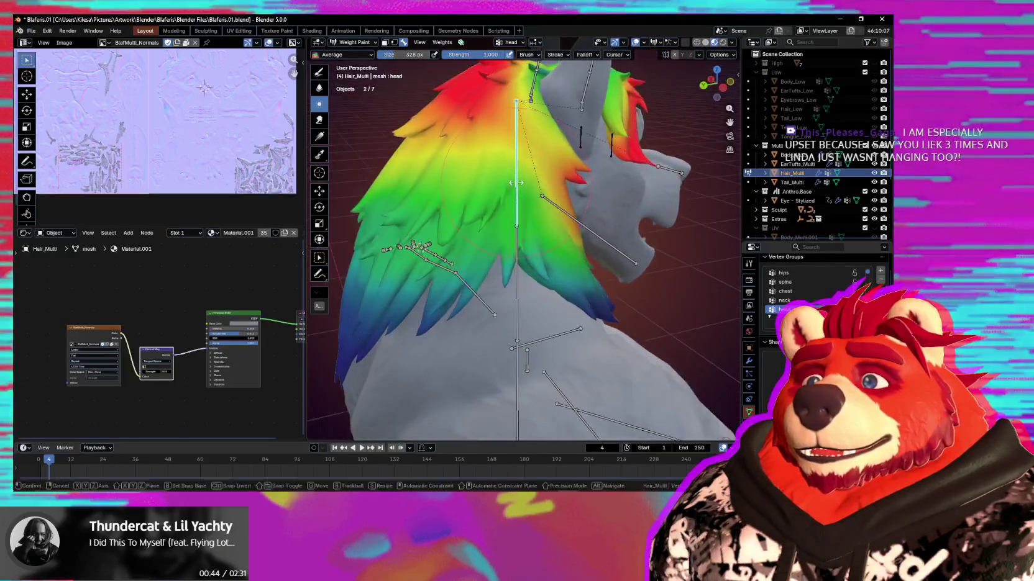
key(r)
key(r)
key(Escape)
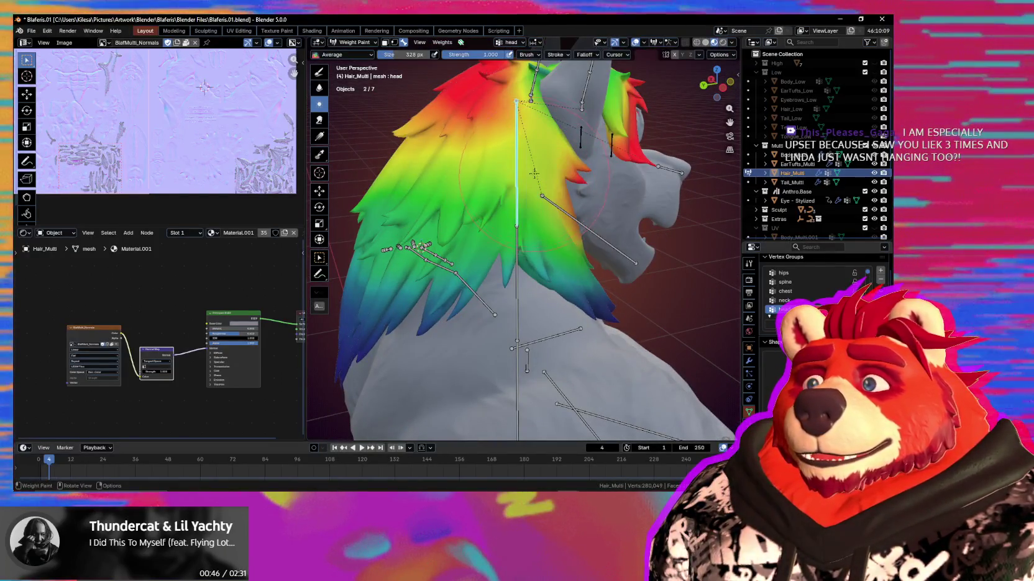
Test-rotate the head bone once more, then blur the red head-weight patch into the gradient
mouse_move(517, 154)
middle_down()
mouse_move(521, 190)
mouse_move(489, 189)
middle_up()
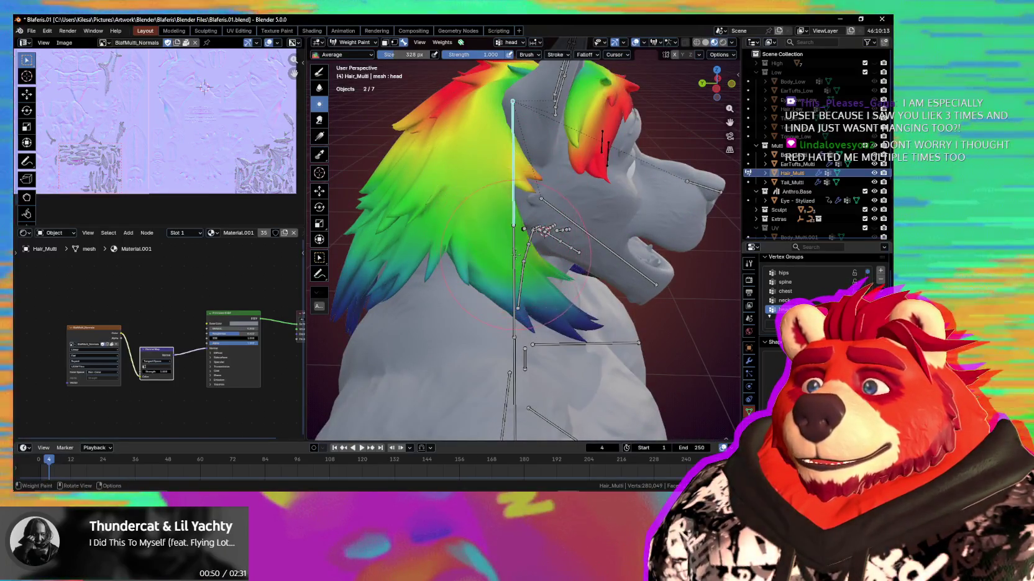
key(r)
key(r)
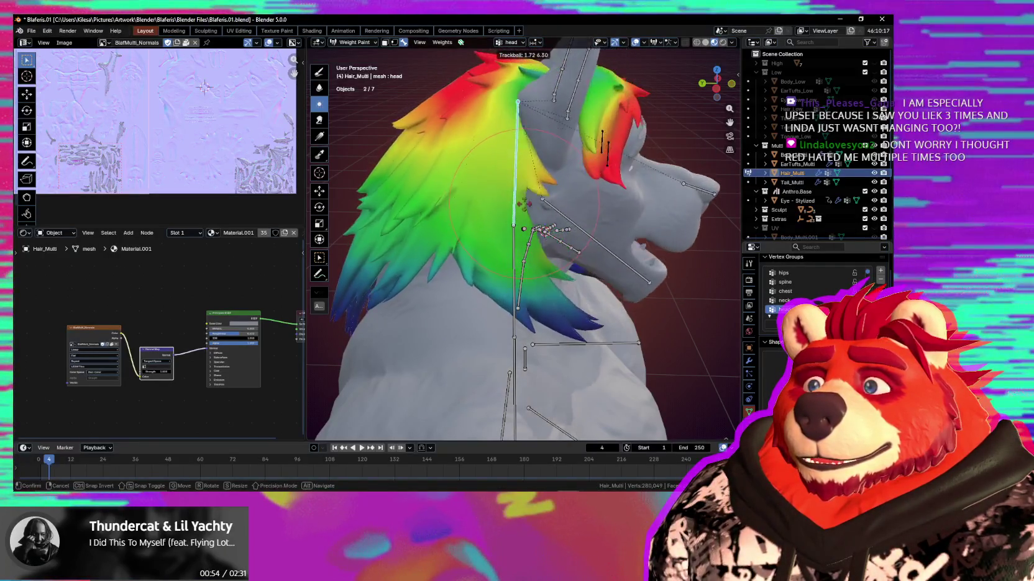
click(512, 204)
middle_drag(512, 202, 514, 201)
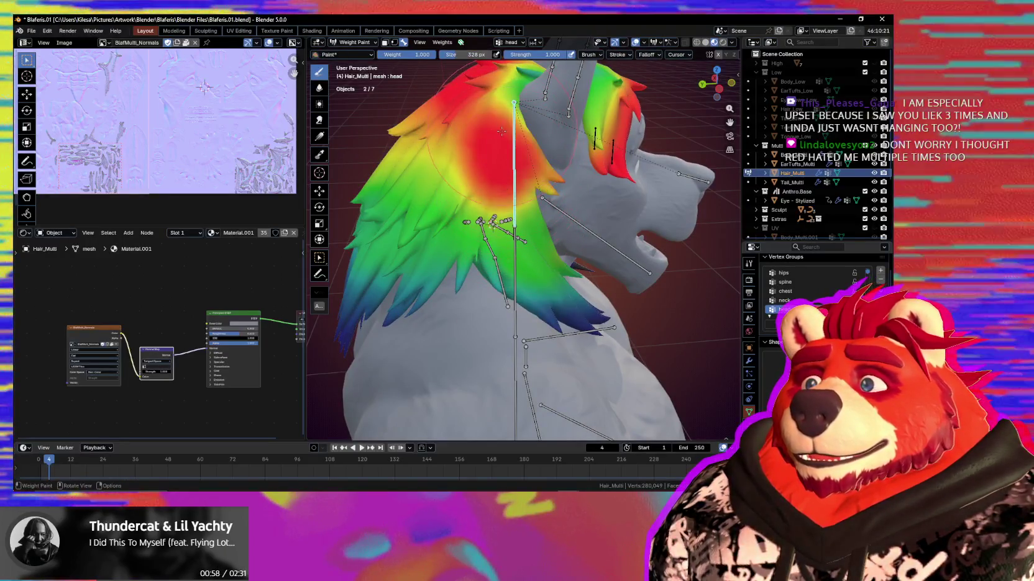
shift+drag(502, 130, 448, 196)
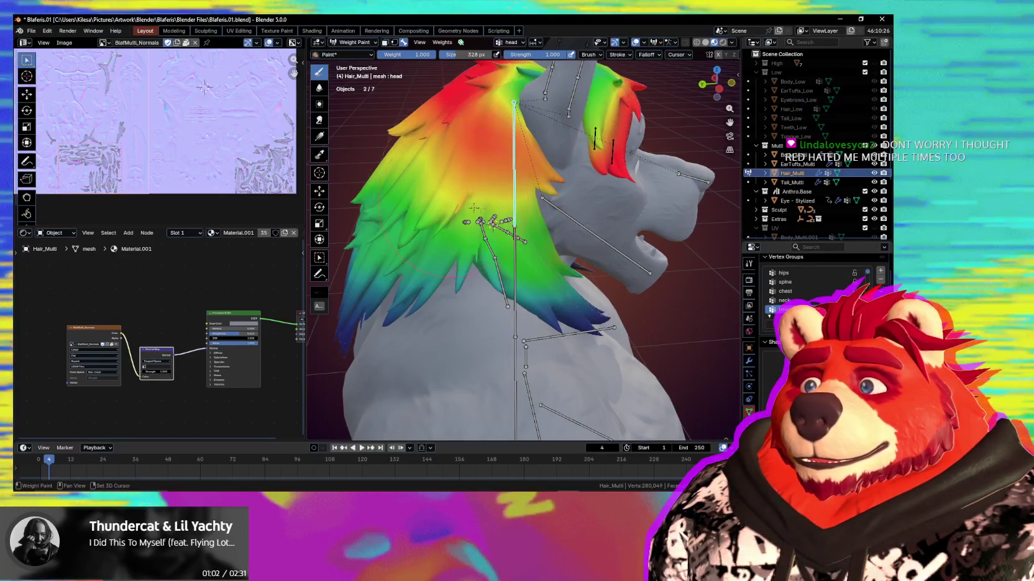
Tilt the head bone, cancel and undo, then re-tilt from below to check the smoothed hair weights
key(r)
key(r)
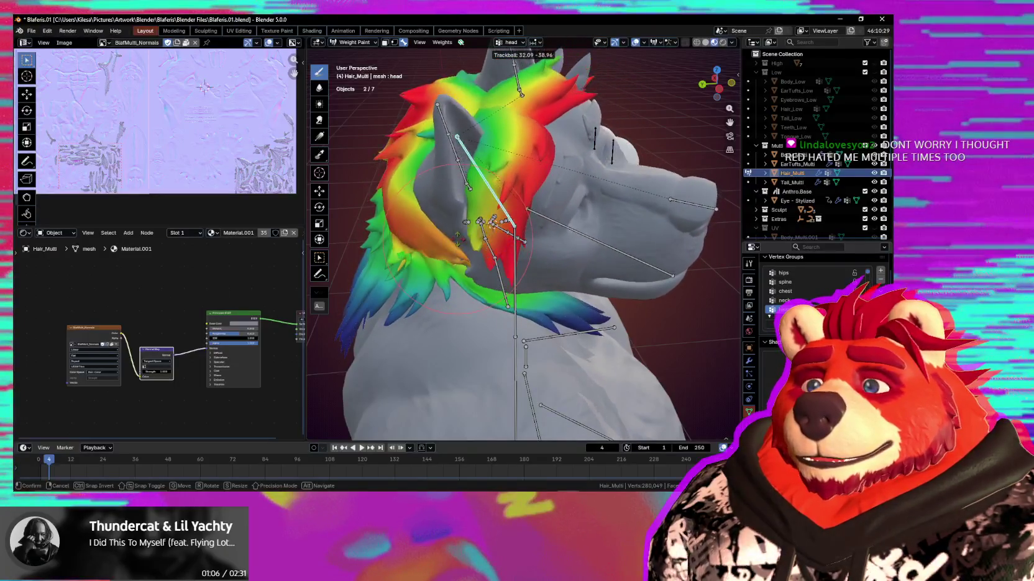
key(Escape)
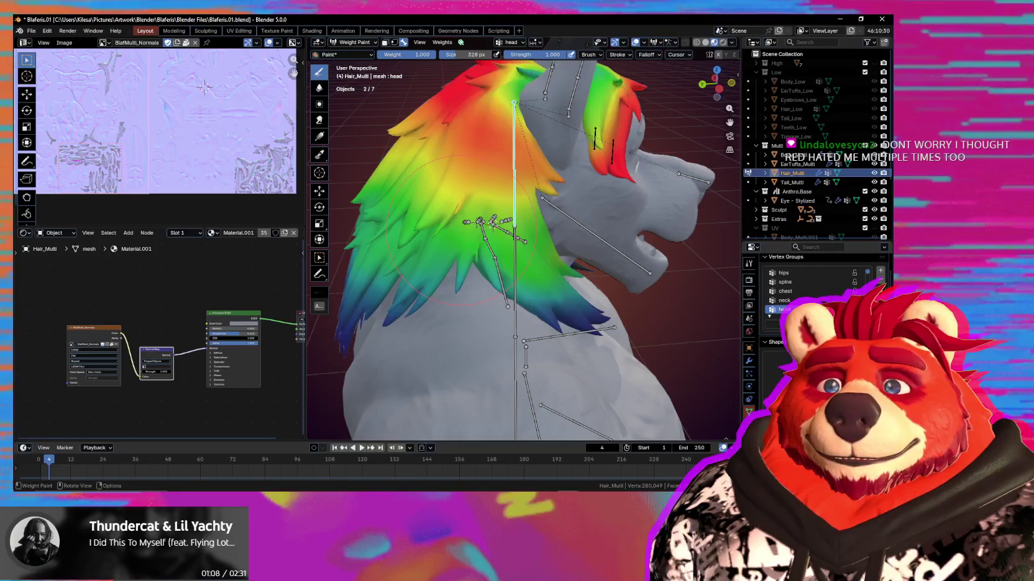
key(ctrl+z)
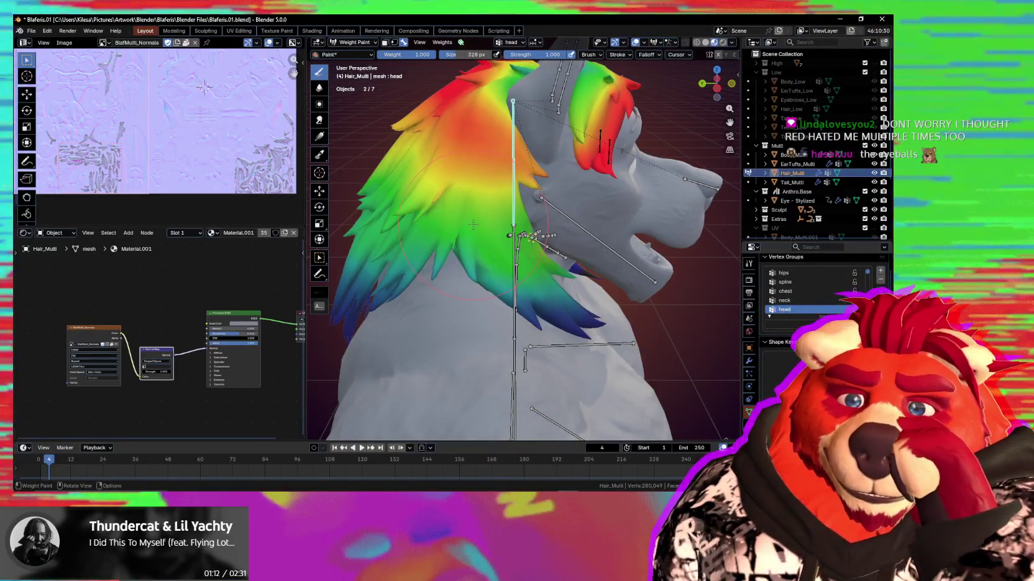
mouse_move(473, 225)
middle_down()
mouse_move(521, 187)
mouse_move(463, 209)
mouse_move(533, 187)
middle_up()
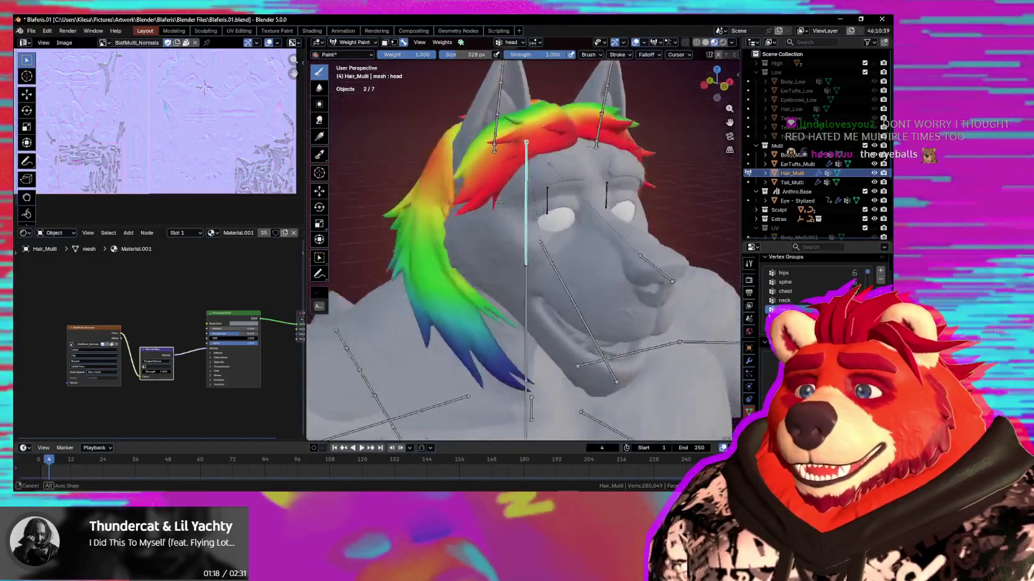
key(r)
key(r)
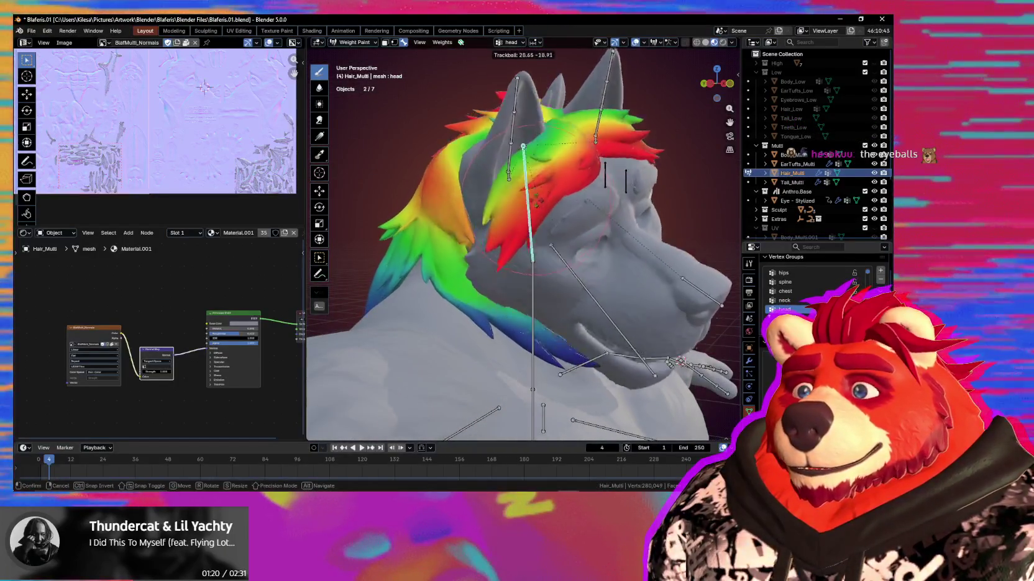
click(539, 207)
middle_drag(539, 207, 497, 206)
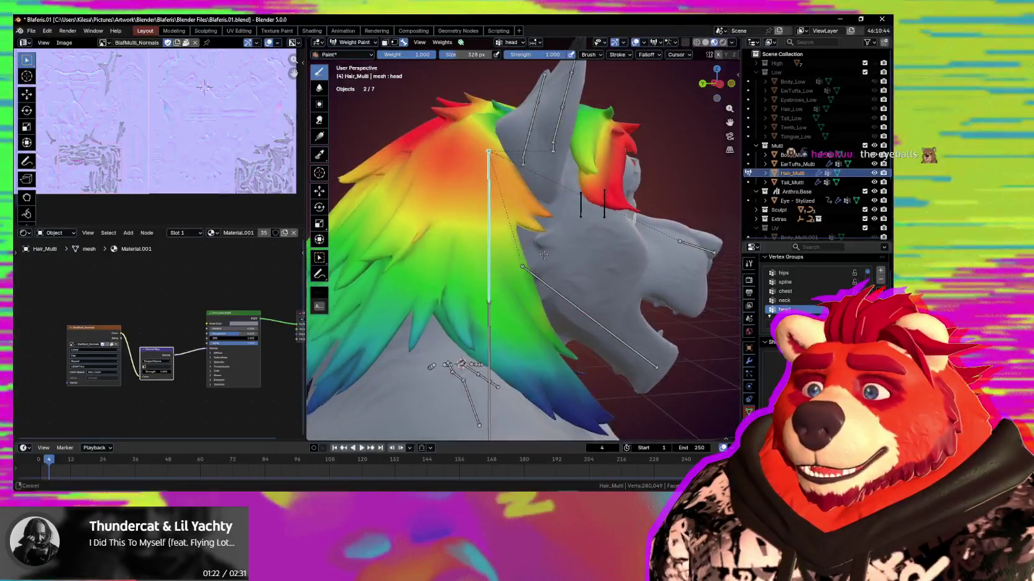
View the hair from behind and test-rotate the head bone, confirming the pose
scroll(489, 207, up, 5)
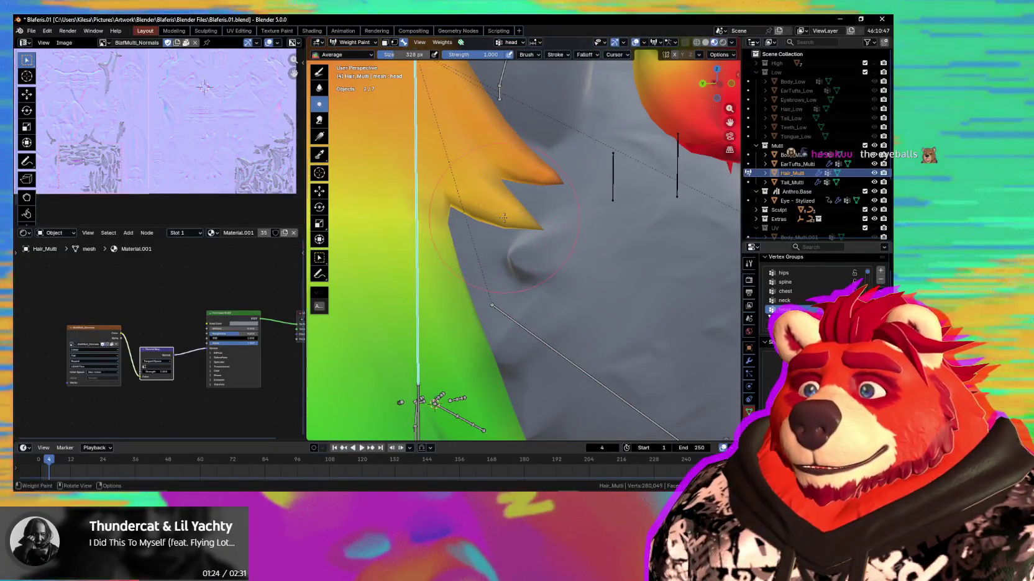
scroll(471, 188, down, 4)
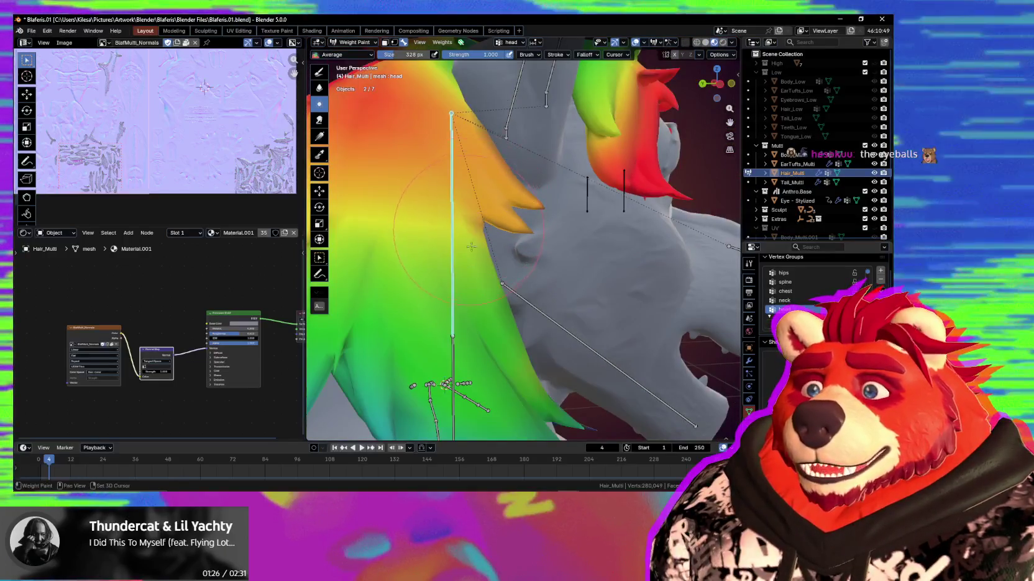
scroll(458, 199, up, 4)
scroll(471, 213, down, 5)
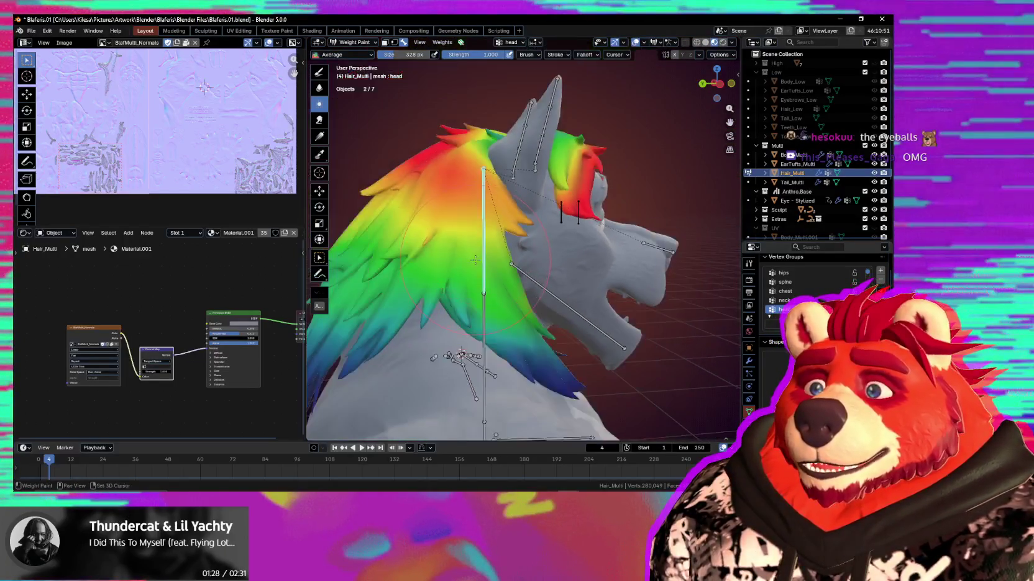
scroll(497, 205, up, 2)
scroll(517, 201, up, 2)
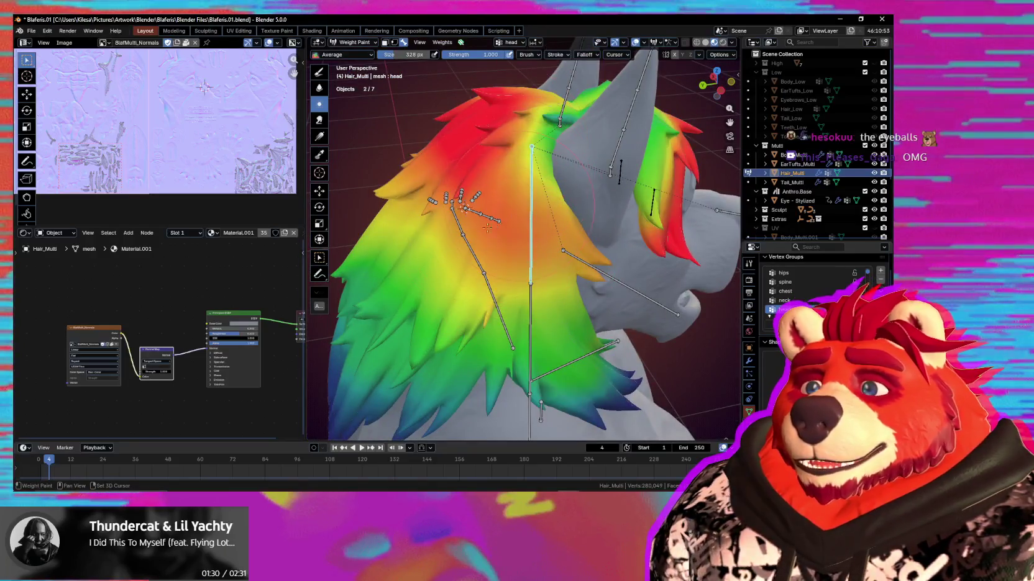
middle_drag(463, 282, 562, 284)
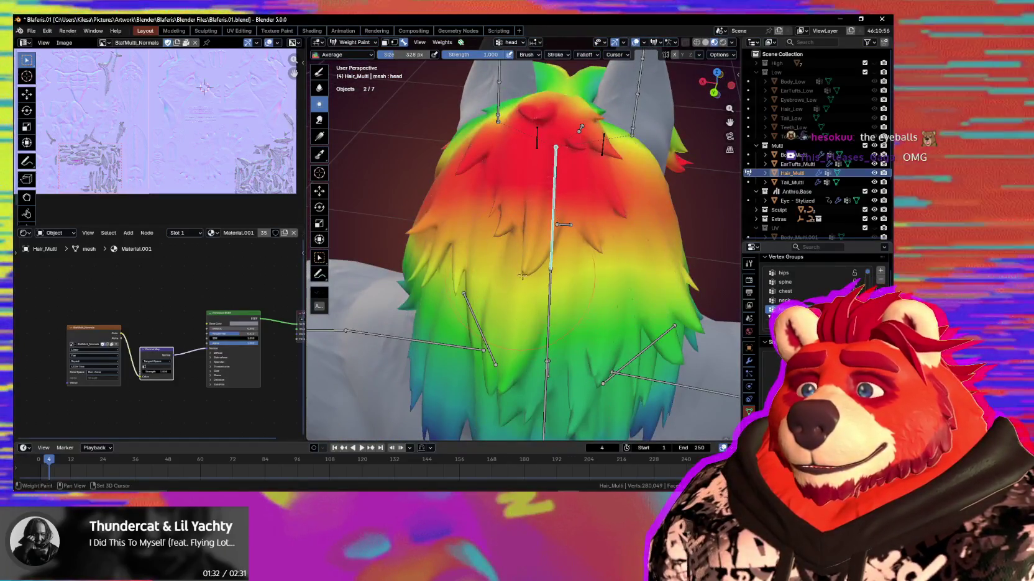
key(r)
key(r)
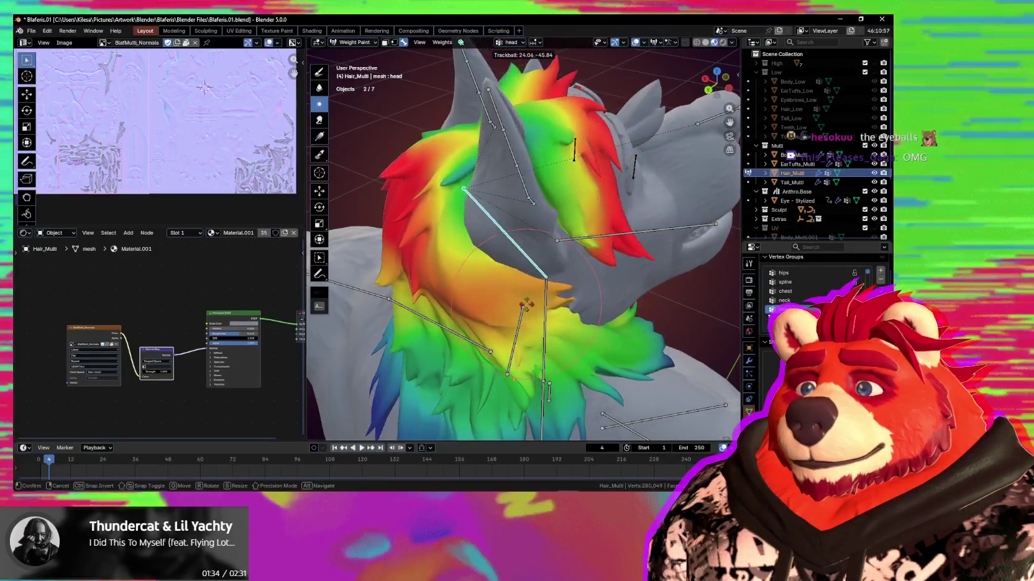
click(529, 303)
shift+middle_drag(529, 302, 512, 229)
scroll(513, 229, up, 1)
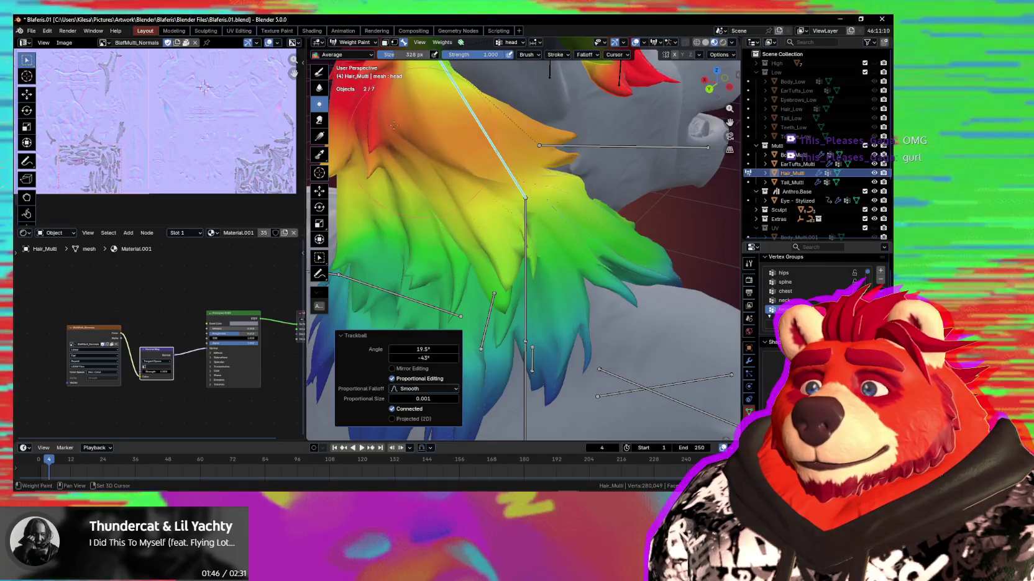
Tilt the head bone to 13.2° by -29.8° and smooth the head weights on the strands
mouse_move(464, 162)
middle_down()
mouse_move(560, 208)
mouse_move(500, 230)
middle_up()
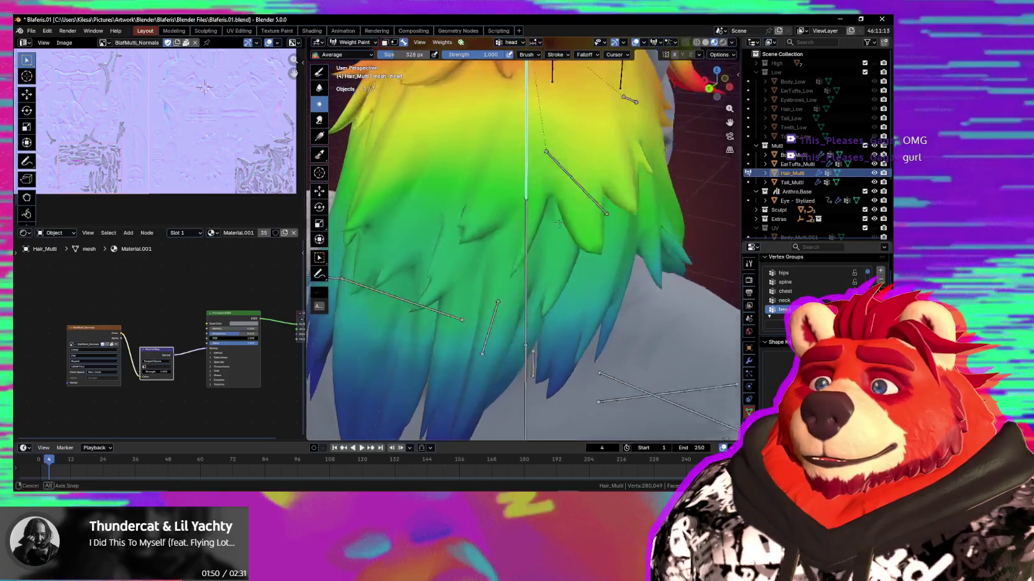
middle_drag(527, 98, 528, 166)
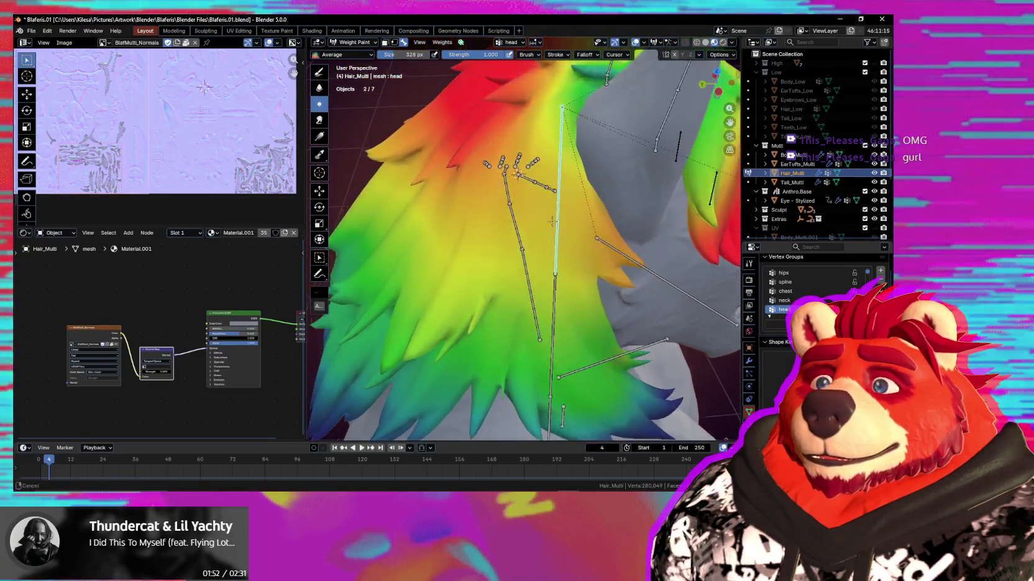
key(r)
key(r)
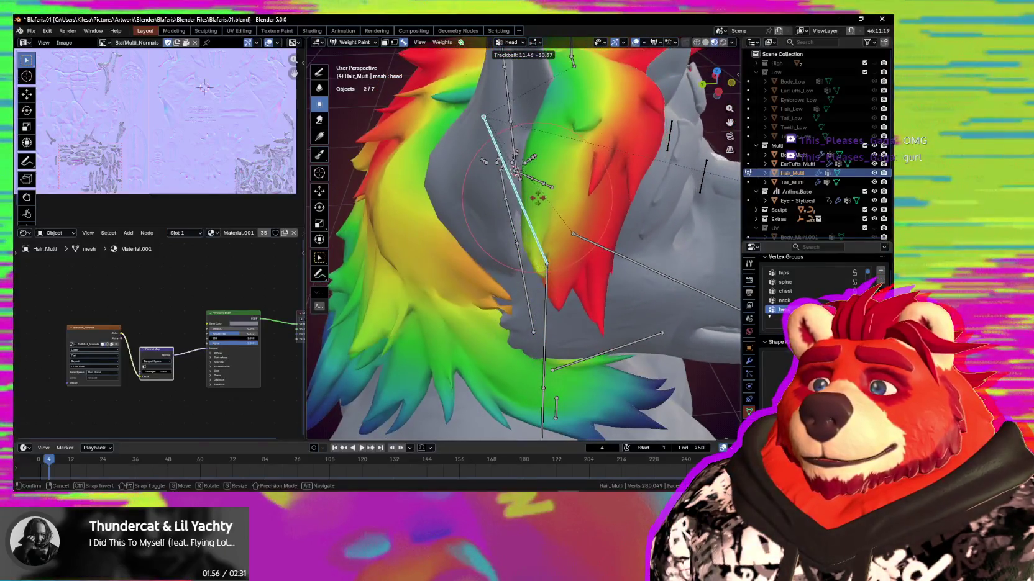
click(573, 234)
middle_drag(573, 234, 556, 181)
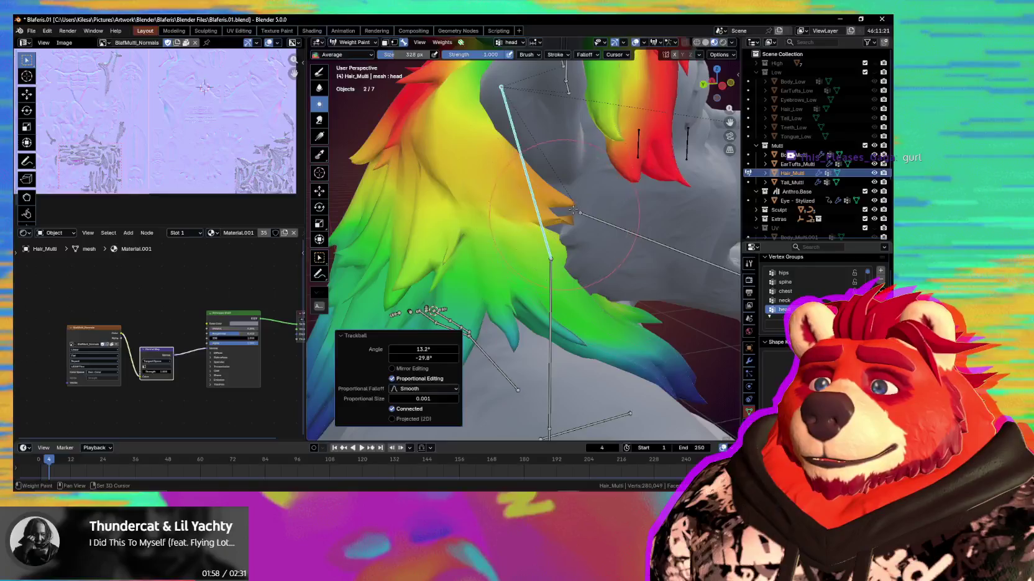
drag(569, 212, 538, 198)
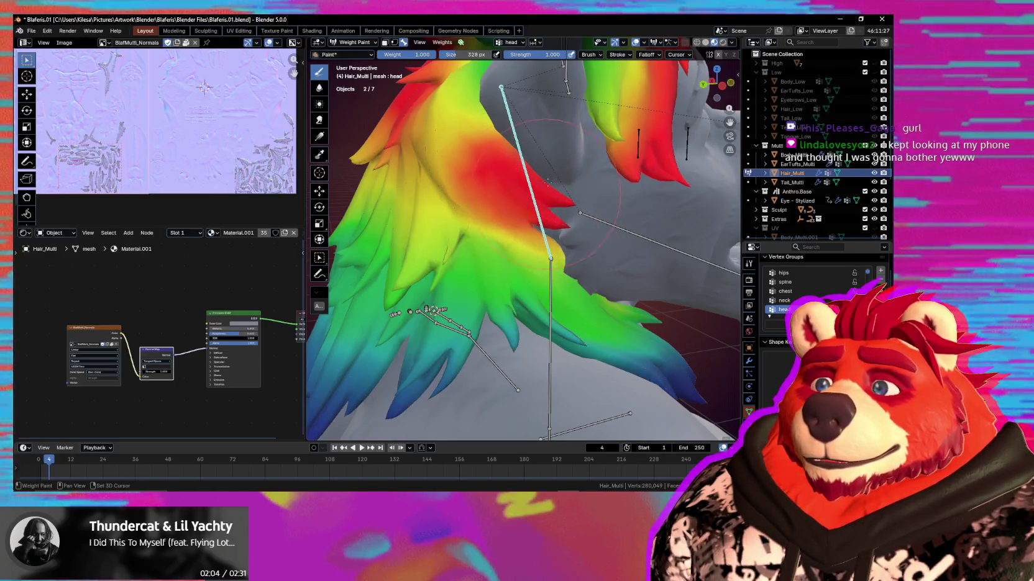
Add head weight to the hair behind the head, testing with a confirmed head tilt
click(648, 55)
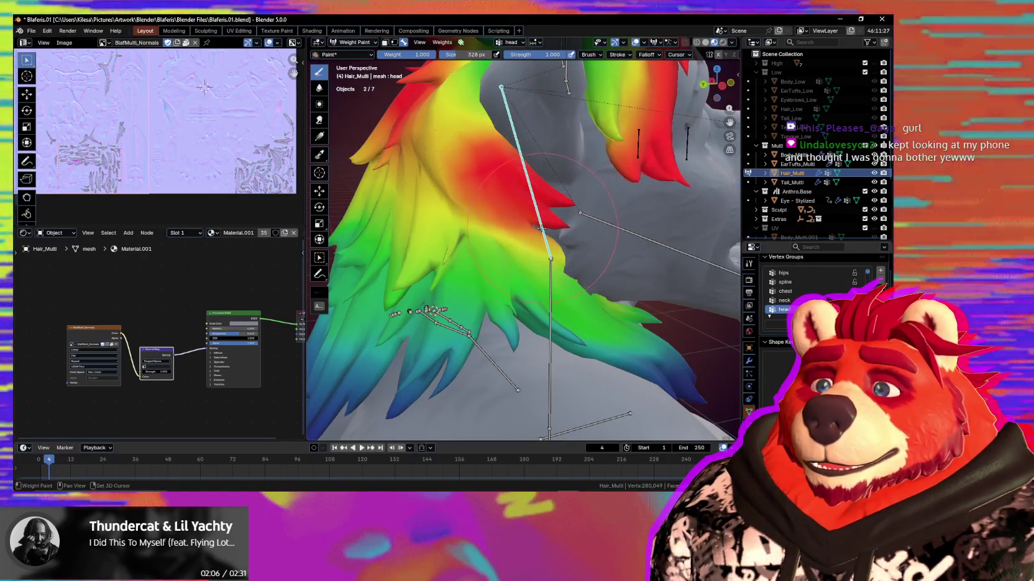
drag(550, 256, 558, 264)
key(r)
key(r)
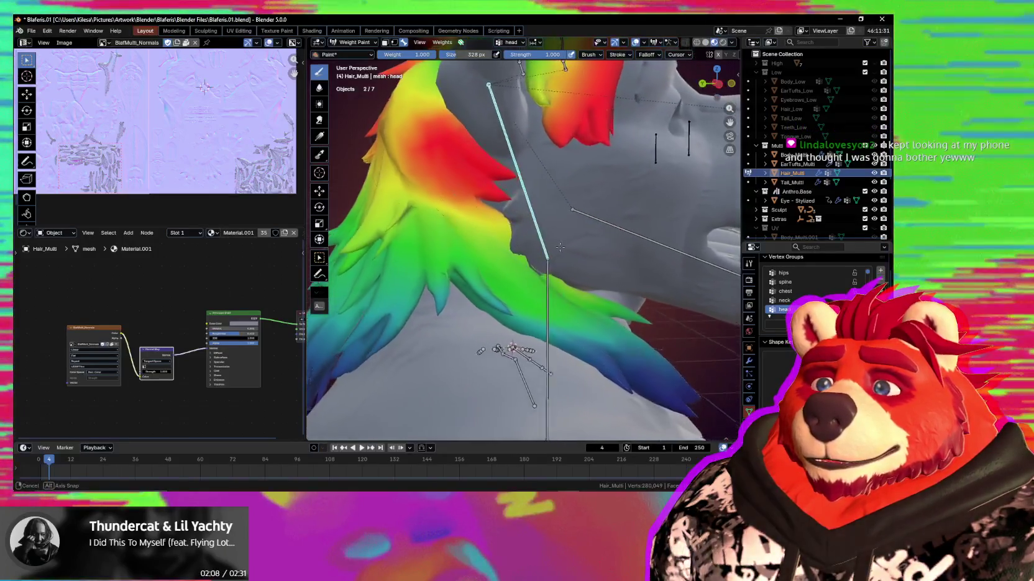
click(581, 238)
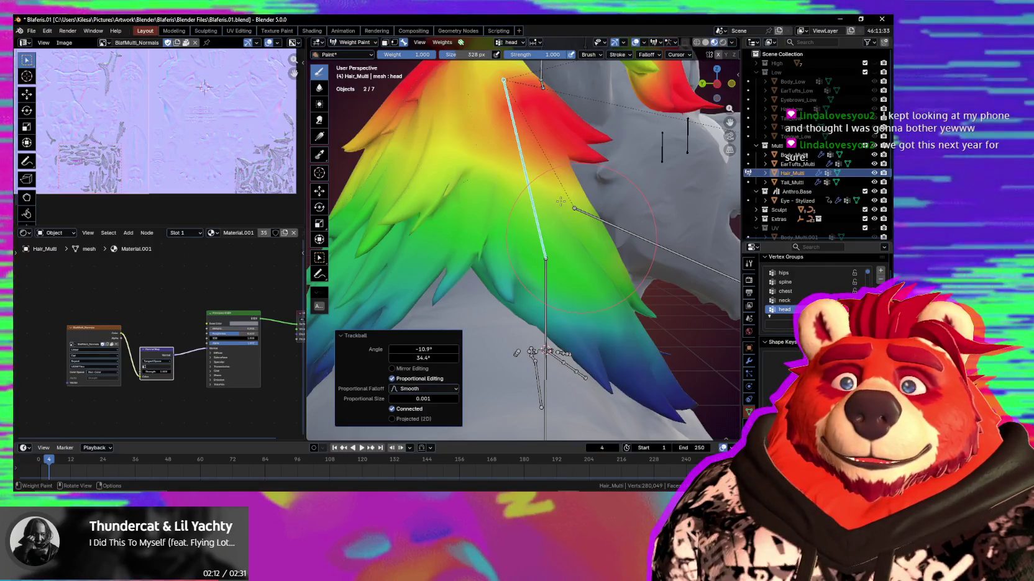
drag(560, 209, 551, 203)
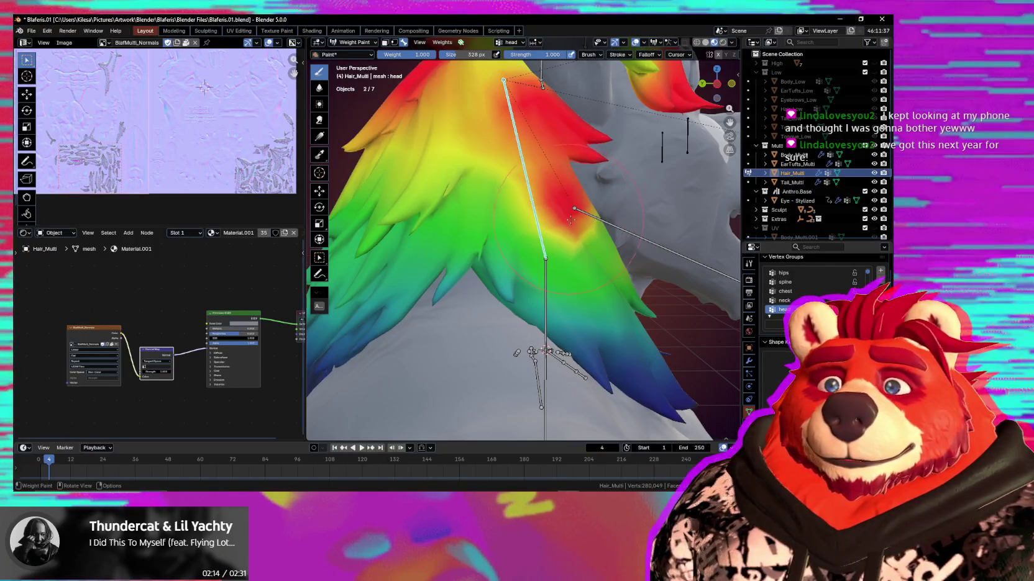
middle_drag(569, 206, 559, 213)
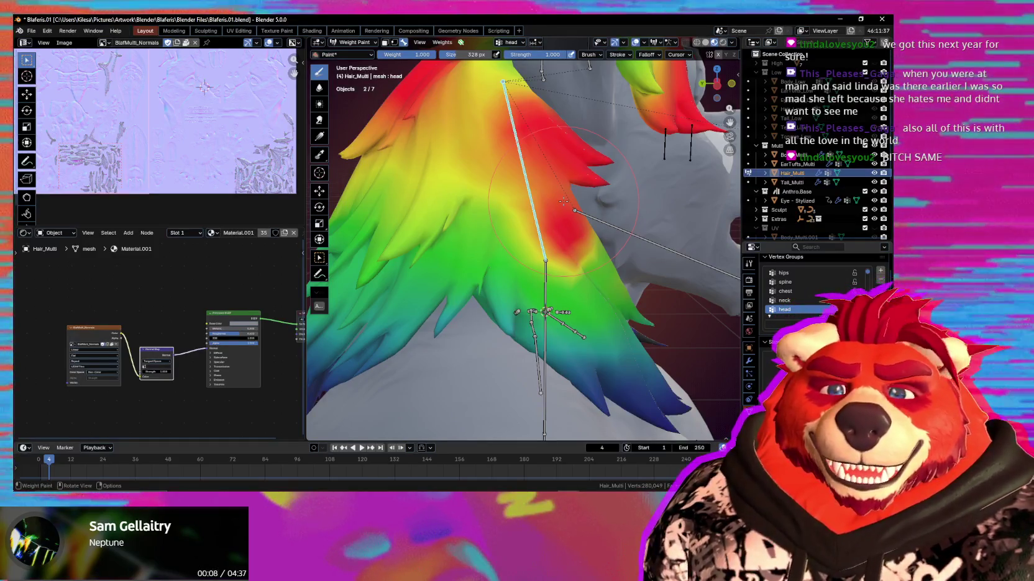
mouse_move(534, 197)
middle_down()
mouse_move(413, 235)
mouse_move(585, 226)
middle_up()
scroll(462, 227, down, 5)
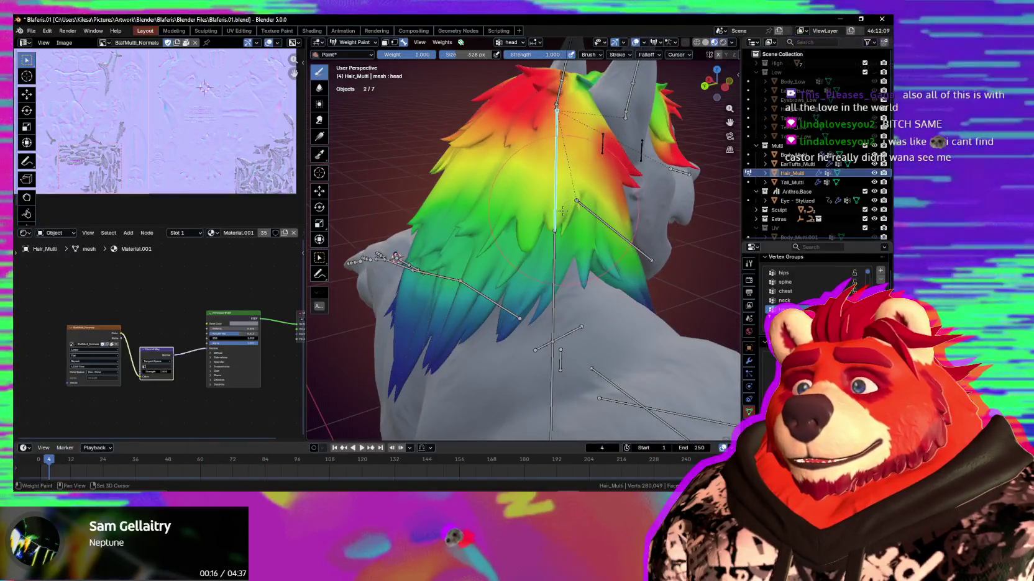
Tilt the head bone and confirm the pose while viewing the hair from the side and front
middle_drag(491, 174, 601, 211)
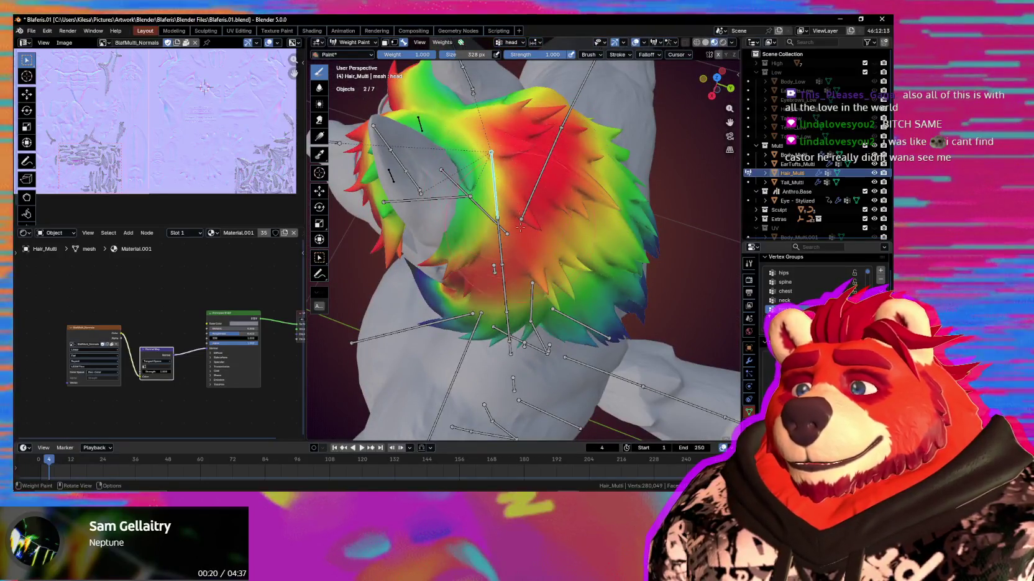
middle_drag(520, 228, 546, 205)
key(r)
key(r)
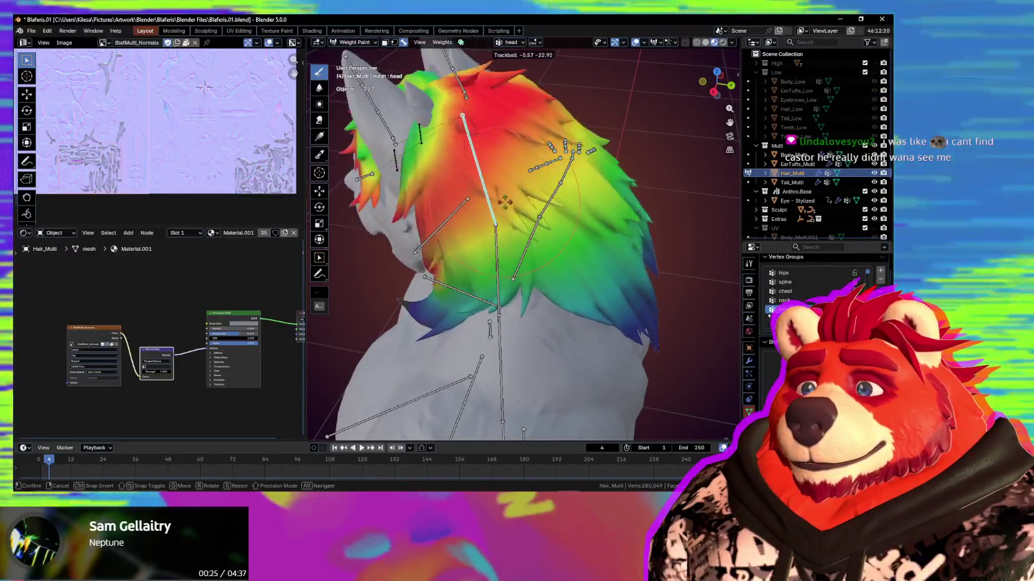
middle_drag(505, 216, 602, 188)
key(r)
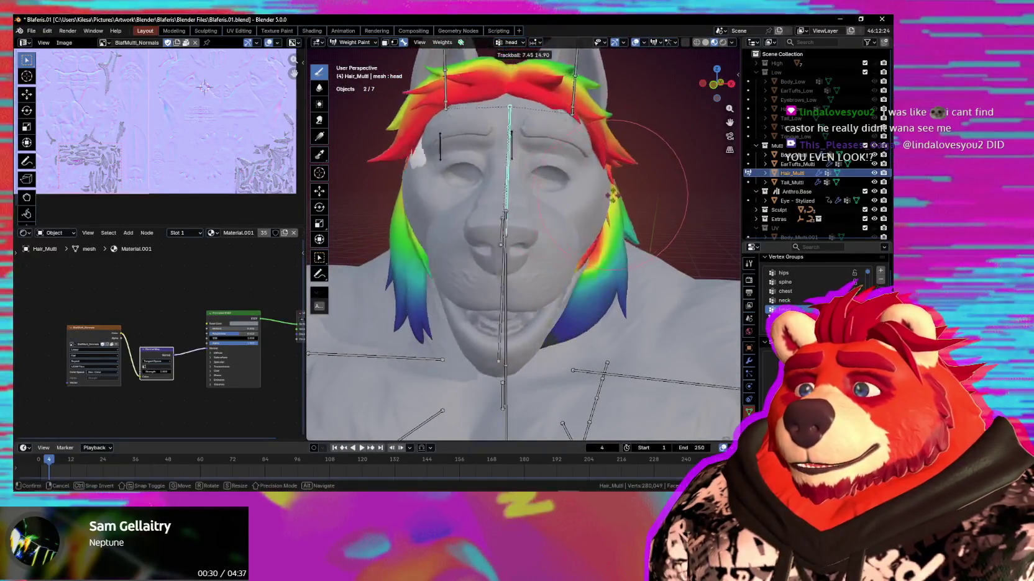
click(599, 212)
Spread head weight up the stray strand tip by the neck, then re-test with a confirmed head rotation
middle_drag(600, 211, 551, 236)
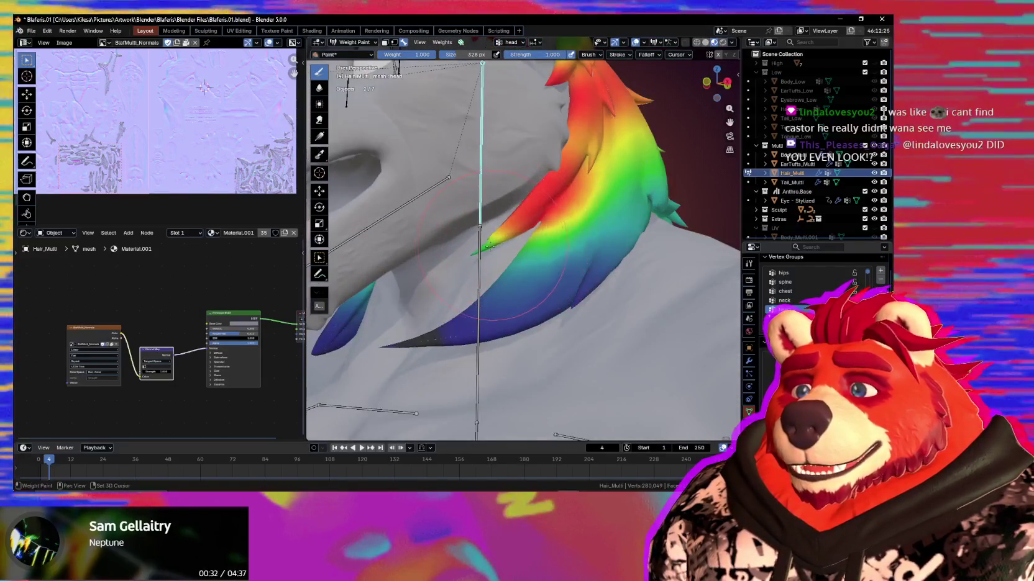
scroll(515, 255, up, 5)
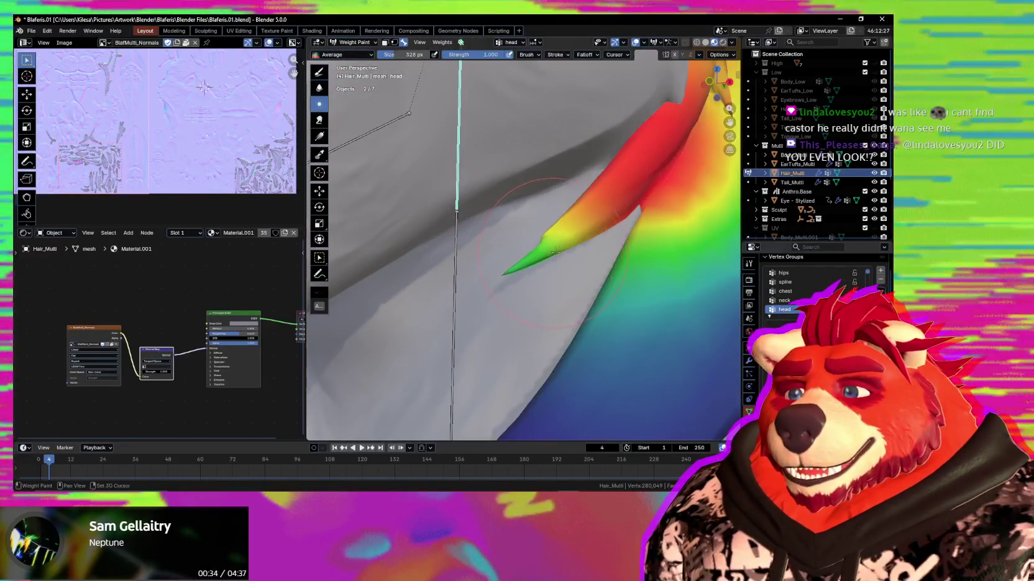
drag(553, 251, 527, 264)
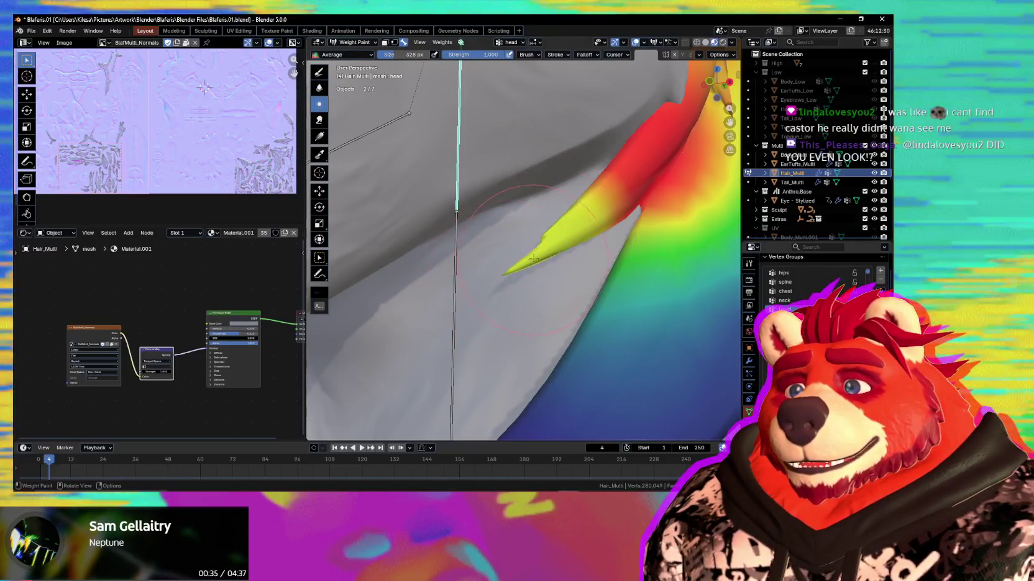
key(Escape)
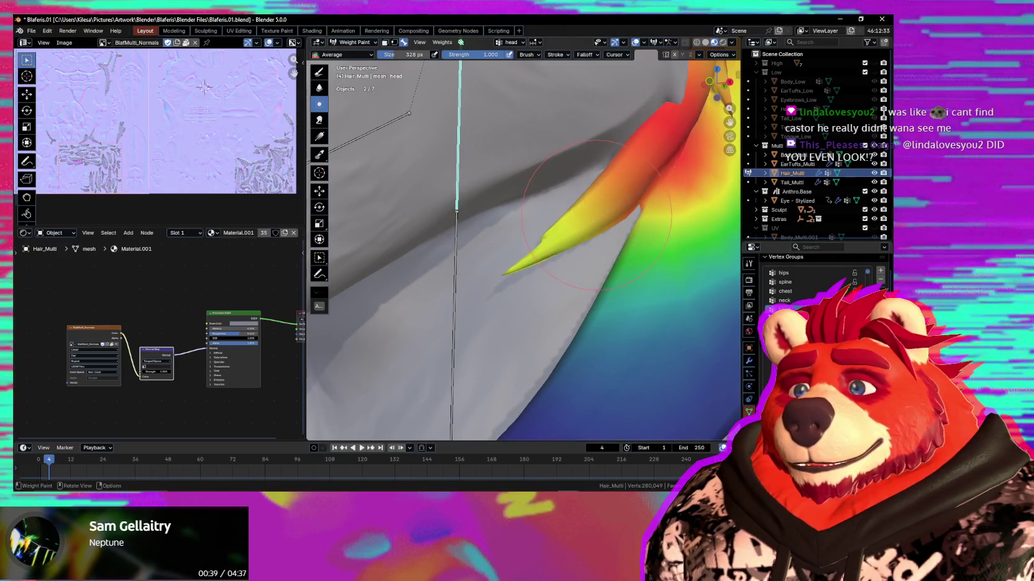
key(r)
key(r)
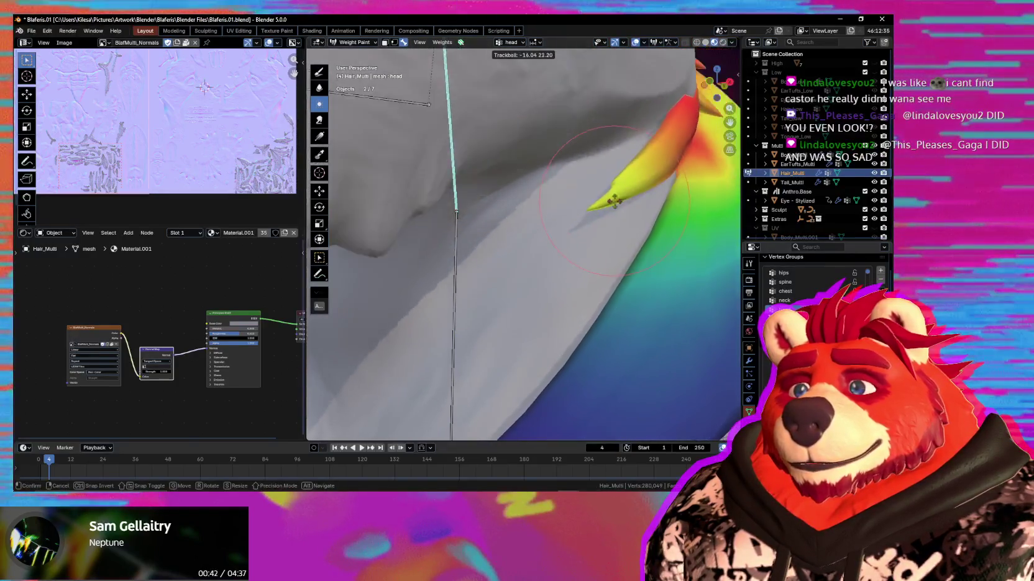
click(590, 191)
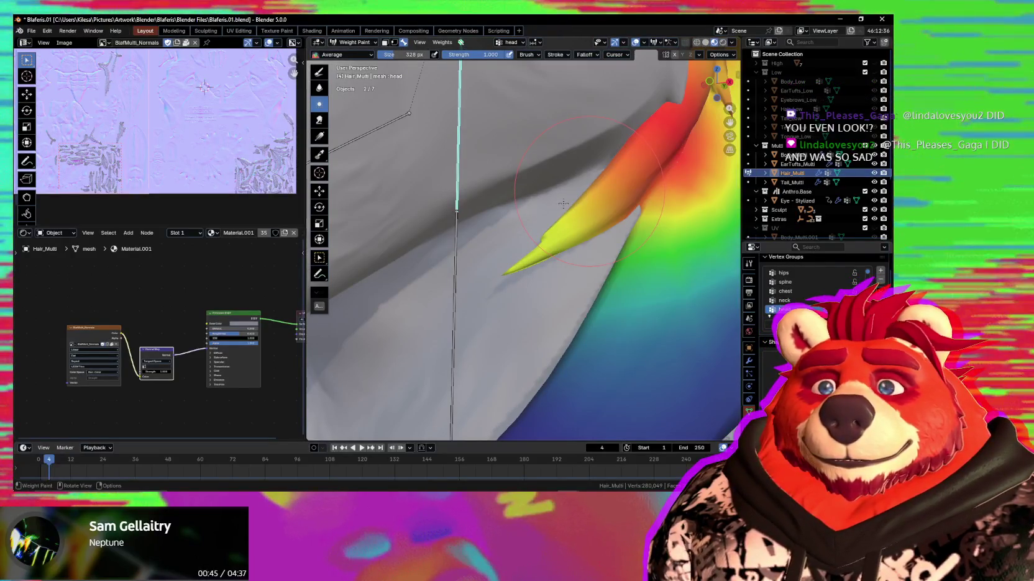
Inspect the rainbow-weighted hair and start a 33.23 by -4.01 trackball tilt of the head bone
scroll(562, 204, down, 2)
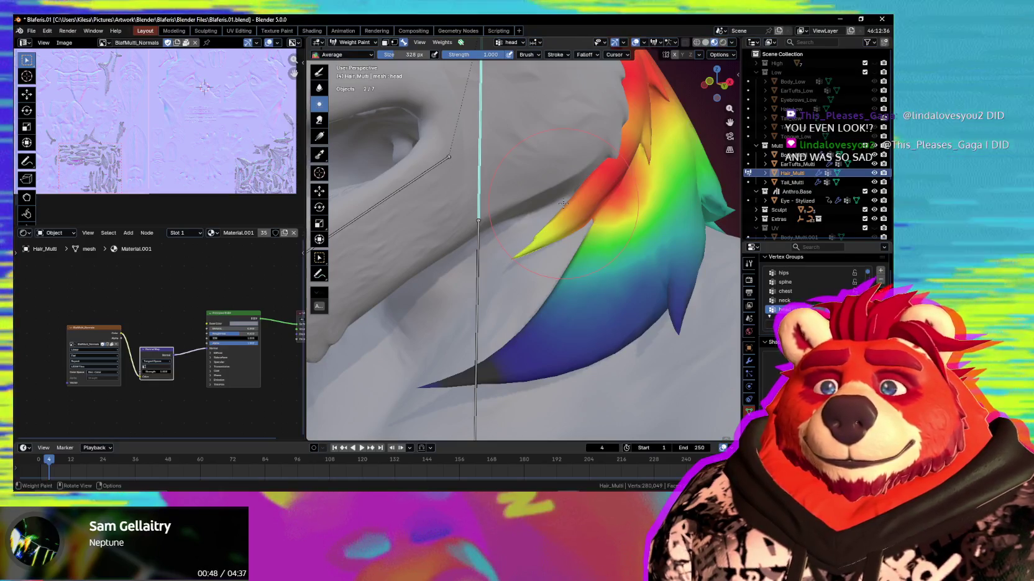
scroll(563, 204, down, 2)
scroll(582, 271, down, 3)
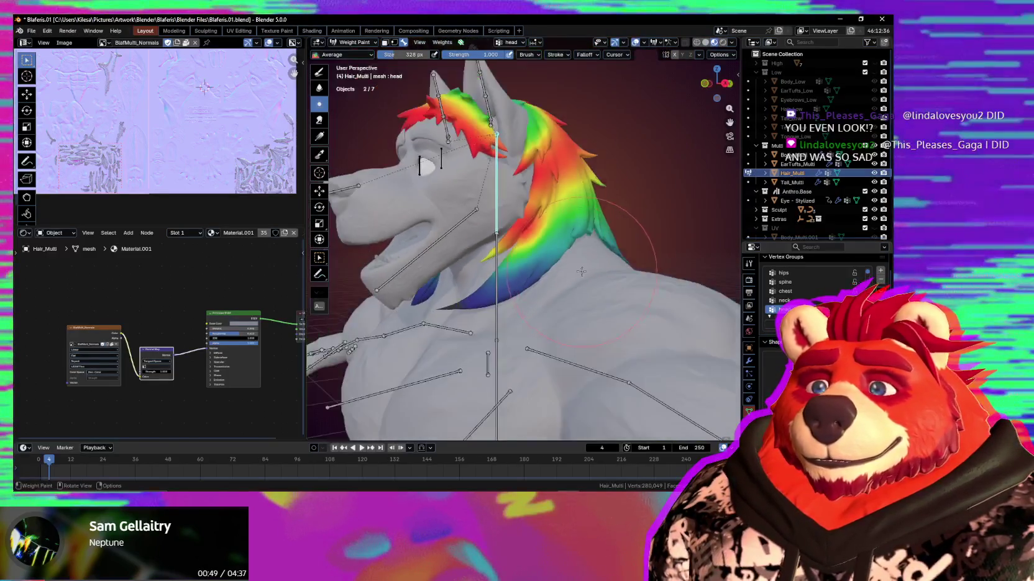
scroll(582, 272, up, 3)
scroll(524, 270, up, 2)
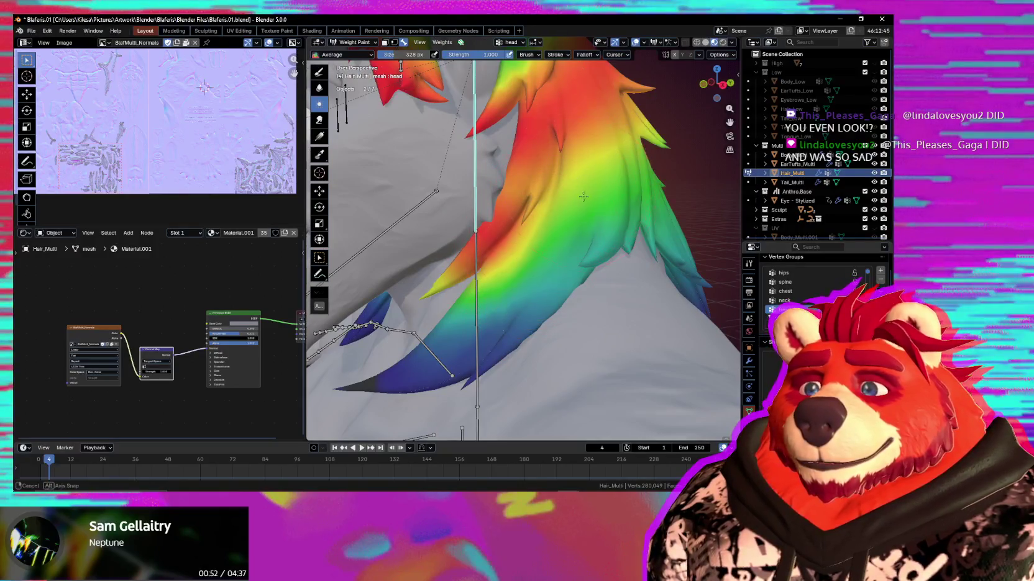
middle_drag(584, 196, 466, 248)
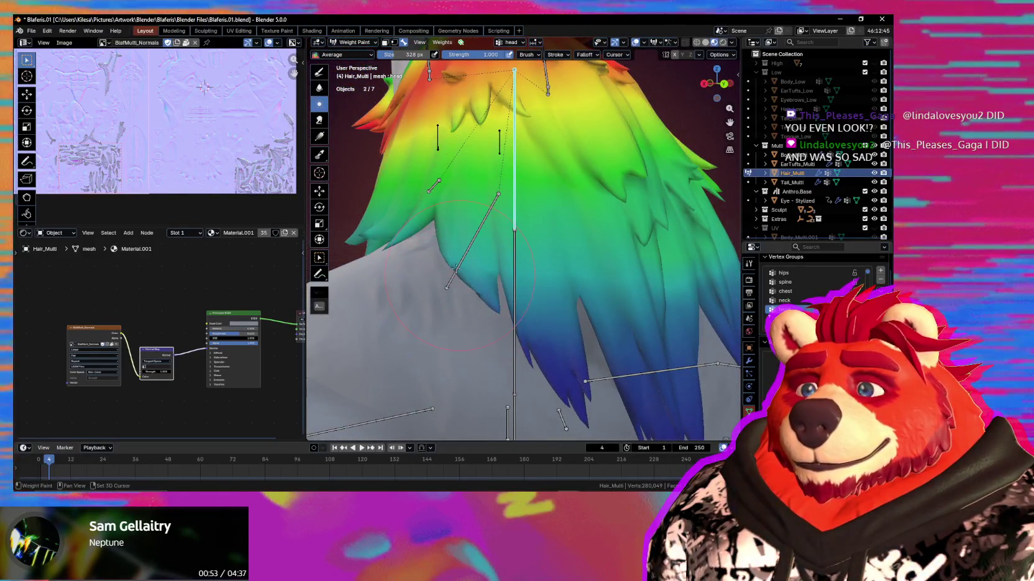
middle_drag(480, 283, 464, 277)
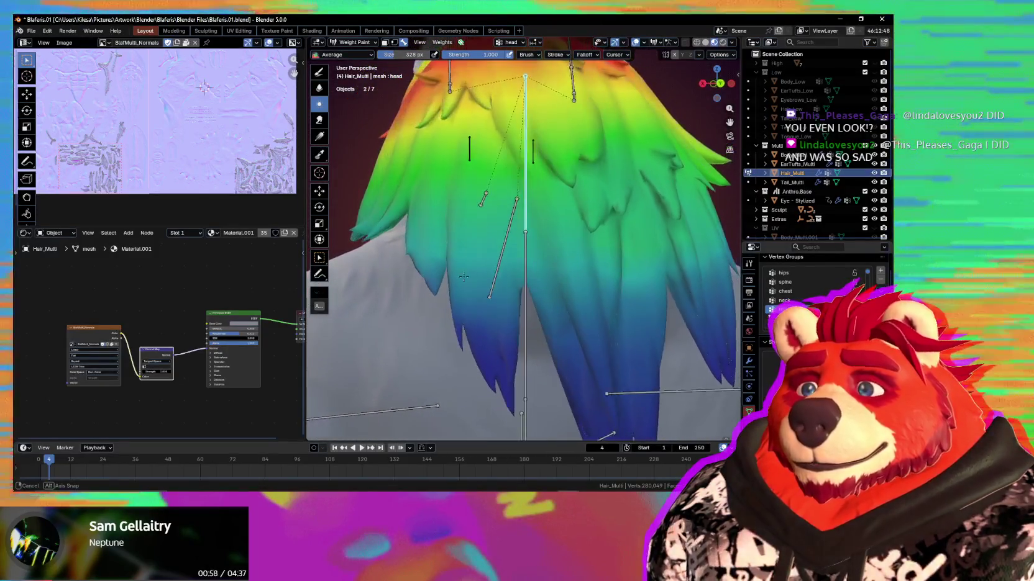
mouse_move(500, 238)
middle_down()
mouse_move(517, 278)
mouse_move(545, 267)
mouse_move(512, 239)
middle_up()
key(r)
key(r)
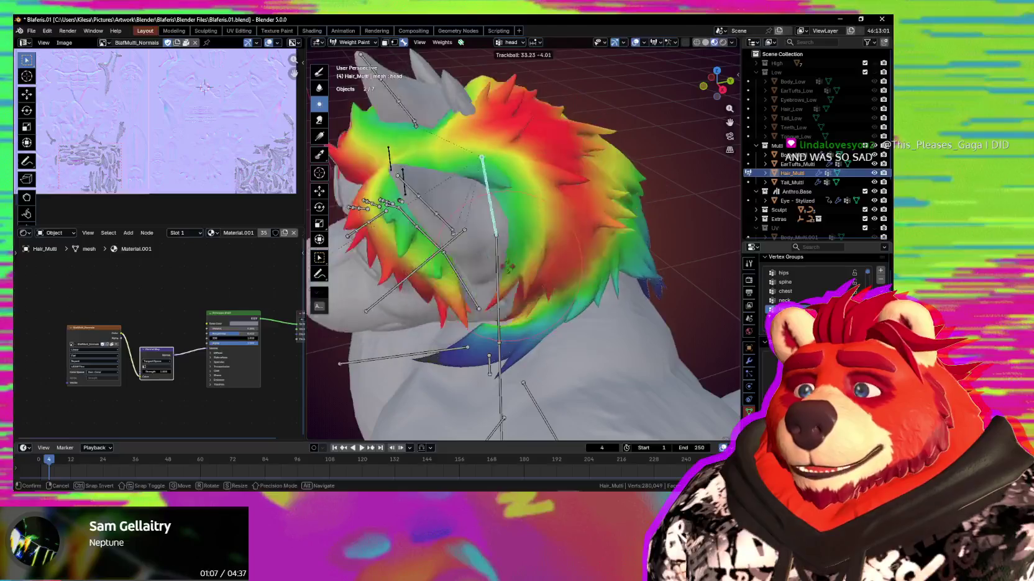
Confirm a new head-bone tilt, view the head from the front, and switch Hair_Multi to Object Mode
alt+middle_drag(508, 248, 494, 255)
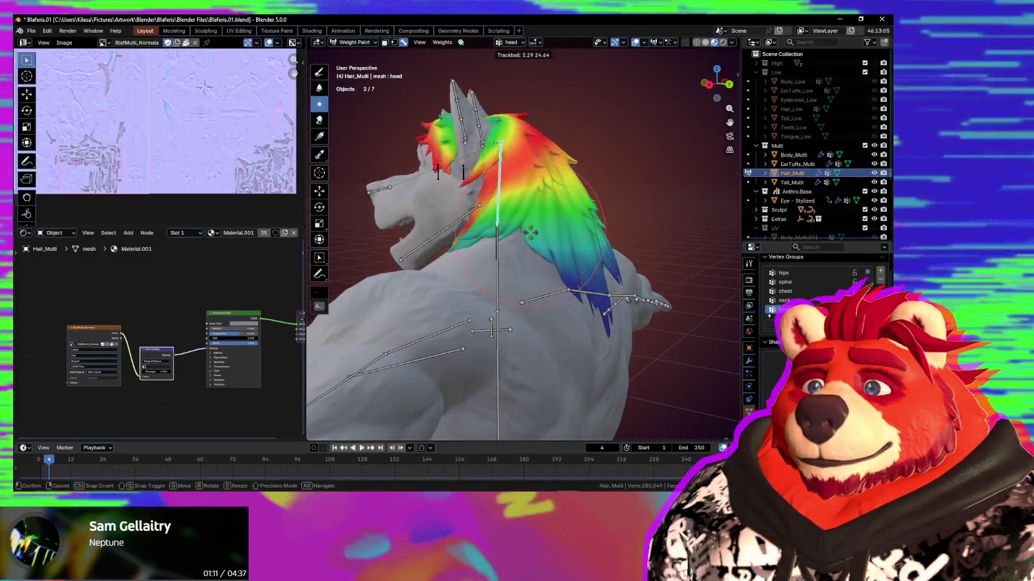
middle_drag(501, 222, 606, 266)
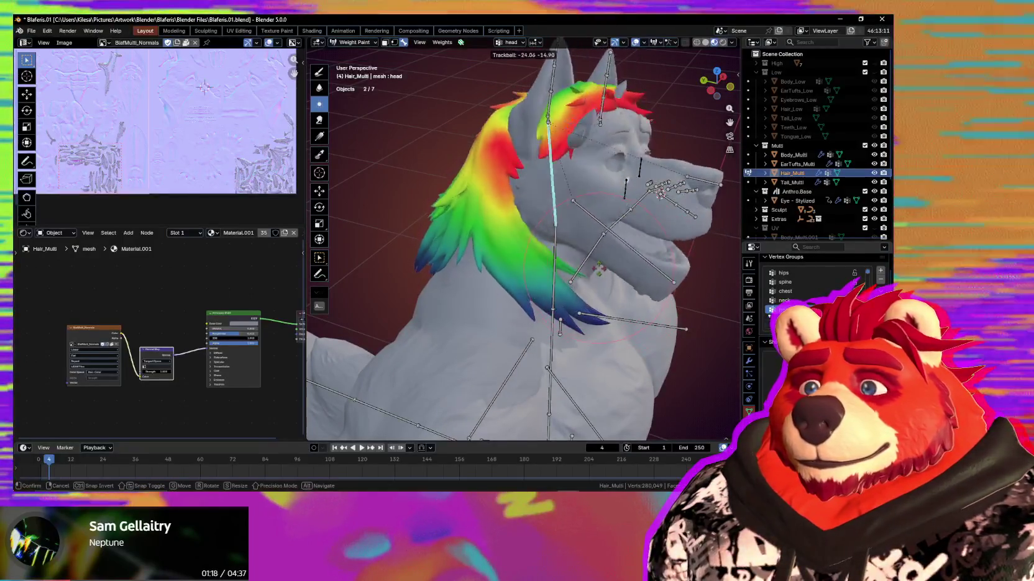
click(585, 242)
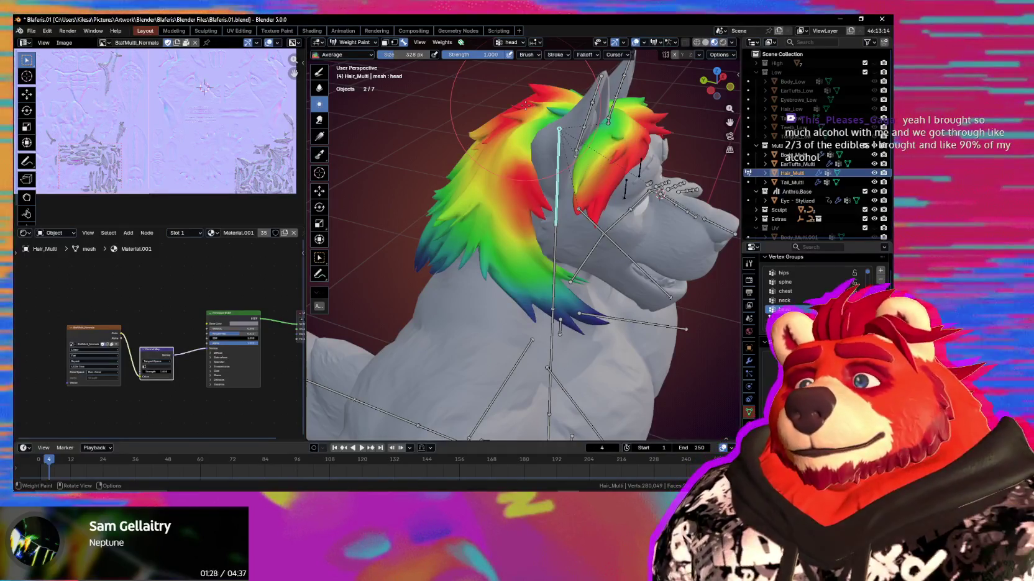
mouse_move(532, 189)
middle_down()
mouse_move(463, 203)
mouse_move(550, 188)
middle_up()
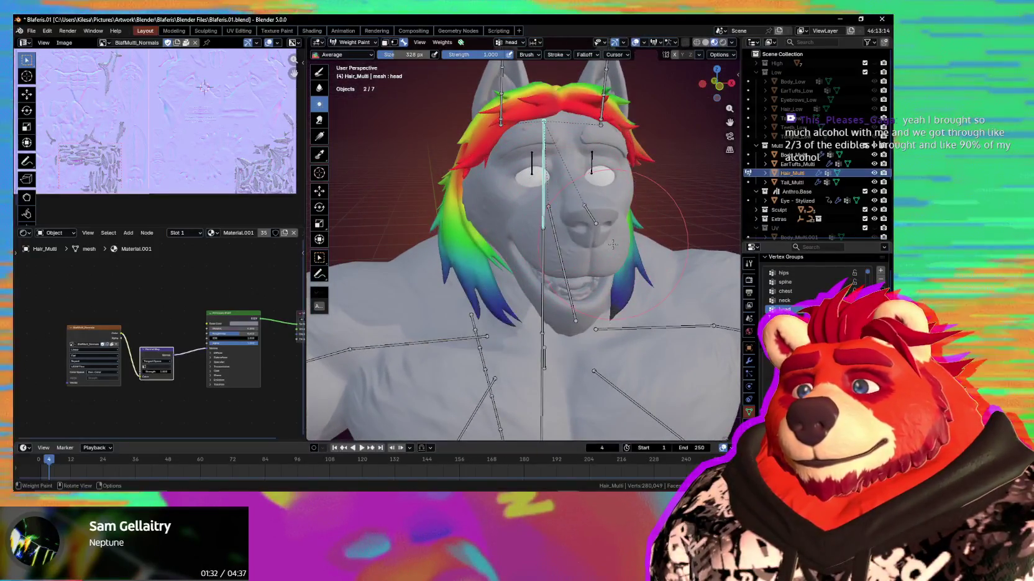
click(516, 246)
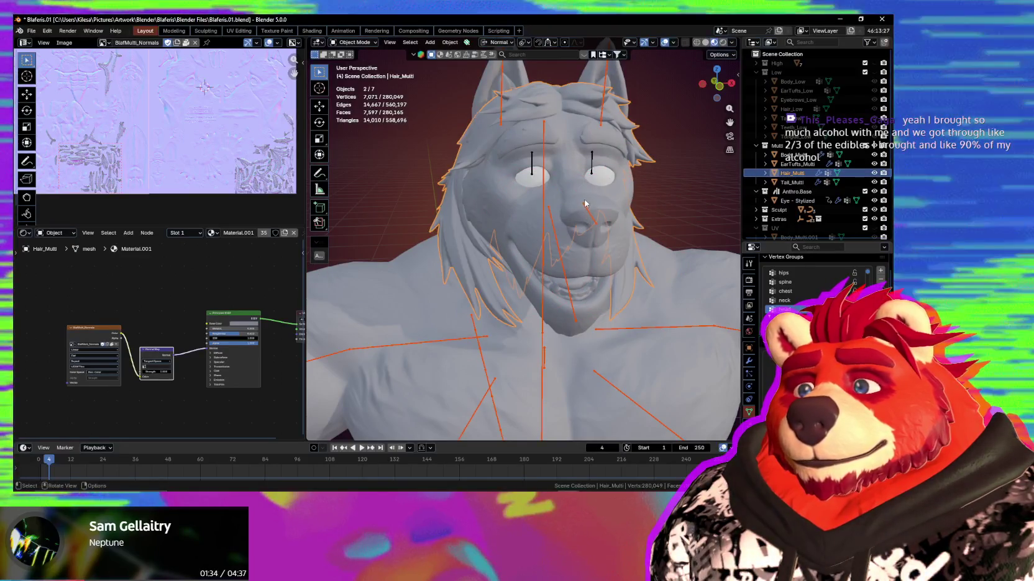
Put Body_Multi into Weight Paint with the armature and pick the Nose.001 bone
shift+click(578, 189)
key(ctrl+Tab)
ctrl+click(529, 236)
Turn the face toward a frontal view and lower the brush strength to 0.273
scroll(549, 236, up, 3)
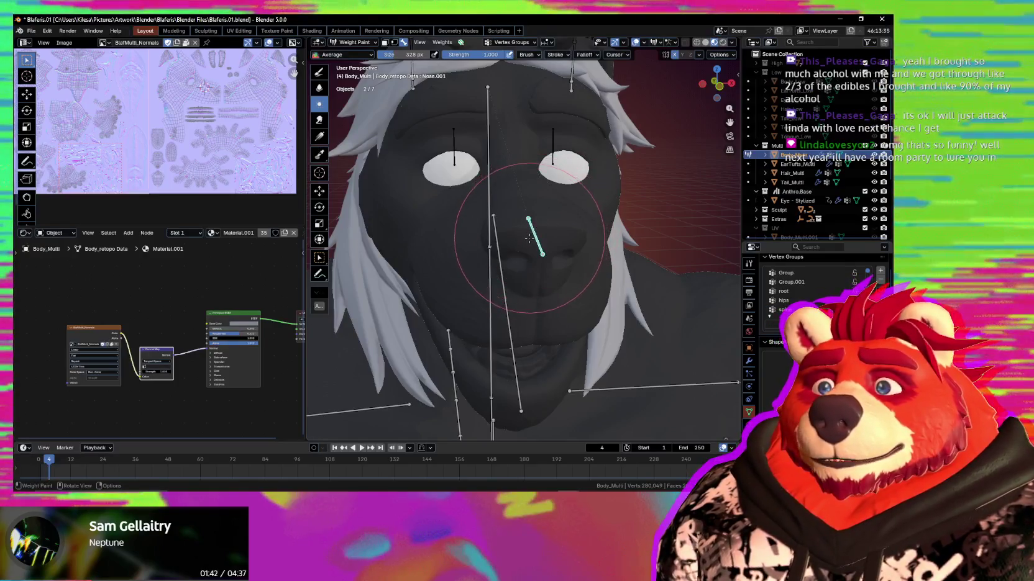
mouse_move(521, 242)
middle_down()
mouse_move(520, 267)
mouse_move(544, 281)
middle_up()
scroll(519, 267, down, 3)
scroll(518, 280, up, 3)
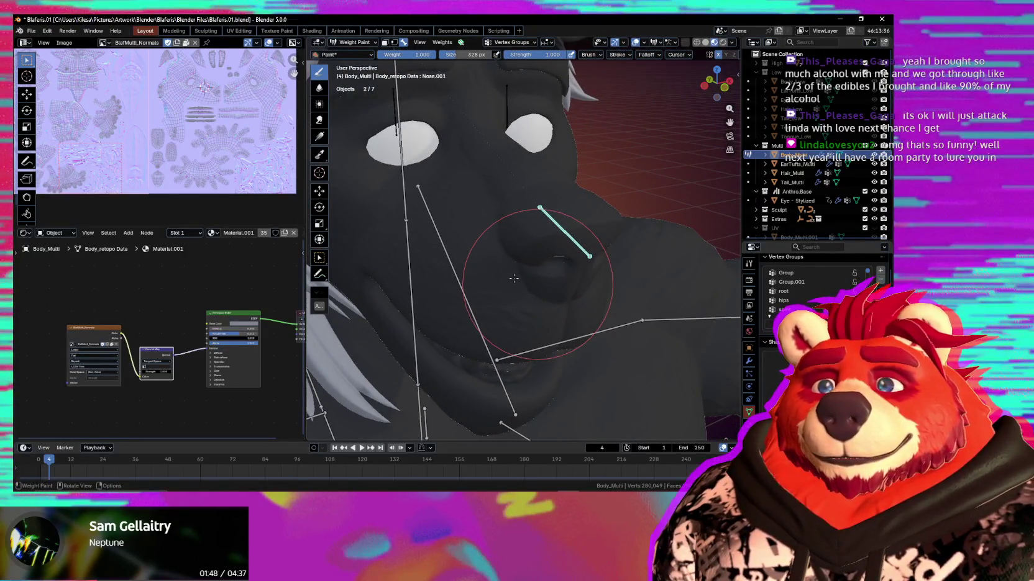
middle_drag(515, 239, 531, 256)
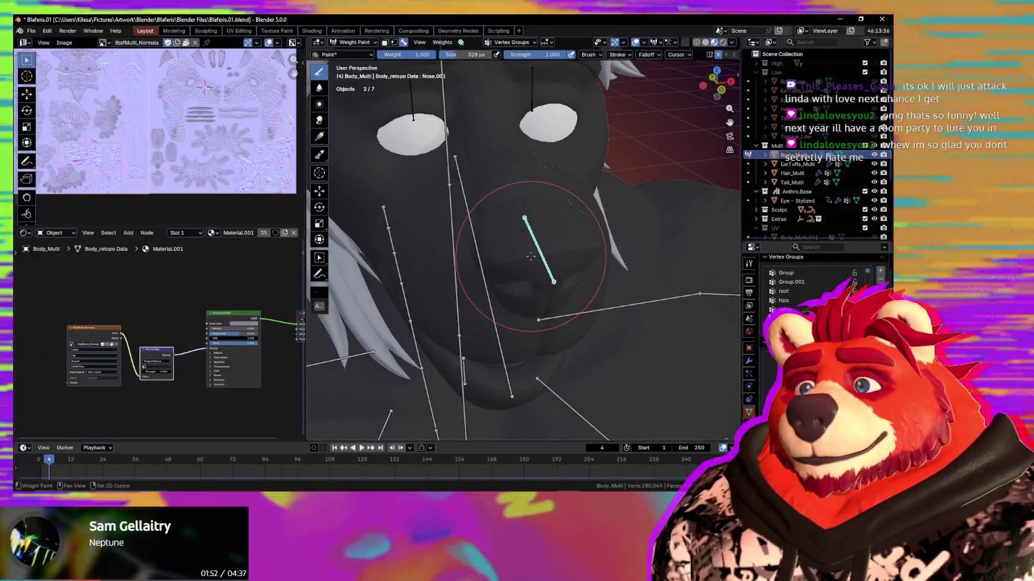
key(shift+f)
click(476, 269)
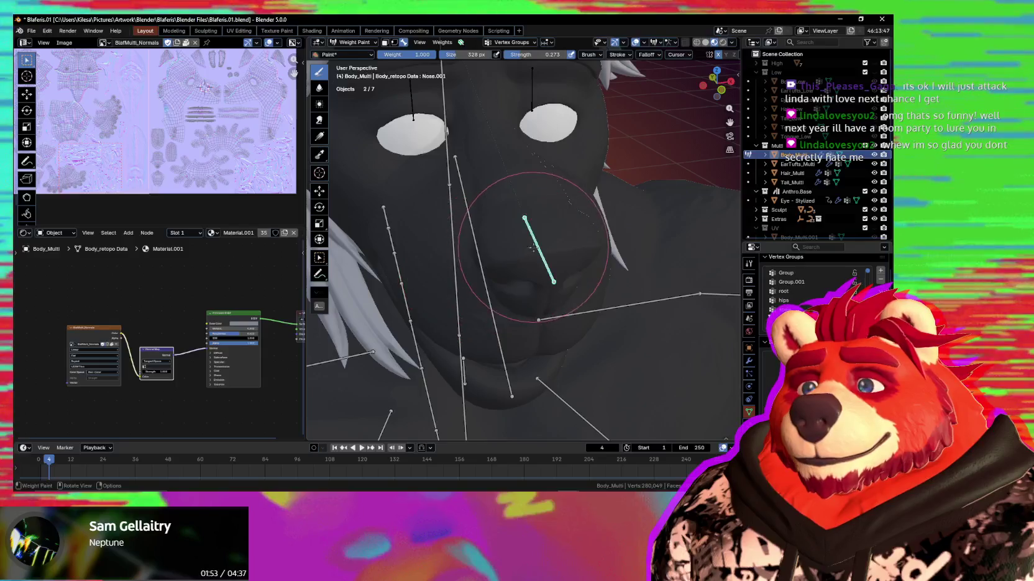
Paint Nose.001 weight onto the nose and trackball-rotate the nose bone to test it
middle_drag(526, 255, 512, 230)
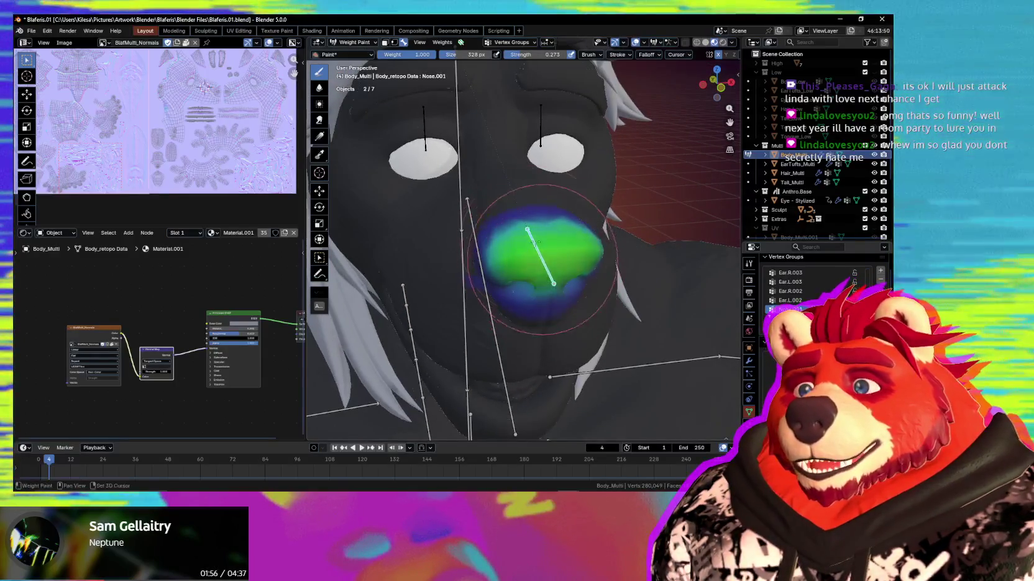
drag(512, 230, 512, 229)
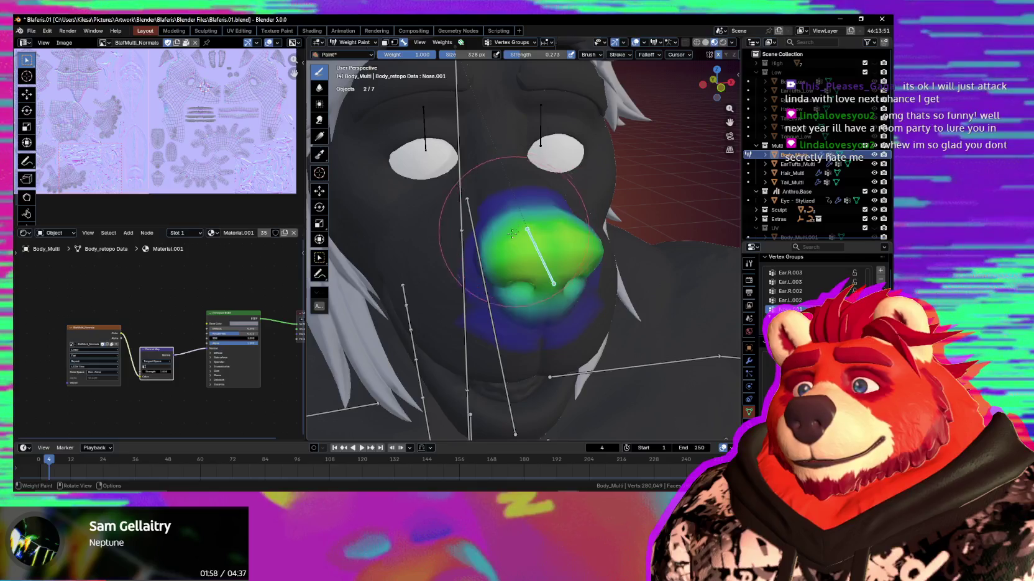
mouse_move(531, 288)
middle_down()
mouse_move(528, 303)
mouse_move(505, 257)
middle_up()
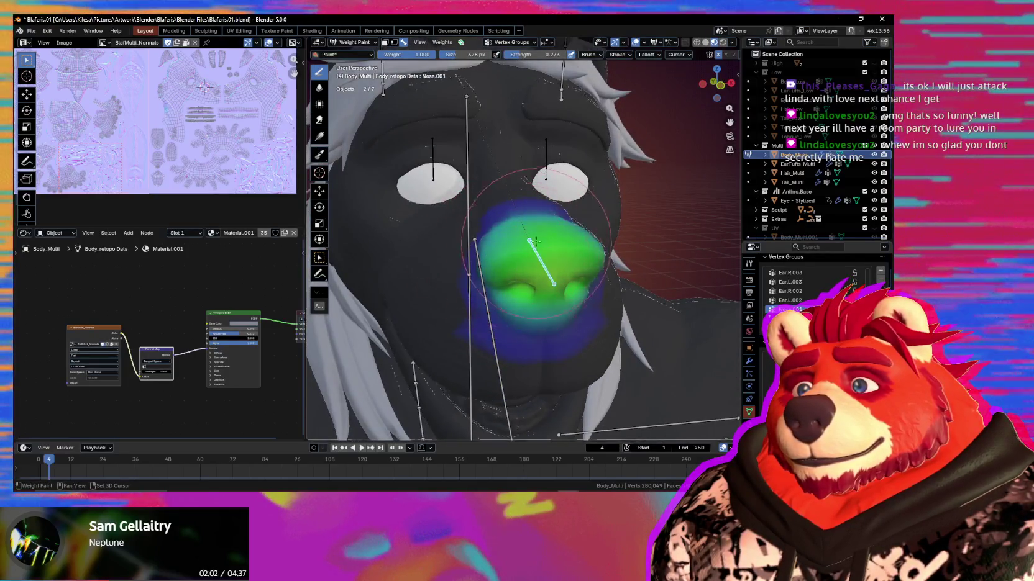
key(r)
key(r)
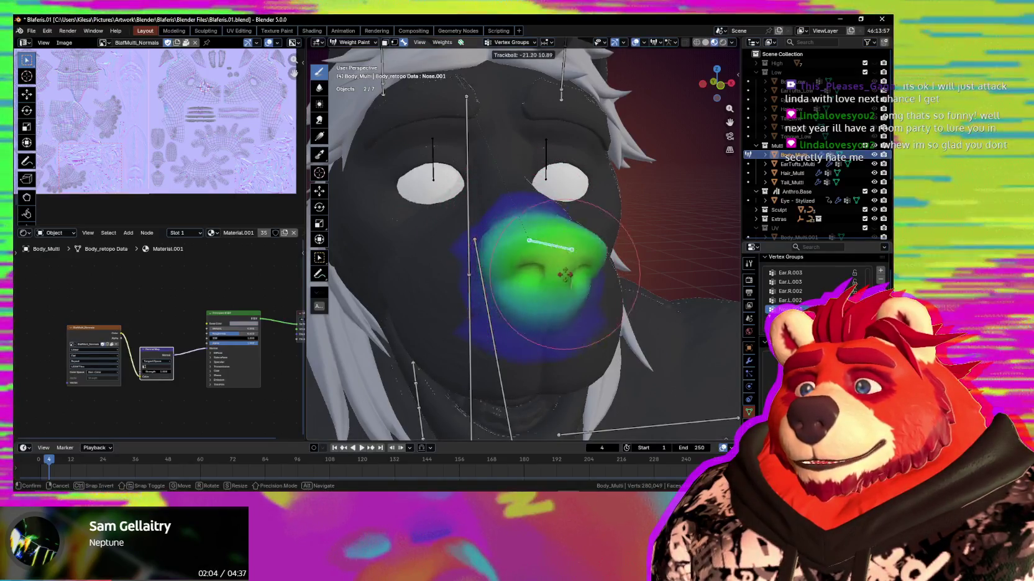
middle_drag(532, 287, 531, 272)
key(r)
key(r)
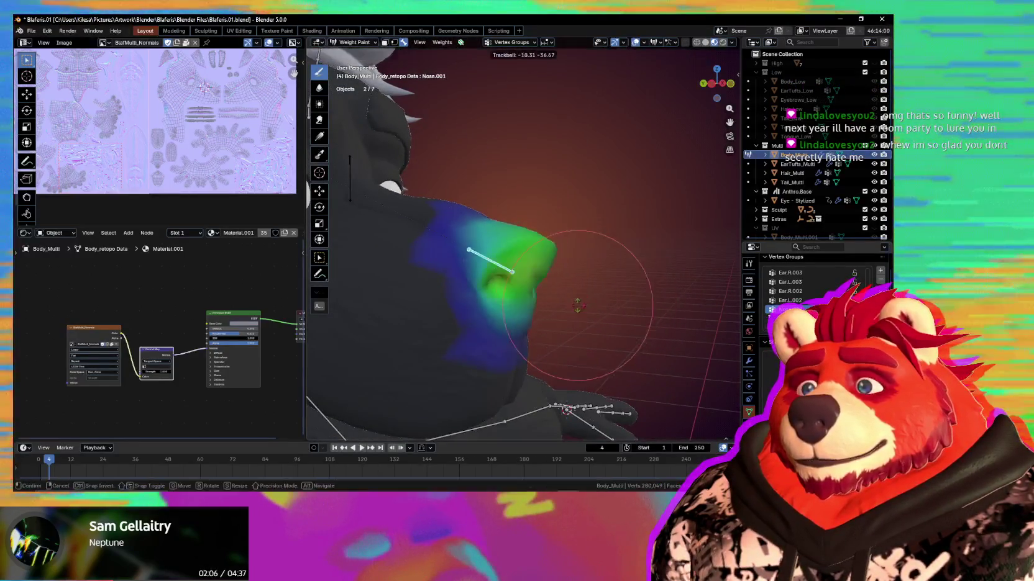
click(595, 300)
mouse_move(594, 300)
middle_down()
mouse_move(517, 262)
mouse_move(506, 242)
middle_up()
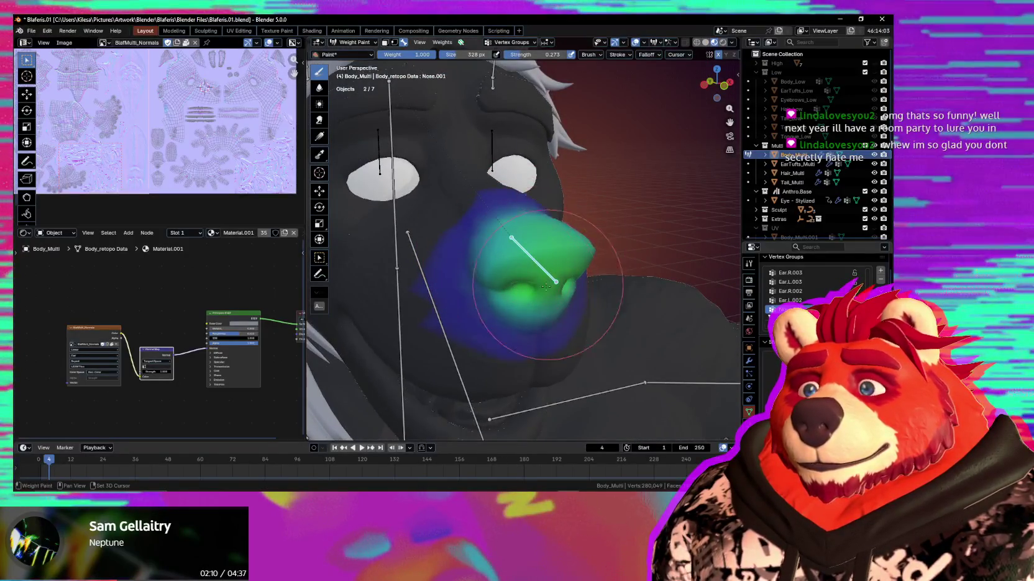
Test-rotate the Nose.001 bone on its X axis, then return to Object Mode
middle_drag(548, 297, 545, 289)
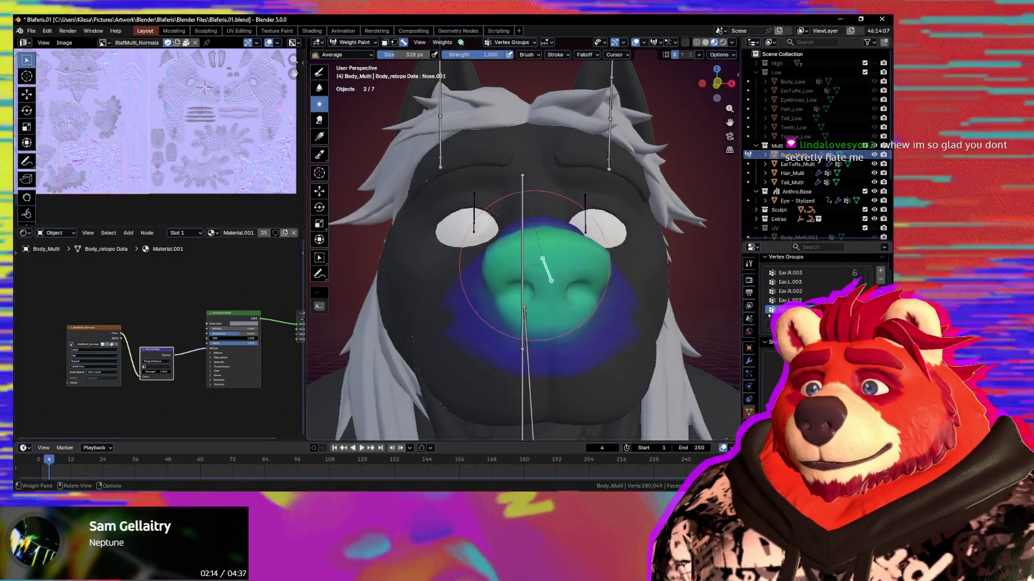
middle_drag(534, 266, 569, 306)
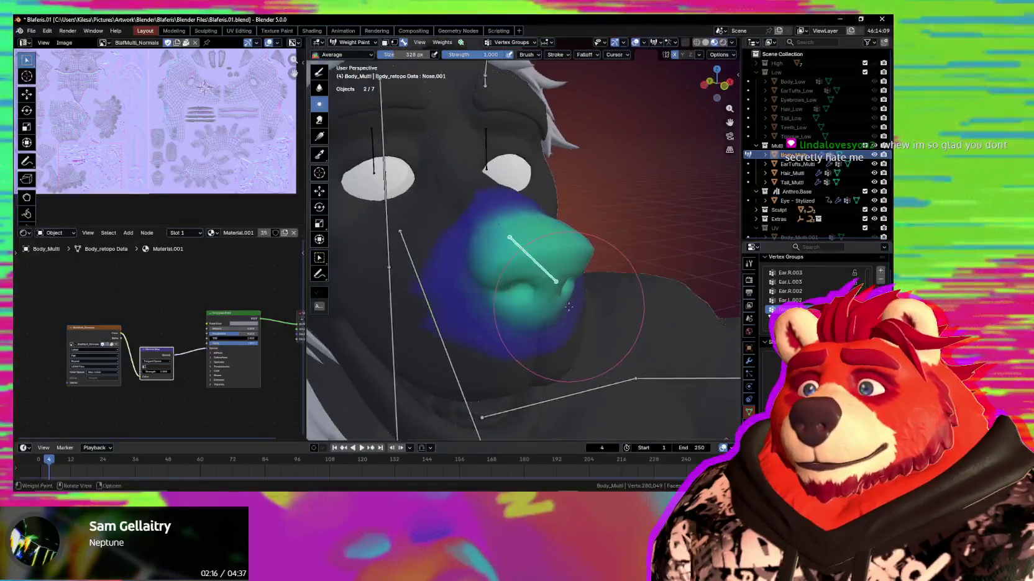
key(r)
key(r)
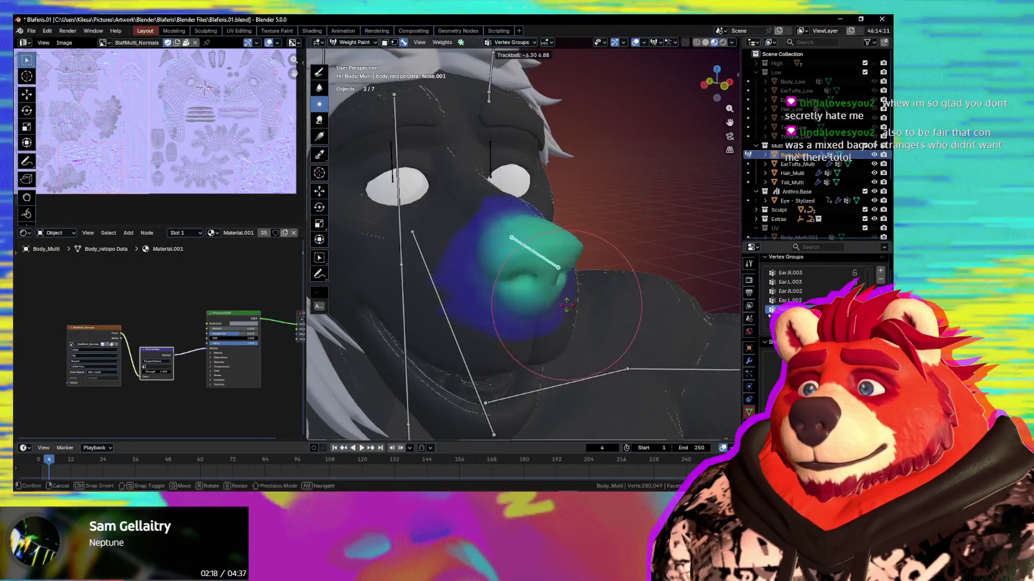
key(r)
key(x)
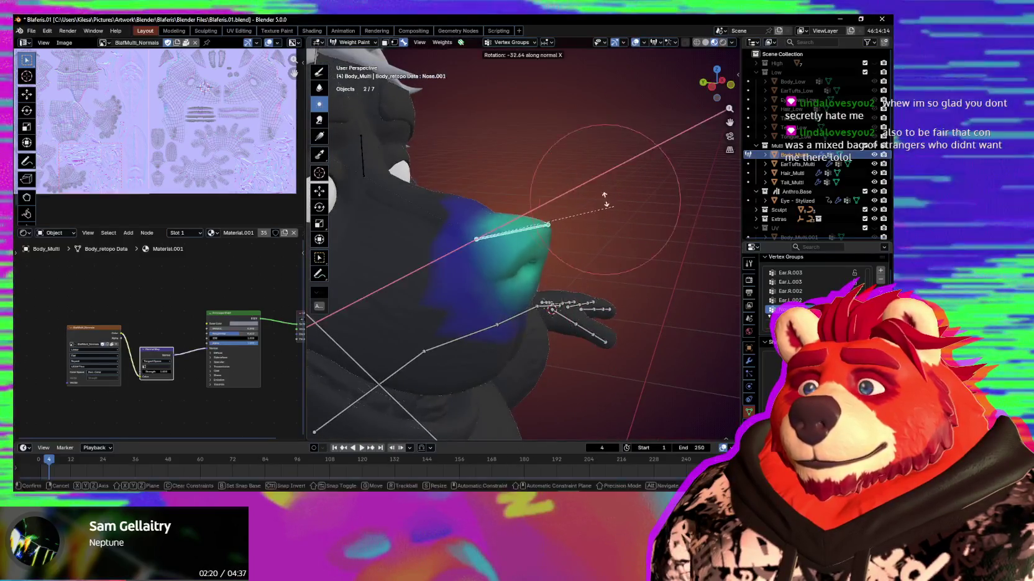
click(599, 352)
middle_drag(599, 353, 587, 305)
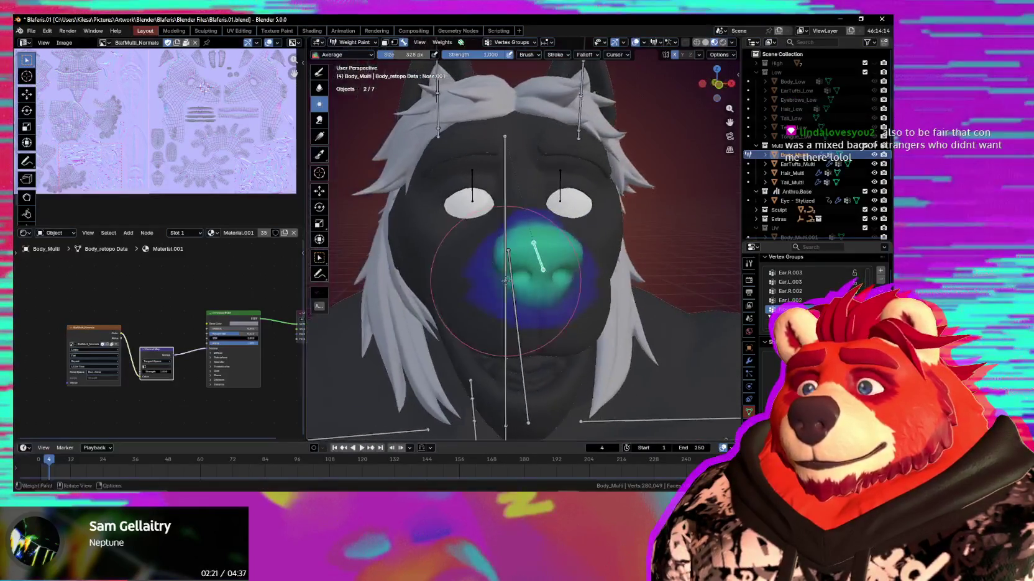
key(ctrl+Tab)
Select the armature and return it to Object Mode
click(537, 263)
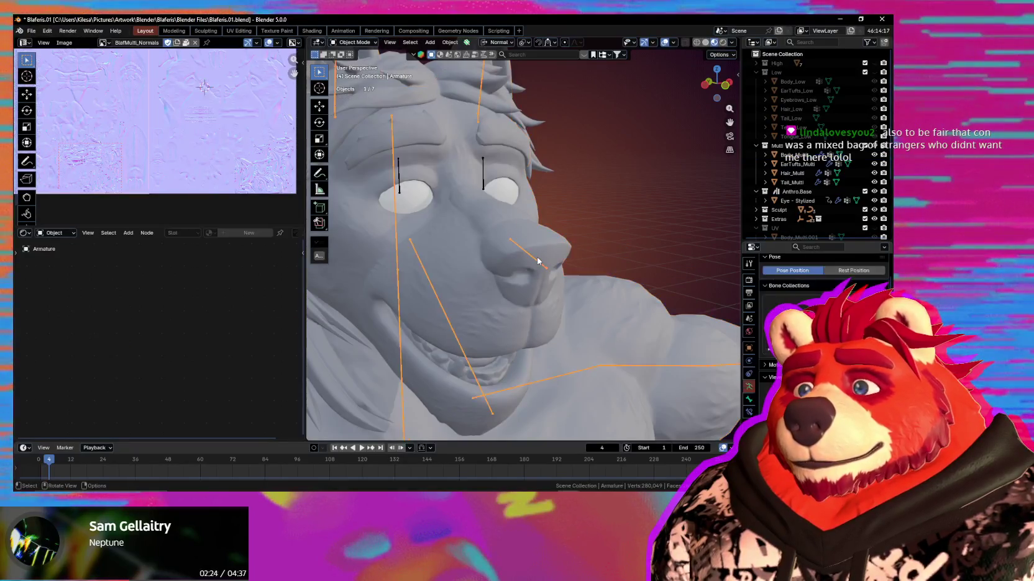
right_click(535, 256)
click(535, 257)
key(ctrl+Tab)
click(515, 255)
Weight paint Body_Multi for the Nose.002 bone, stroking over the nose tip
shift+click(516, 258)
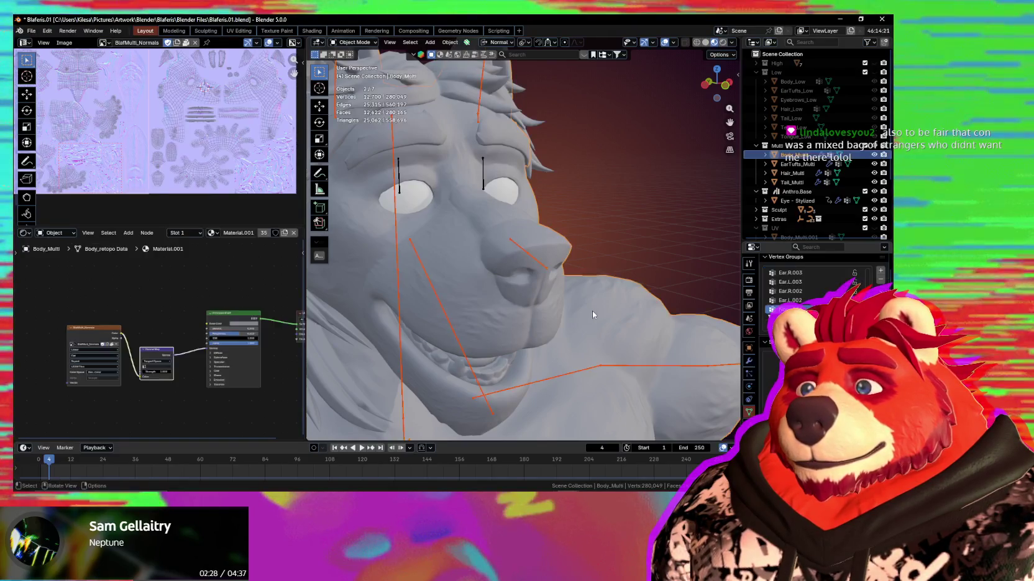
key(ctrl+Tab)
ctrl+click(546, 274)
middle_drag(545, 274, 559, 283)
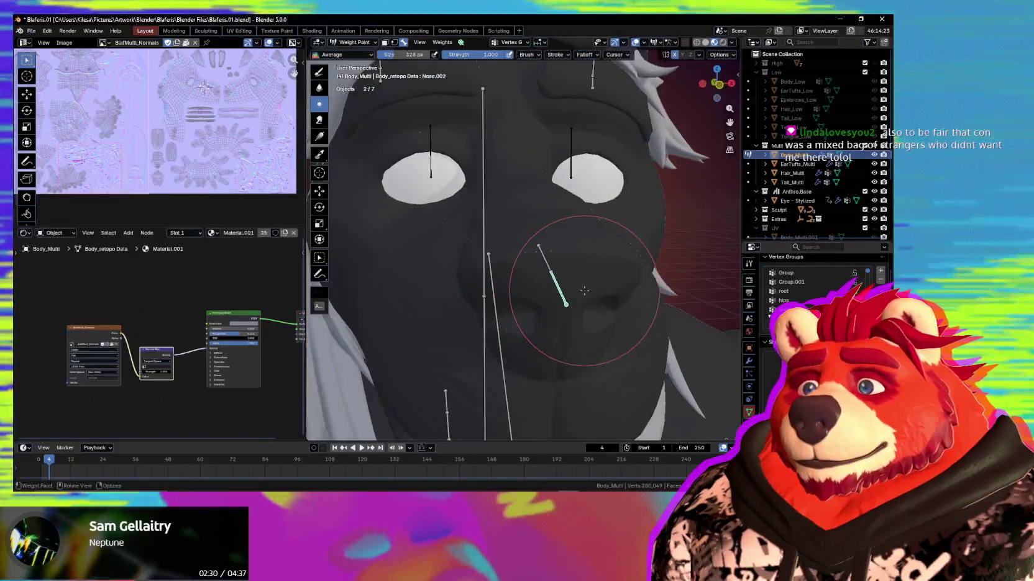
drag(559, 283, 560, 283)
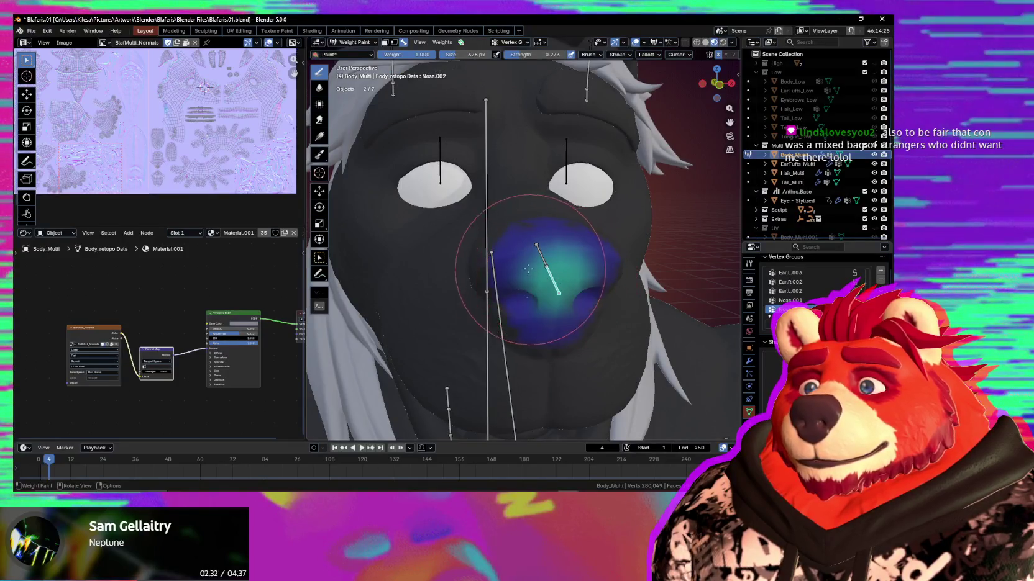